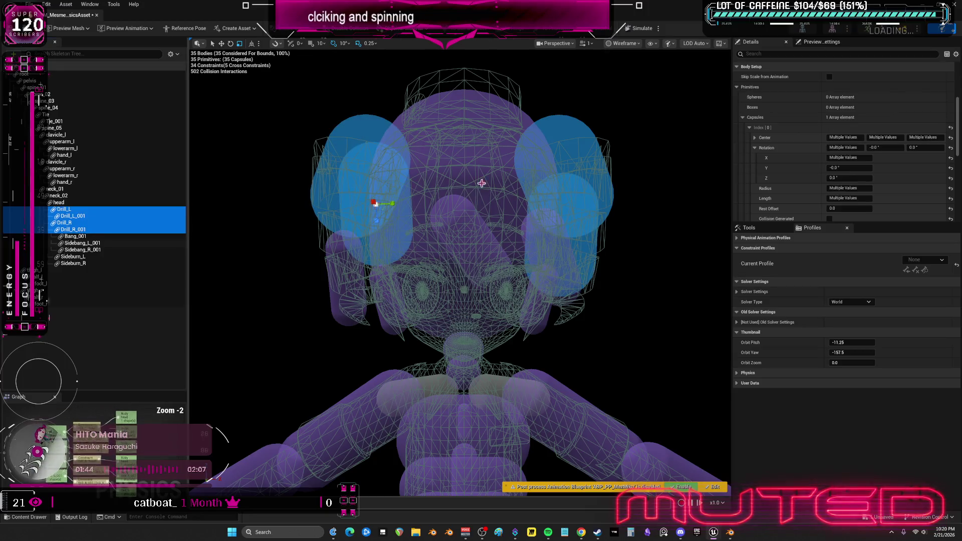
Reset the drill capsules' centre and rotation, then give them radius 9 and length 5
left_click(950, 137)
left_click(950, 147)
type("90")
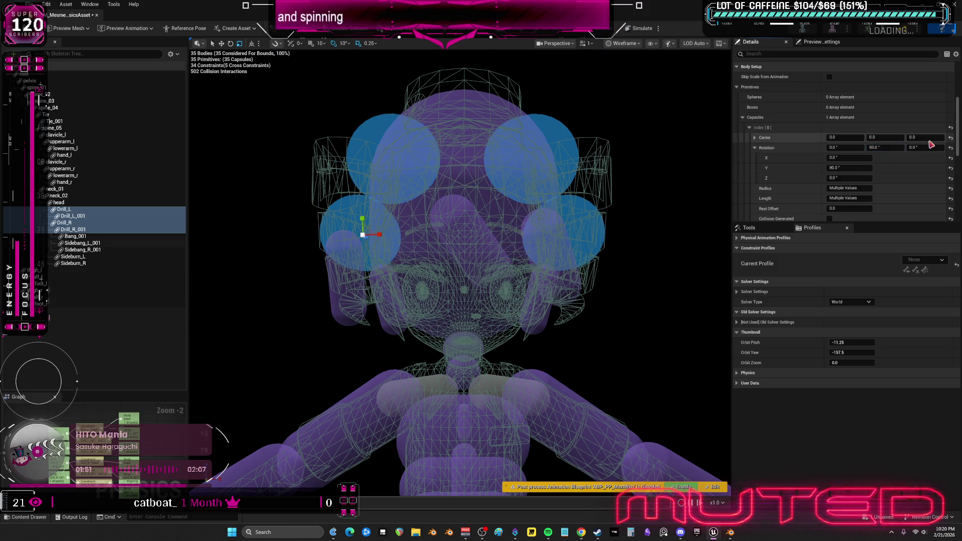
key("Return")
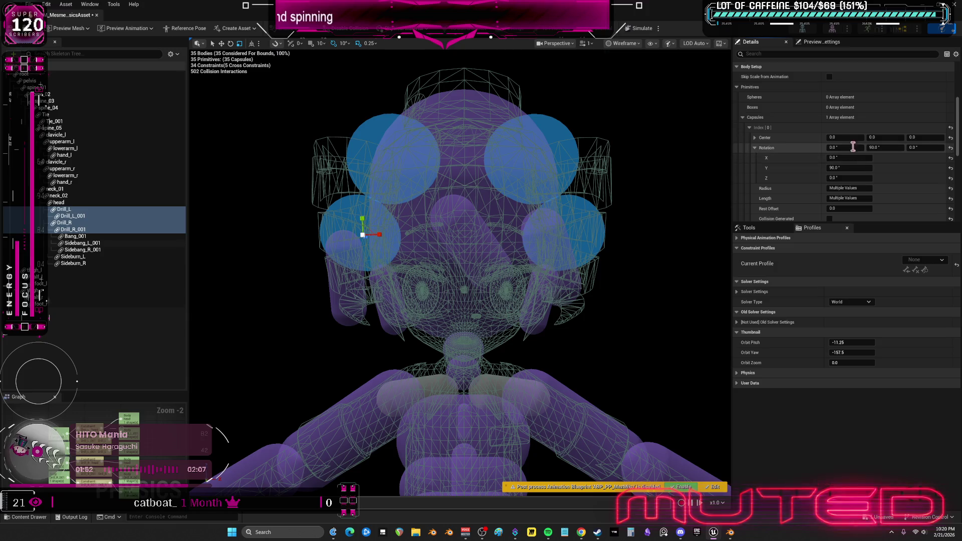
type("90")
key("Return")
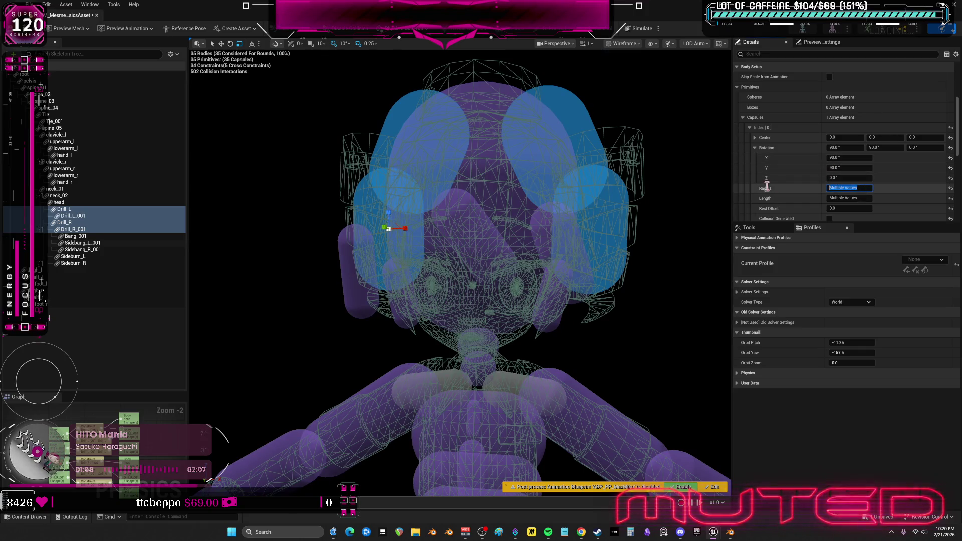
type("5")
key("Return")
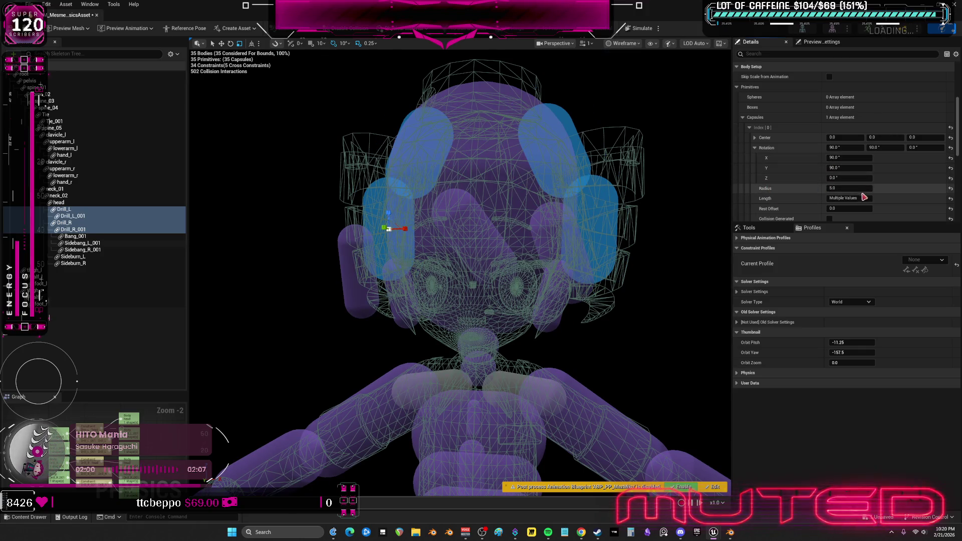
left_click(863, 198)
type("5")
key("Return")
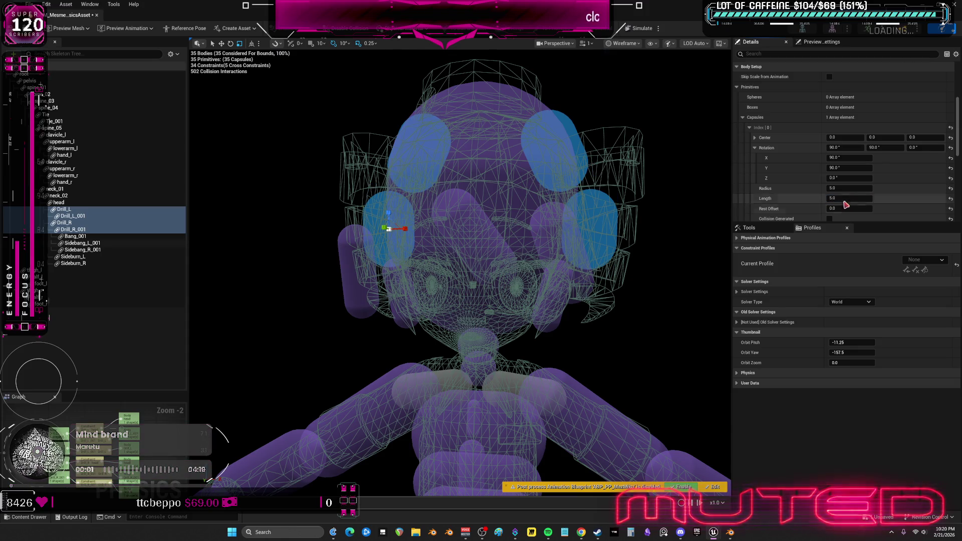
left_click(852, 189)
type("9")
key("Return")
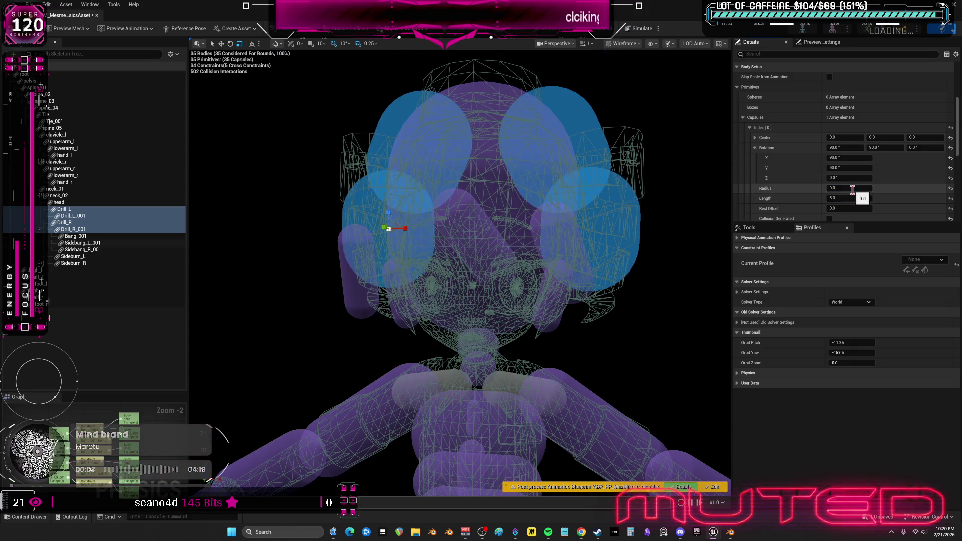
Reselect the four hair drill bodies and rotate them outward in the viewport
right_click(433, 237)
left_click(450, 241)
right_click(438, 244)
left_click(465, 350)
left_click(80, 222)
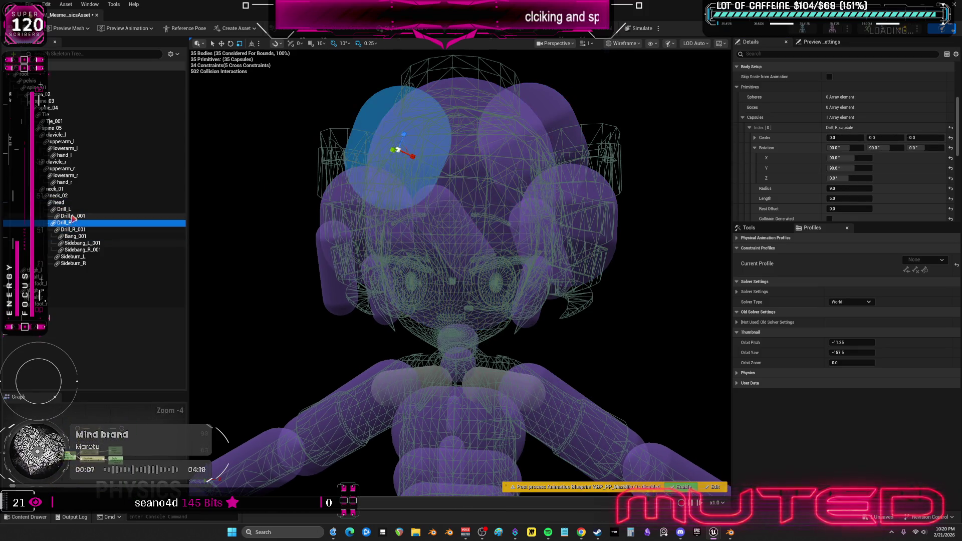
left_click(80, 229)
left_click(88, 206, "shift")
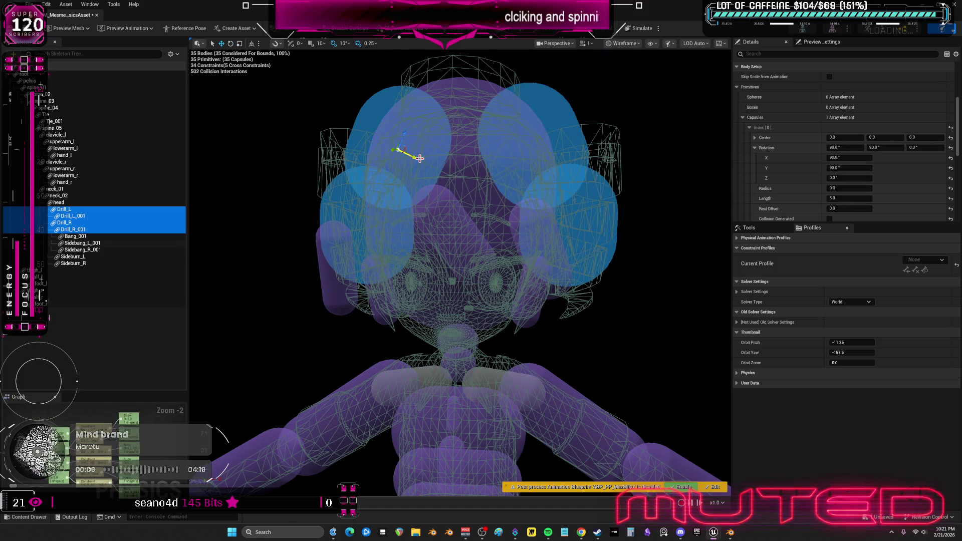
mouse_move(416, 158)
left_mouse_down()
mouse_move(394, 135)
mouse_move(383, 159)
left_mouse_up()
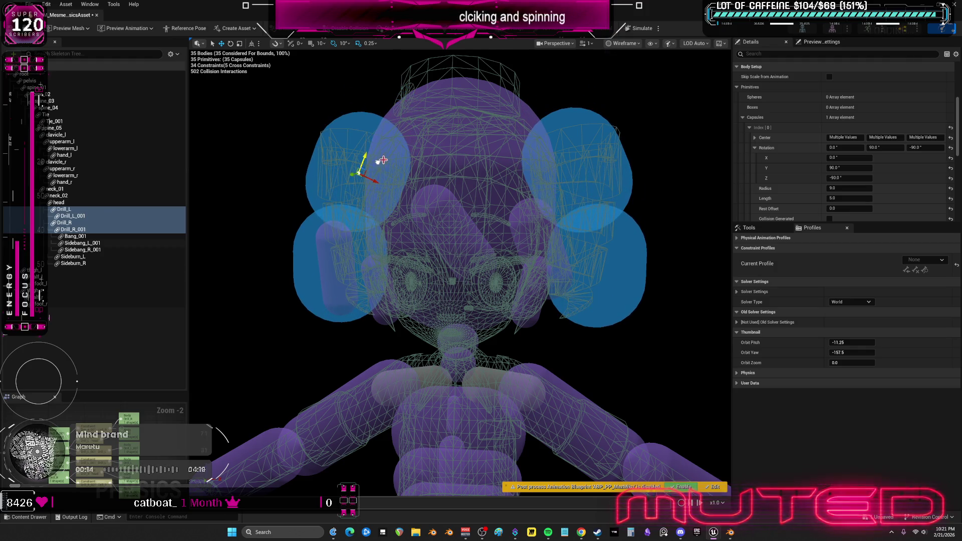
left_click(457, 151, "ctrl")
left_click(625, 273)
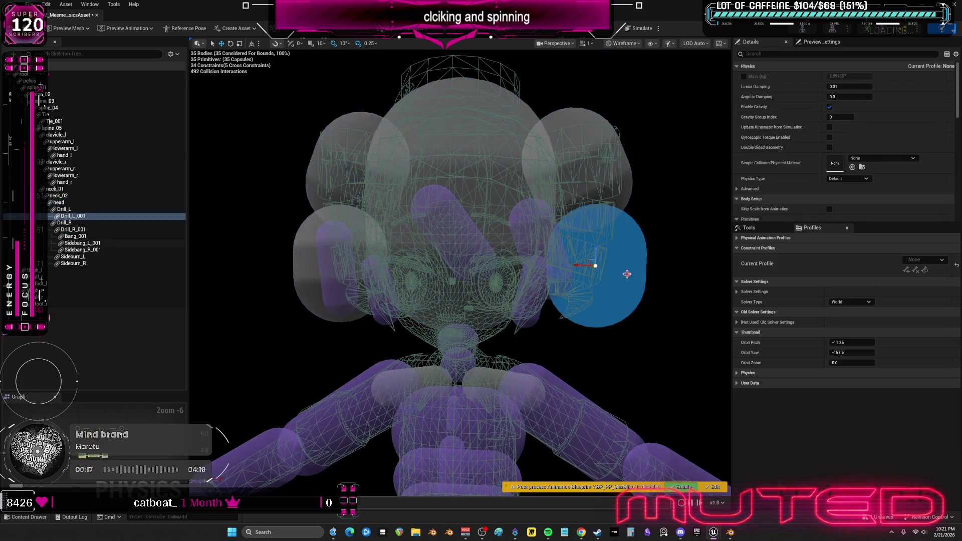
left_click(602, 179)
left_click(455, 205)
key("f")
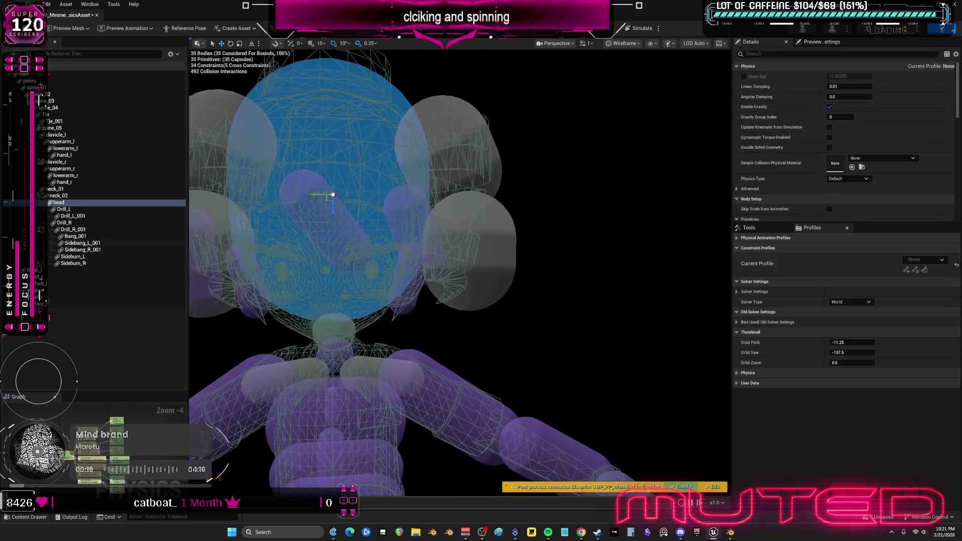
scroll(551, 288, "down", 5)
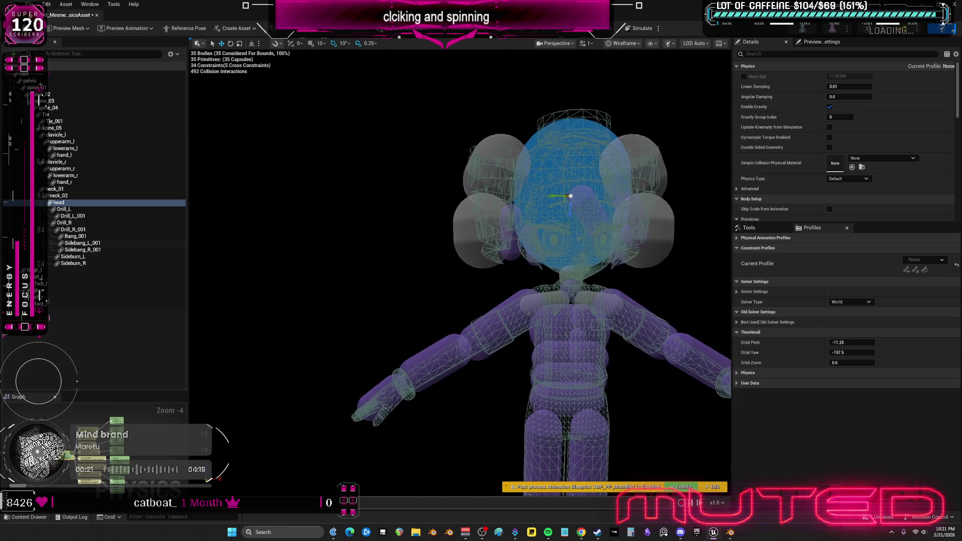
left_click_drag(565, 283, 565, 283)
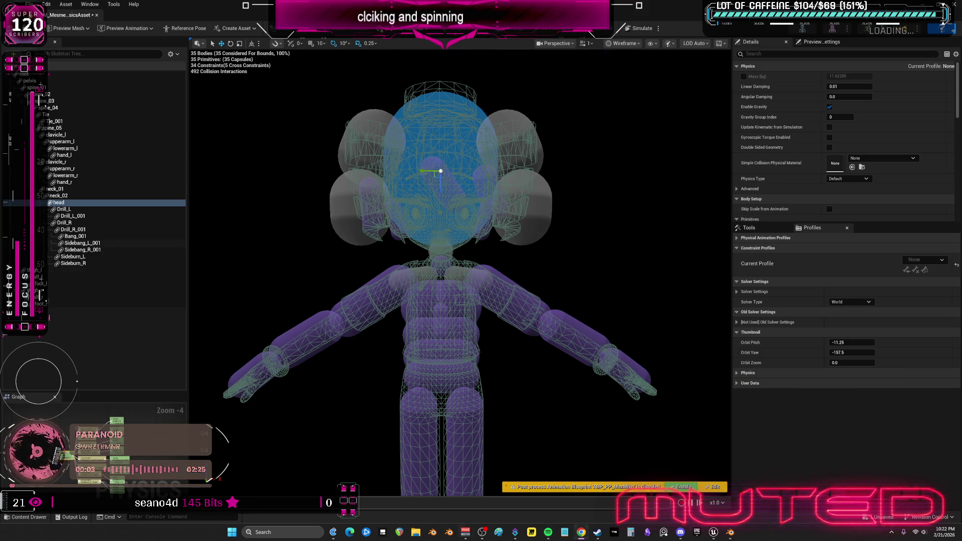
key("XF86AudioLowerVolume")
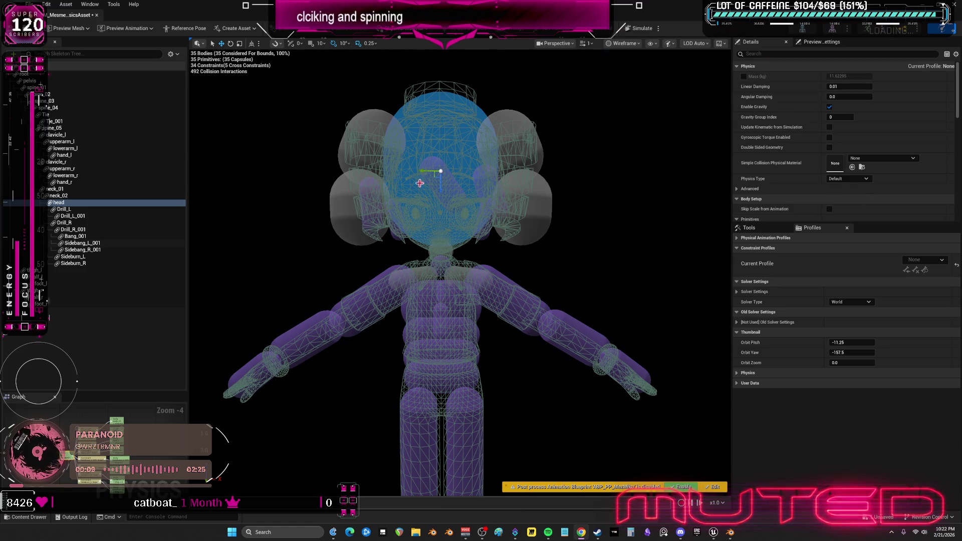
left_click_drag(421, 235, 451, 228)
left_click_drag(496, 255, 474, 255)
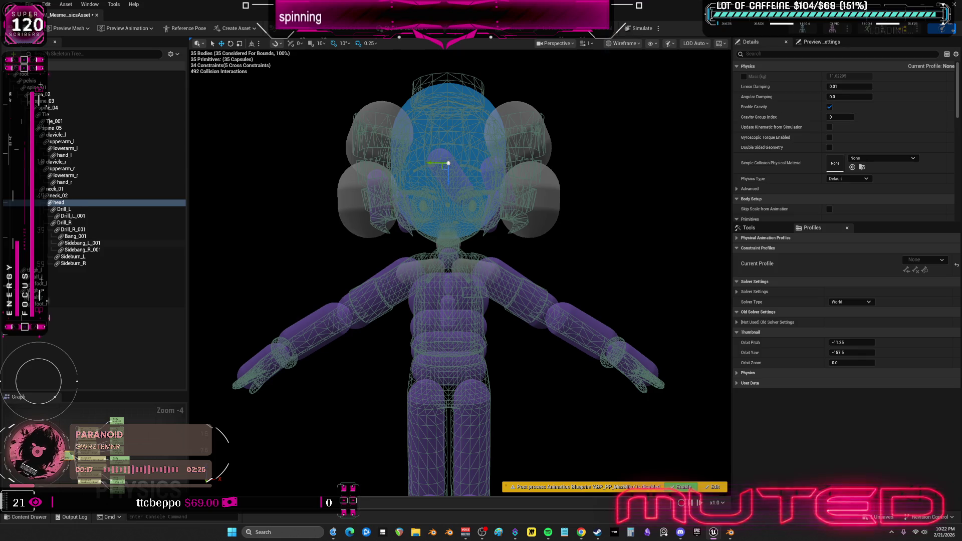
Select the left clavicle, upper arm, lower arm, hand and Tie_001 bodies in turn
left_click(415, 281)
left_click(423, 268)
left_click(451, 274)
left_click(476, 266)
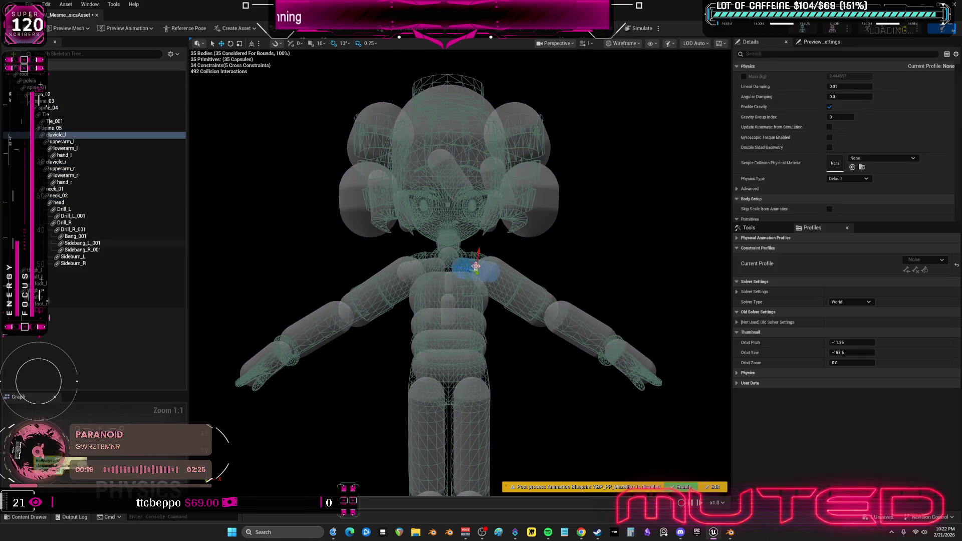
left_click(527, 273)
left_click(575, 315)
left_click(624, 357)
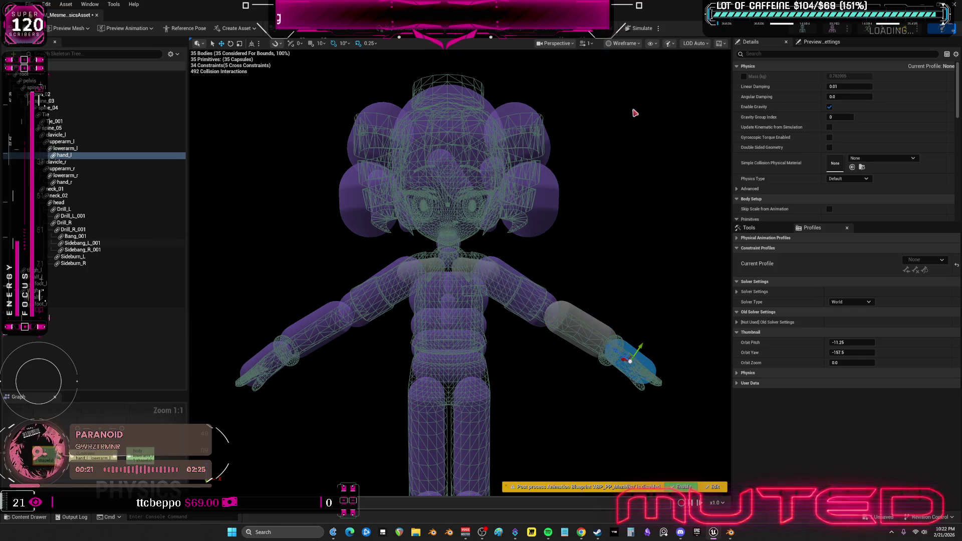
left_click(451, 299)
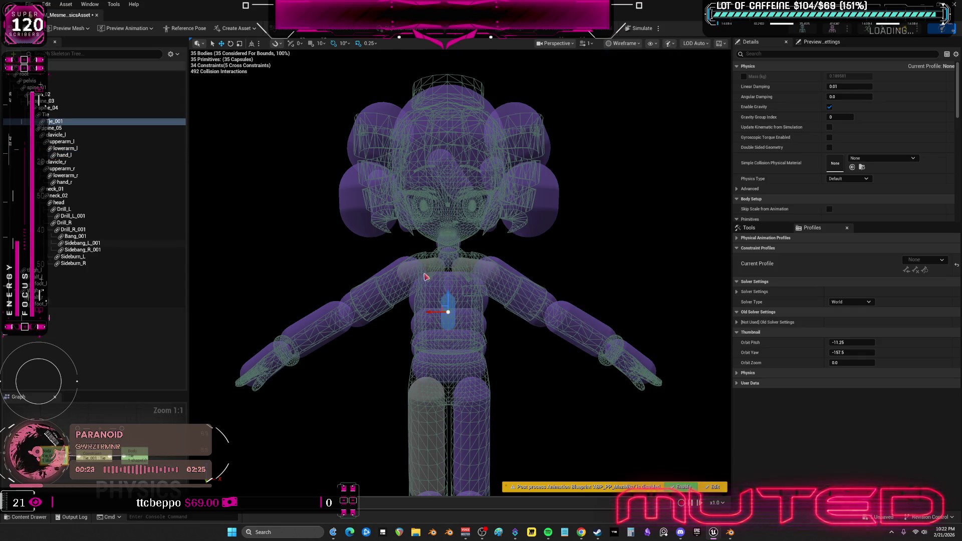
Switch the viewport from Wireframe to Lit and start the simulation
left_click(624, 43)
left_click(621, 82)
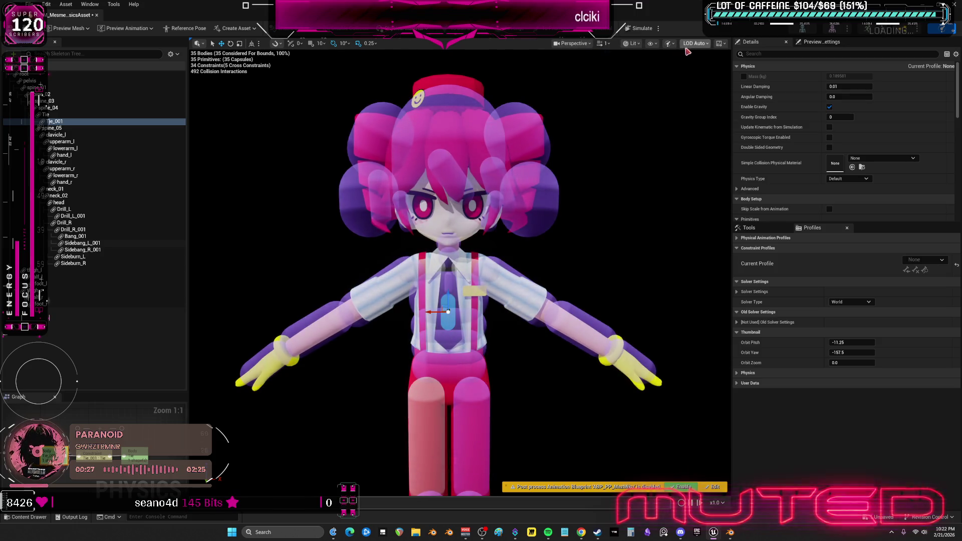
left_click(658, 28)
left_click(687, 55)
left_click(641, 28)
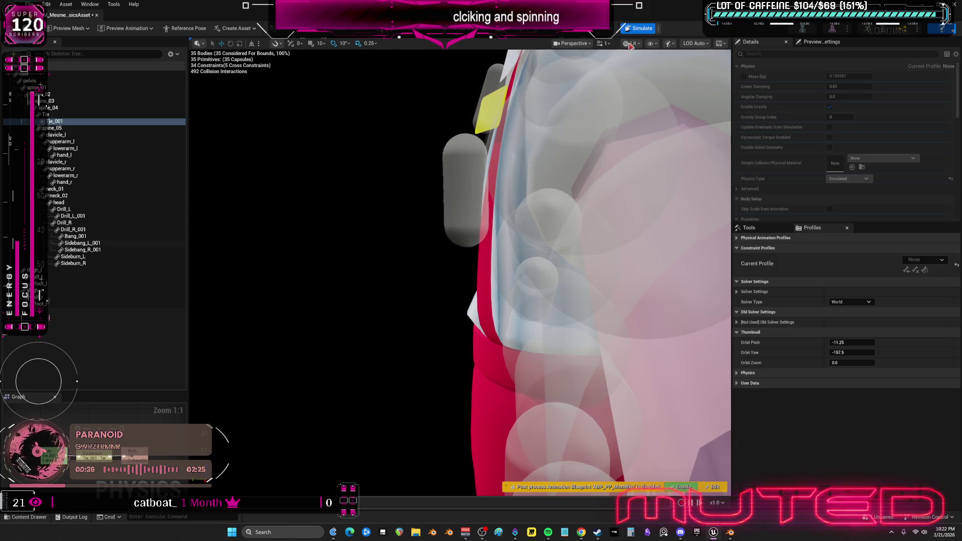
Nudge the Tie capsule lower, then re-simulate and pull the arm to test it
key("alt+s")
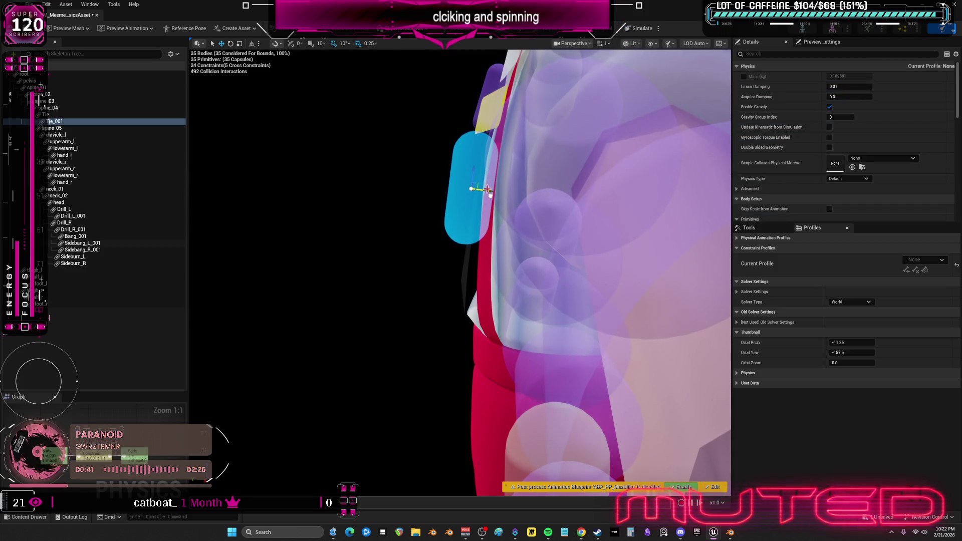
left_click_drag(487, 188, 486, 202)
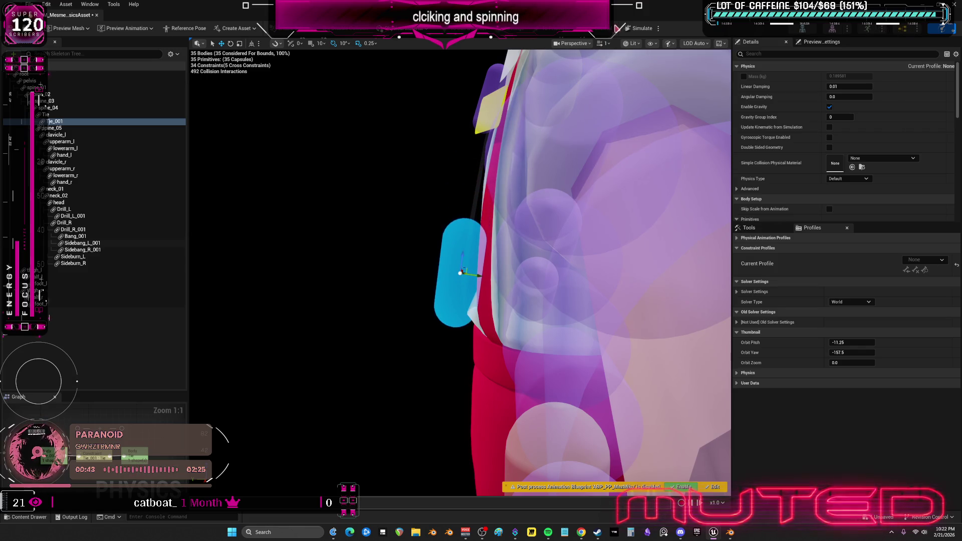
key("alt+s")
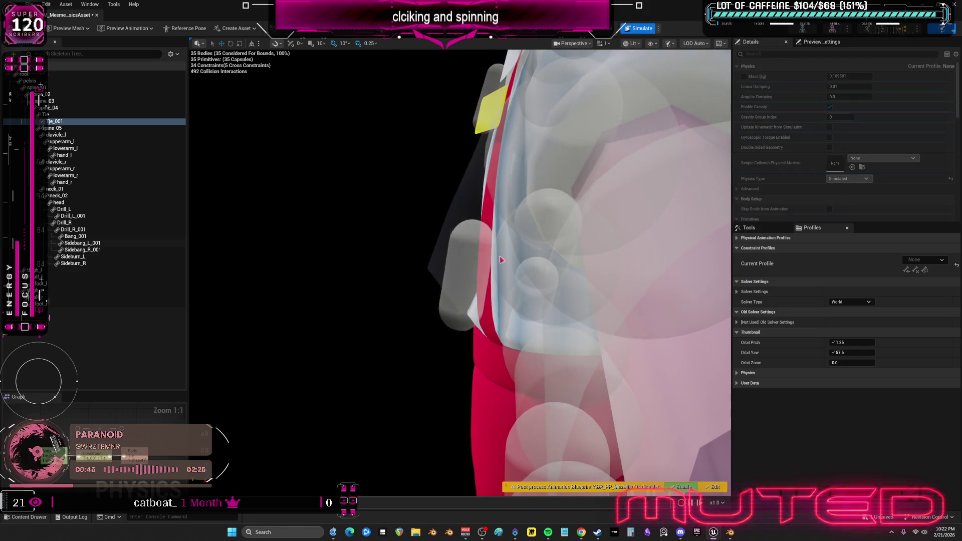
left_click_drag(501, 253, 556, 253)
mouse_move(472, 196)
left_mouse_down()
mouse_move(322, 154)
mouse_move(524, 200)
mouse_move(439, 198)
mouse_move(601, 150)
mouse_move(526, 100)
mouse_move(579, 71)
left_mouse_up()
left_click(641, 28)
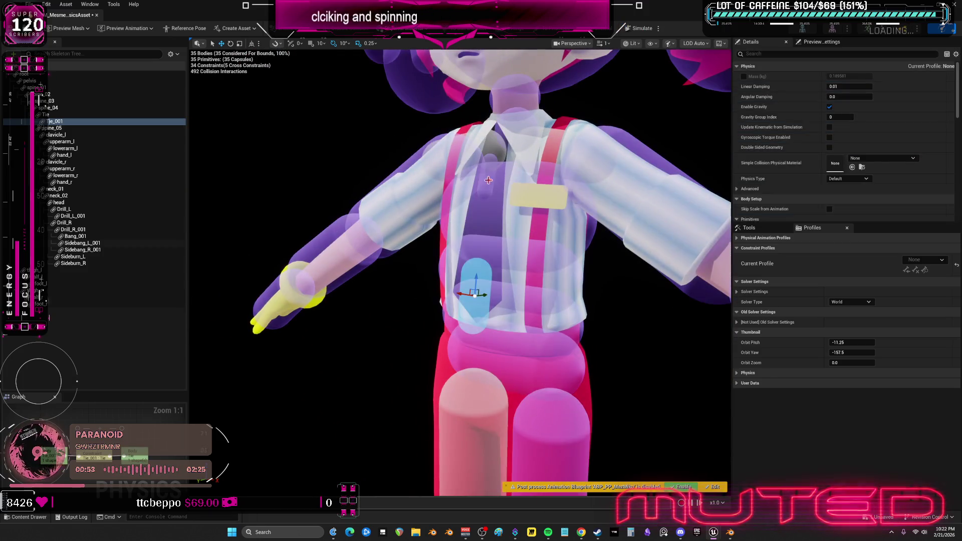
Select the Tie body and run several short simulations from a low side view of the torso
left_click(488, 179)
left_click_drag(490, 172, 509, 95)
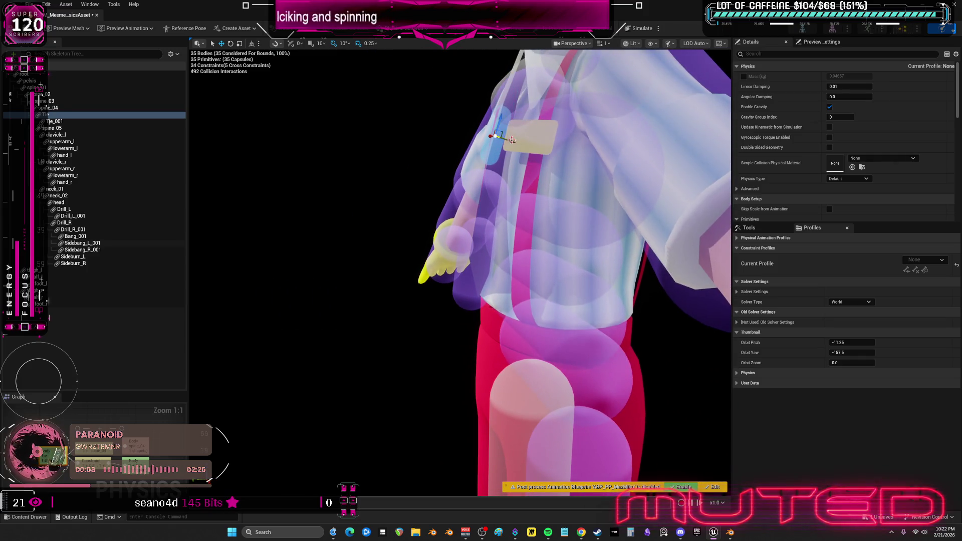
key("alt+Return")
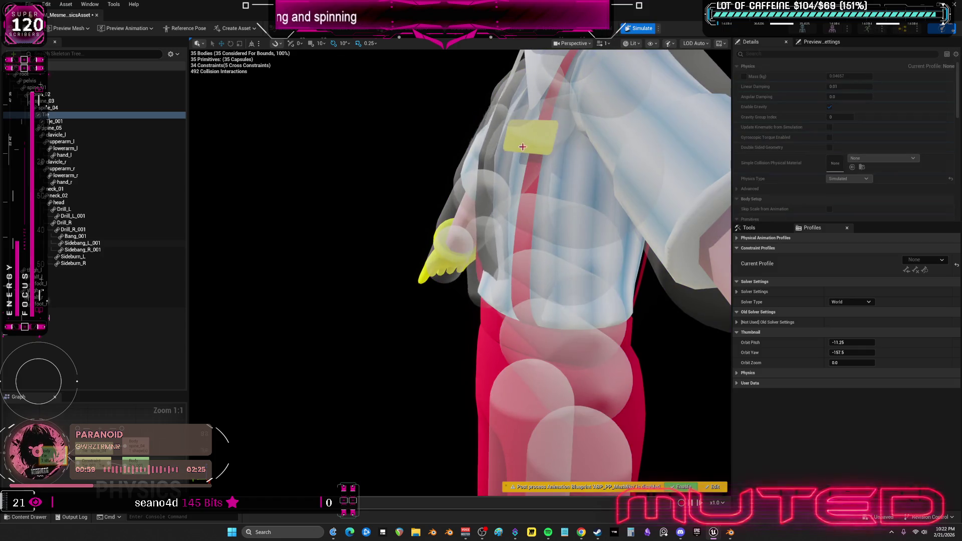
left_click(634, 30)
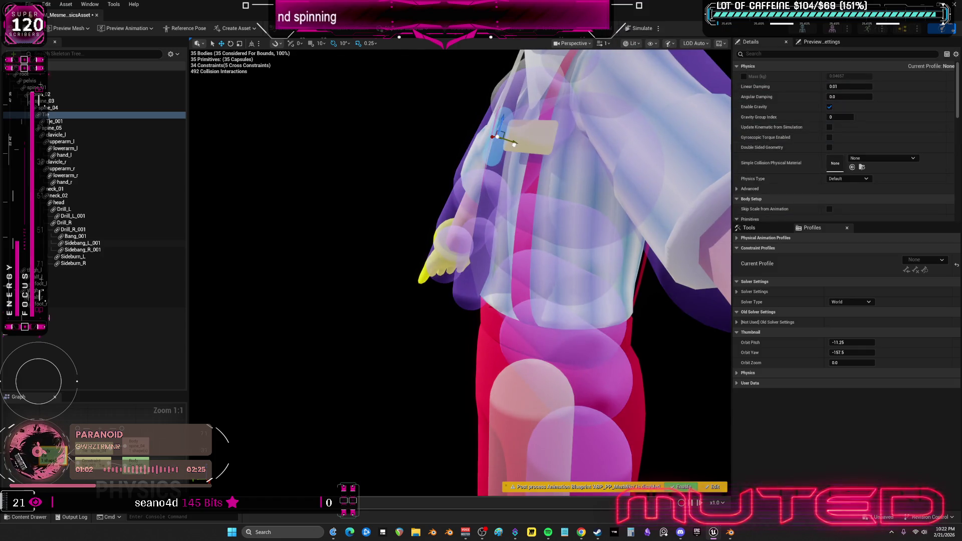
key("alt+Return")
left_click(635, 29)
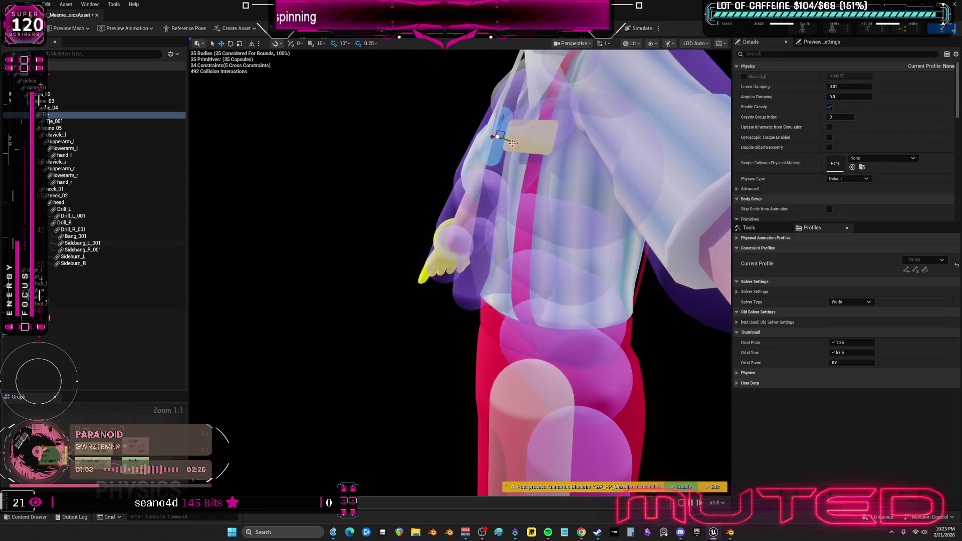
left_click(632, 30)
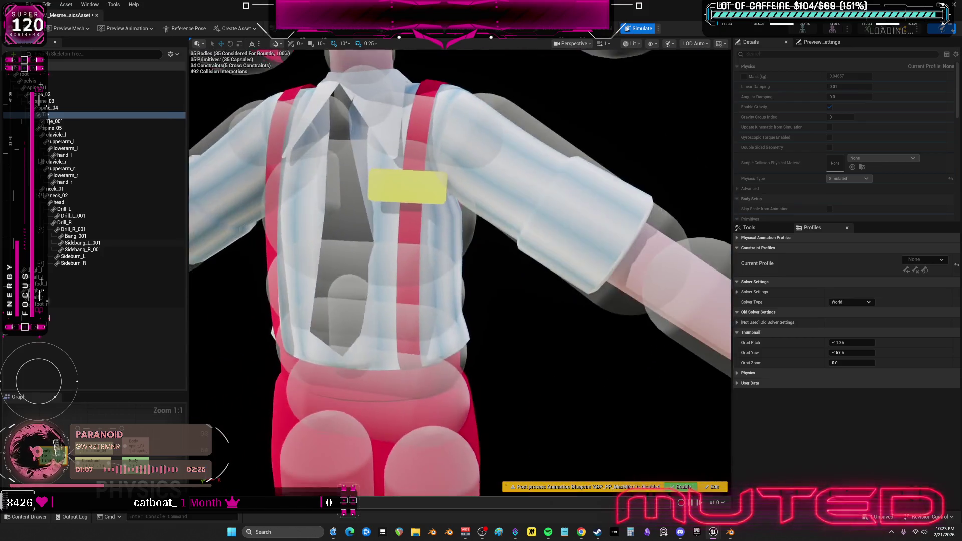
left_click(639, 28)
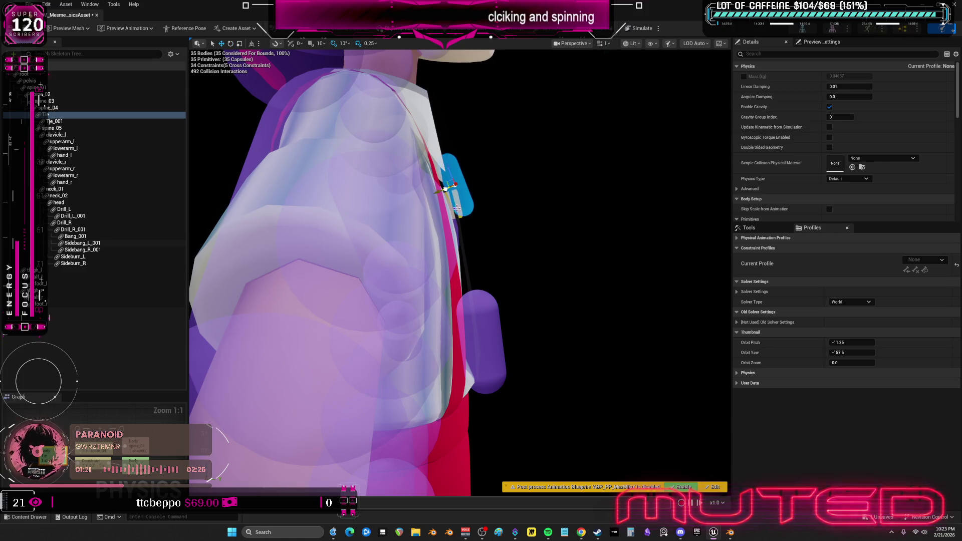
Rotate the Tie_001 capsule slightly and run a quick simulation test
left_click(480, 341)
left_click_drag(479, 317, 478, 314)
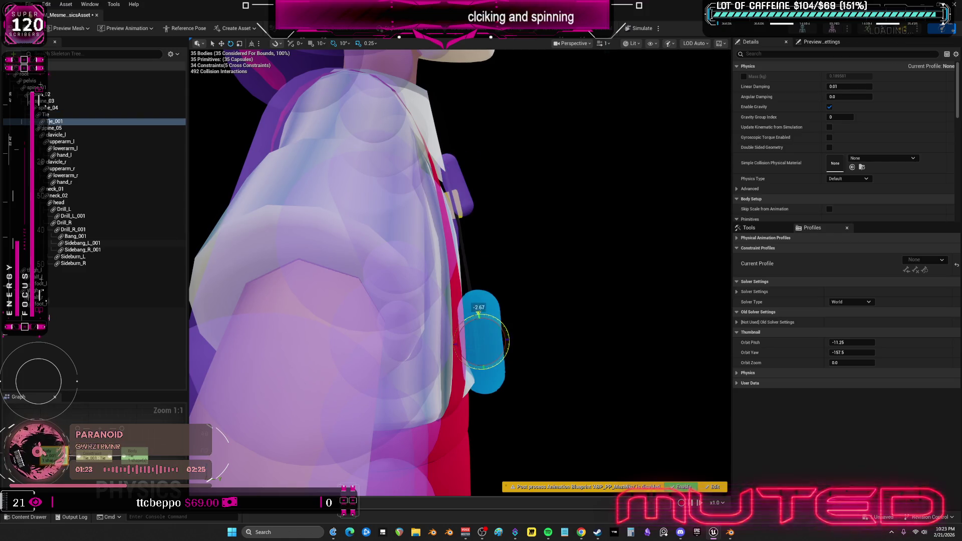
left_click(641, 28)
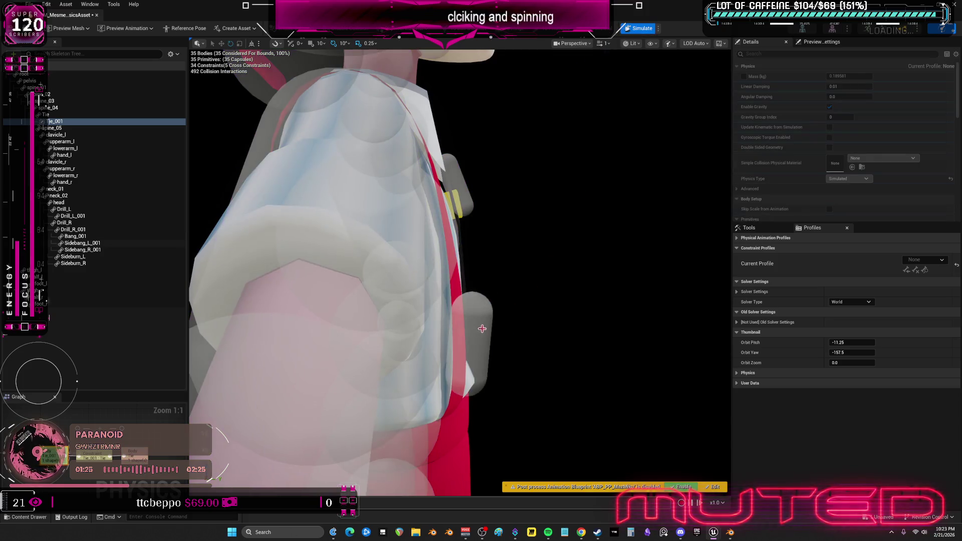
left_click(641, 28)
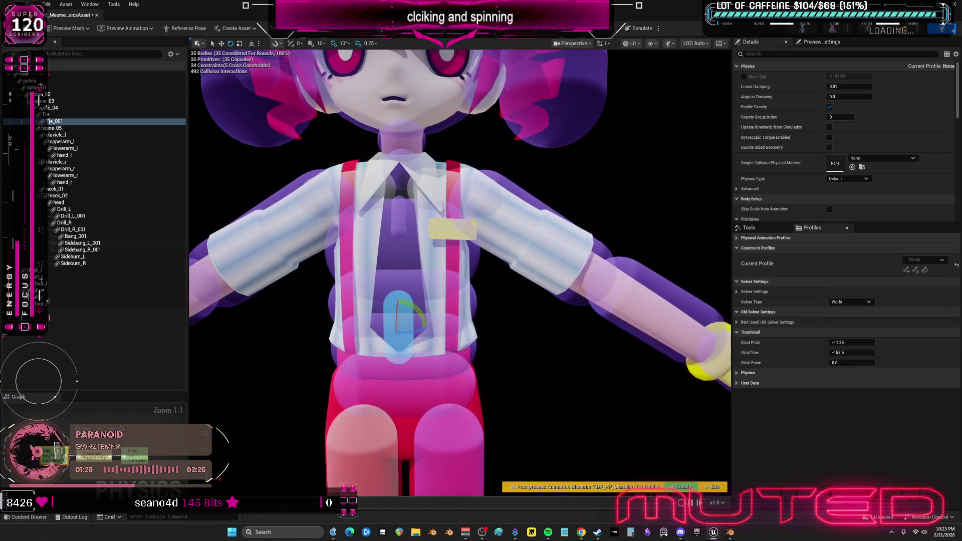
From a front view of the head, select the Drill_L_001, Bang_001, Sideburn_L and Drill_R_001 bodies
left_click_drag(633, 195, 595, 179)
left_click(595, 179)
left_click_drag(601, 216, 601, 215)
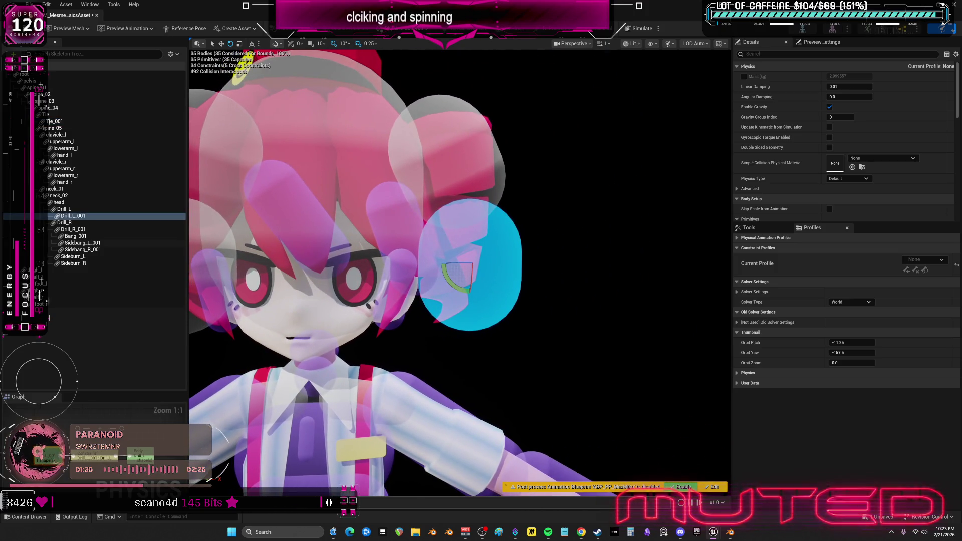
left_click_drag(455, 225, 455, 225)
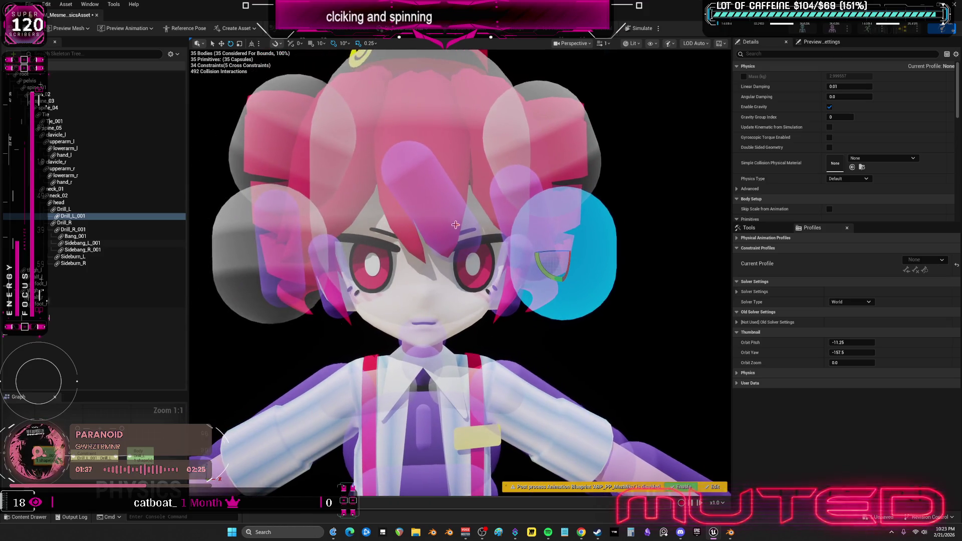
left_click(455, 224)
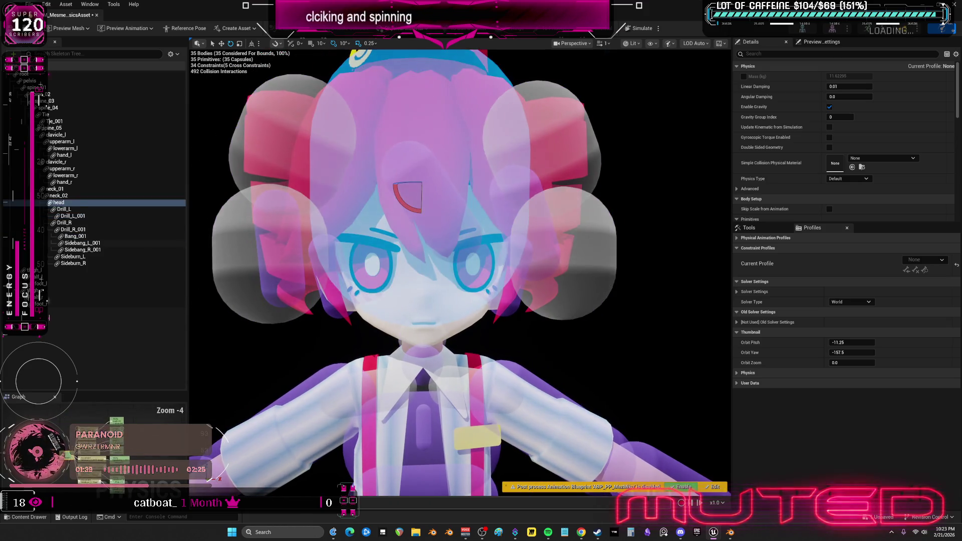
left_click(333, 278)
left_click(505, 290)
left_click(533, 236)
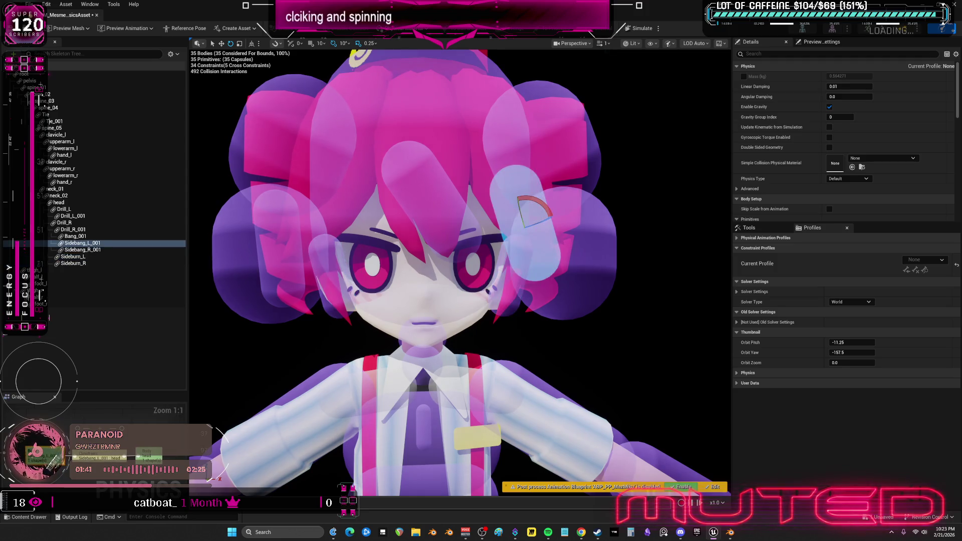
scroll(534, 236, "down", 3)
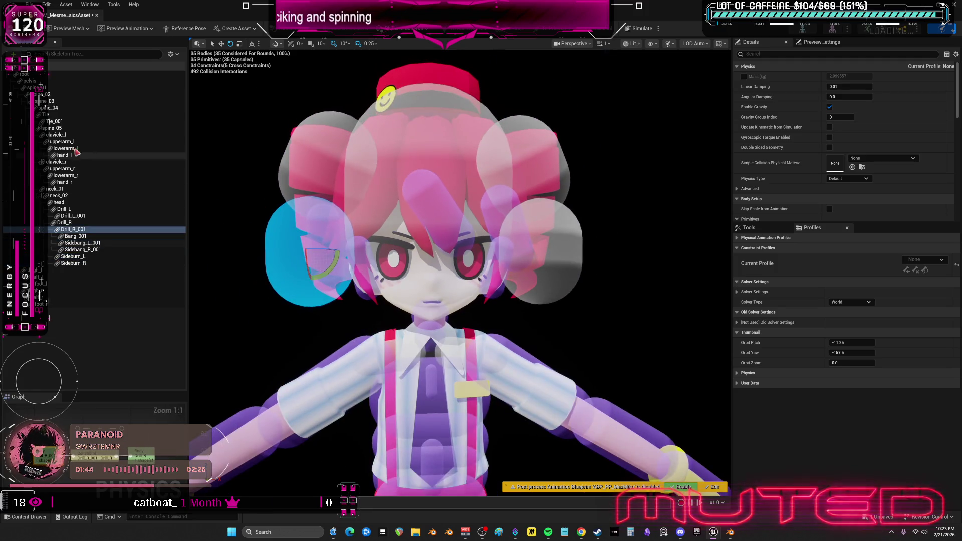
left_click(170, 54)
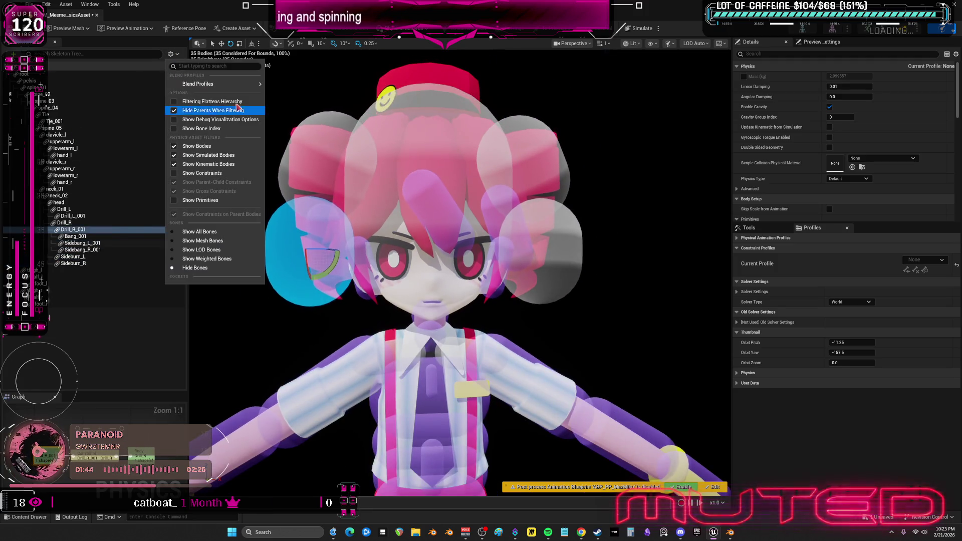
Enable Show Constraints and select the calf_r-foot_r and calf_l-foot_l constraints
left_click(220, 172)
scroll(140, 307, "down", 6)
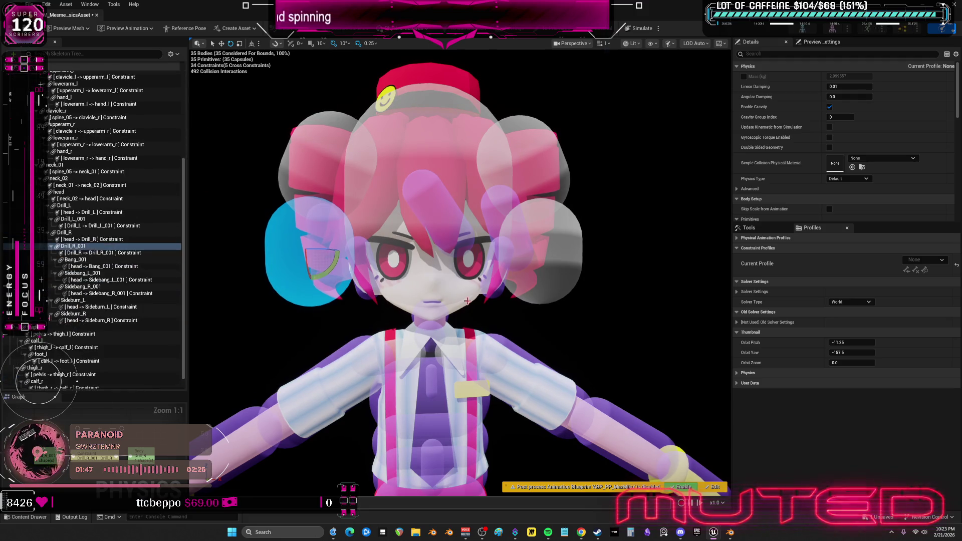
scroll(77, 383, "down", 1)
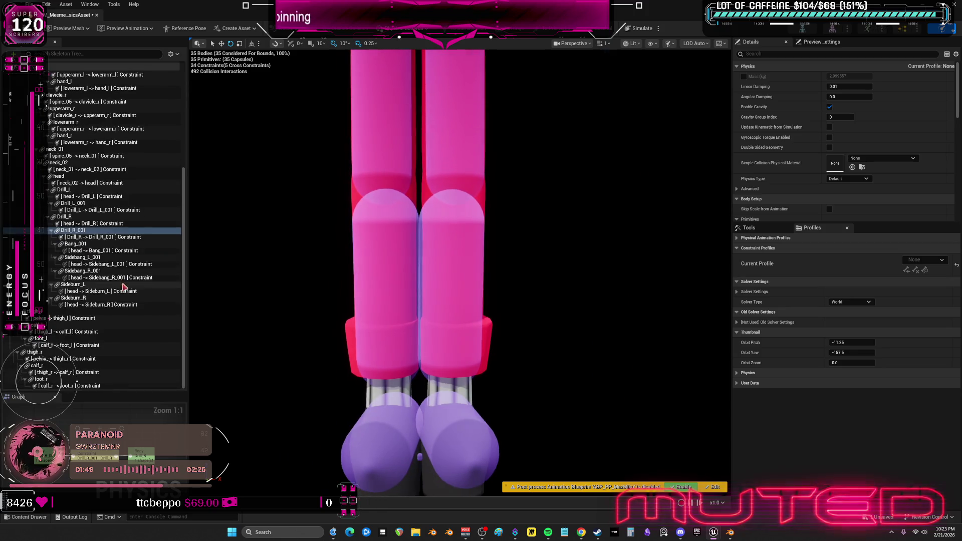
left_click(77, 386)
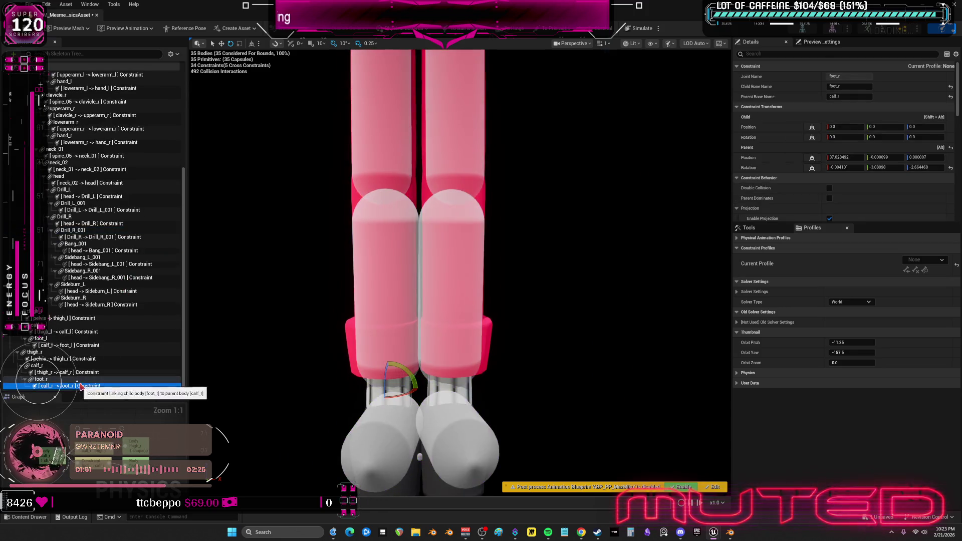
left_click(79, 348, "ctrl")
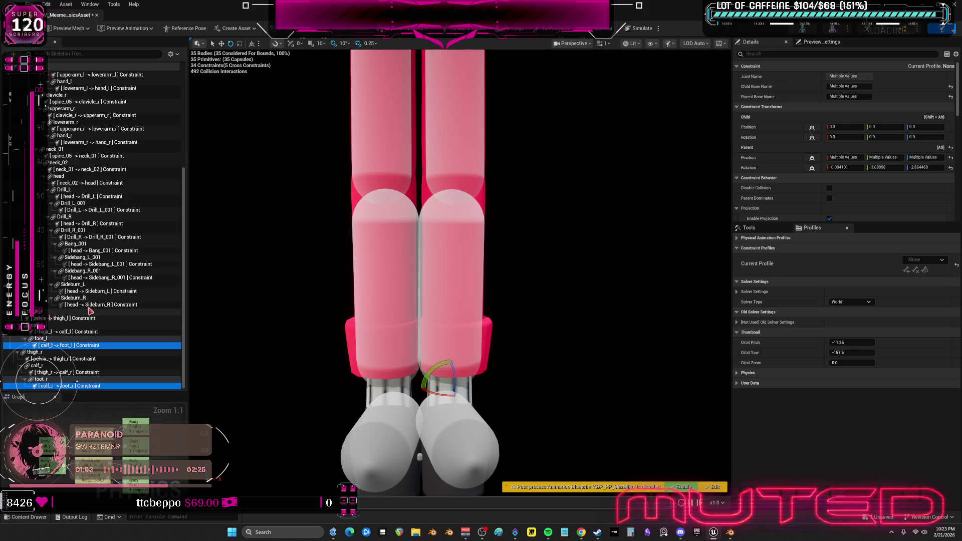
left_click(66, 360)
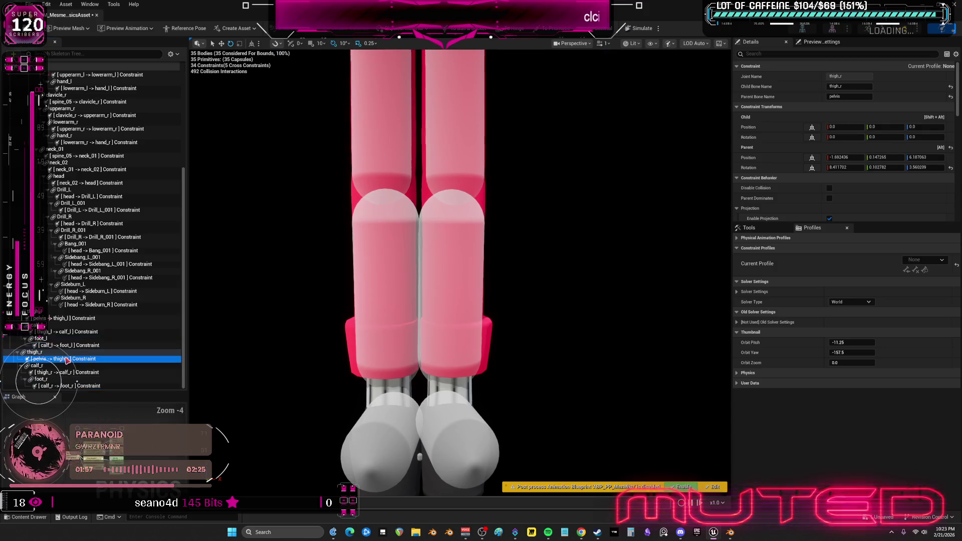
key("Down")
key("Down")
key("Down")
left_click(69, 346, "ctrl")
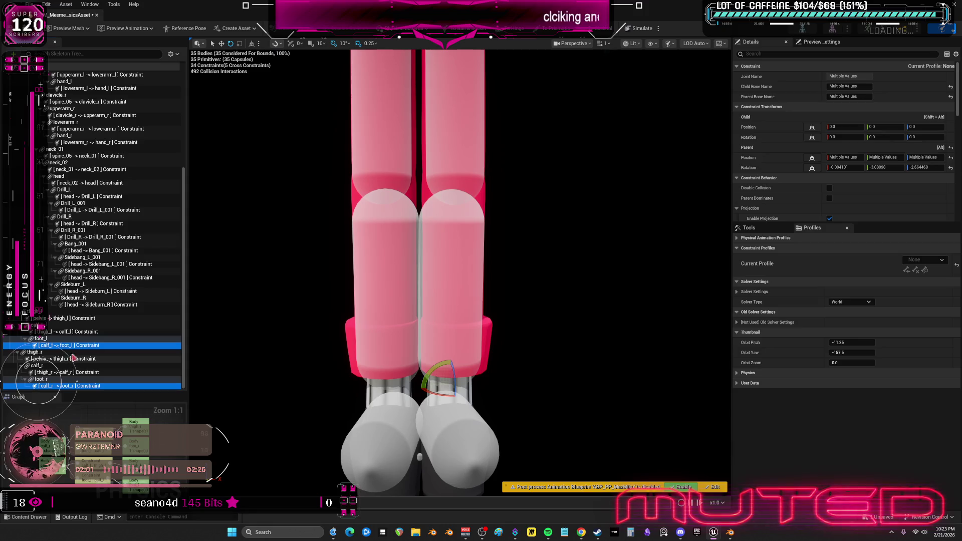
scroll(84, 318, "up", 2)
scroll(111, 268, "down", 1)
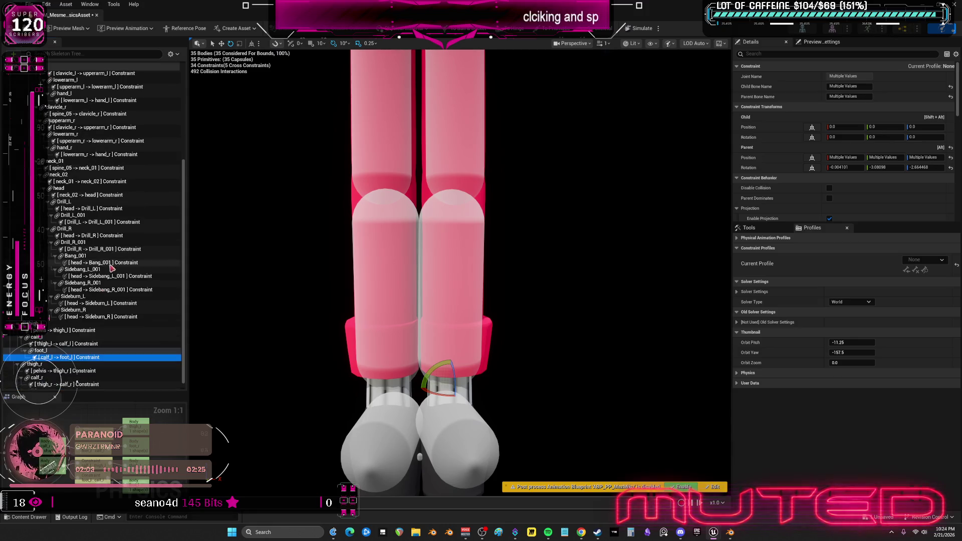
Add the sideburn, sidebang, hair drill, neck, head and lowerarm_r-hand_r constraints to the selection
left_click(99, 317, "ctrl")
left_click(99, 303, "ctrl")
left_click(99, 290, "ctrl")
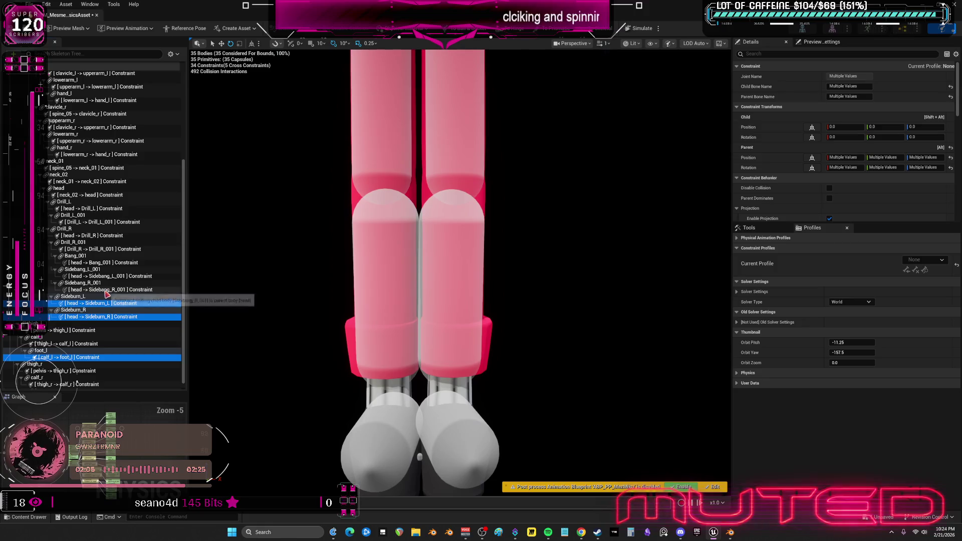
left_click(100, 235, "ctrl")
left_click(103, 222, "ctrl")
left_click(107, 209, "ctrl")
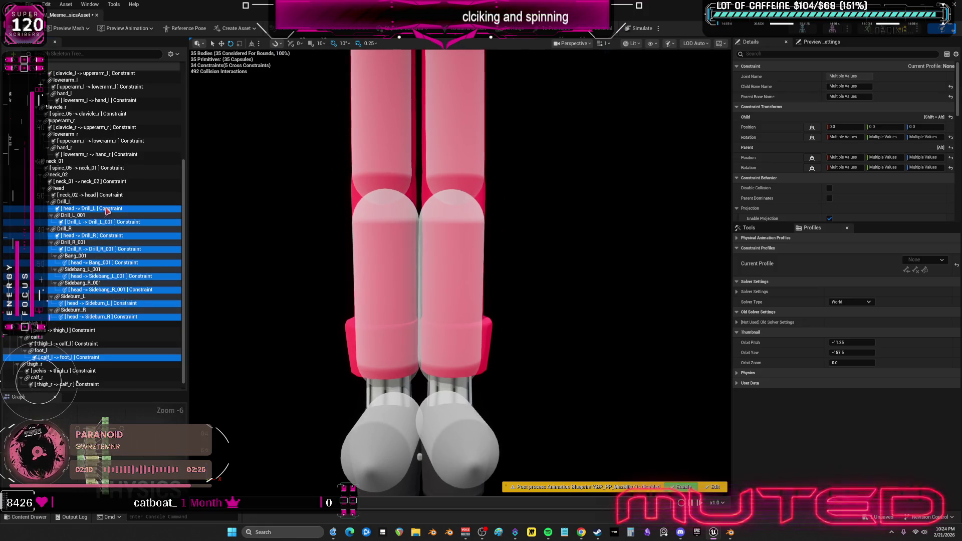
left_click(104, 195, "ctrl")
left_click(104, 181, "ctrl")
left_click(107, 168, "ctrl")
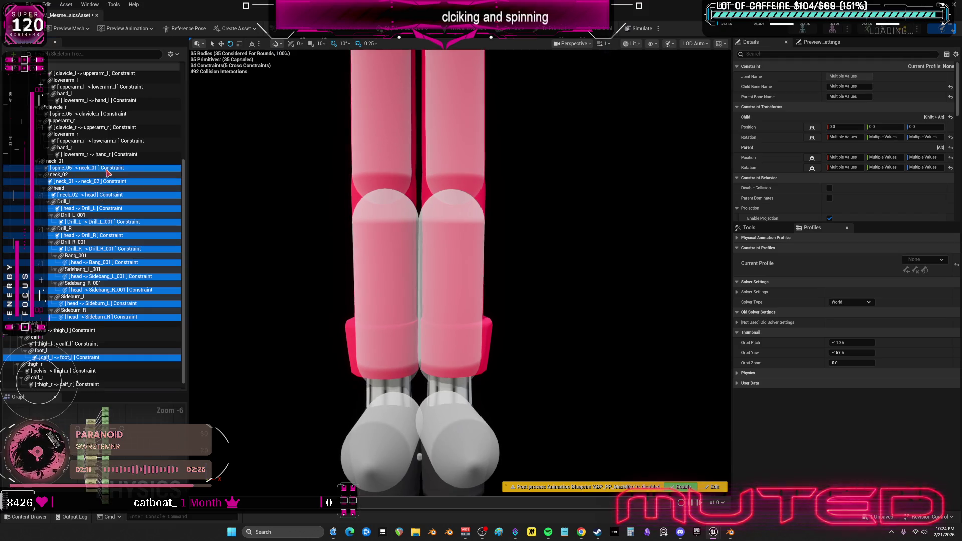
scroll(109, 180, "up", 3)
left_click(110, 200, "ctrl")
Add the lowerarm_l-hand_l, spine_05-clavicle_l and Tie_001 constraints to the selection
scroll(111, 200, "up", 4)
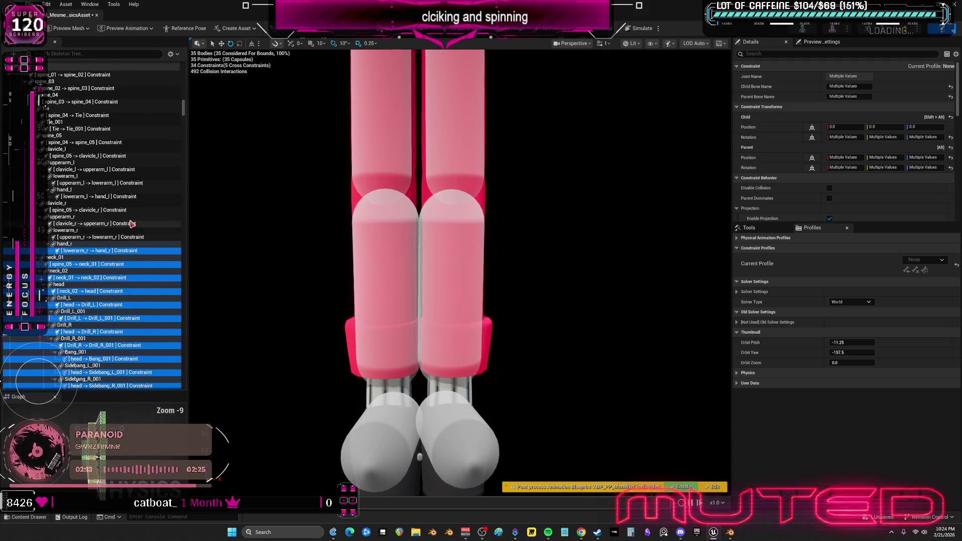
scroll(115, 245, "down", 7)
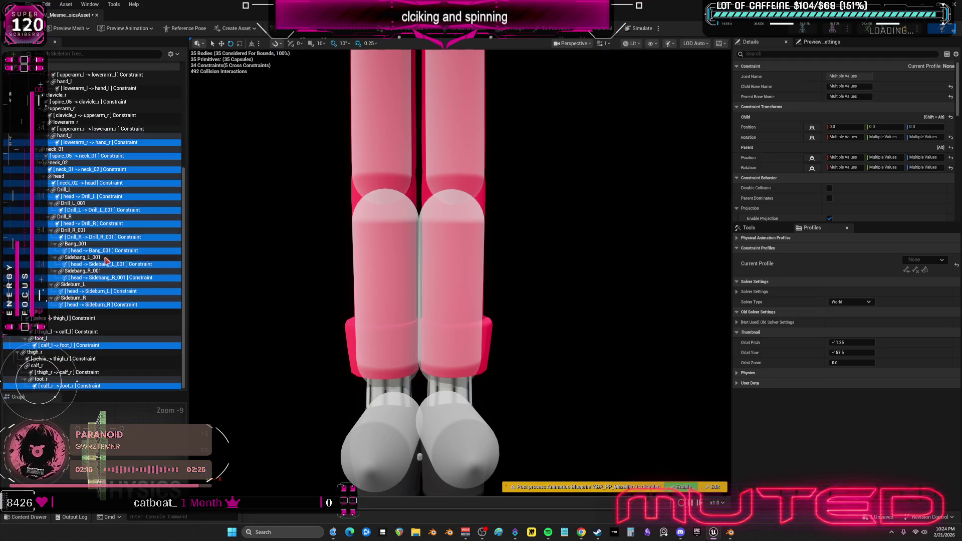
scroll(100, 265, "up", 10)
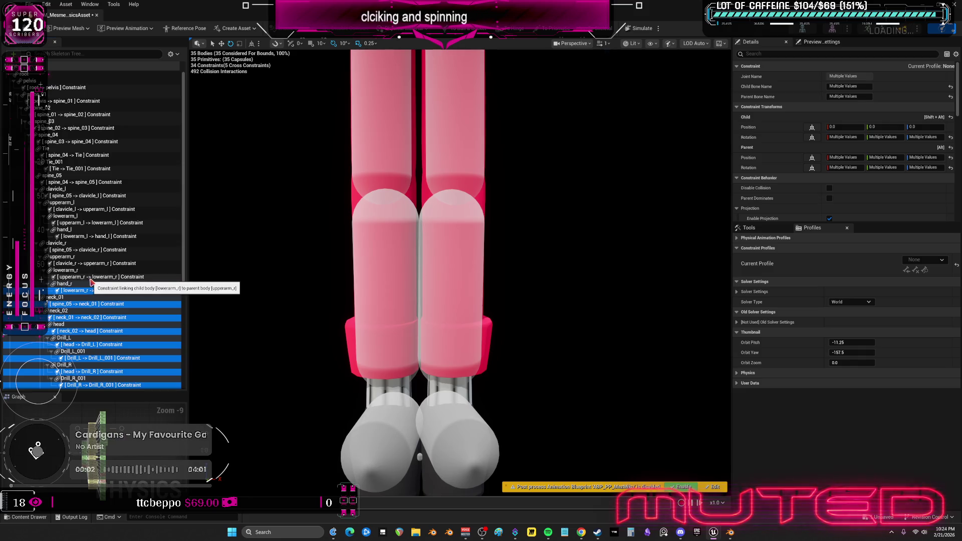
left_click(92, 236, "ctrl")
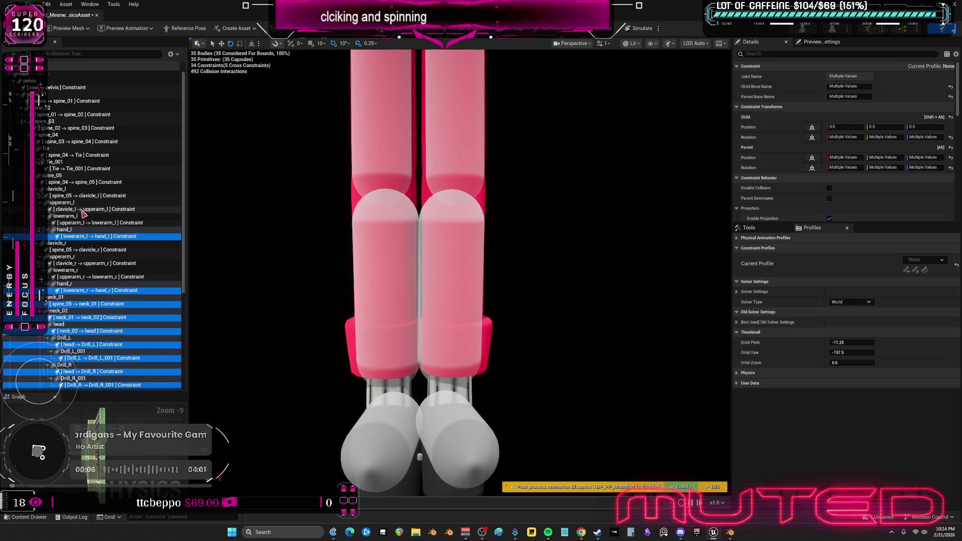
left_click(87, 195, "ctrl")
left_click(85, 183, "ctrl")
left_click(75, 169, "ctrl")
Add the Tie, spine_04, spine_03, spine_02, spine_01 and pelvis constraints to the selection
left_click(77, 156, "ctrl")
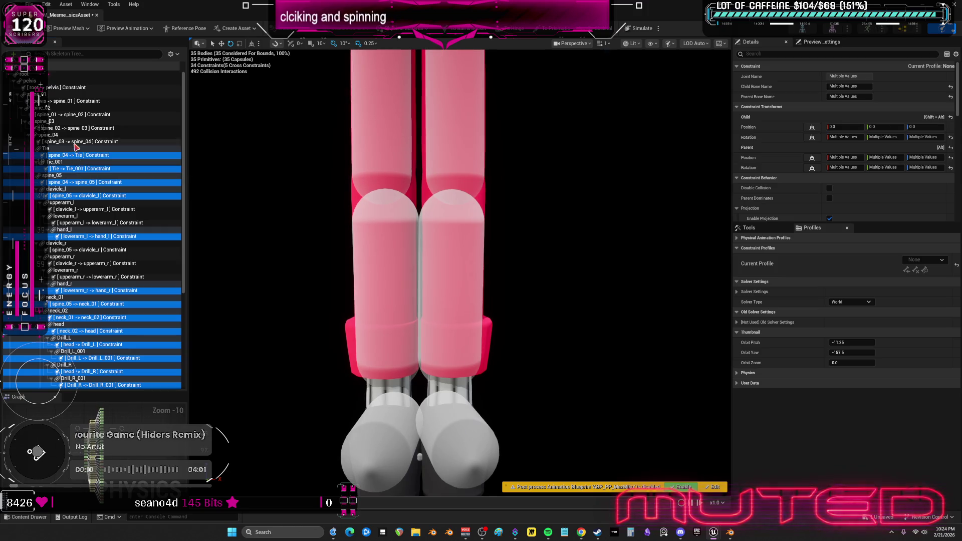
left_click(75, 142, "ctrl")
left_click(75, 128, "ctrl")
left_click(75, 115, "ctrl")
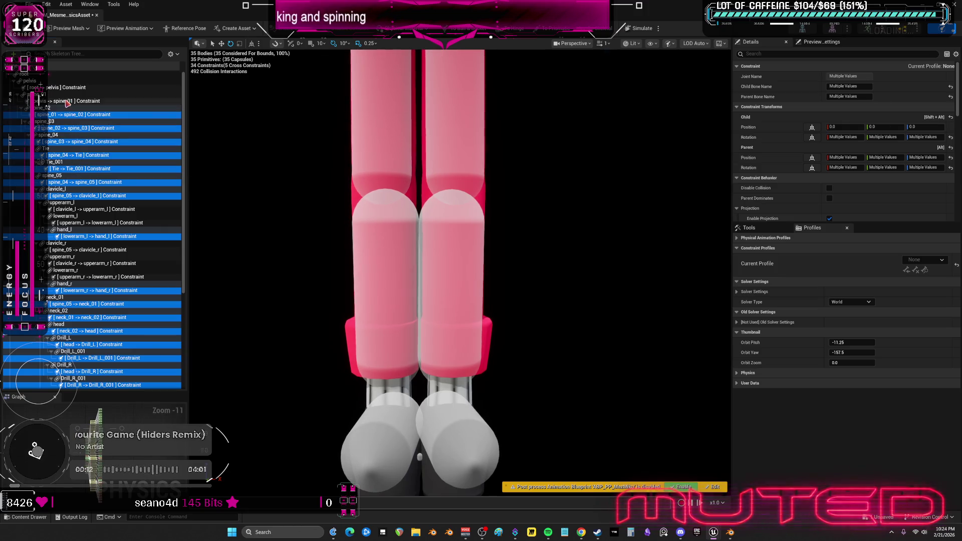
left_click(62, 101, "ctrl")
left_click(59, 88, "ctrl")
scroll(102, 208, "down", 5)
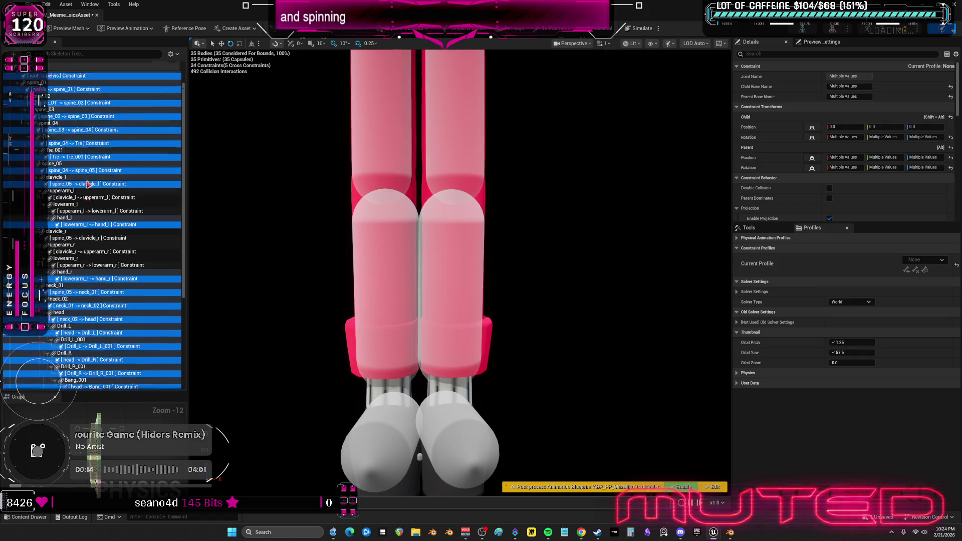
scroll(865, 166, "down", 10)
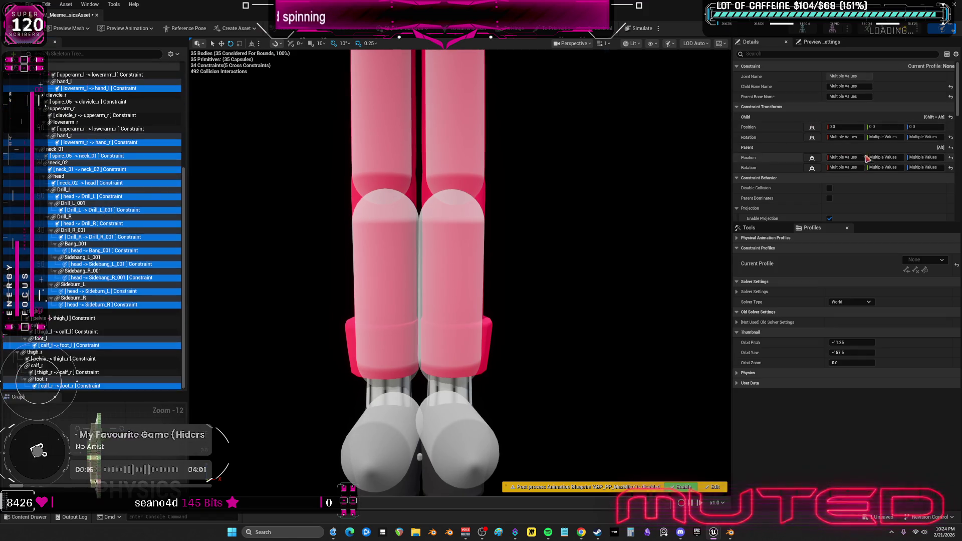
Set Swing 1 and Swing 2 to Limited at 8.0 and lock Twist Motion
left_click(851, 152)
left_click(876, 173)
left_click(853, 163)
left_click(859, 182)
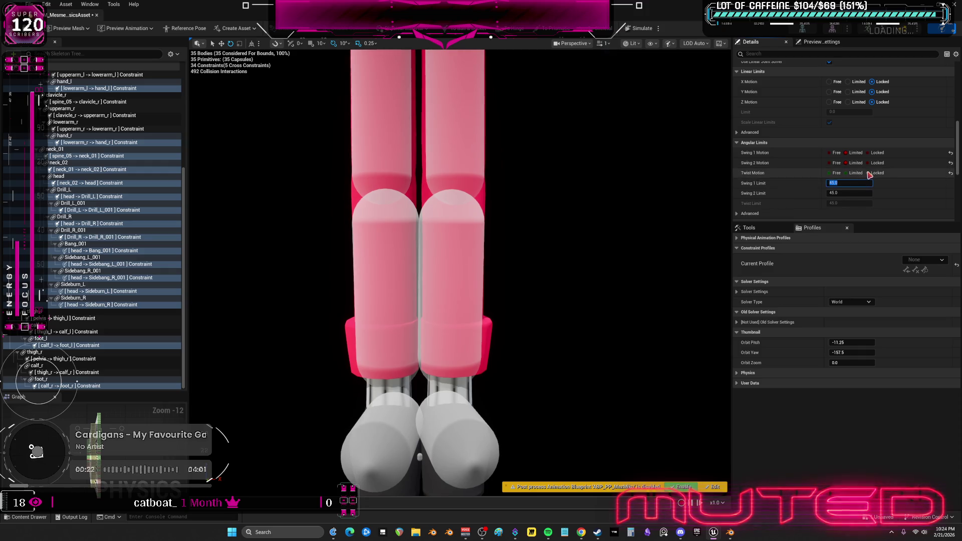
type("0")
key("Return")
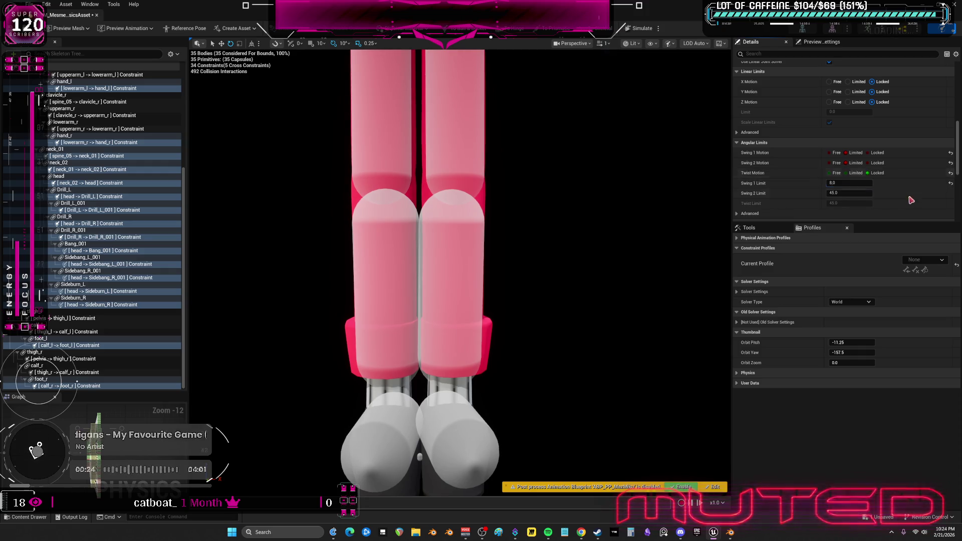
left_click(861, 194)
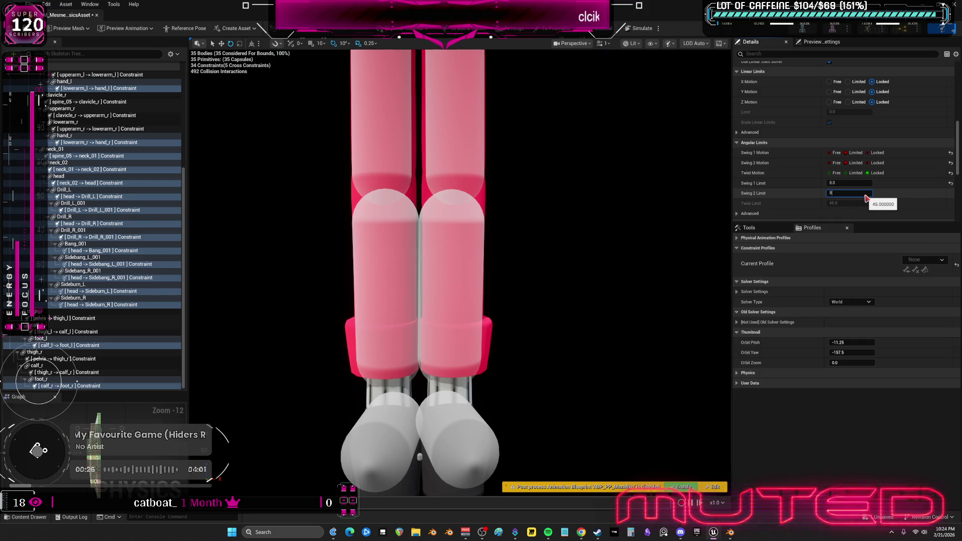
key("Return")
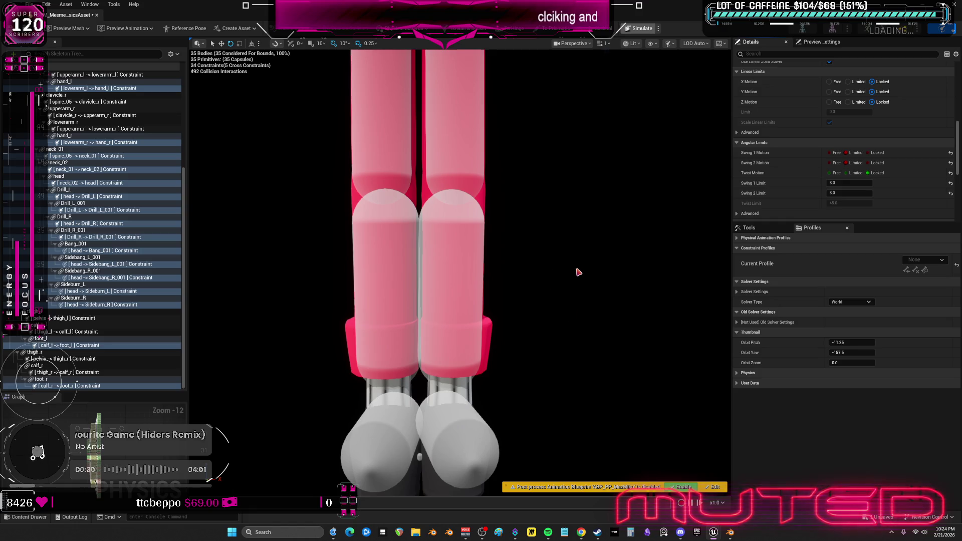
Simulate, lift the ragdoll and let it fall, then stop the simulation
key("alt+s")
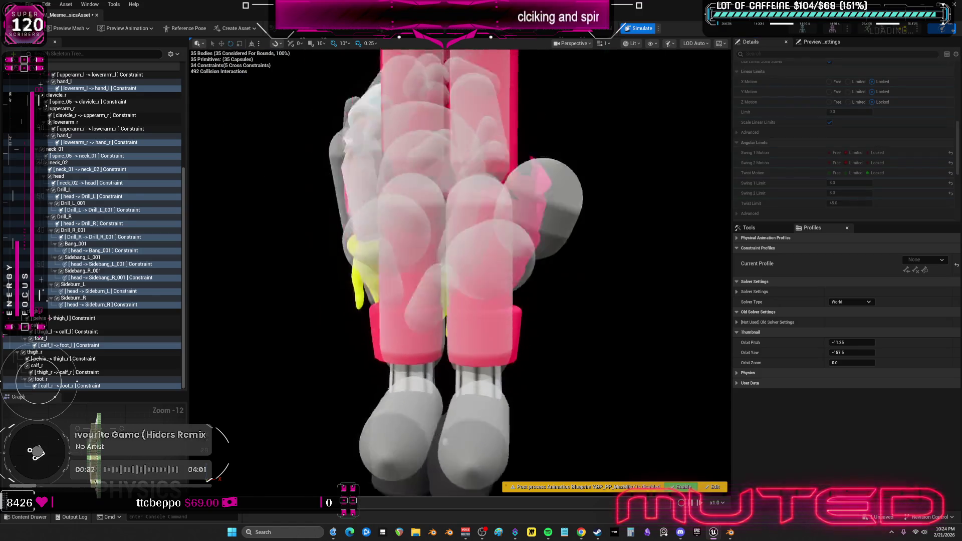
mouse_move(536, 275)
left_mouse_down()
mouse_move(515, 111)
mouse_move(389, 69)
left_mouse_up()
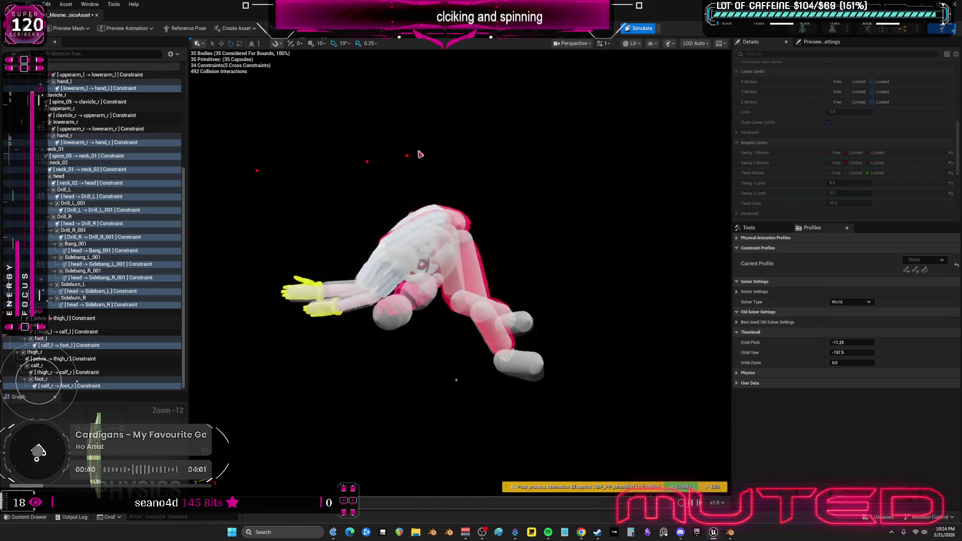
key("alt+s")
scroll(461, 251, "up", 5)
left_click_drag(461, 250, 541, 250)
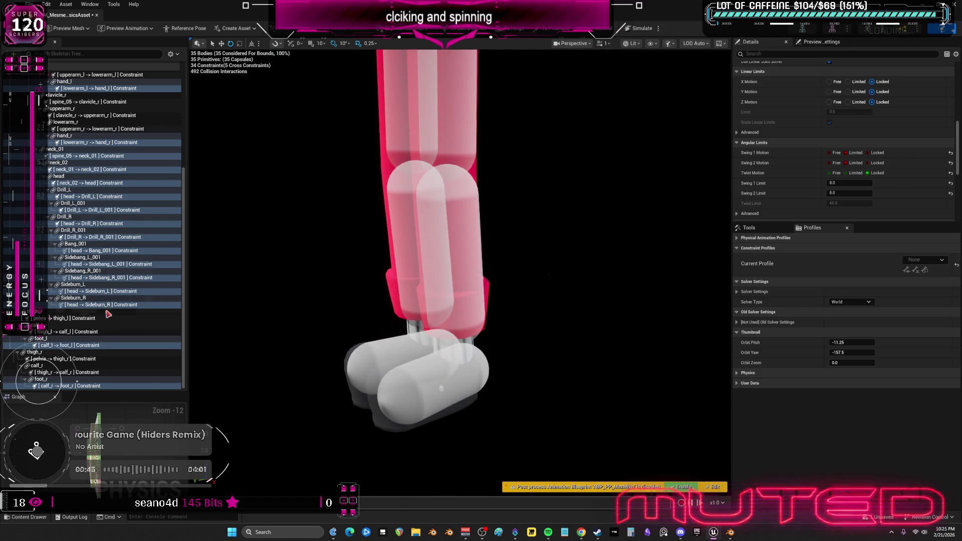
On the thigh_l-calf_l constraint, lock Twist and Swing 2 and limit Swing 1 to 90
left_click(90, 332)
scroll(826, 181, "down", 5)
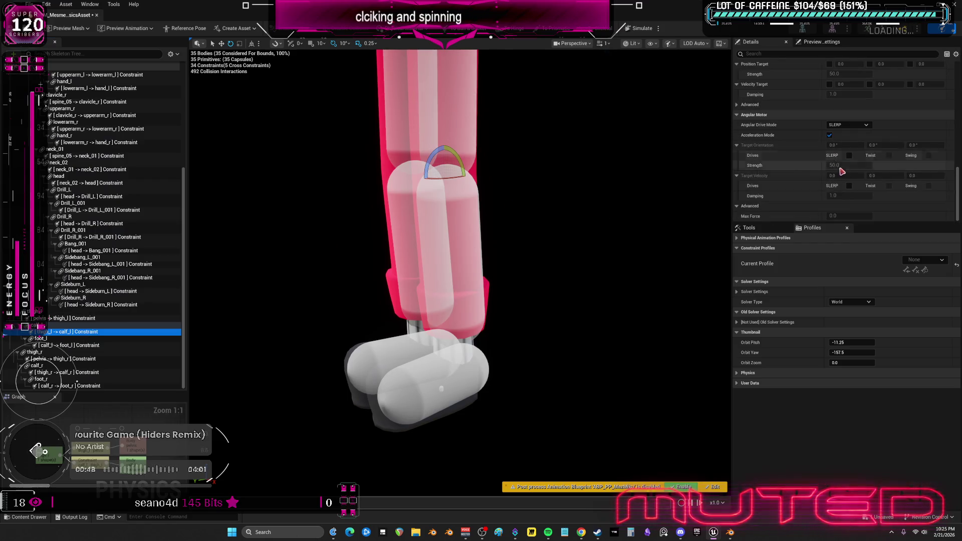
scroll(846, 161, "up", 4)
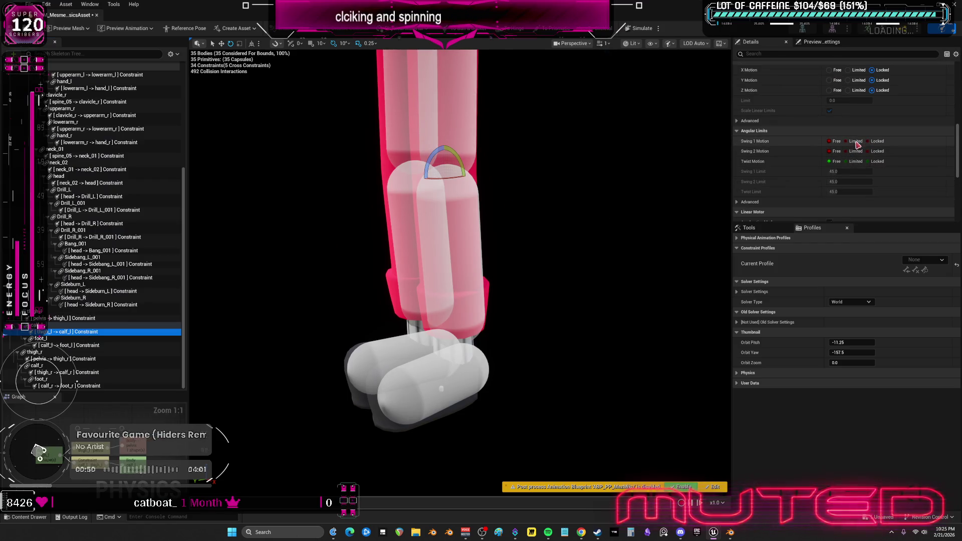
left_click(877, 162)
left_click(871, 141)
left_click(865, 151)
left_click(872, 151)
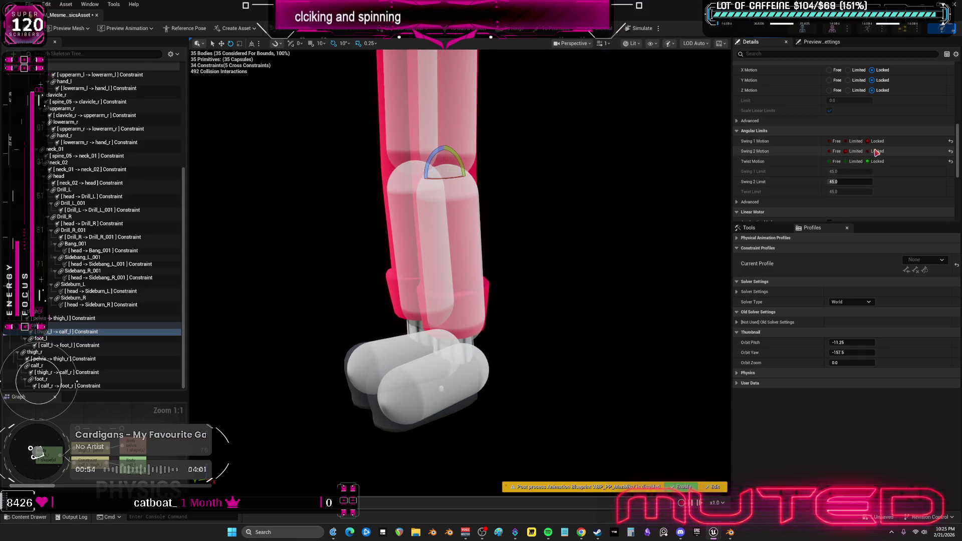
left_click(852, 141)
type("90")
key("Return")
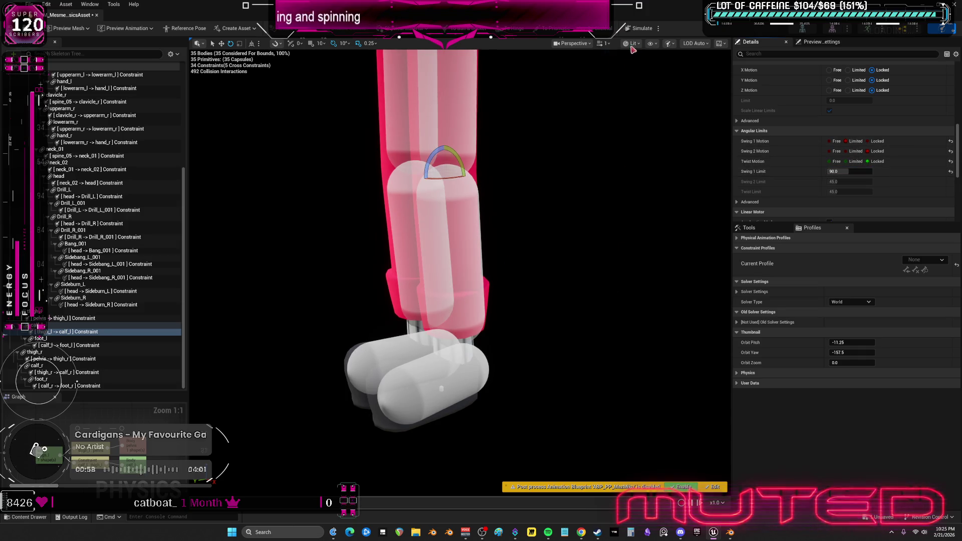
left_click(651, 44)
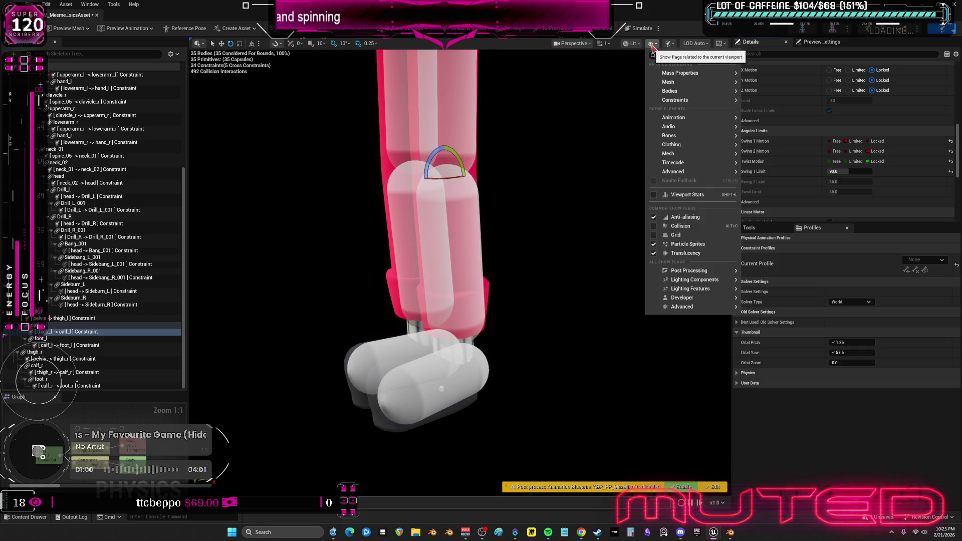
Show Constraints > All Positions in the viewport, then run a brief simulation to check the legs
mouse_move(701, 118)
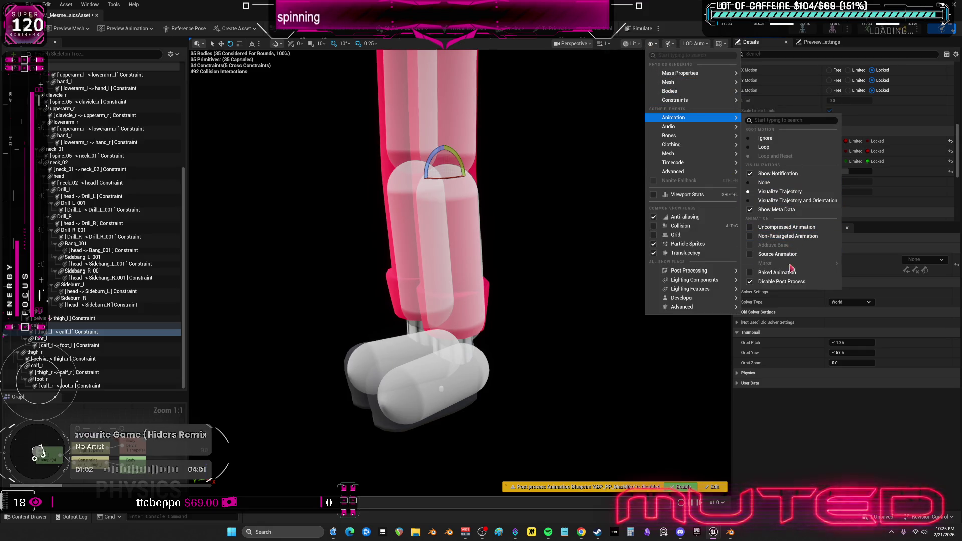
mouse_move(693, 101)
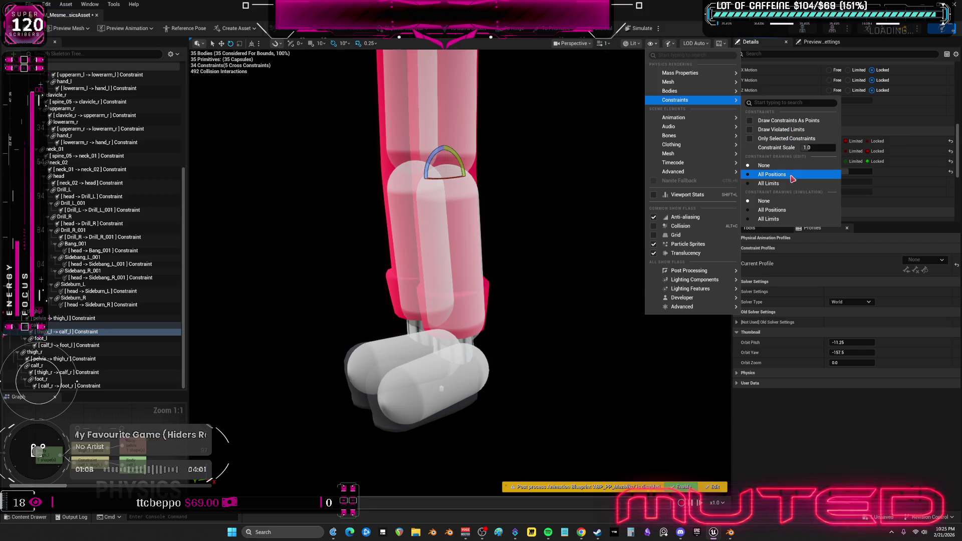
left_click(792, 181)
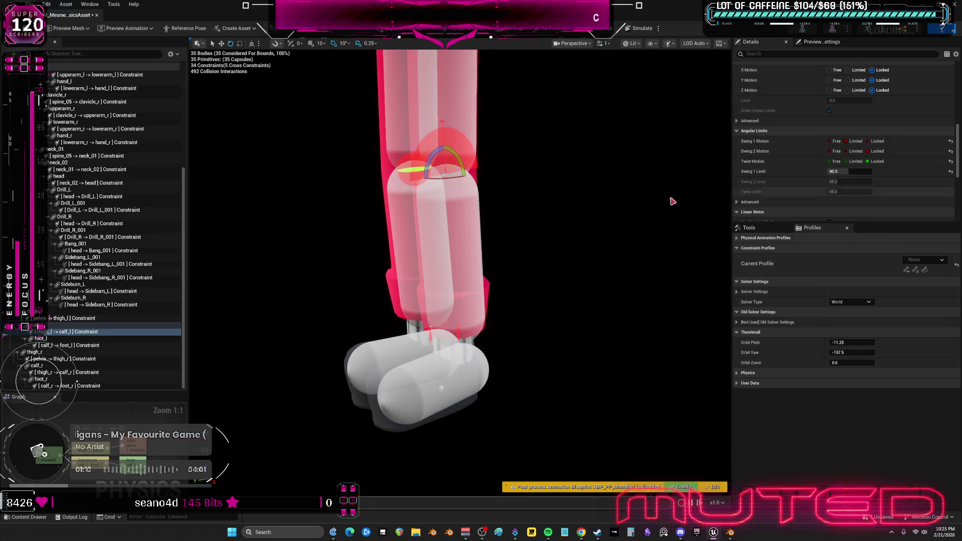
scroll(461, 194, "up", 4)
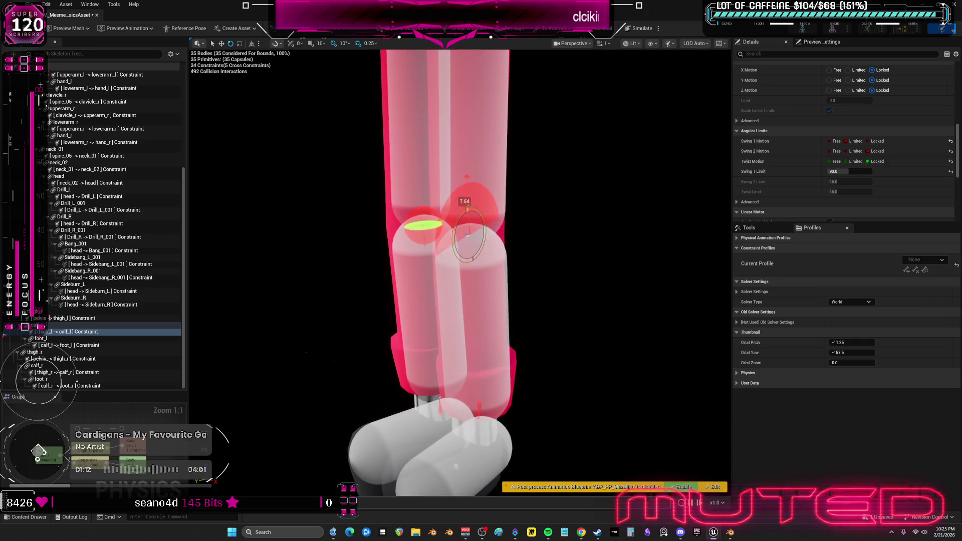
left_click(622, 27)
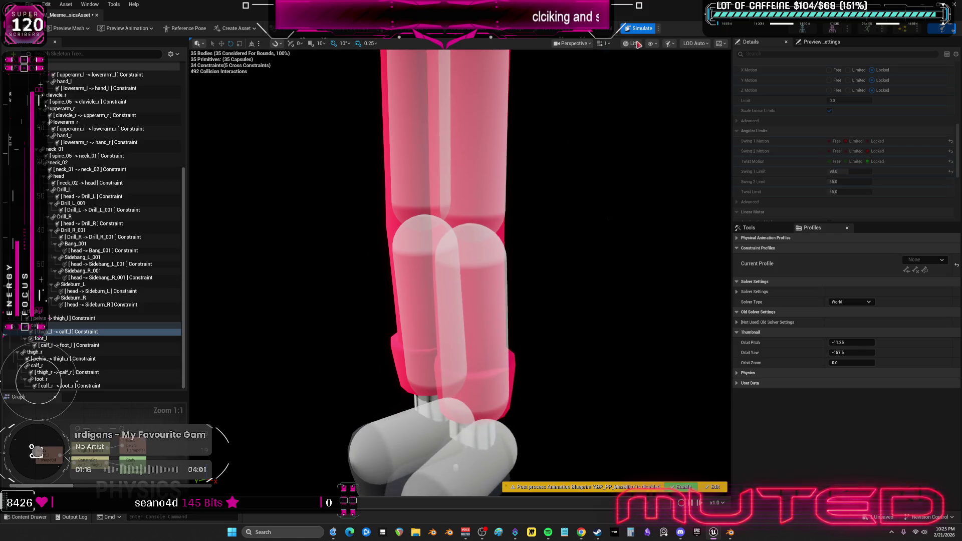
key("alt+s")
left_click_drag(492, 240, 509, 252)
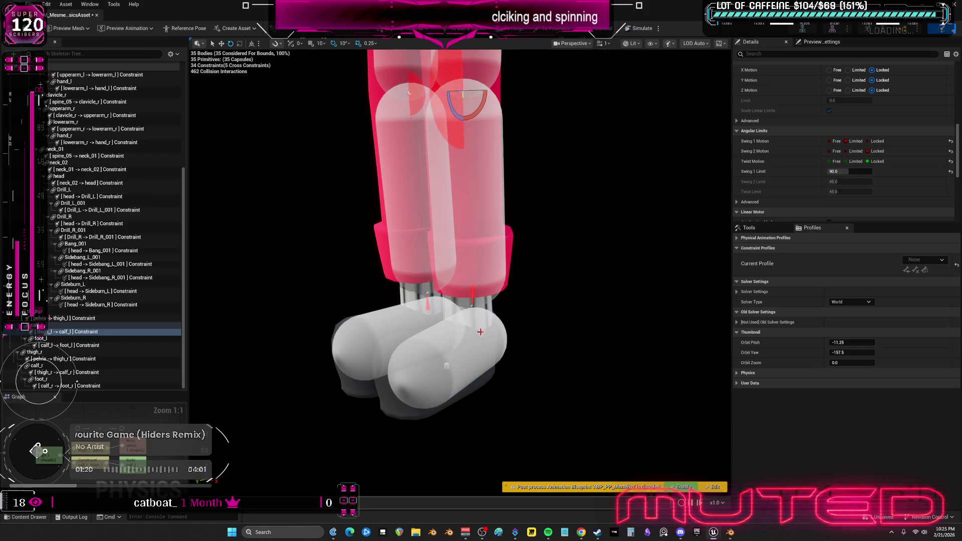
Select the left foot body and run a quick physics simulation test
left_click(480, 332)
left_click(643, 29)
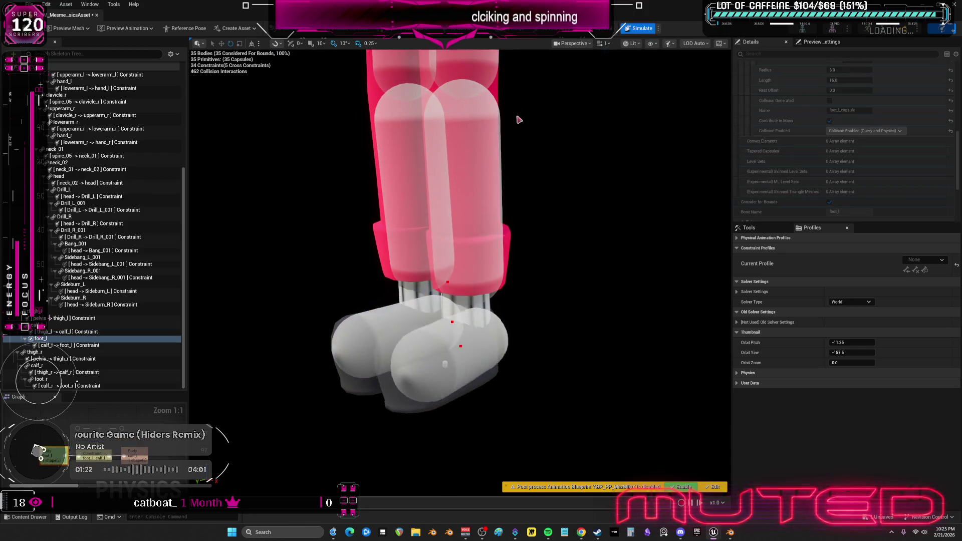
left_click(641, 29)
Set Swing 1, Swing 2 and Twist Motion to Limited on the pelvis -> thigh_l constraint
scroll(458, 270, "down", 5)
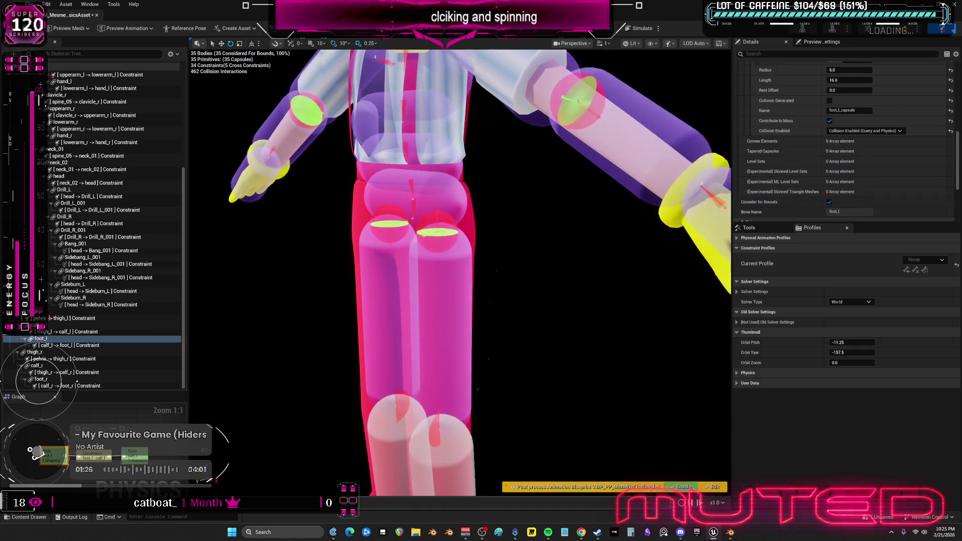
left_click(442, 222)
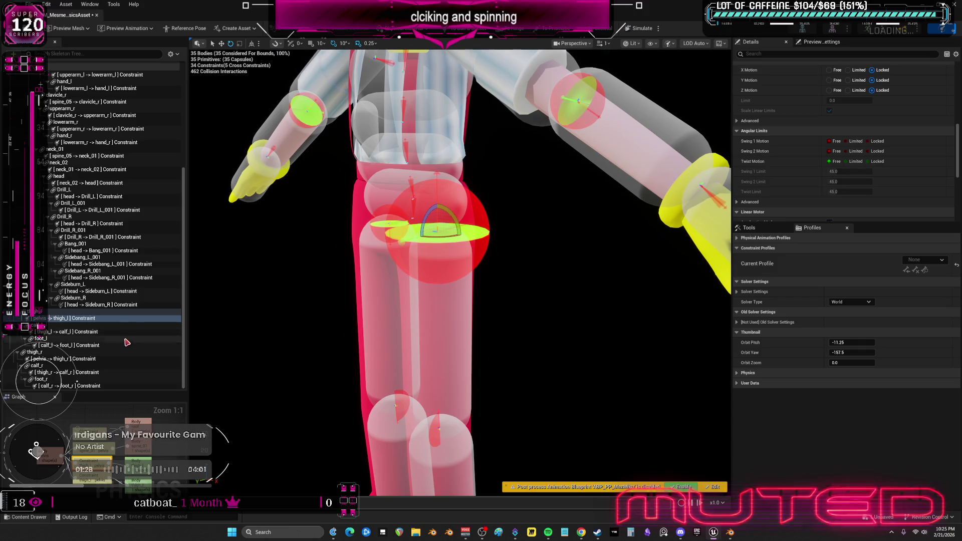
scroll(796, 150, "down", 2)
left_click(854, 113)
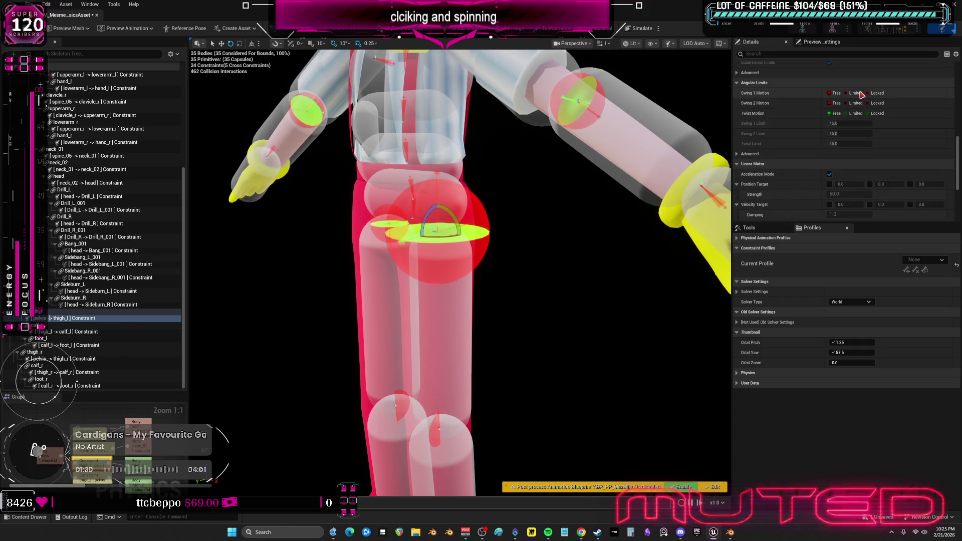
left_click(854, 103)
left_click(853, 93)
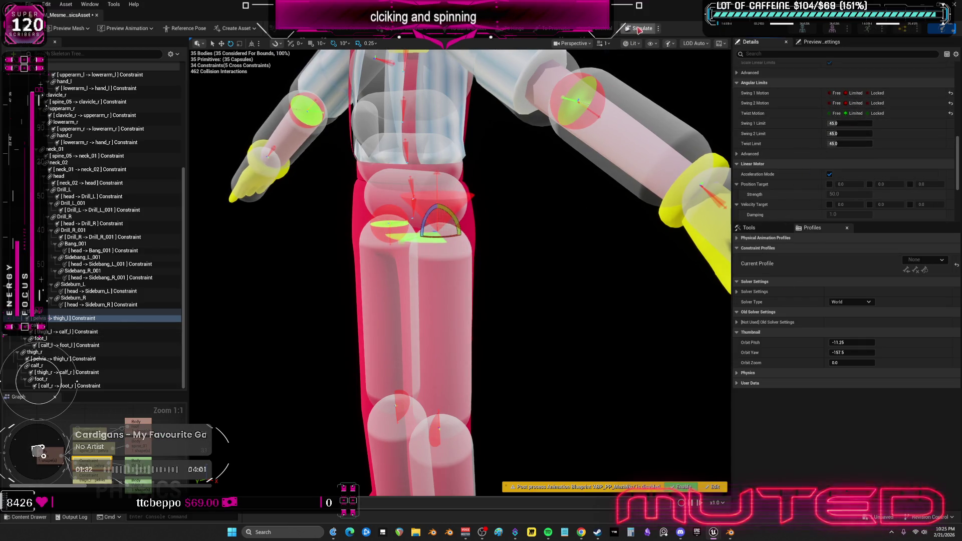
Test the 45° hip limits over three simulation runs, then select the Tie_001 body
left_click(640, 28)
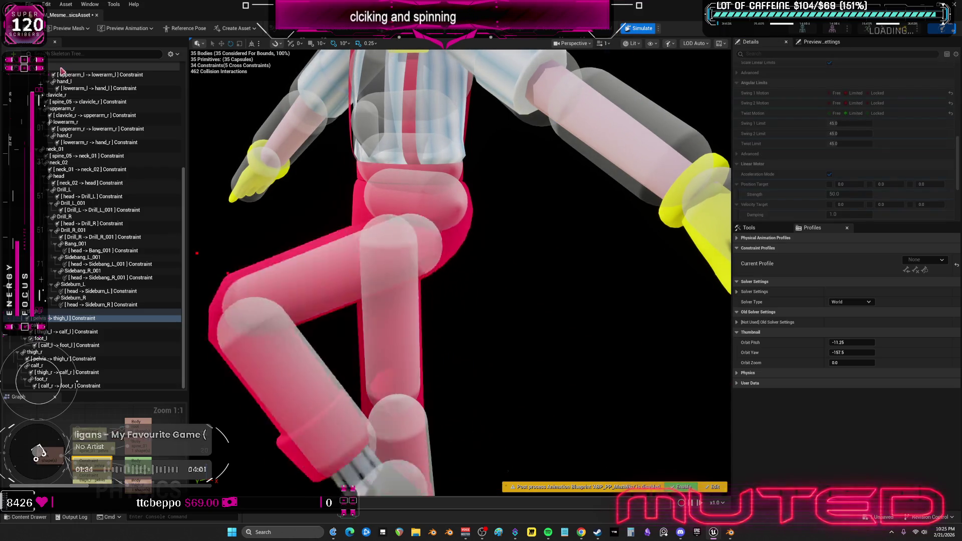
left_click(641, 29)
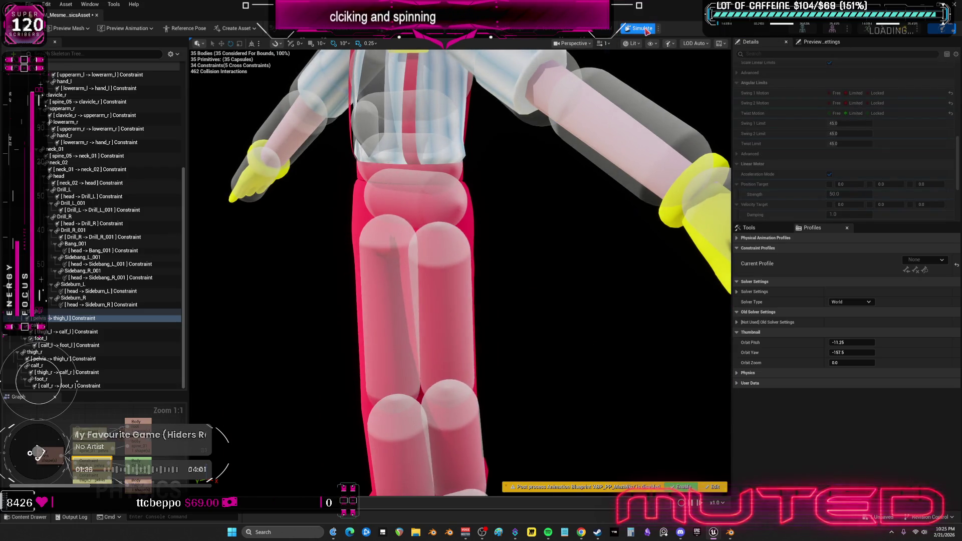
left_click_drag(471, 278, 484, 313)
left_click(643, 29)
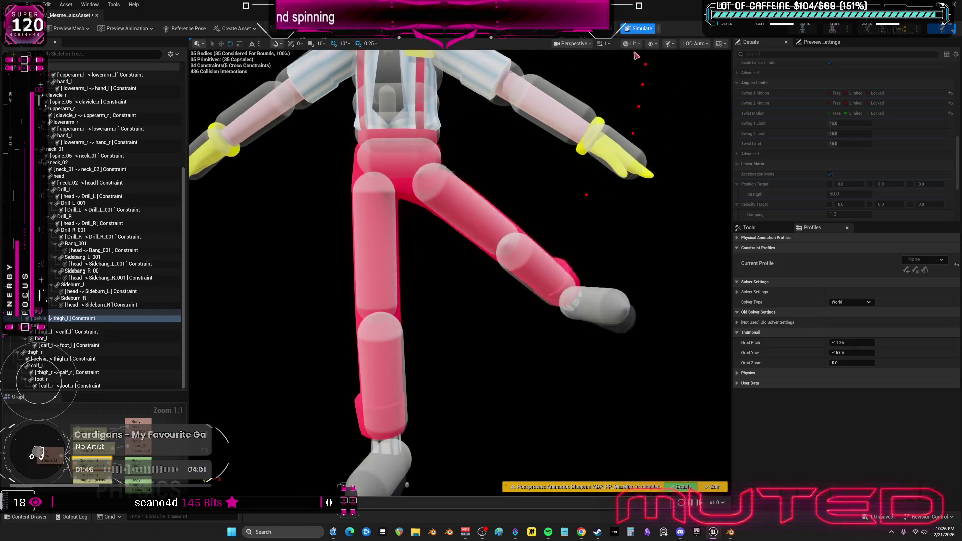
left_click(641, 29)
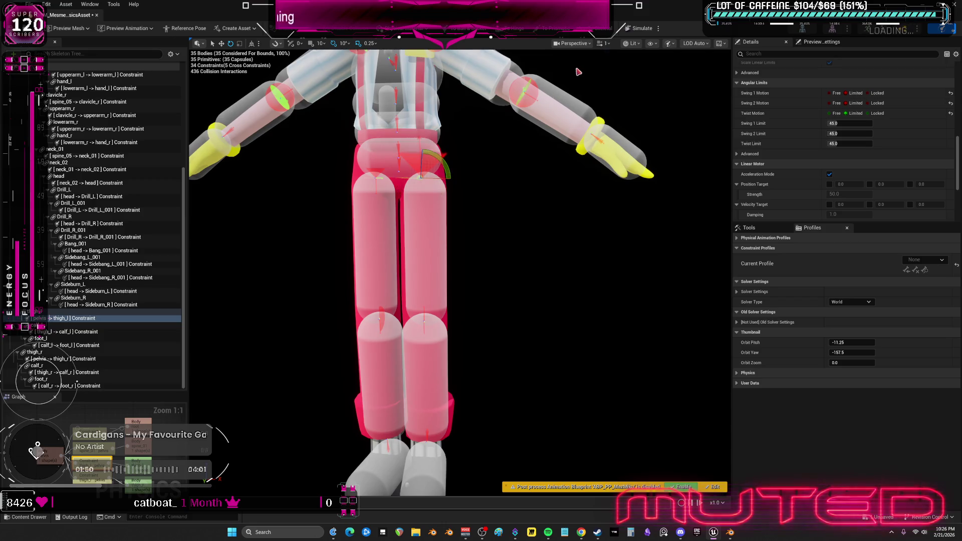
left_click(635, 29)
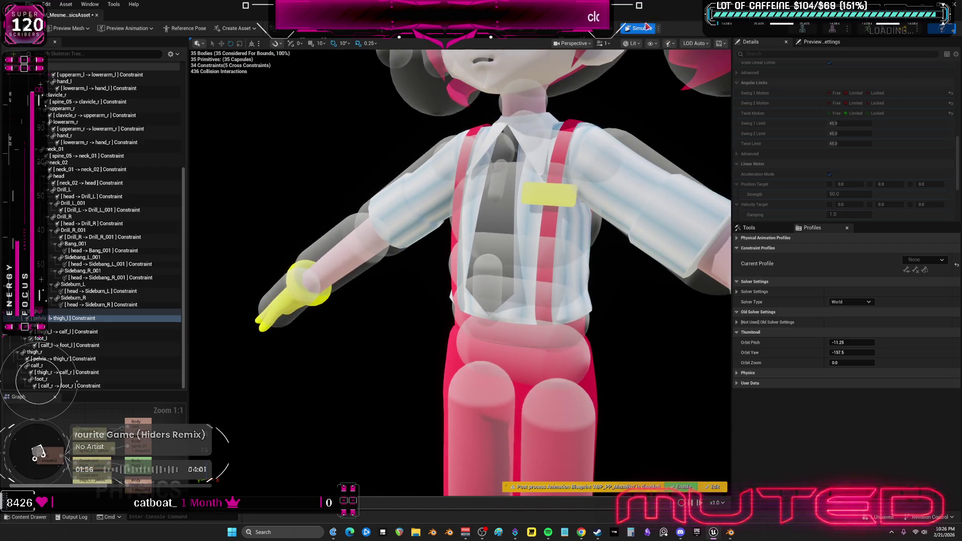
left_click(645, 27)
left_click(486, 278)
left_click_drag(486, 278, 299, 255)
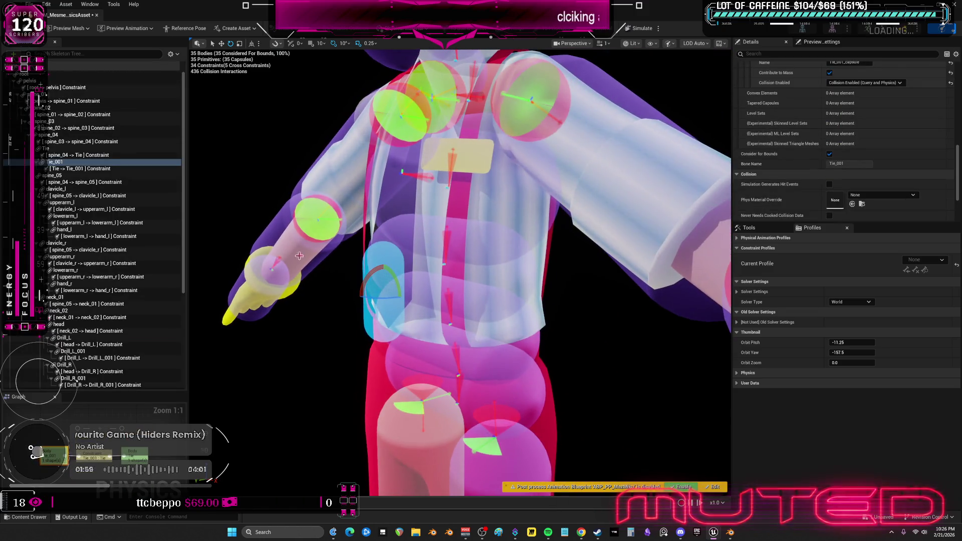
Select the Tie -> Tie_001 constraint and test its 8° swing limit in simulation
left_click(75, 169)
scroll(851, 151, "down", 5)
scroll(866, 138, "up", 2)
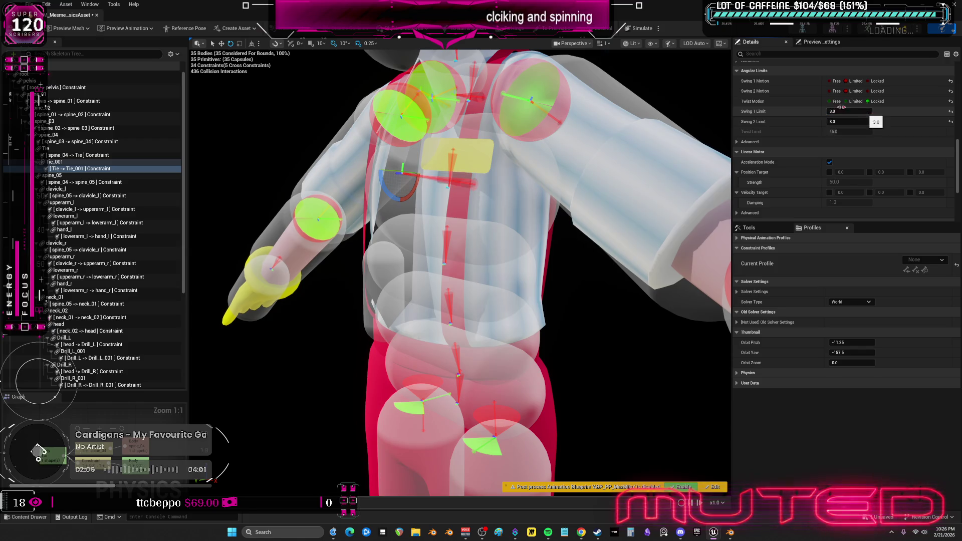
left_click(639, 28)
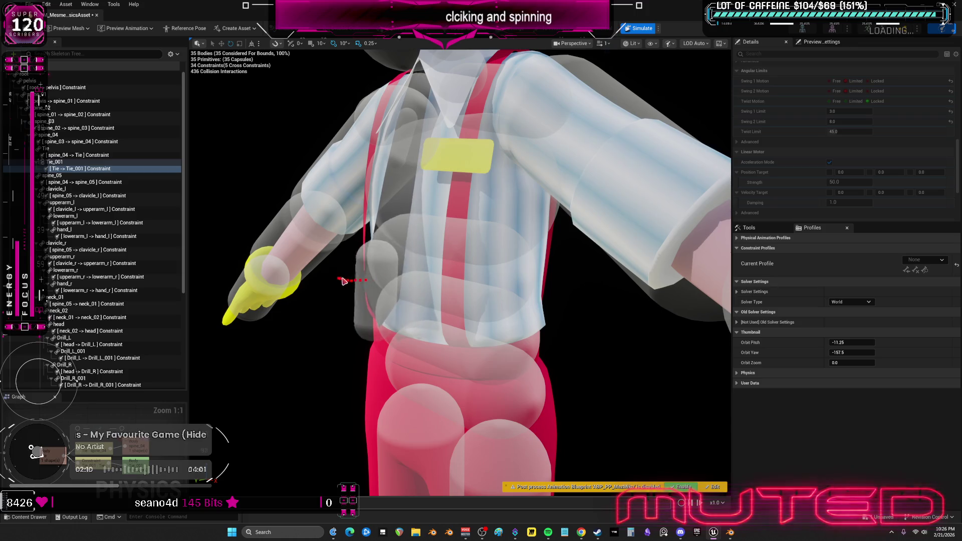
left_click(643, 29)
Select the Tie_001 body and drag it during simulation to watch it spring back
left_click(372, 261)
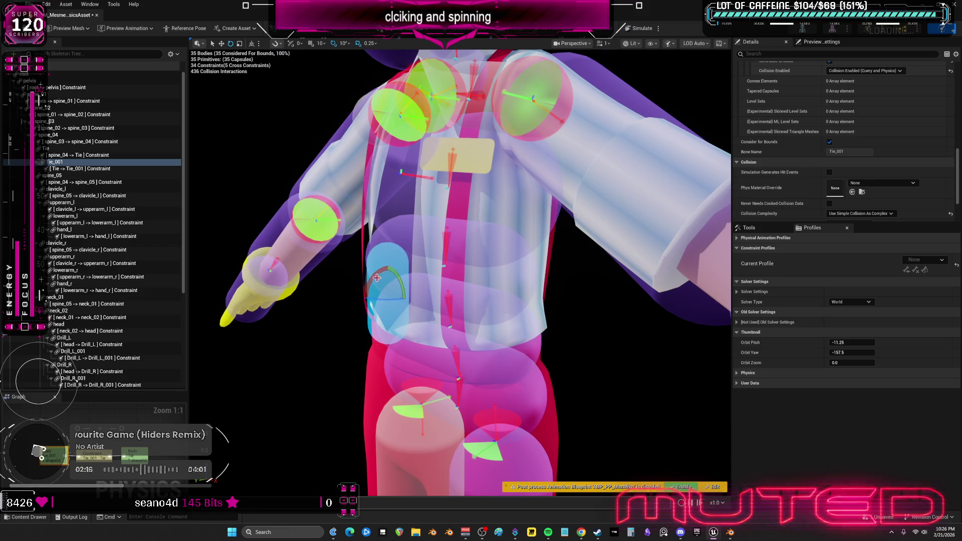
left_click(649, 26)
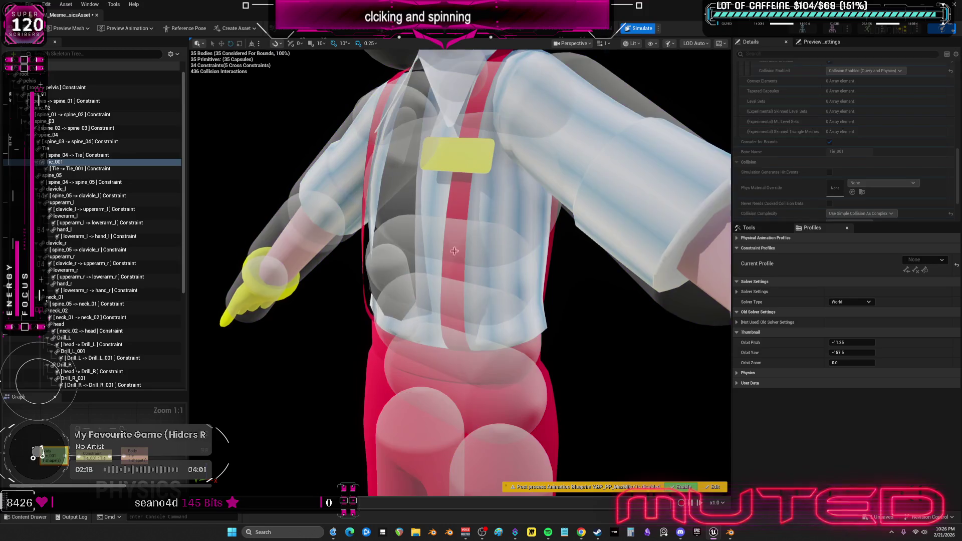
left_click(642, 28)
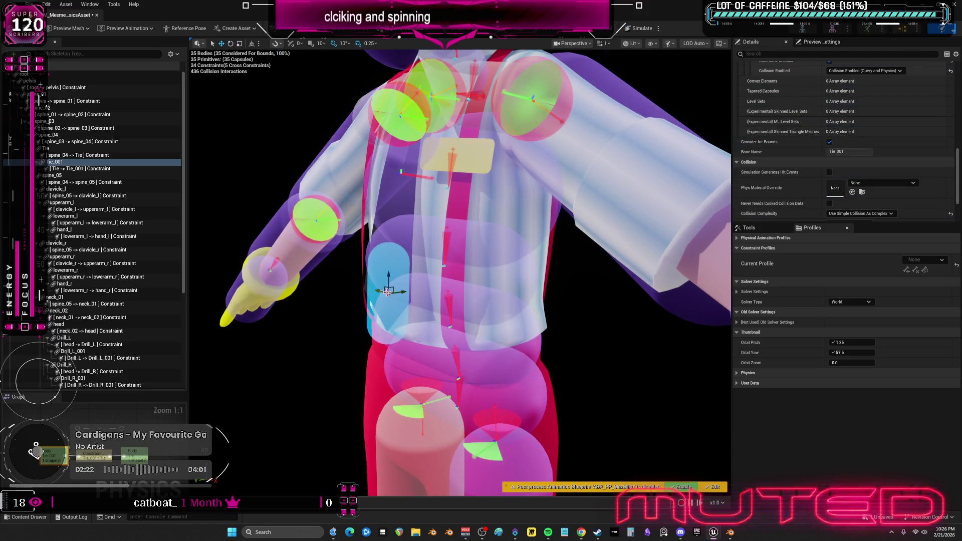
left_click(642, 29)
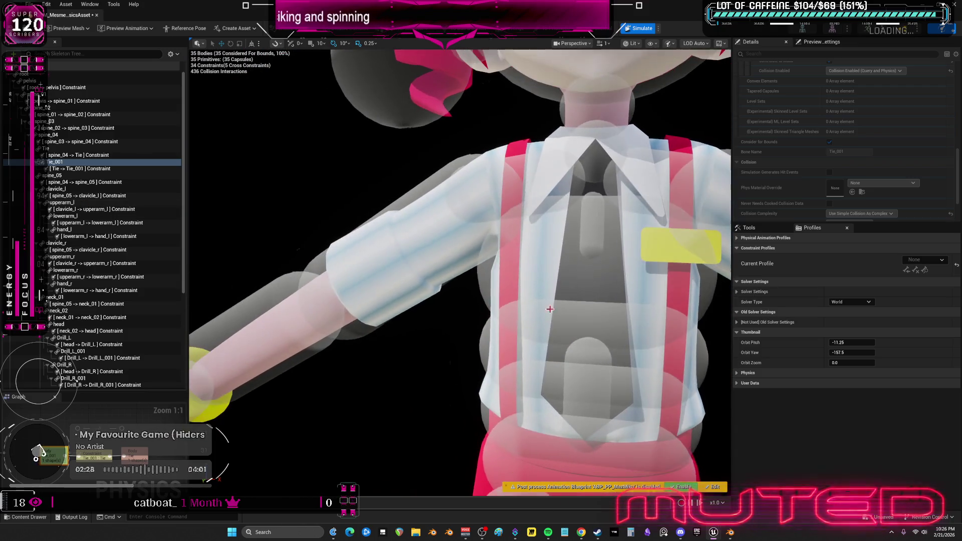
mouse_move(542, 305)
left_mouse_down()
mouse_move(469, 378)
mouse_move(569, 375)
left_mouse_up()
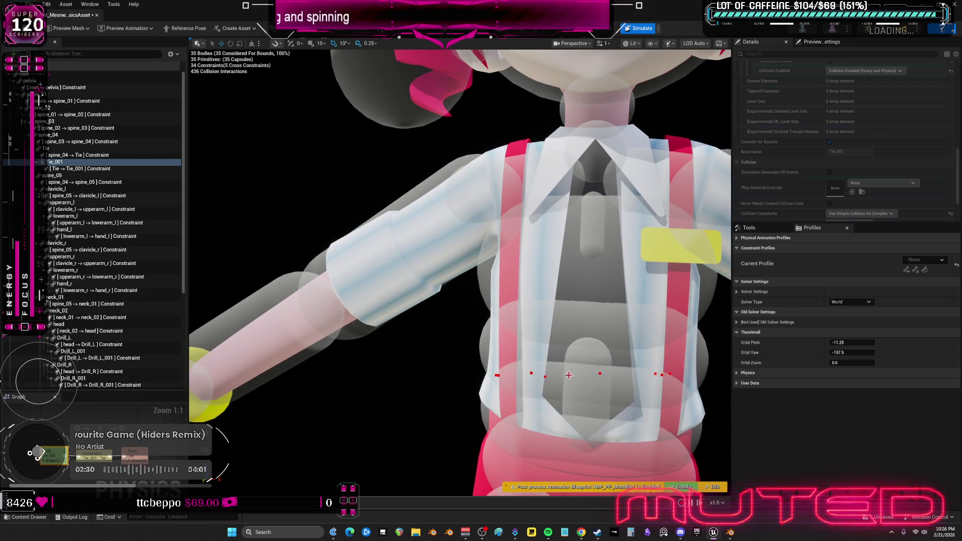
left_click_drag(597, 277, 605, 282)
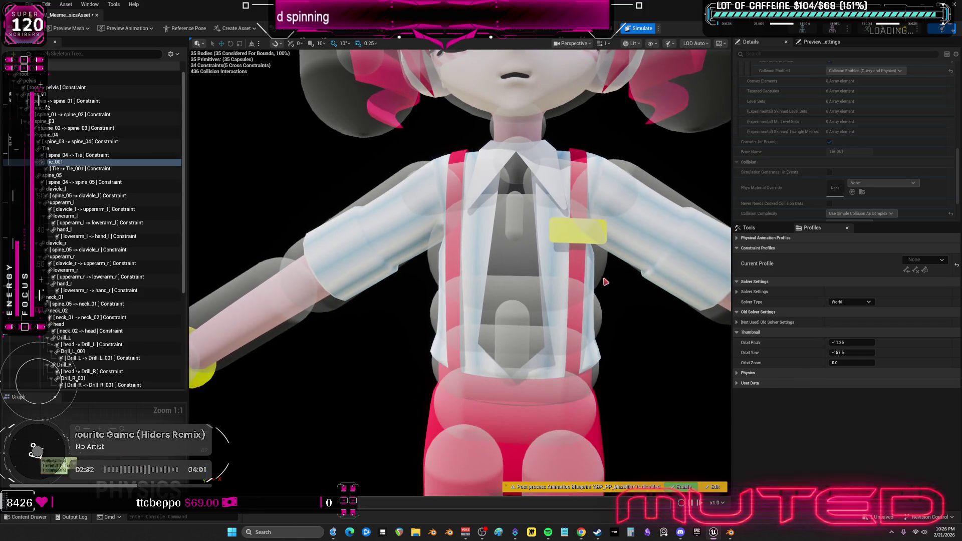
key("alt+s")
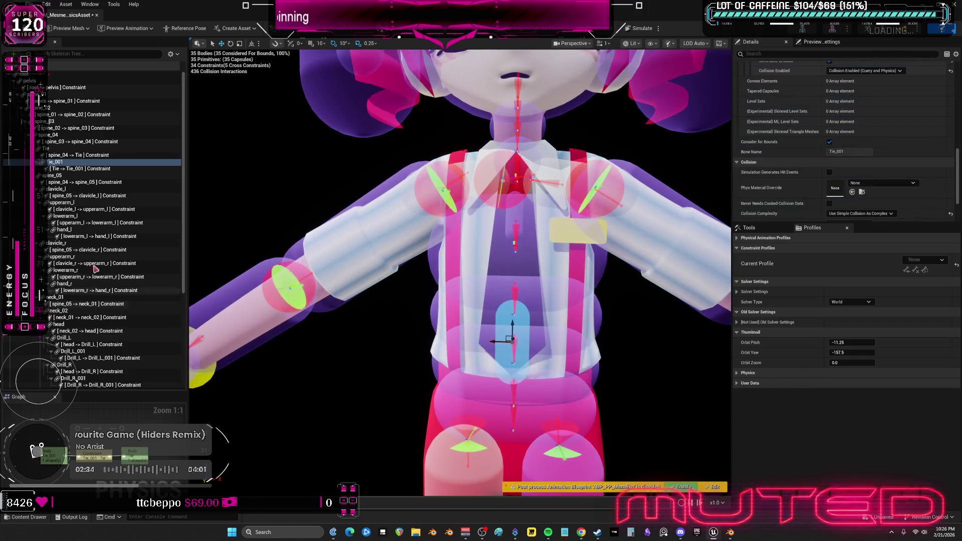
Raise the tie constraint's Swing 2 Limit to 15° and retest, then pick the clavicle constraint
left_click(90, 170)
type("8")
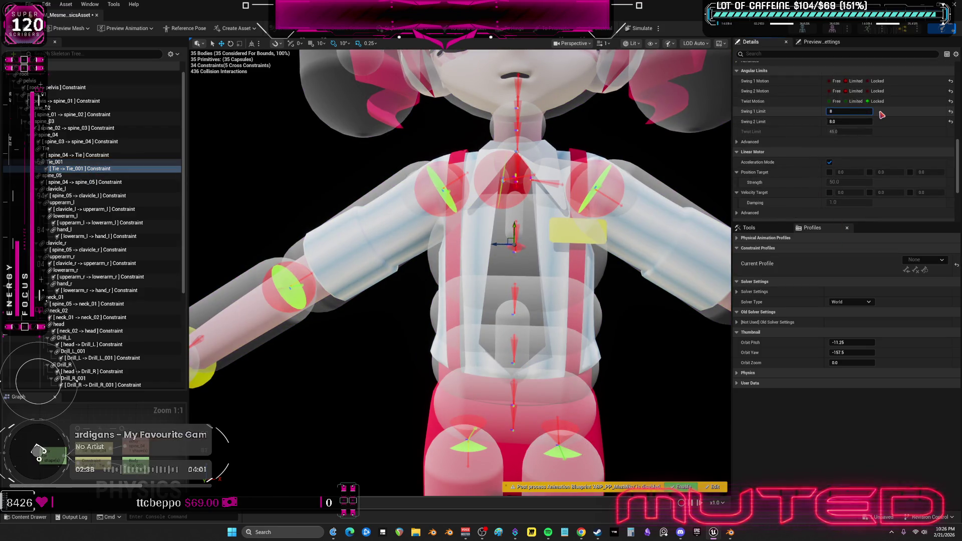
left_click(635, 30)
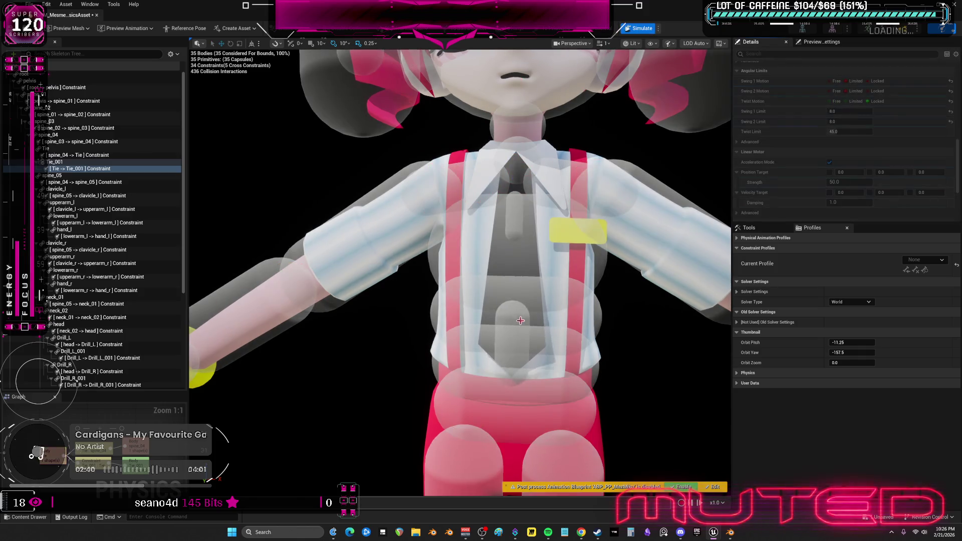
left_click(639, 30)
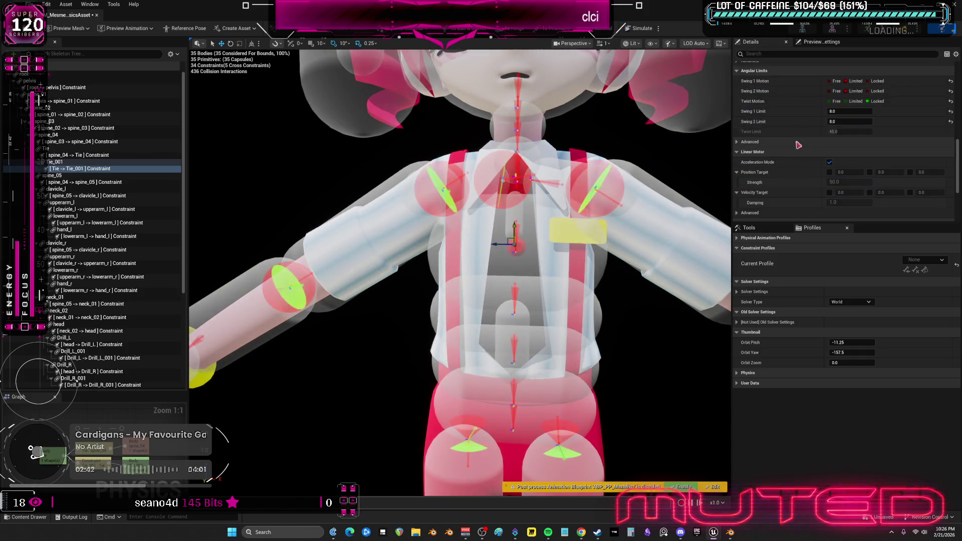
left_click(852, 121)
left_click(638, 28)
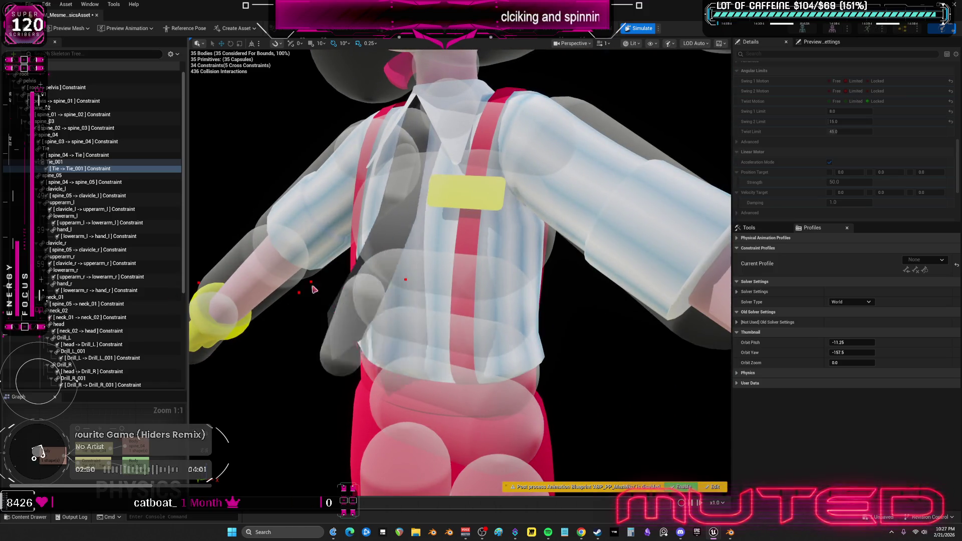
left_click(647, 30)
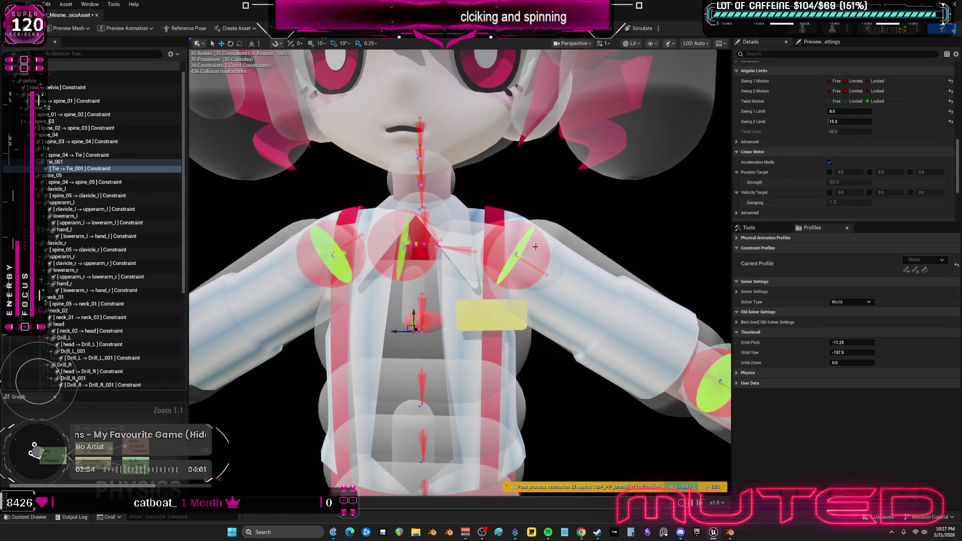
left_click(470, 245)
left_click(287, 261)
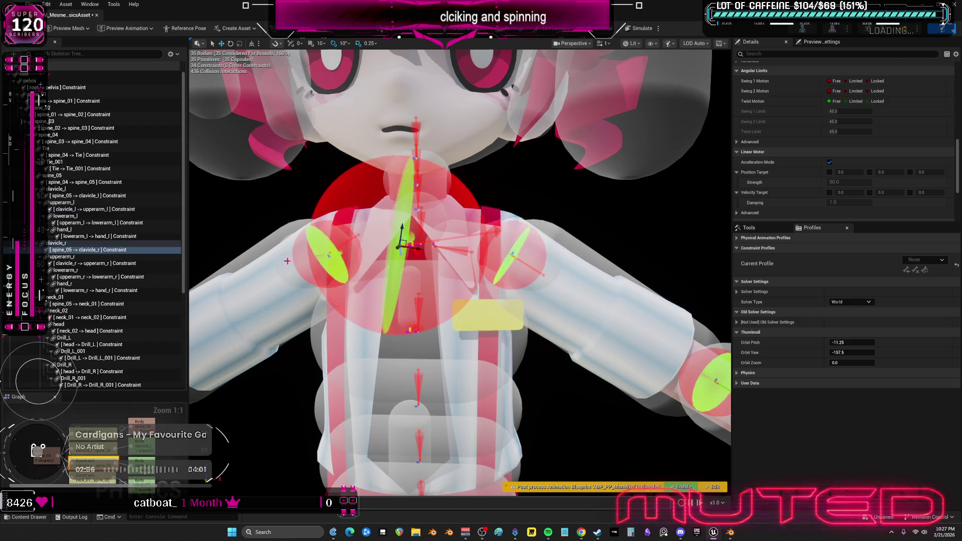
Limit both spine_05 -> clavicle constraints with Swing 1 at 8, Swing 2 at 9, Twist at 4
left_click(91, 254)
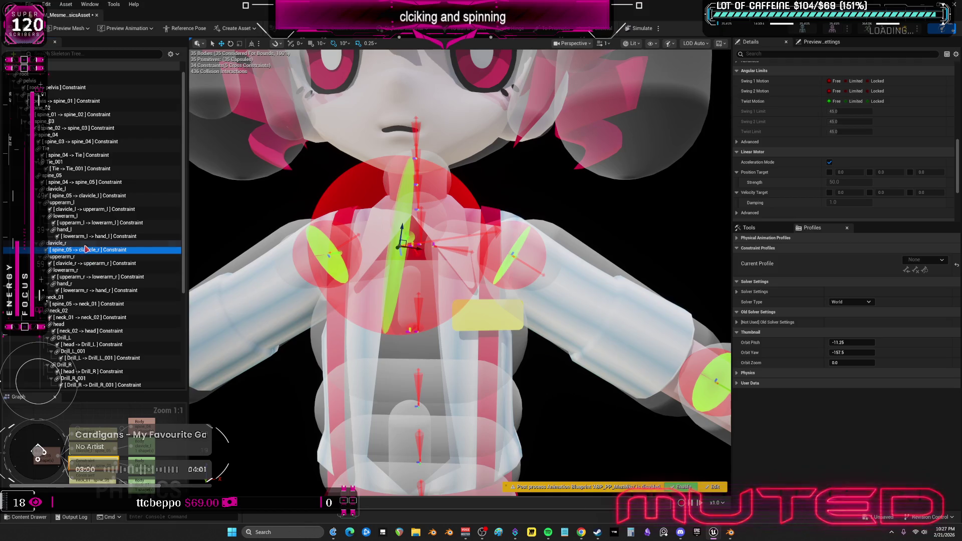
left_click(101, 196, "ctrl")
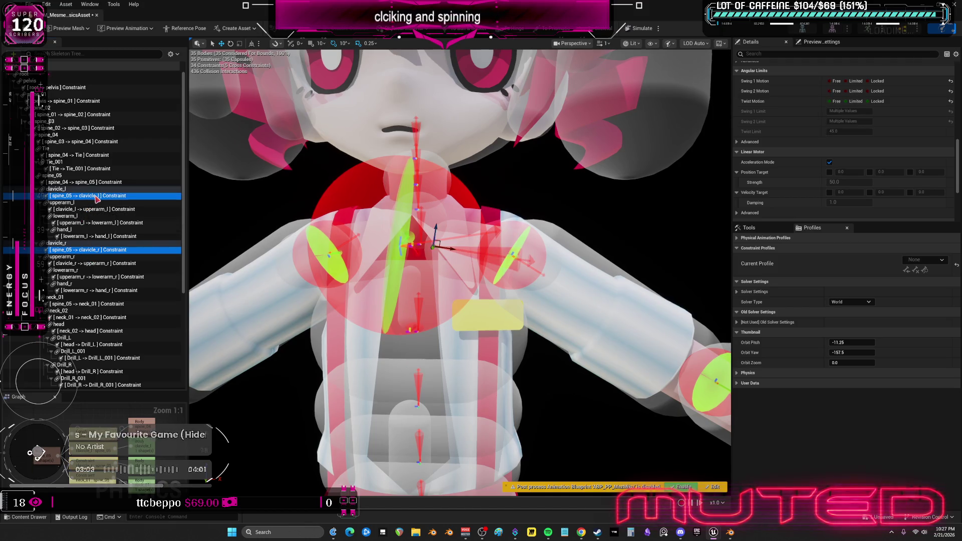
left_click(854, 92)
left_click(855, 102)
left_click(854, 113)
left_click(864, 123)
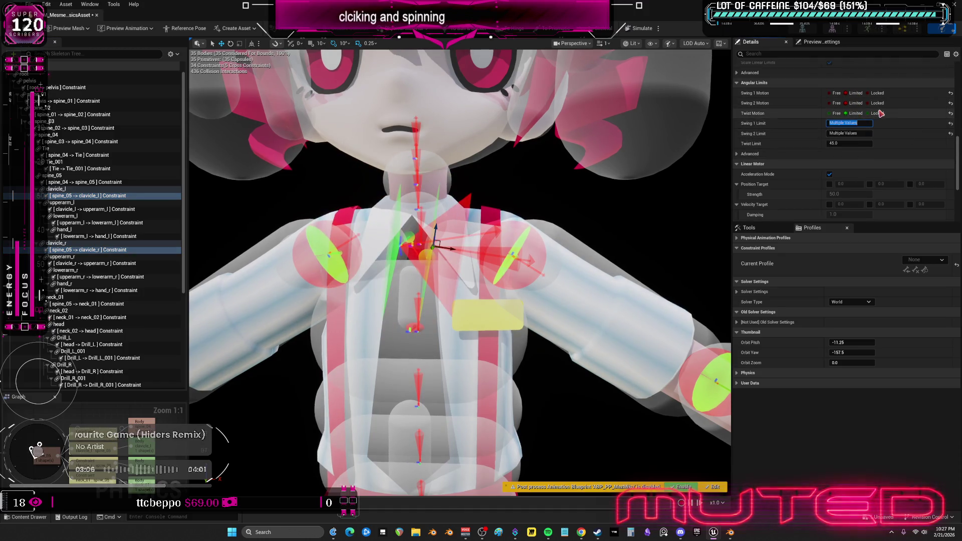
type("8")
left_click(847, 133)
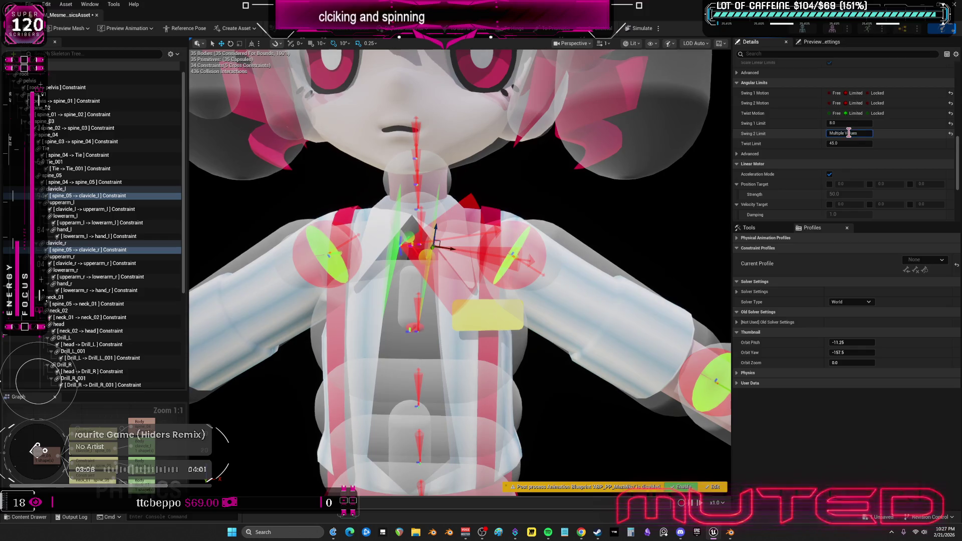
type("8")
type("9")
key("Return")
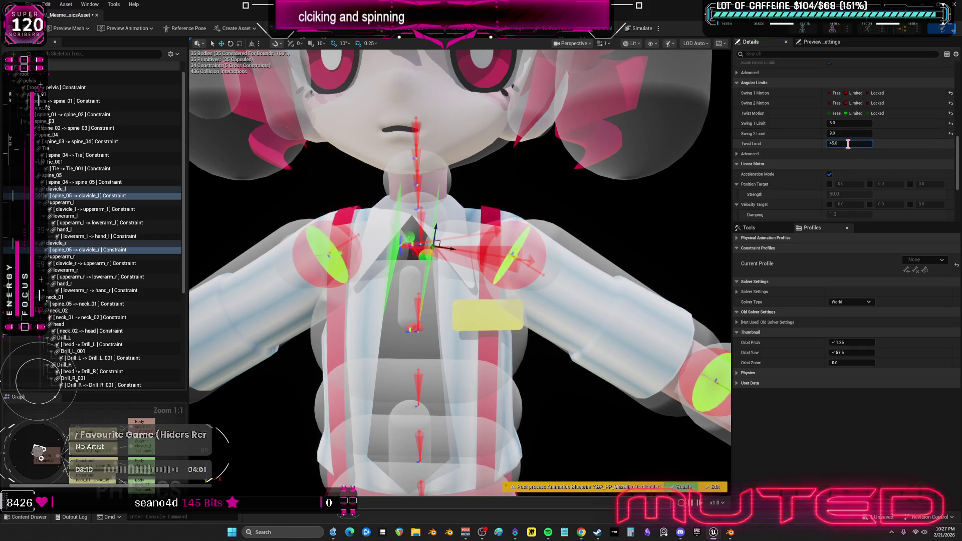
key("Return")
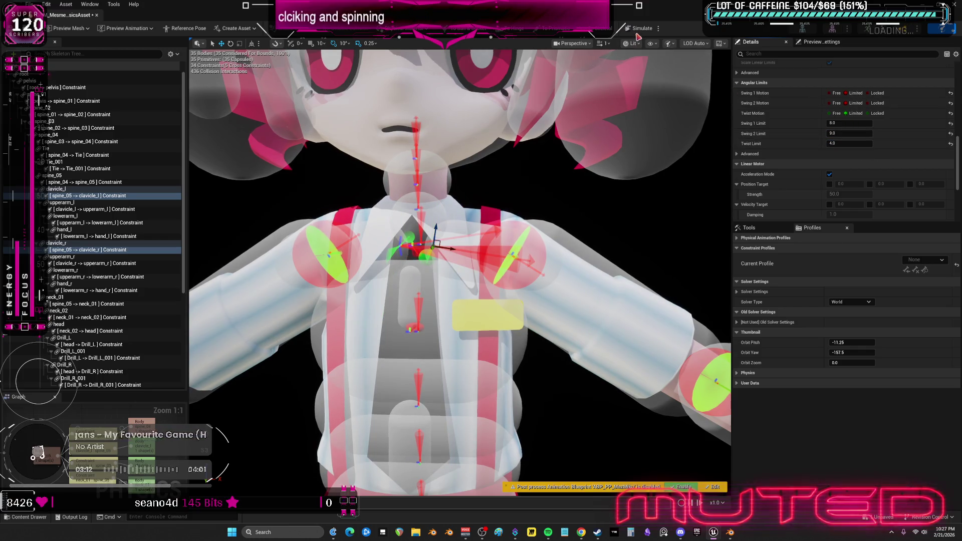
Test the clavicle limits in simulation, selecting each clavicle constraint on its own
left_click(643, 31)
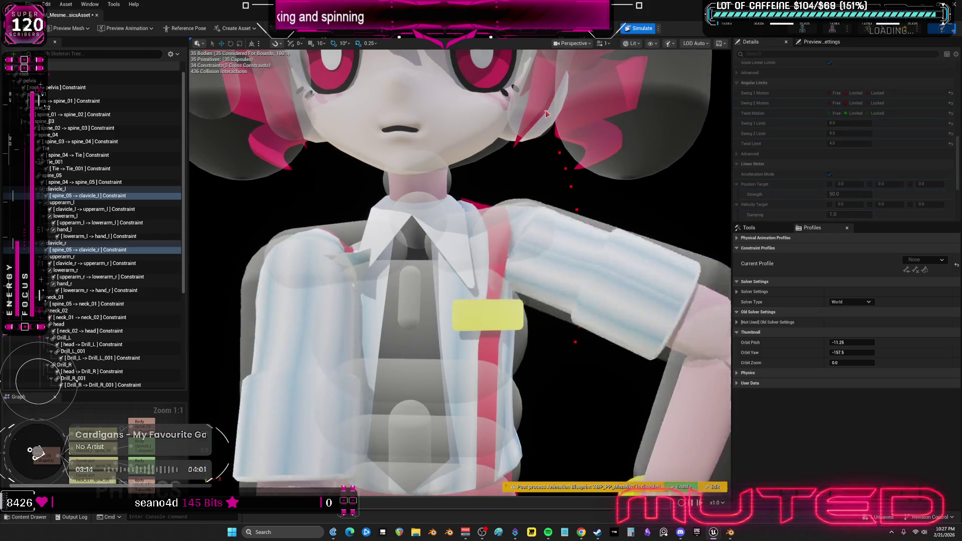
left_click(640, 30)
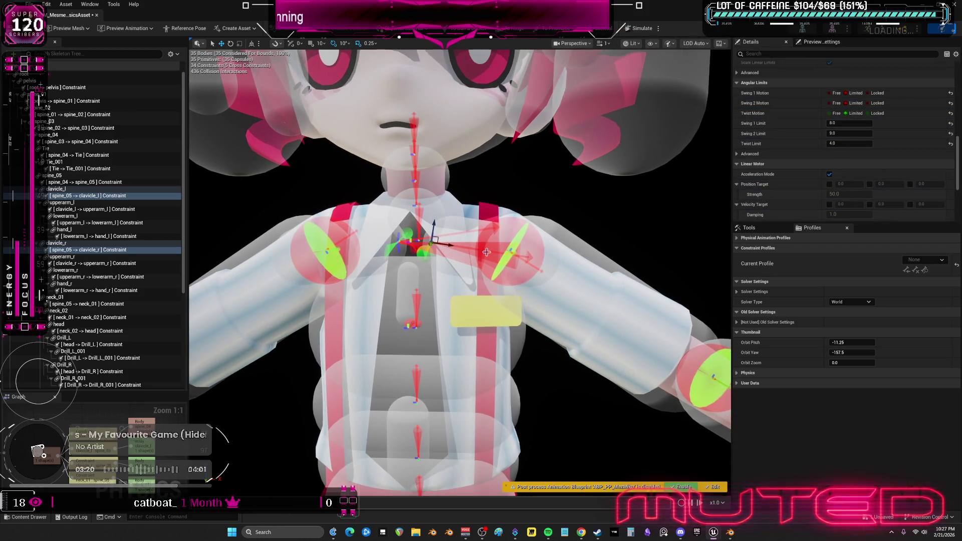
left_click(510, 254)
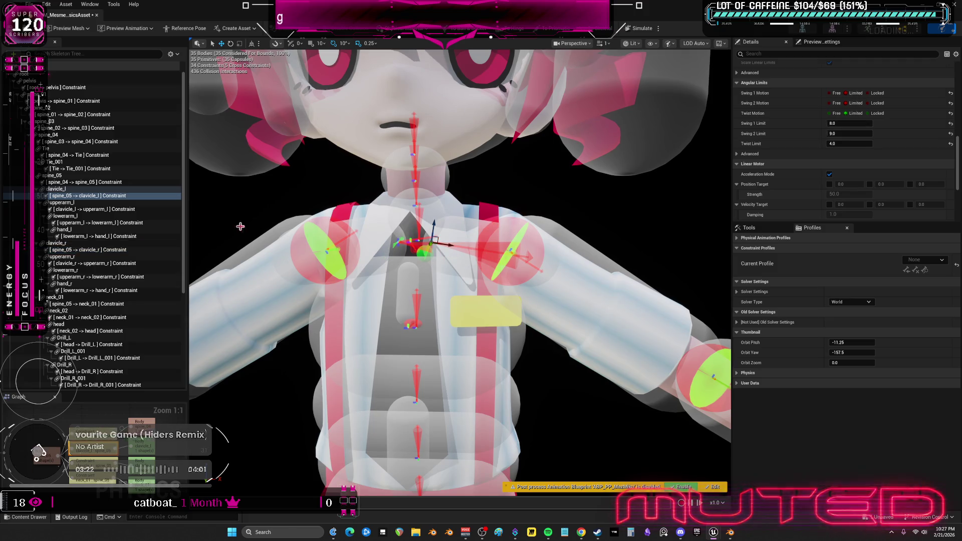
left_click(489, 229)
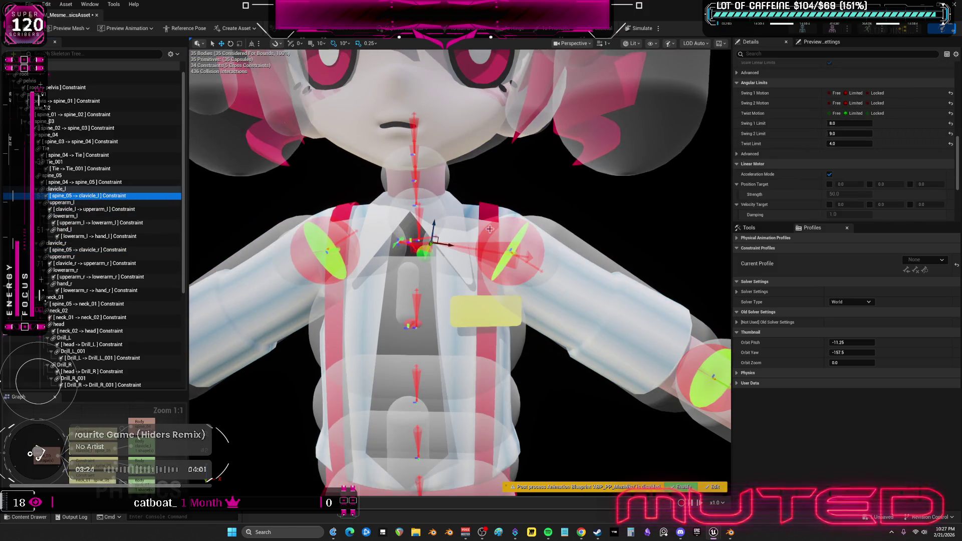
left_click(642, 29)
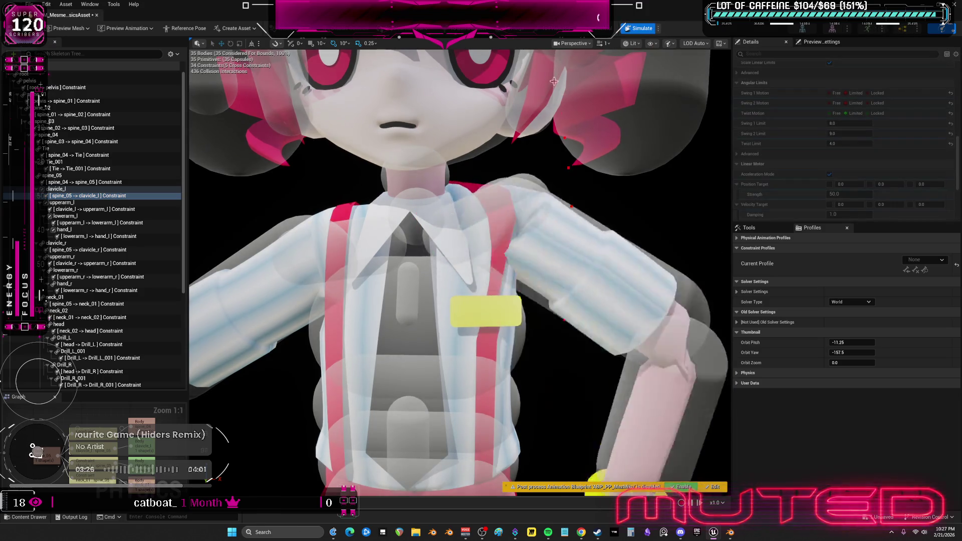
left_click(642, 28)
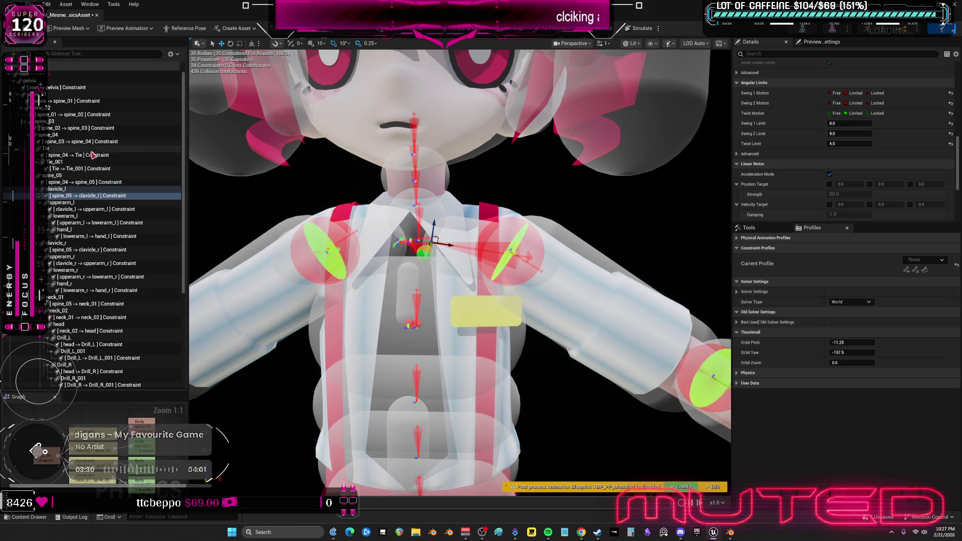
left_click(92, 250)
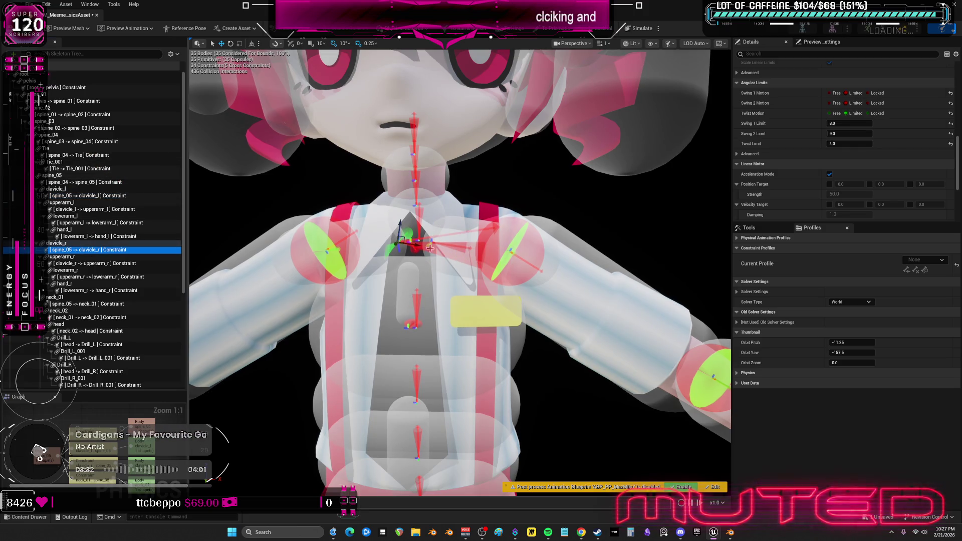
left_click(642, 29)
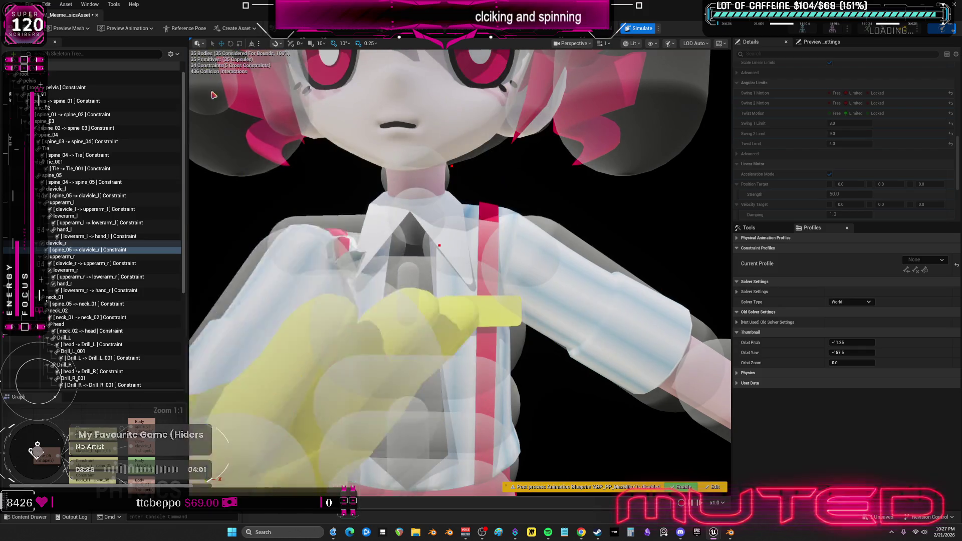
key("alt+s")
scroll(855, 166, "down", 2)
scroll(855, 166, "up", 2)
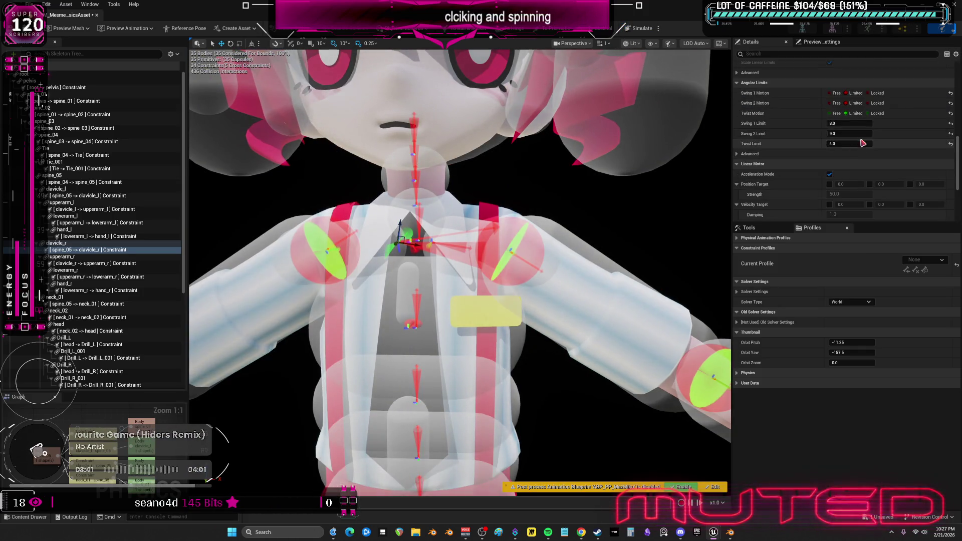
Free the right clavicle constraint's twist, set swing limits of 2 and 4, and test it
left_click(833, 103)
left_click(832, 113)
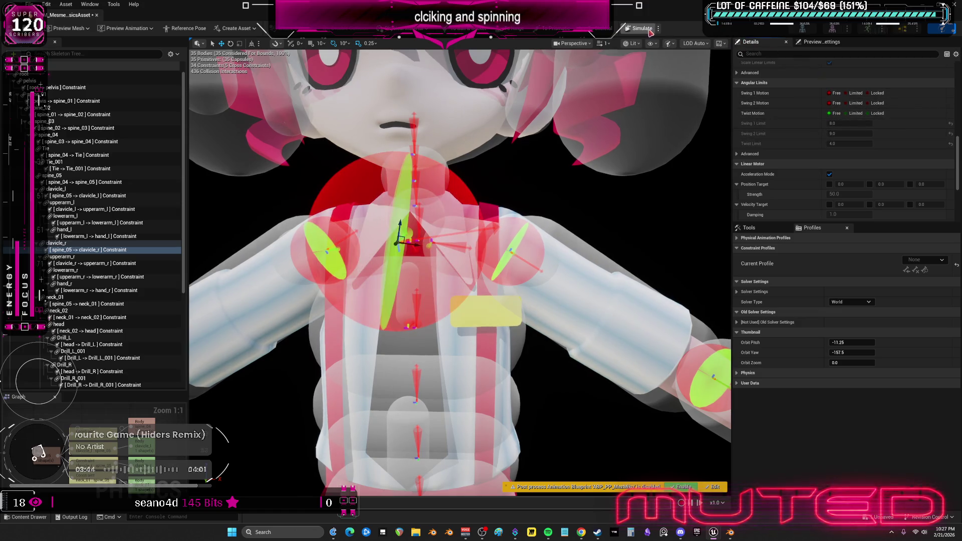
left_click(650, 31)
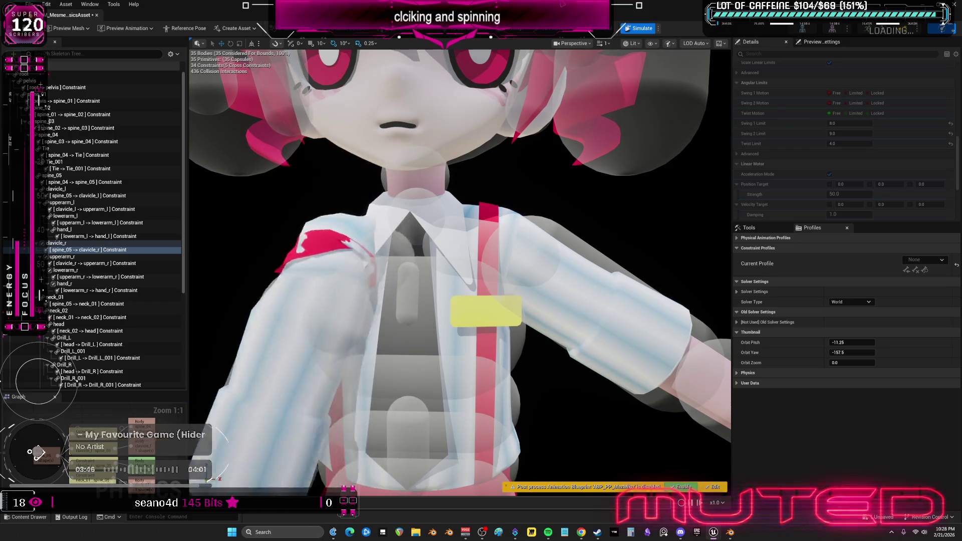
left_click(642, 28)
left_click(851, 93)
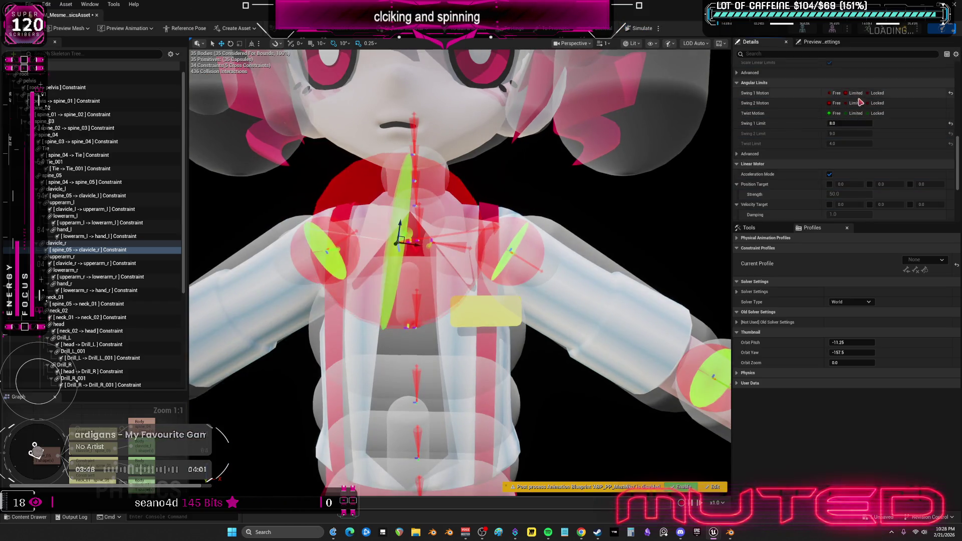
left_click(859, 103)
left_click(642, 29)
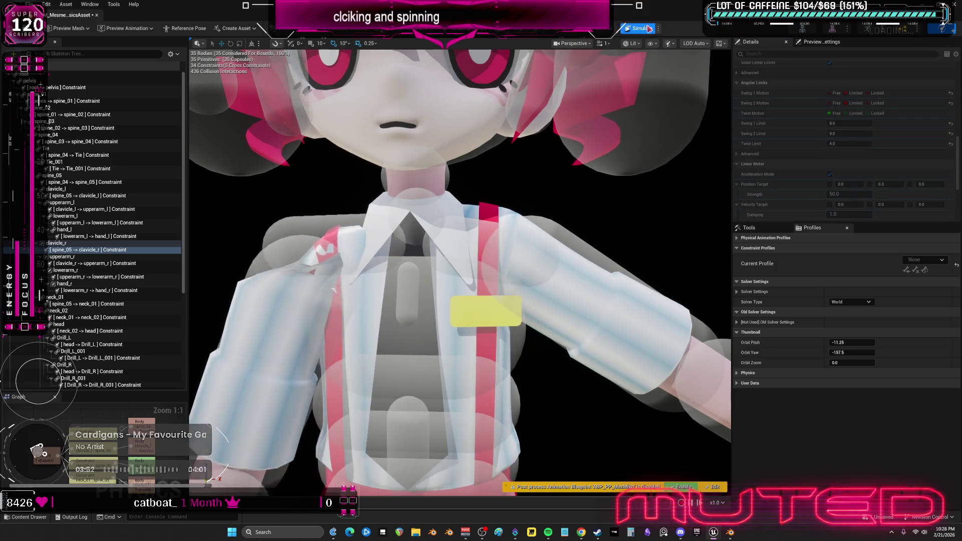
key("alt+s")
Rotate the right clavicle limit cone about 16 degrees and retest in simulation
key("e")
left_click_drag(404, 244, 425, 244)
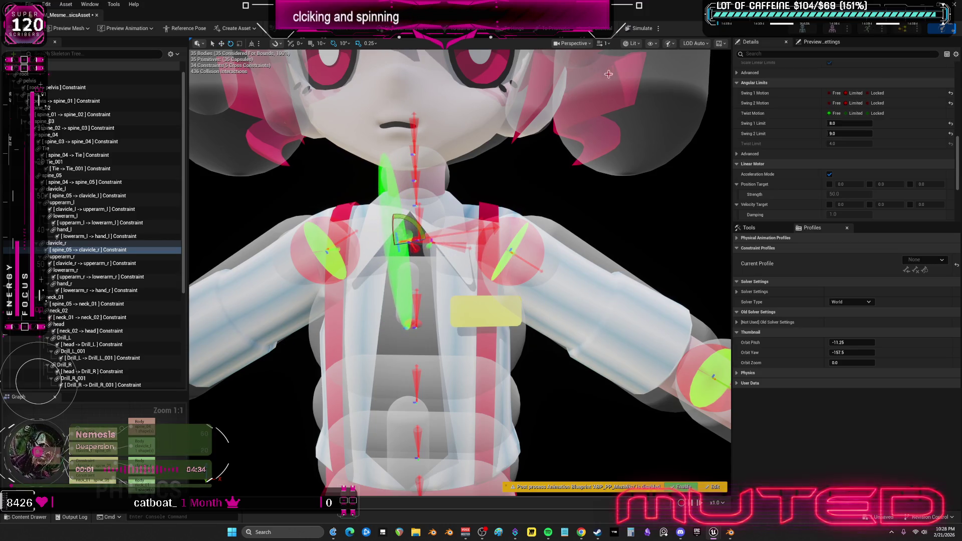
left_click(628, 31)
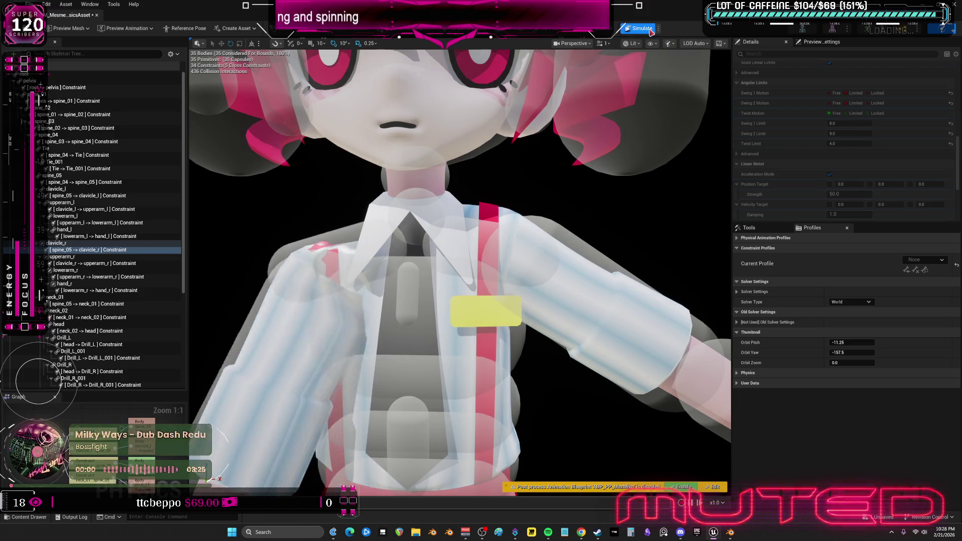
left_click(632, 28)
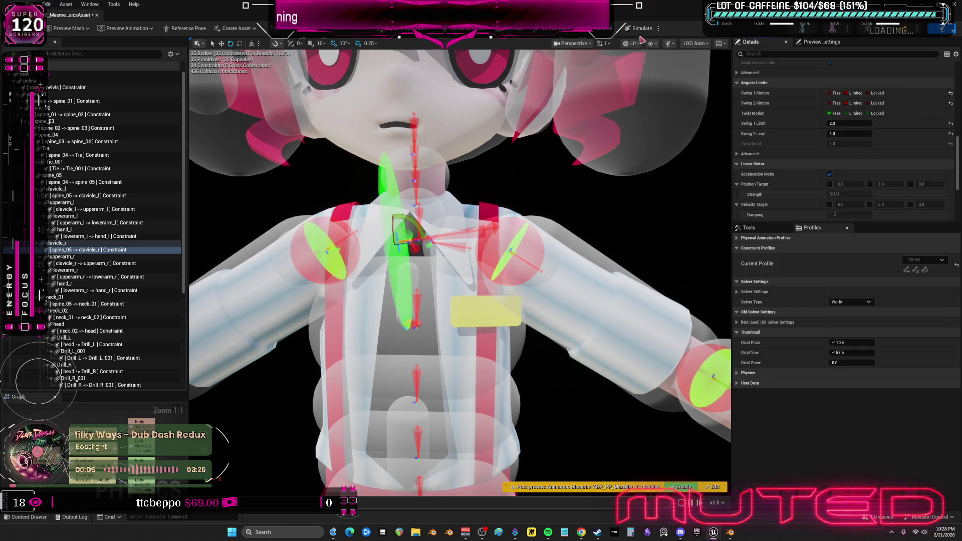
key("alt+s")
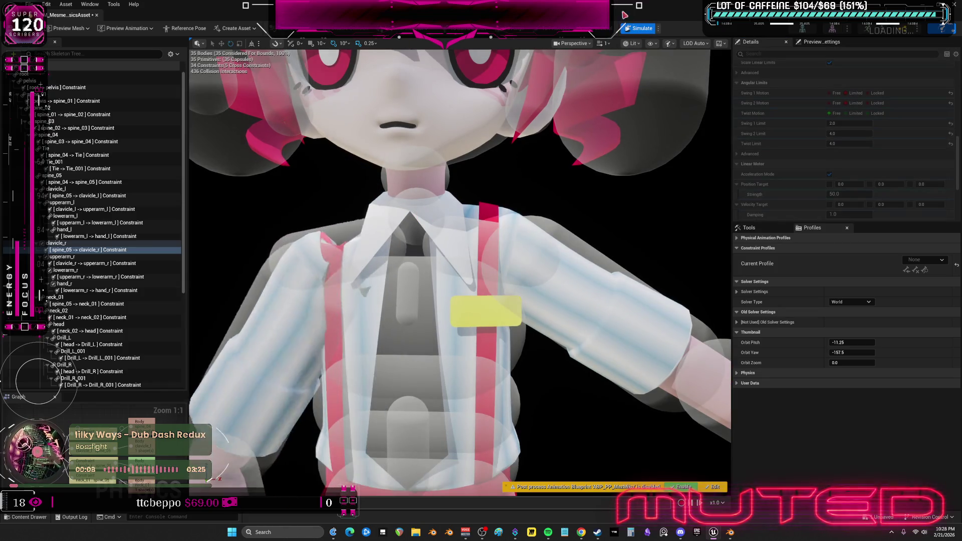
key("alt+s")
left_click_drag(430, 241, 421, 267)
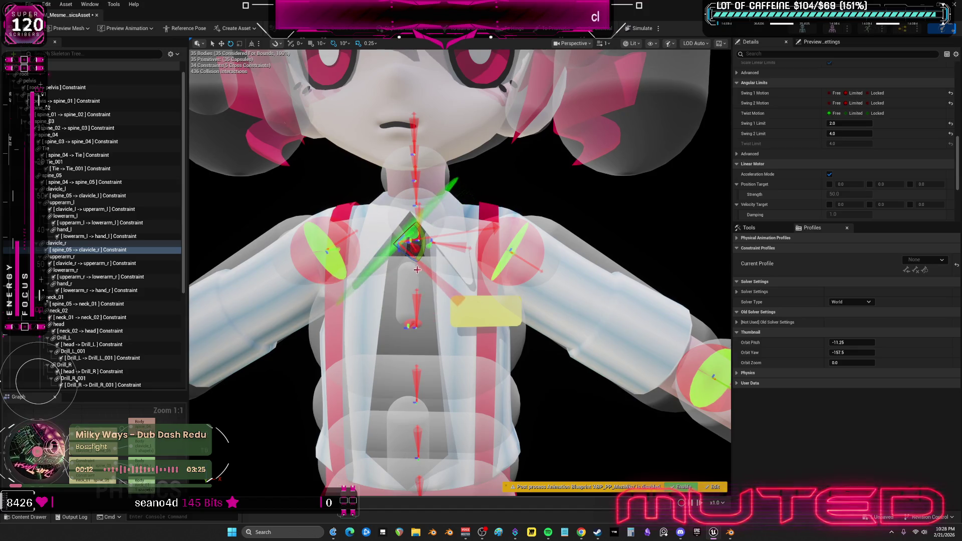
Turn the right clavicle limit cone upright, then run and stop a physics test from the front
scroll(417, 270, "up", 10)
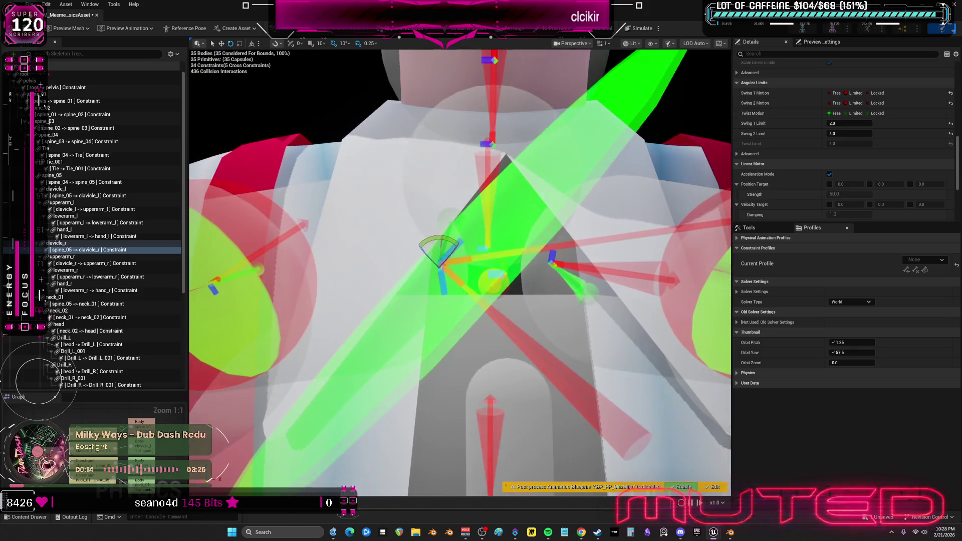
left_click_drag(452, 291, 458, 291)
mouse_move(434, 244)
left_mouse_down()
mouse_move(457, 275)
mouse_move(400, 286)
left_mouse_up()
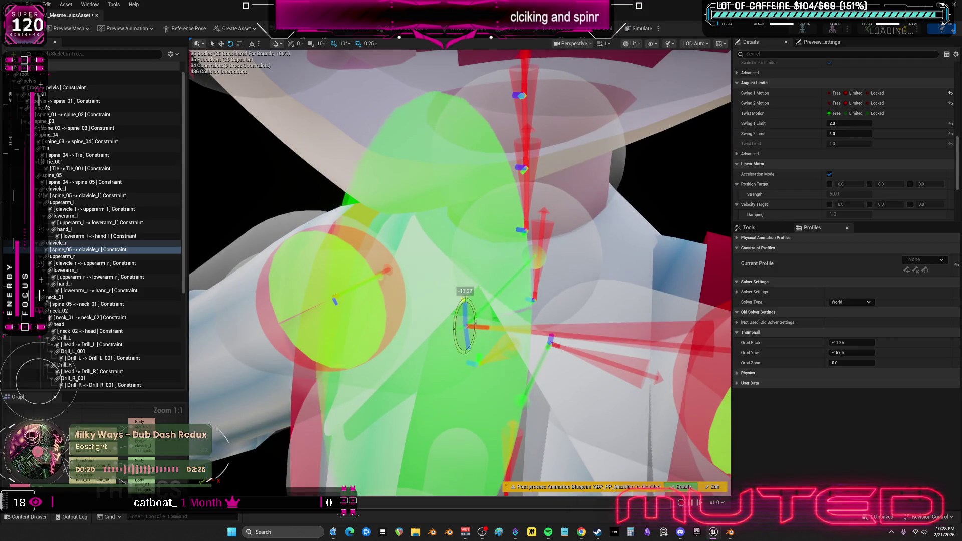
left_click_drag(470, 299, 466, 363)
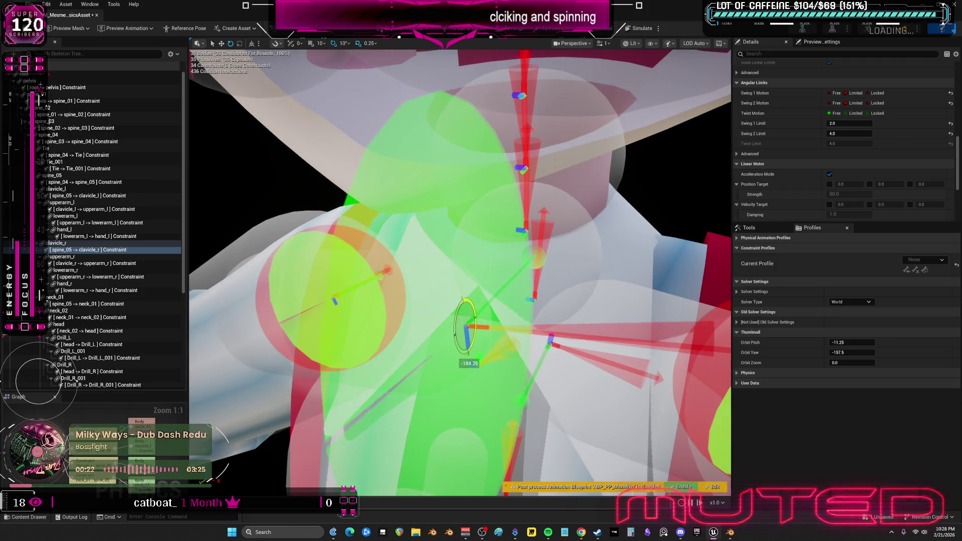
left_click_drag(454, 329, 610, 195)
left_click(643, 29)
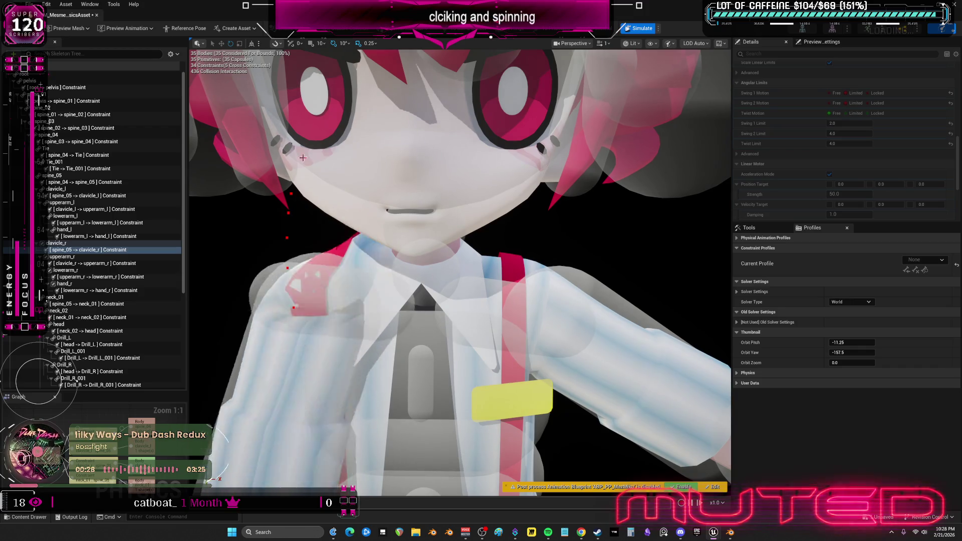
left_click(643, 29)
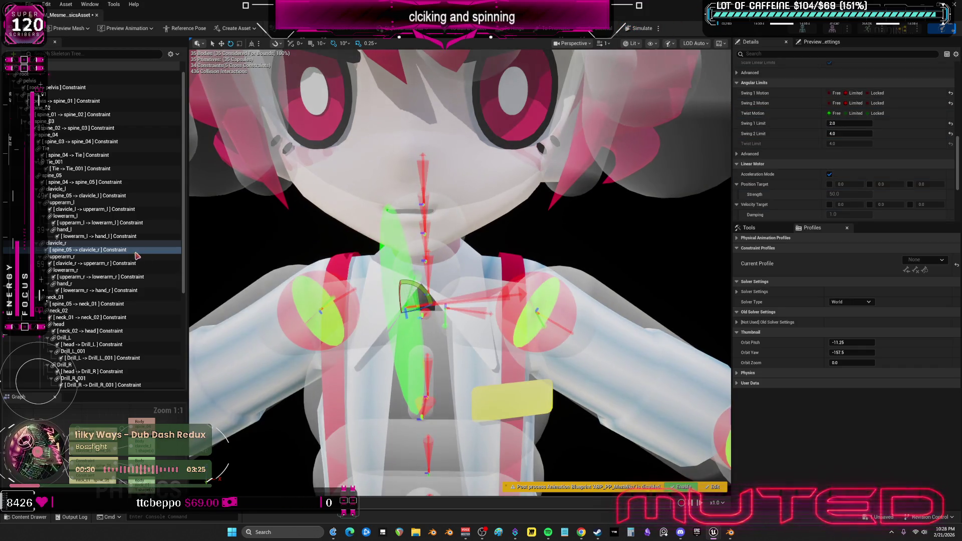
Limit clavicle_r -> upperarm_r swings to 45°, lock its twist, and test in simulation
left_click(116, 264)
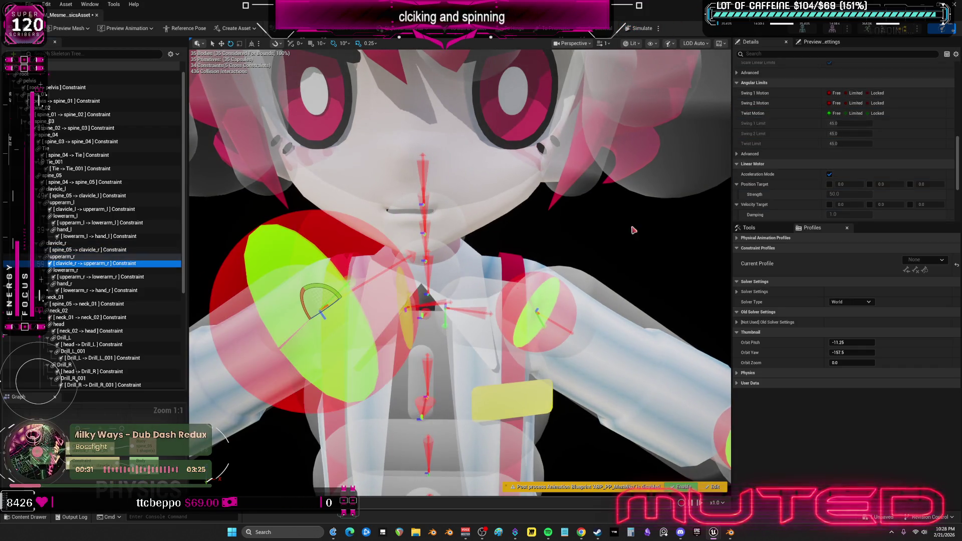
left_click(855, 94)
left_click(855, 103)
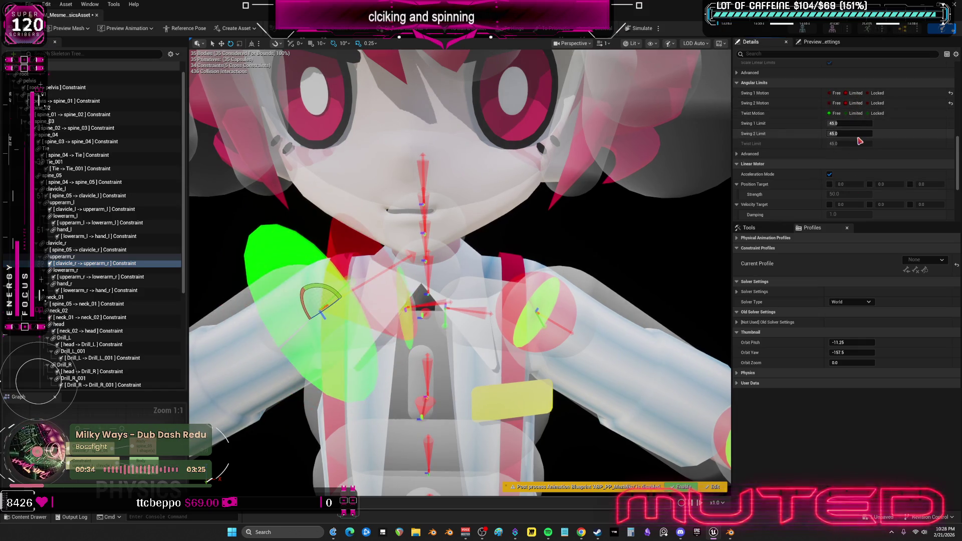
left_click(872, 113)
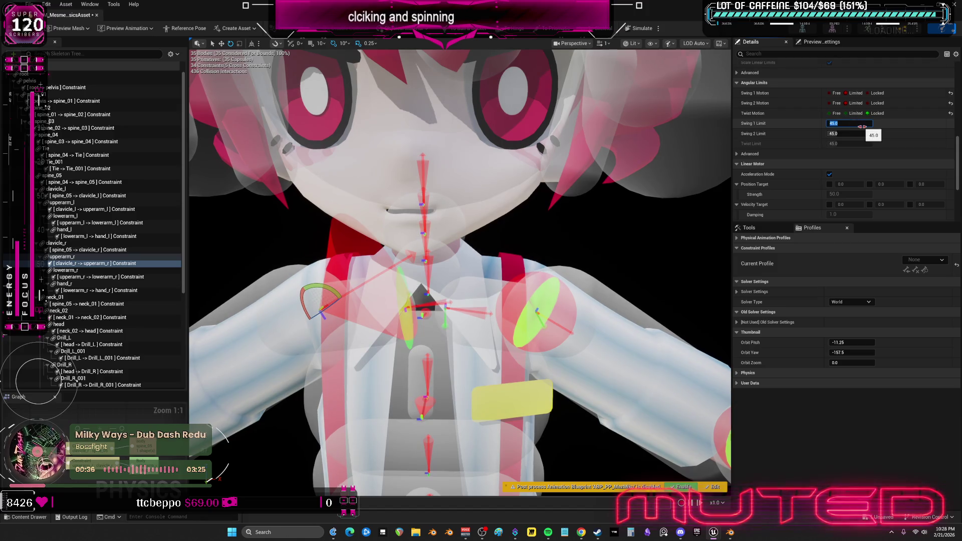
left_click(646, 30)
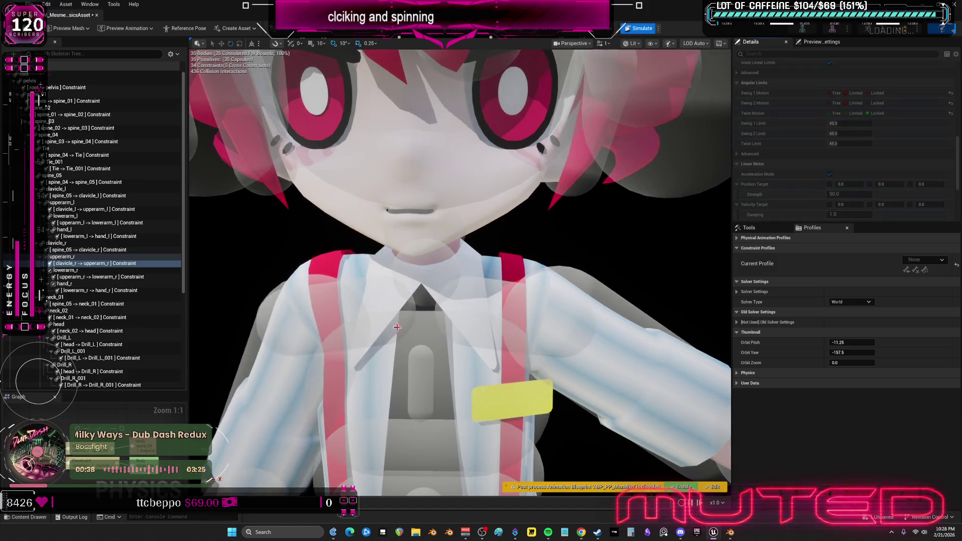
left_click(627, 29)
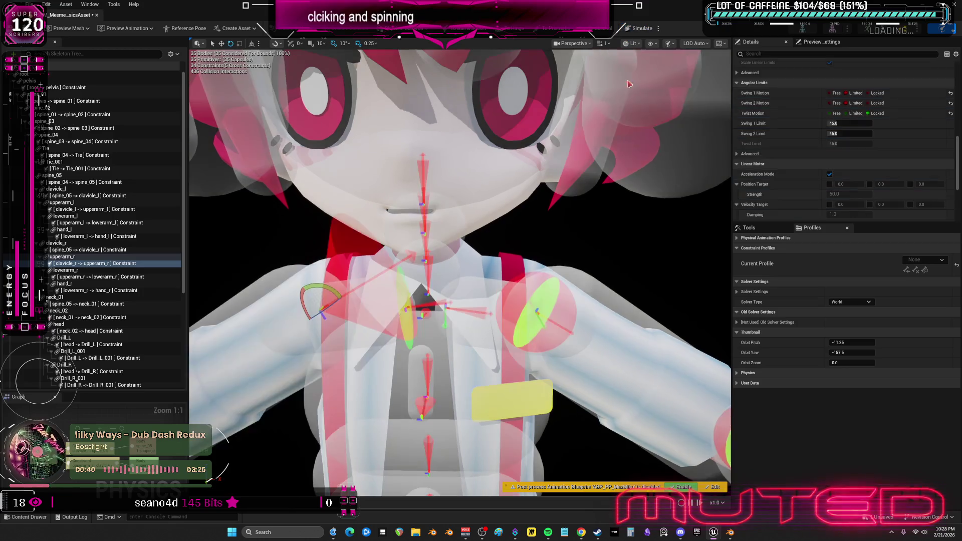
Inspect the arm and clavicle bodies and constraints, run another simulation test, then select root -> pelvis
left_click(627, 346)
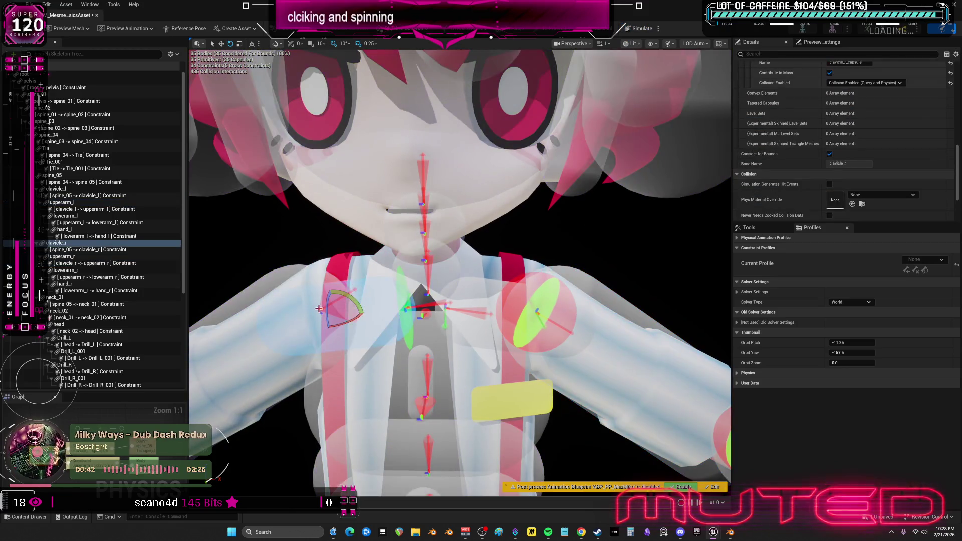
left_click(91, 250)
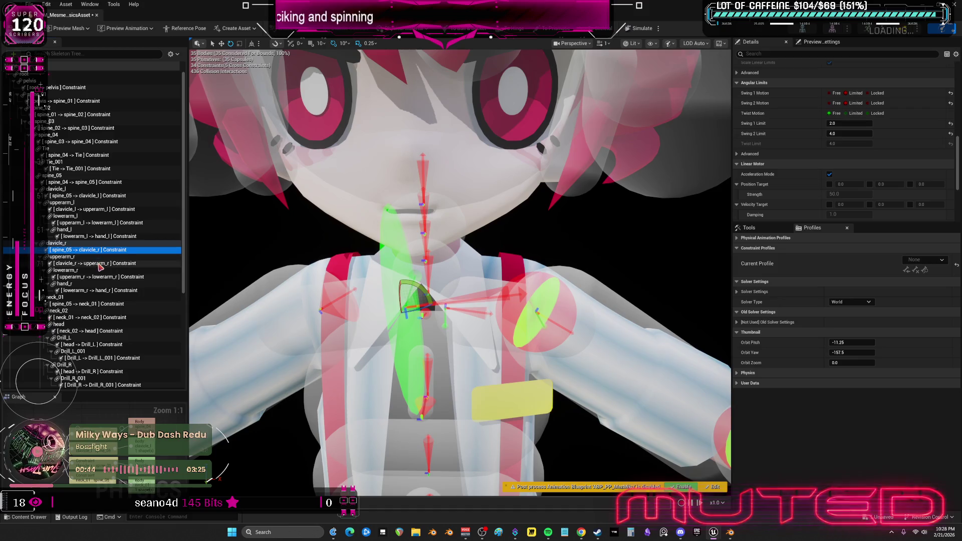
left_click(95, 263)
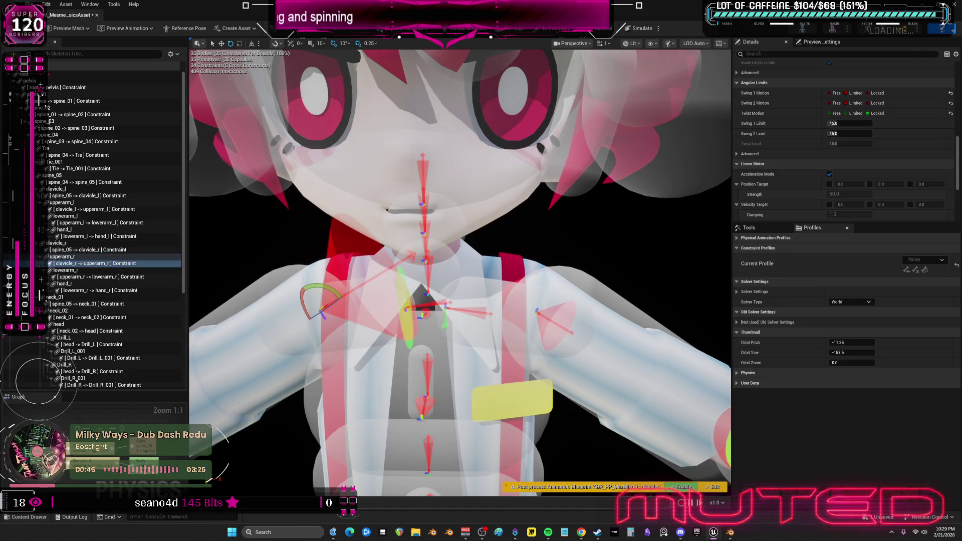
scroll(592, 262, "down", 2)
left_click(592, 263)
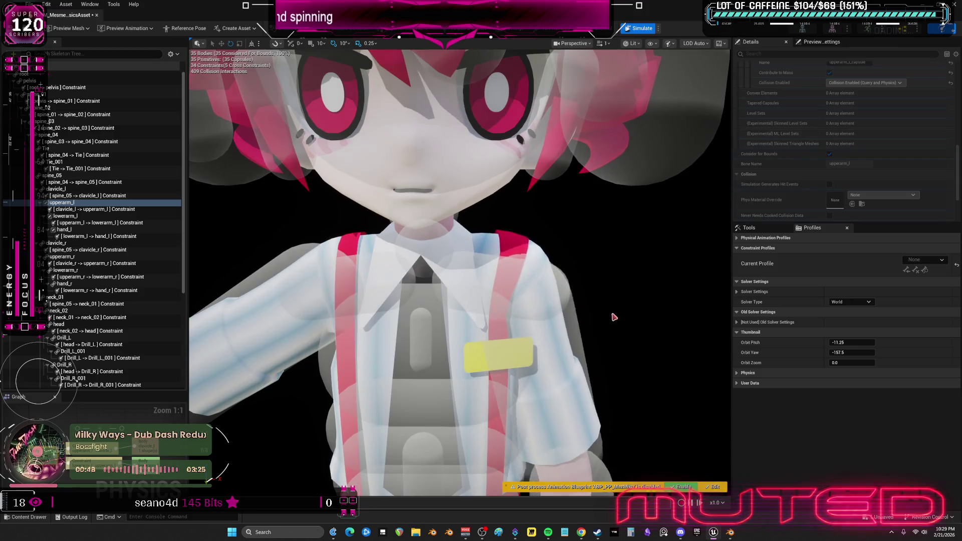
left_click(539, 165)
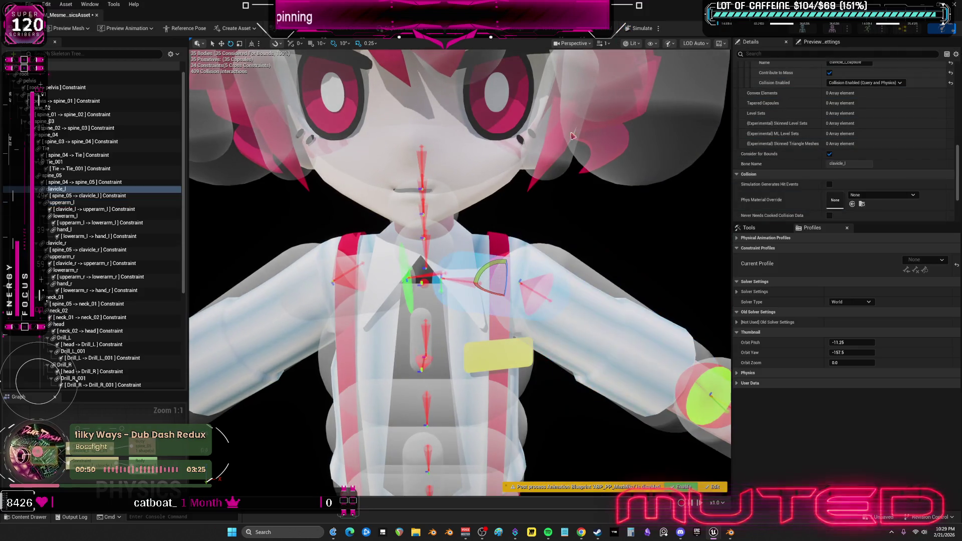
left_click(642, 30)
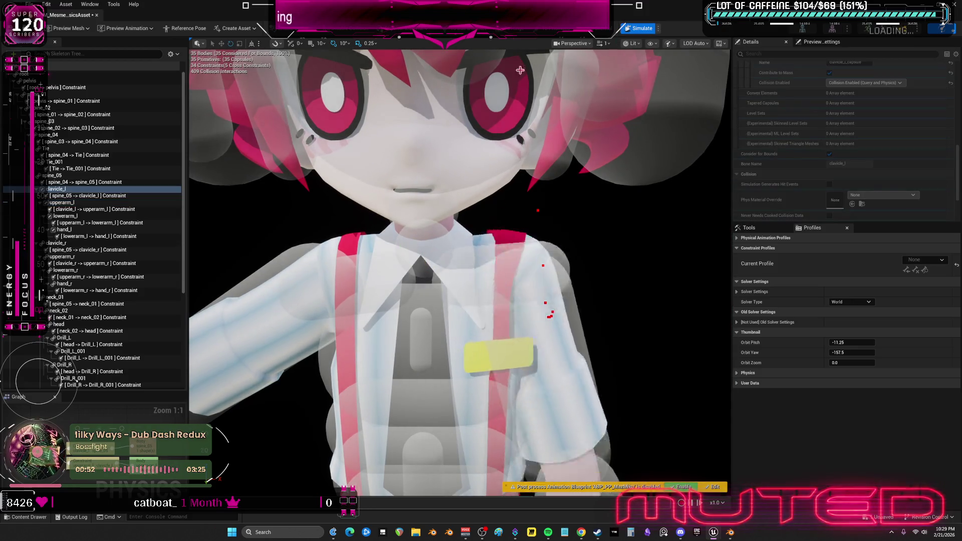
left_click(642, 30)
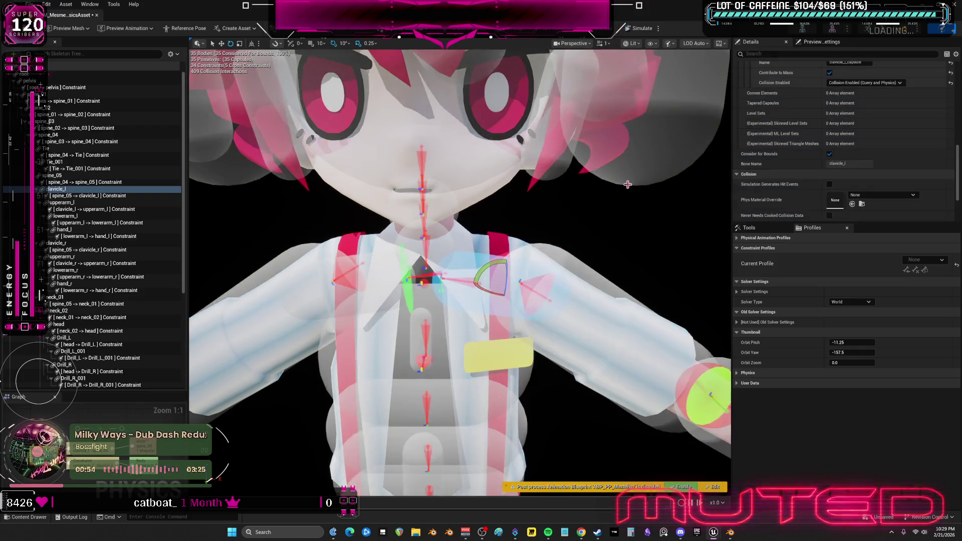
scroll(517, 295, "up", 6)
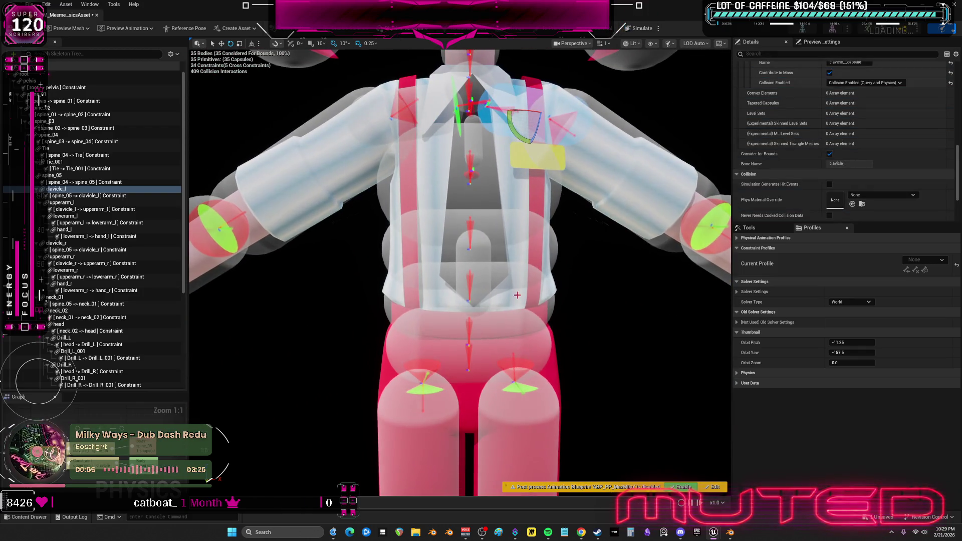
left_click(72, 87)
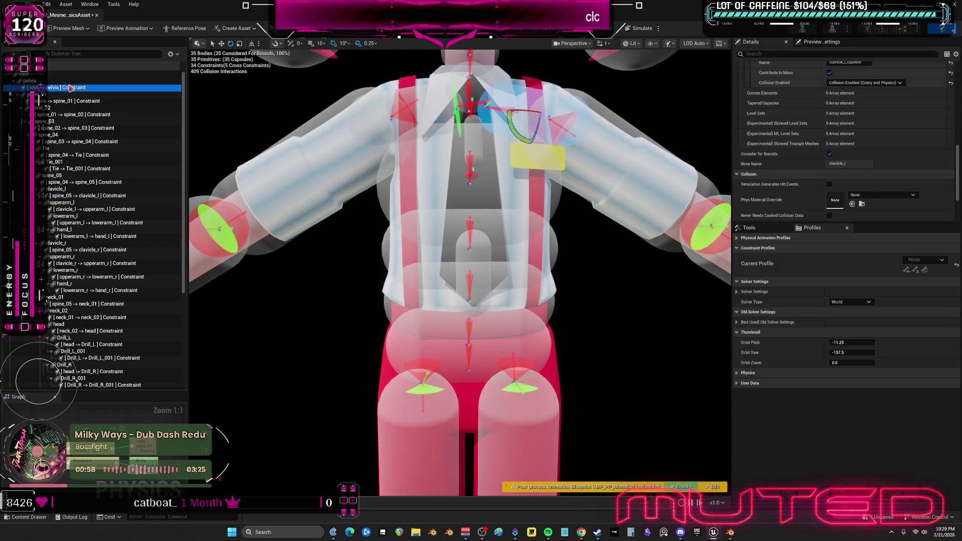
Select the chain of spine constraints and run a simulation test
left_click(96, 196)
left_click(76, 101, "shift")
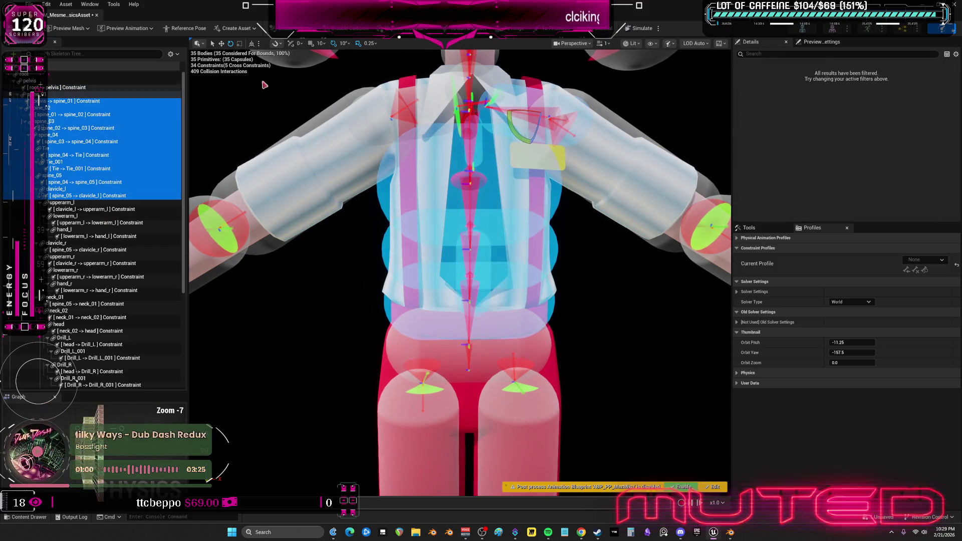
left_click(641, 28)
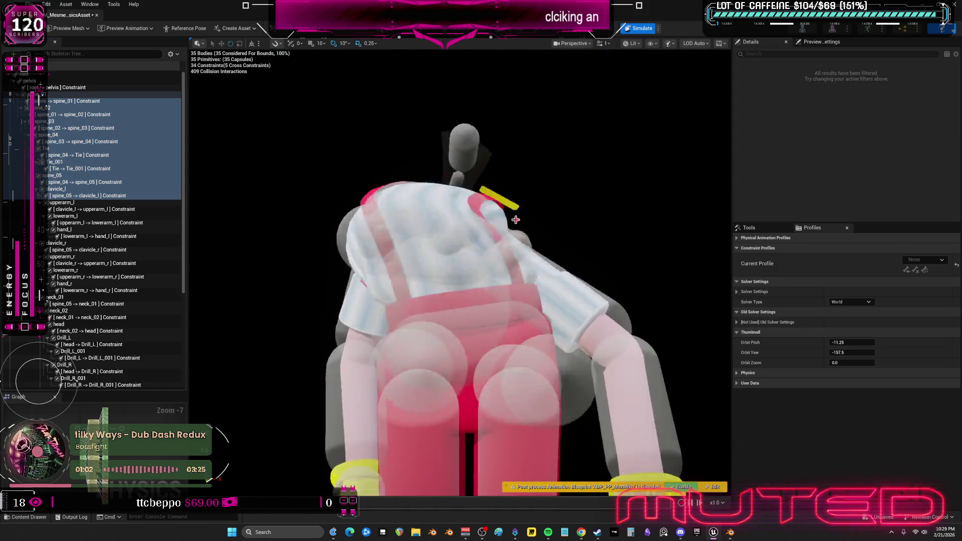
left_click(641, 29)
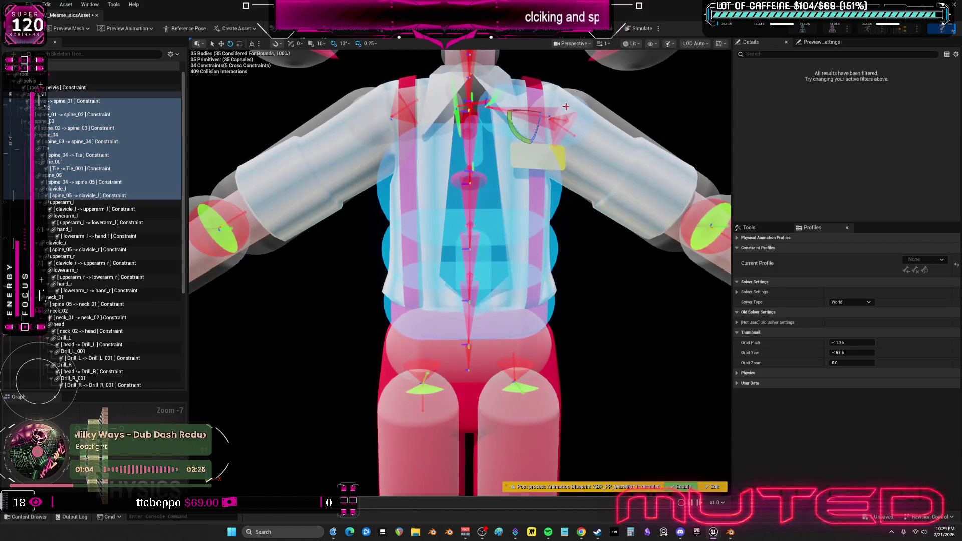
Frame the pelvis and select the Tie_001 body, viewing the torso from the side
left_click(516, 322)
scroll(516, 322, "up", 5)
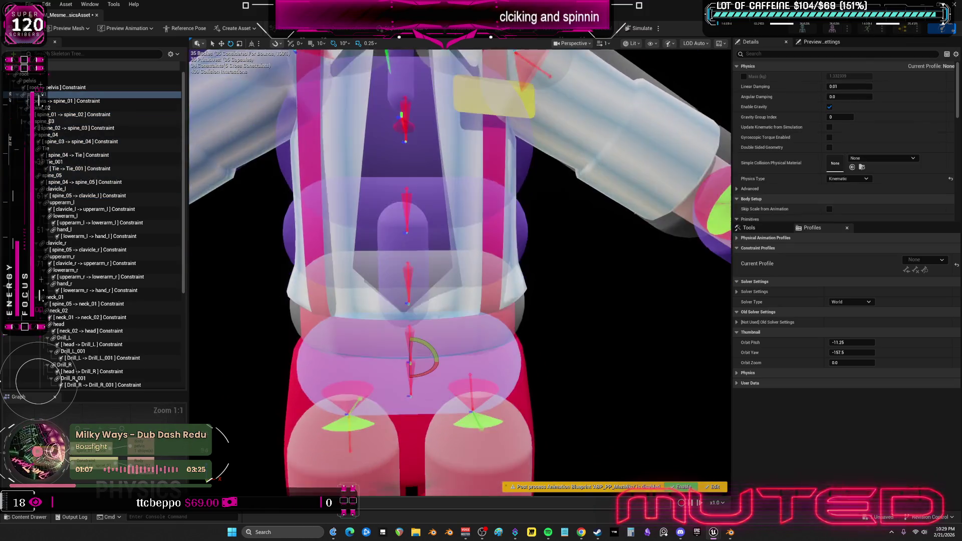
key("f")
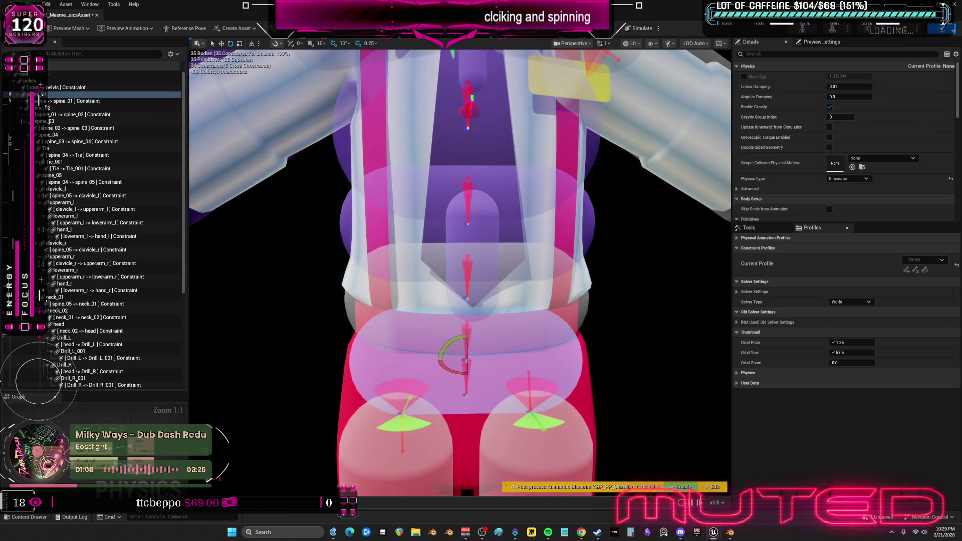
left_click(490, 325)
left_click_drag(534, 354, 468, 352)
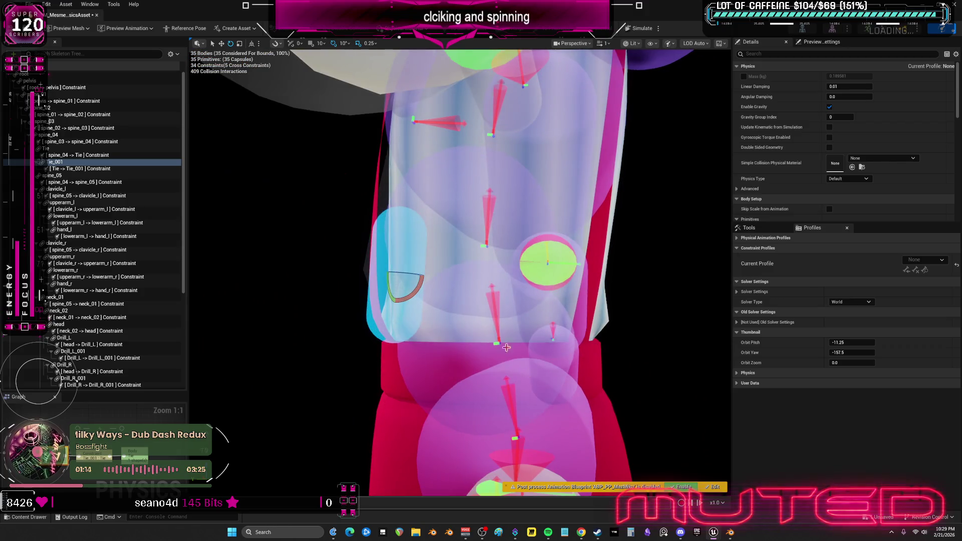
mouse_move(456, 281)
left_mouse_down()
mouse_move(471, 282)
mouse_move(445, 281)
mouse_move(481, 280)
mouse_move(371, 256)
mouse_move(431, 235)
left_mouse_up()
Narrow the Tie_001 collision capsule and run a quick physics test
right_click(462, 145)
right_click(360, 252)
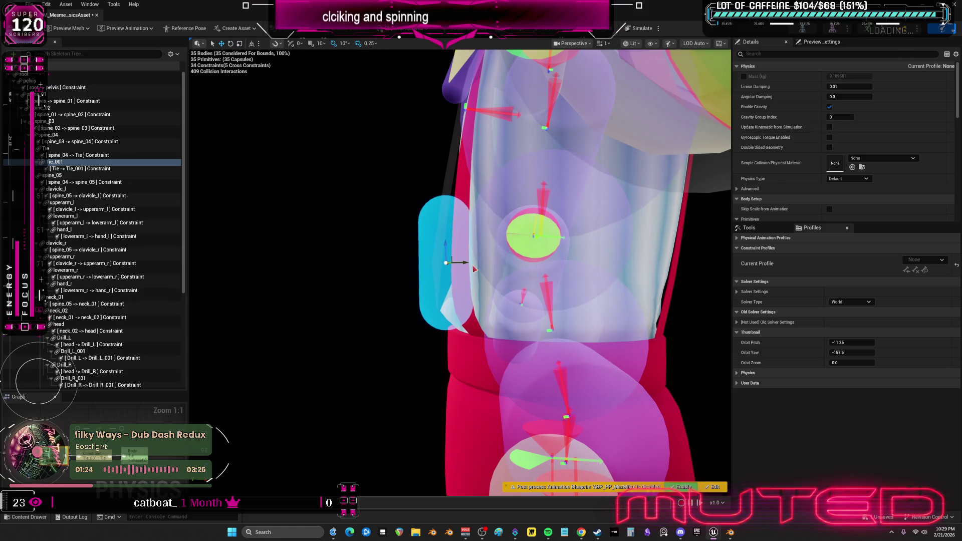
left_click_drag(461, 263, 459, 262)
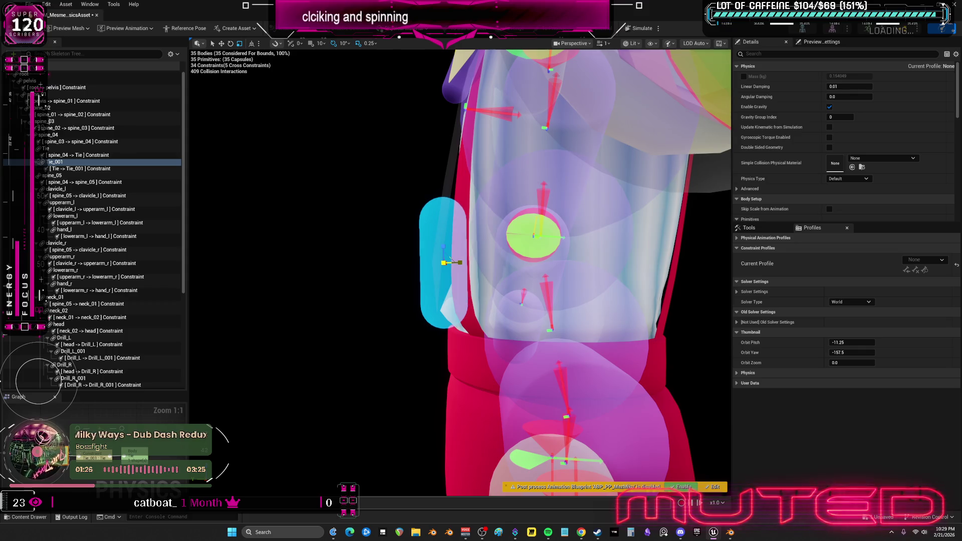
left_click(646, 29)
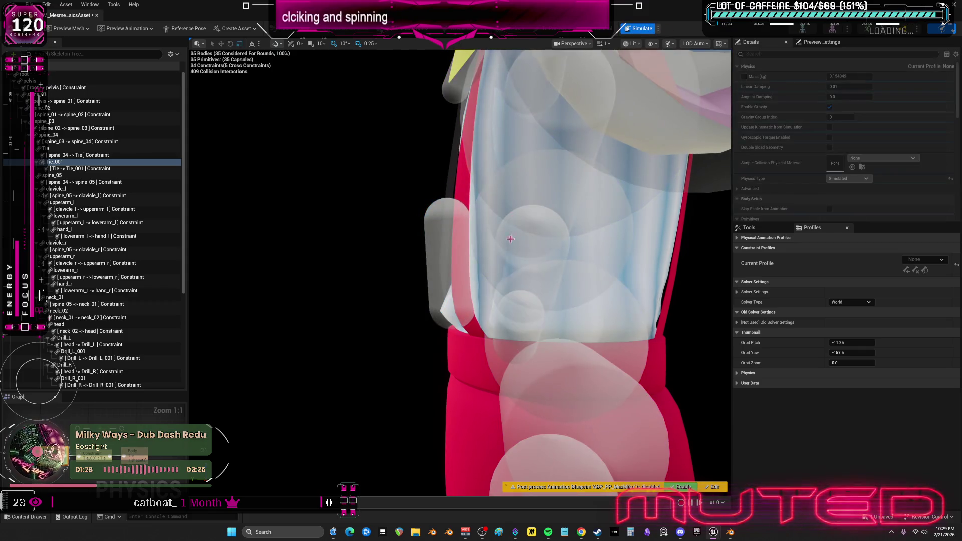
left_click(643, 29)
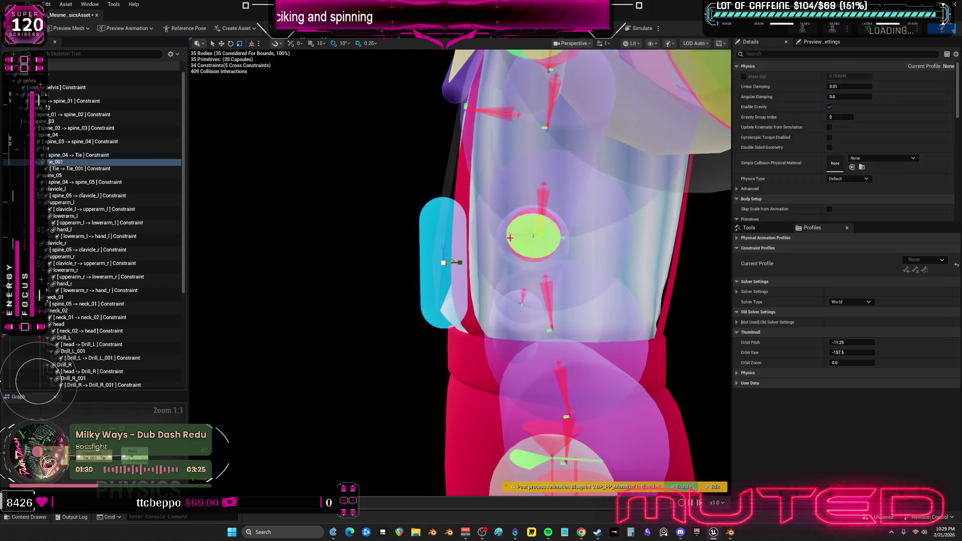
left_click(494, 286)
left_click_drag(582, 274, 425, 299)
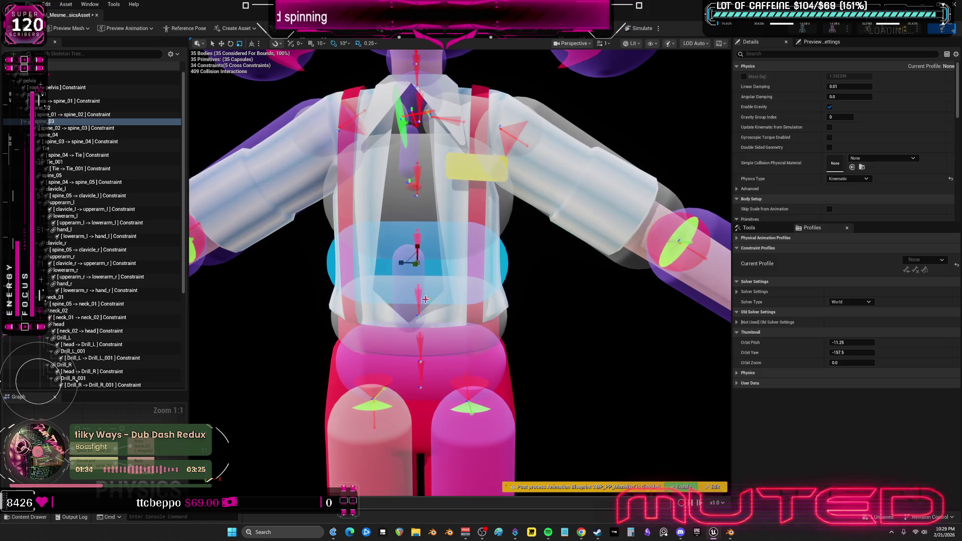
left_click(512, 227)
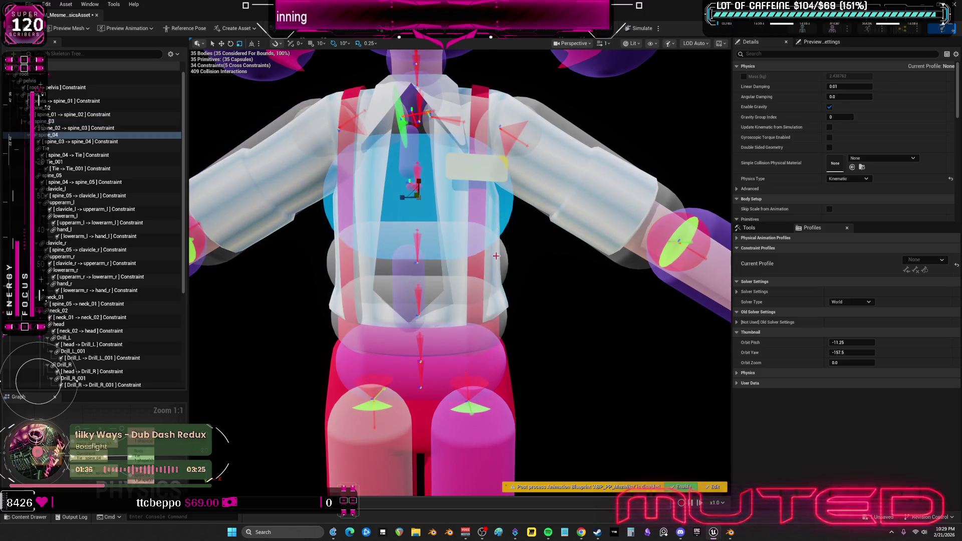
left_click(501, 358)
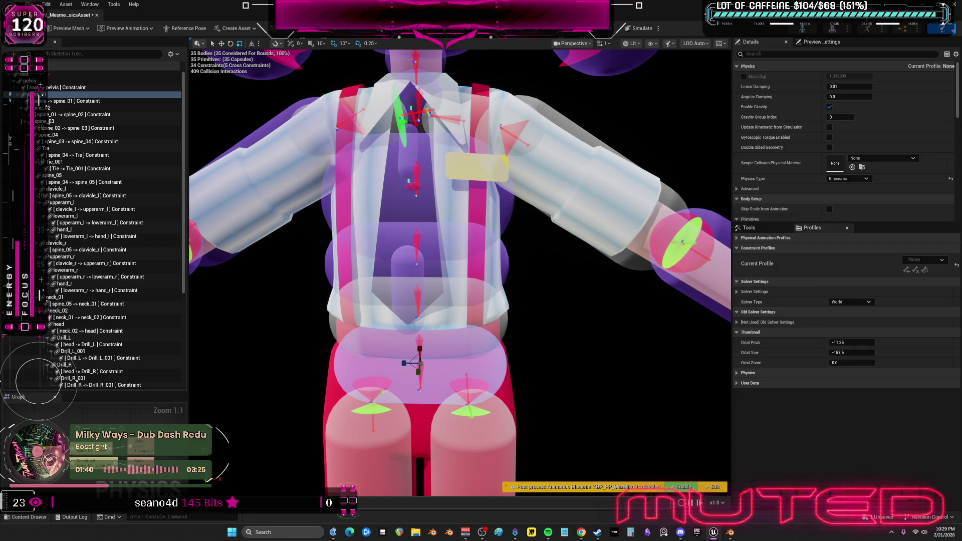
left_click(492, 314)
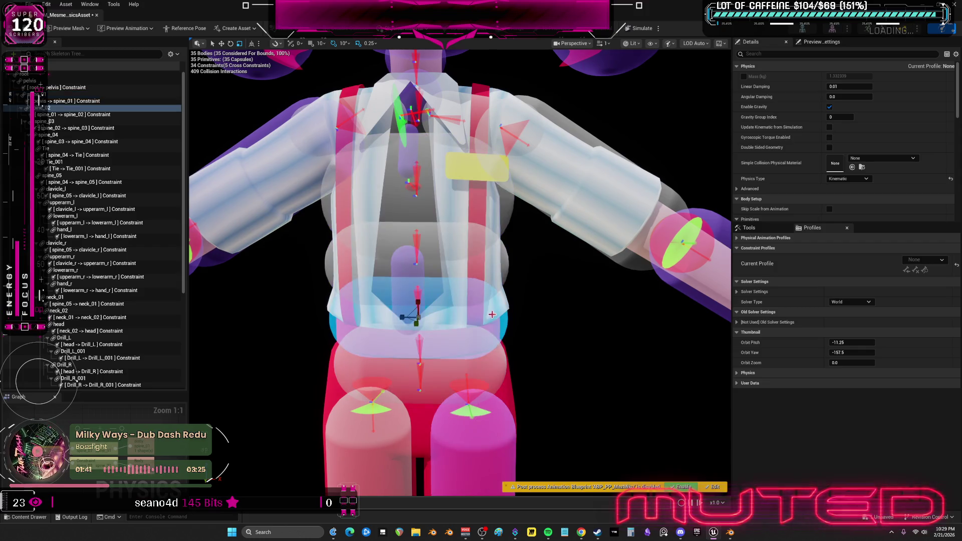
left_click(515, 228)
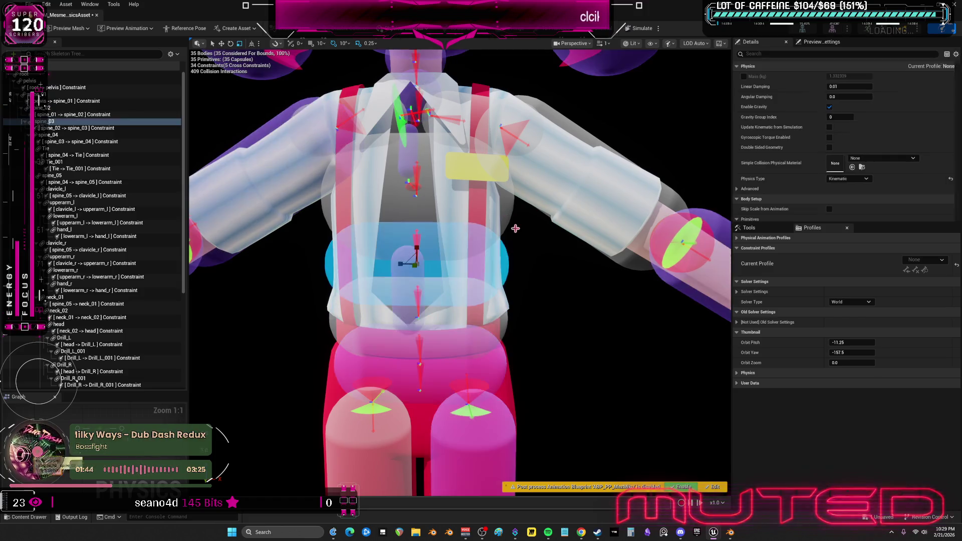
left_click(646, 28)
left_click(646, 28)
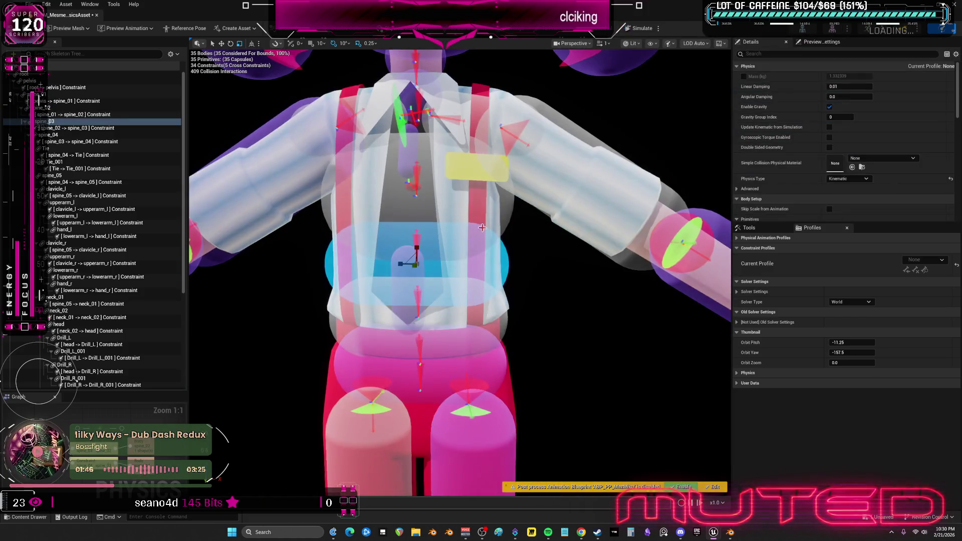
left_click(483, 207, "ctrl")
left_click(636, 28)
left_click(636, 28)
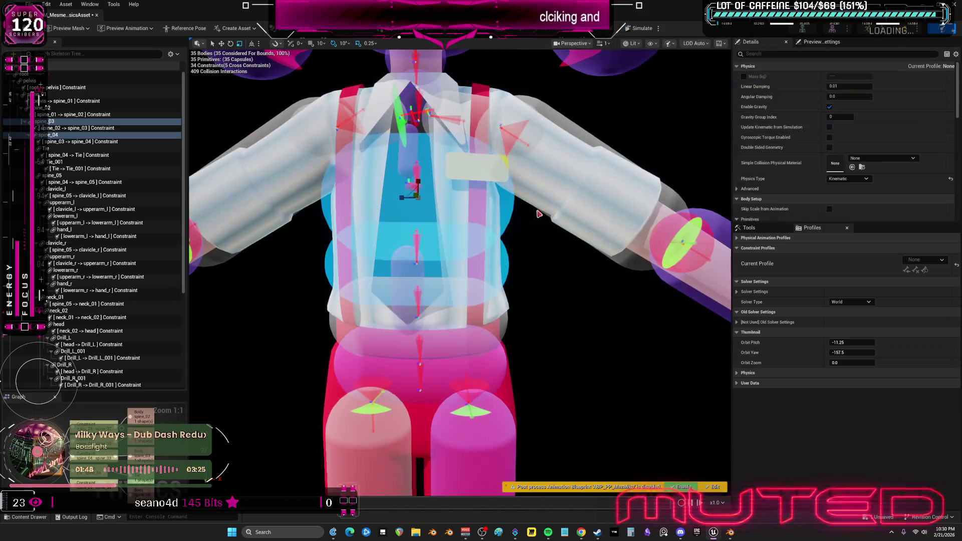
left_click(490, 323, "ctrl")
left_click(640, 29)
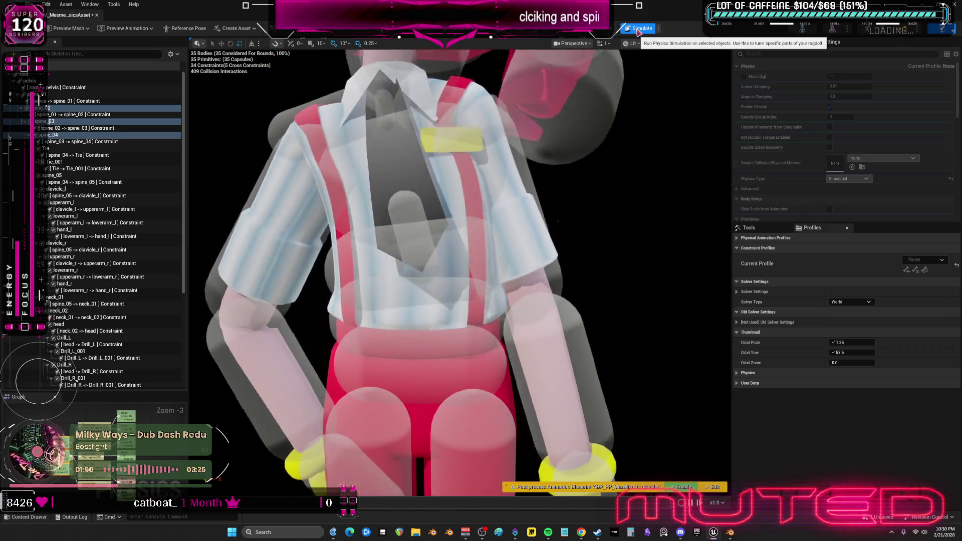
left_click(638, 29)
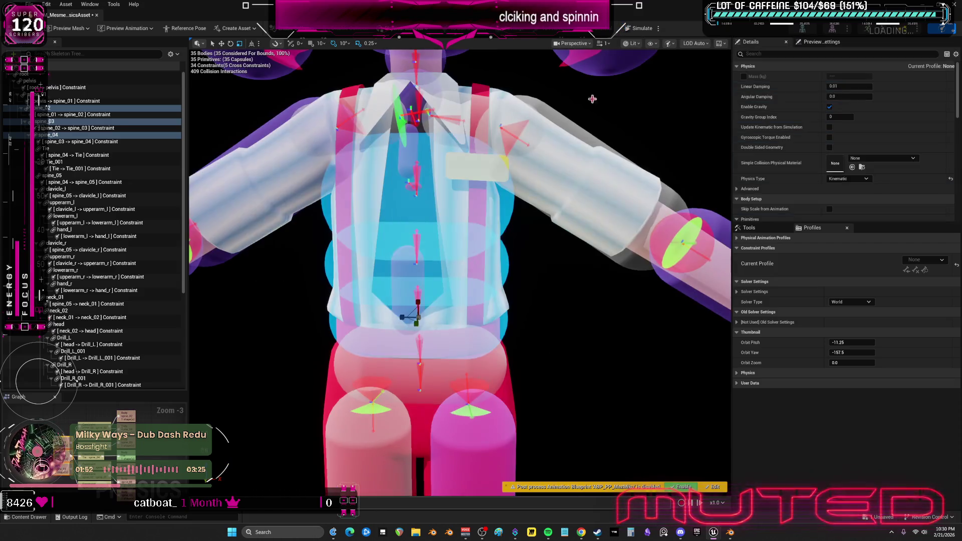
scroll(551, 284, "up", 5)
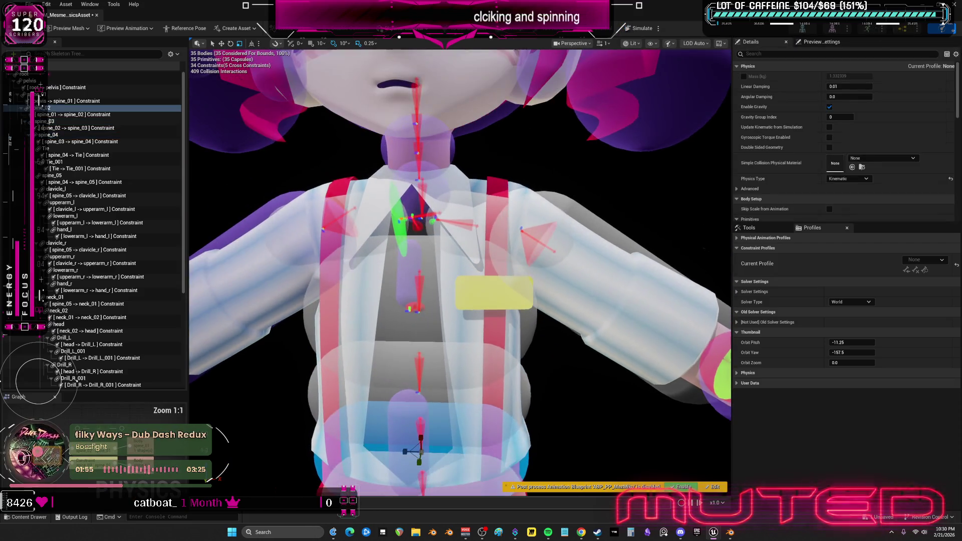
left_click(411, 280)
left_click_drag(411, 280, 310, 281)
mouse_move(407, 249)
left_mouse_down()
mouse_move(356, 249)
mouse_move(407, 249)
left_mouse_up()
mouse_move(359, 220)
left_mouse_down()
mouse_move(531, 221)
mouse_move(481, 220)
mouse_move(550, 234)
left_mouse_up()
left_click(550, 234)
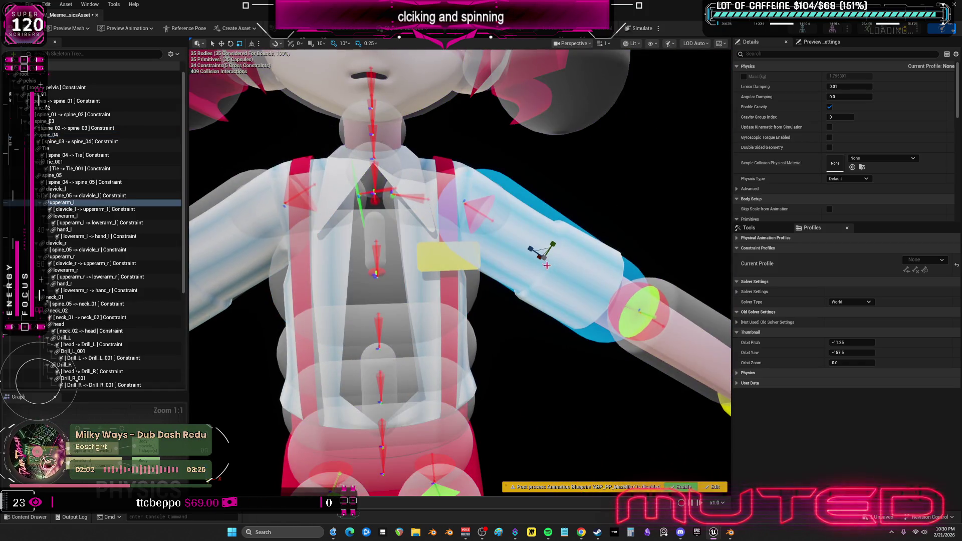
left_click(432, 177)
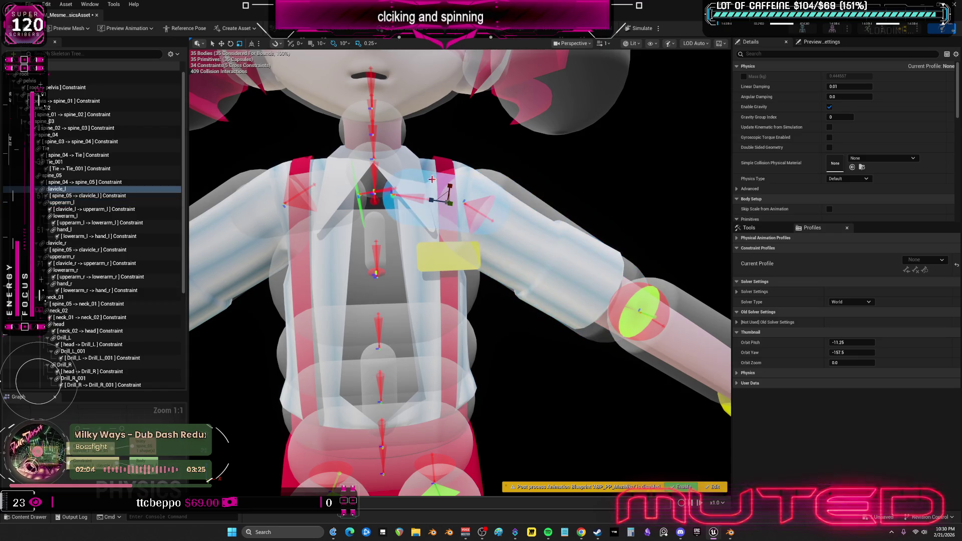
left_click(387, 160)
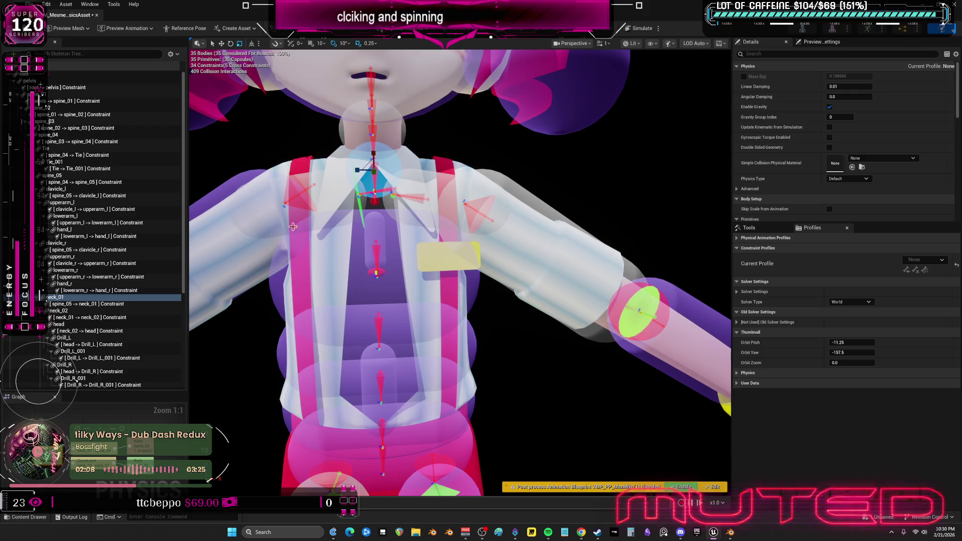
left_click(266, 254)
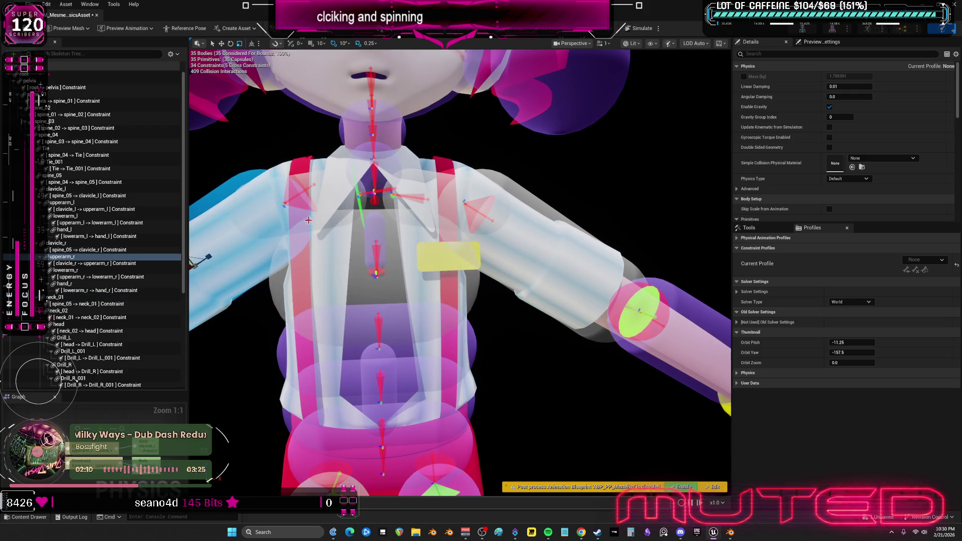
left_click(302, 264)
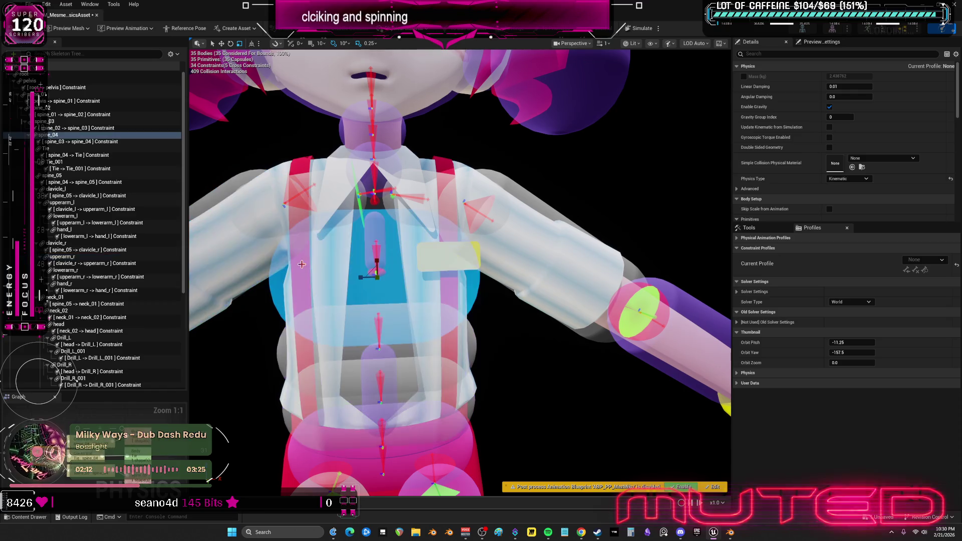
left_click(305, 352)
left_click(375, 393)
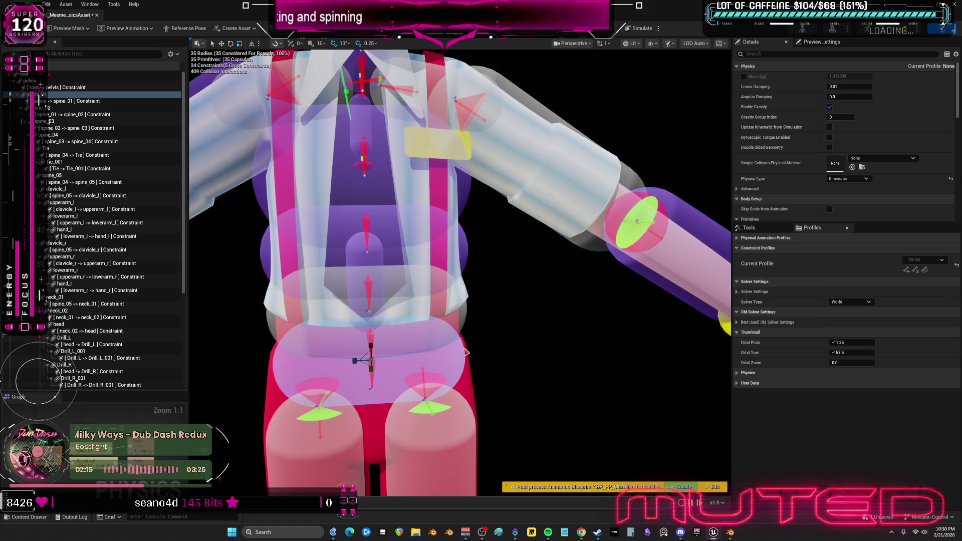
left_click(71, 108)
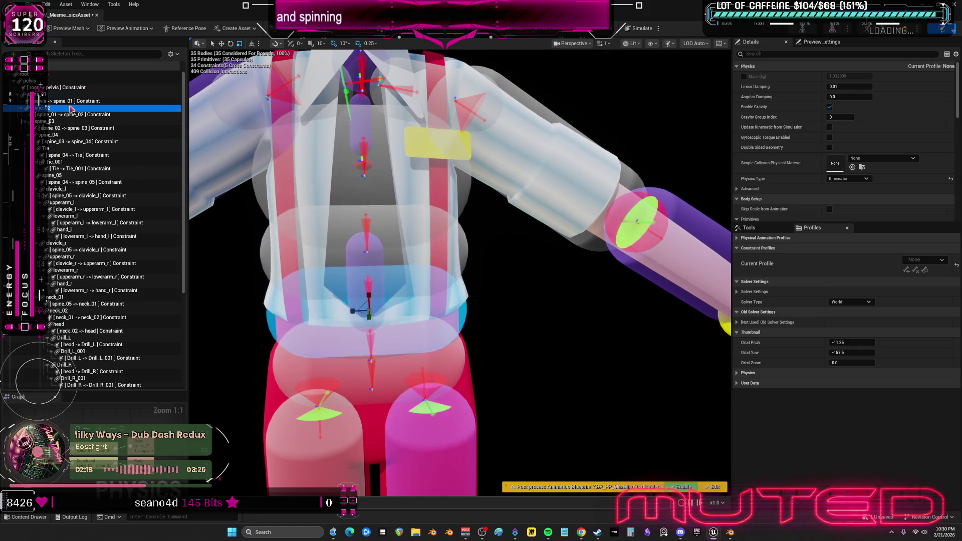
left_click(74, 121)
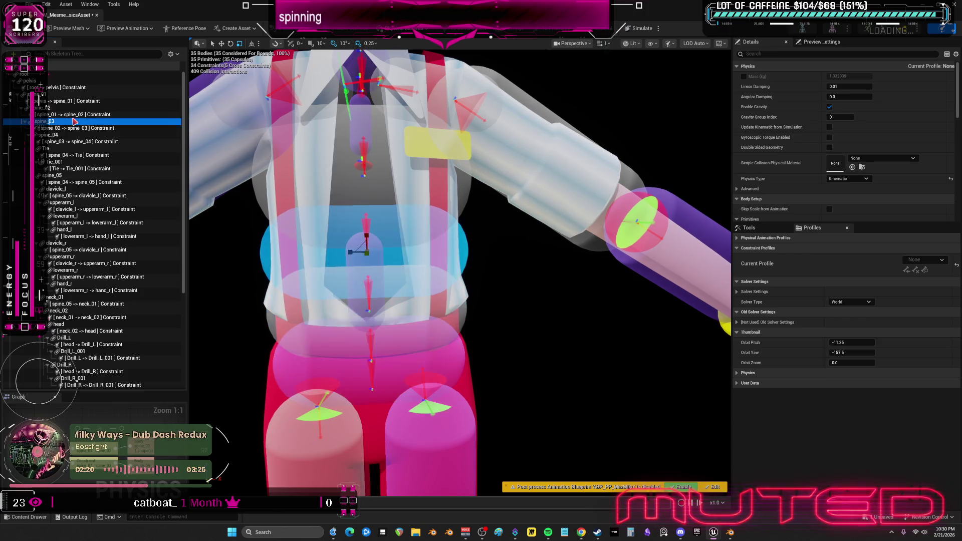
left_click(75, 136)
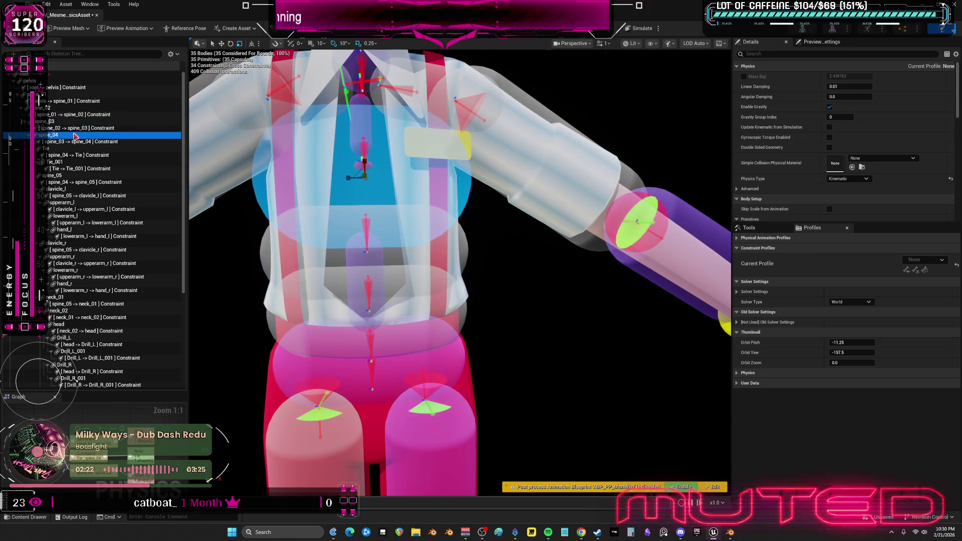
mouse_move(361, 168)
left_mouse_down()
mouse_move(411, 172)
mouse_move(381, 200)
mouse_move(472, 221)
left_mouse_up()
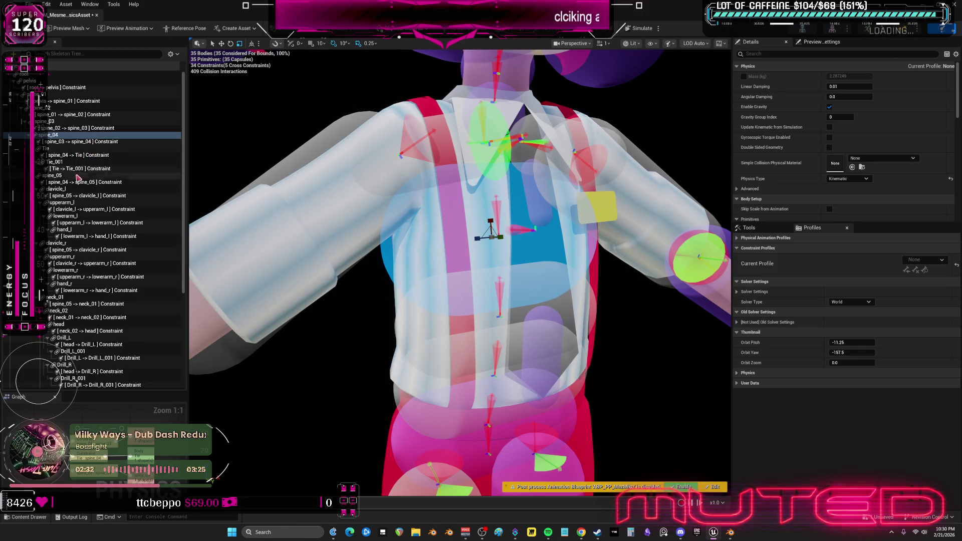
Set the spine_05 capsule length to 5 and radius to 10, resetting centre and rotation to zero
left_click(76, 177)
mouse_move(477, 220)
left_mouse_down()
mouse_move(474, 271)
mouse_move(453, 181)
left_mouse_up()
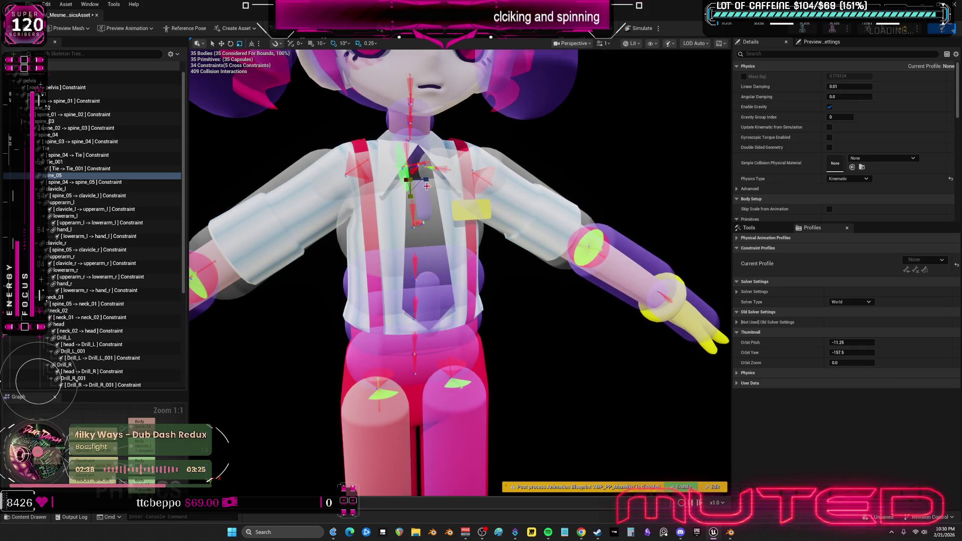
scroll(777, 189, "down", 5)
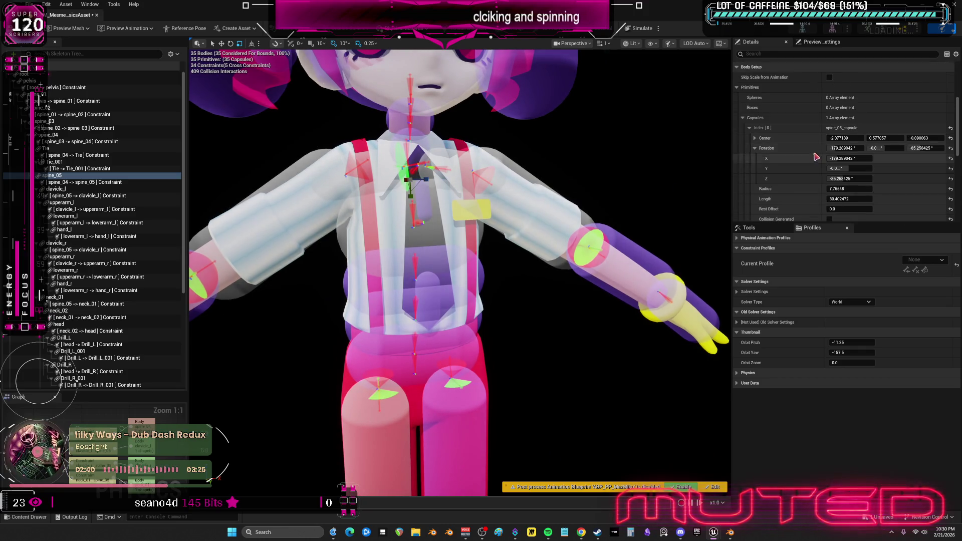
scroll(850, 171, "down", 2)
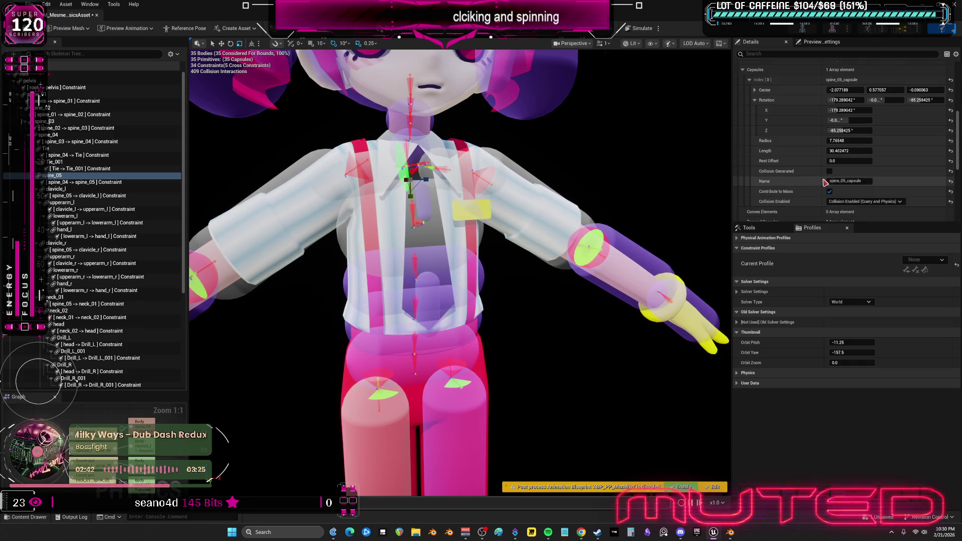
left_click(851, 150)
type("5")
key("Return")
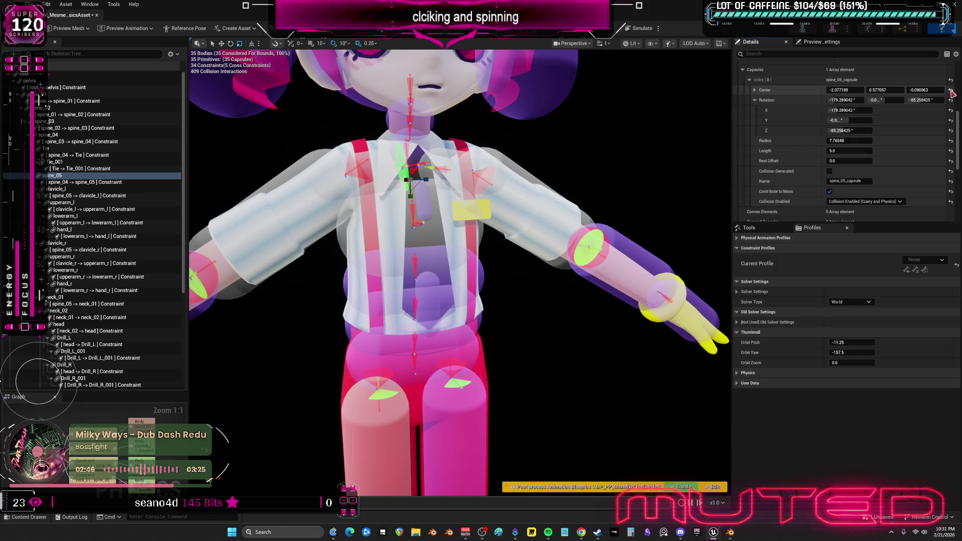
left_click(950, 89)
left_click(950, 100)
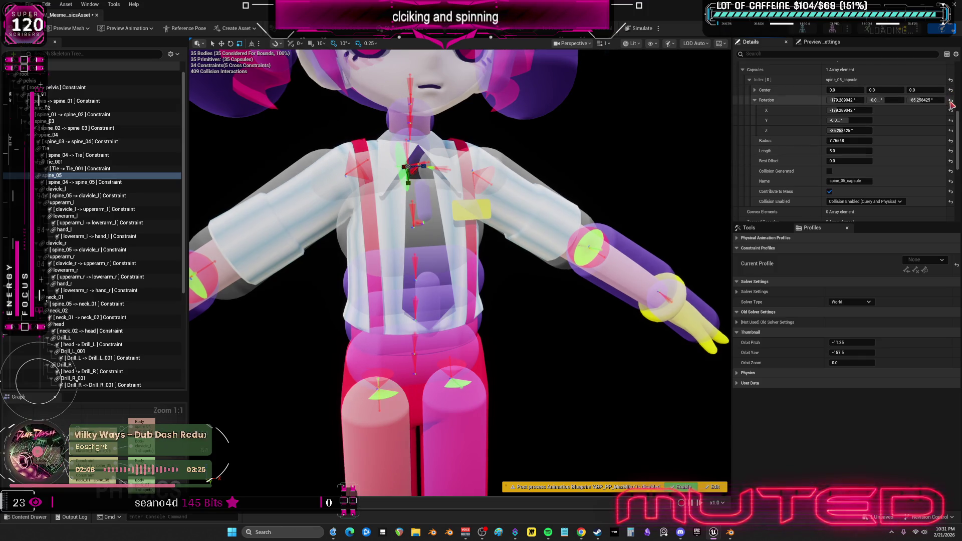
left_click(870, 140)
type("10")
key("Return")
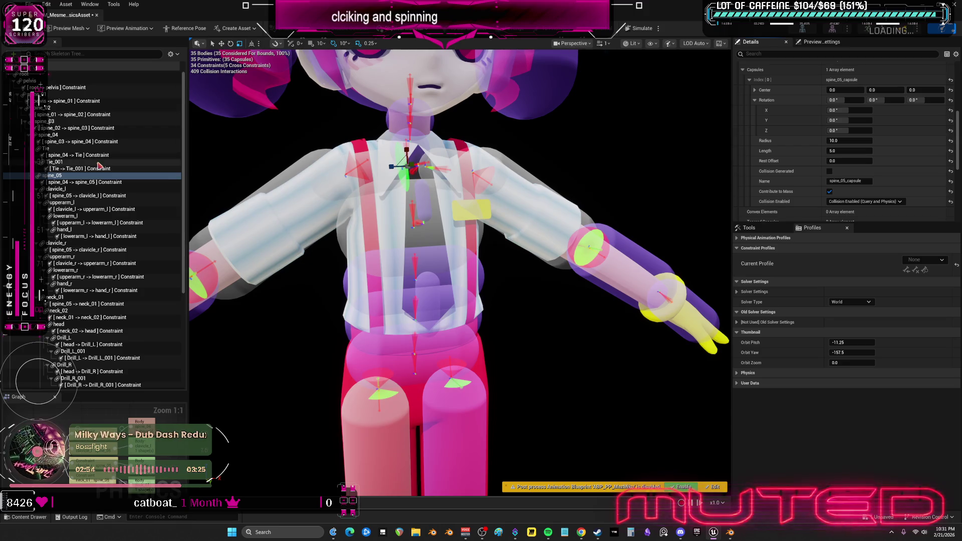
right_click(87, 175)
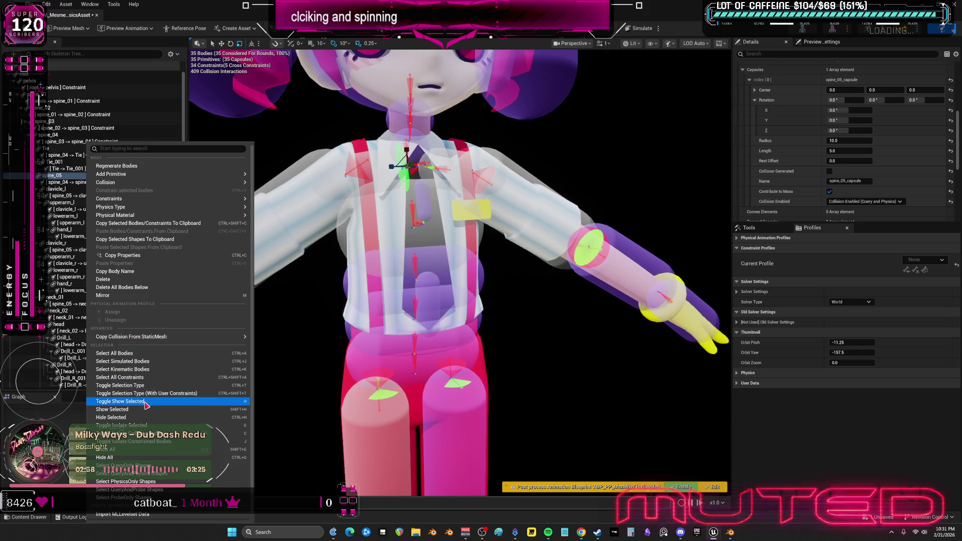
Nudge the spine_05 chest capsule slightly along X
left_click(154, 387)
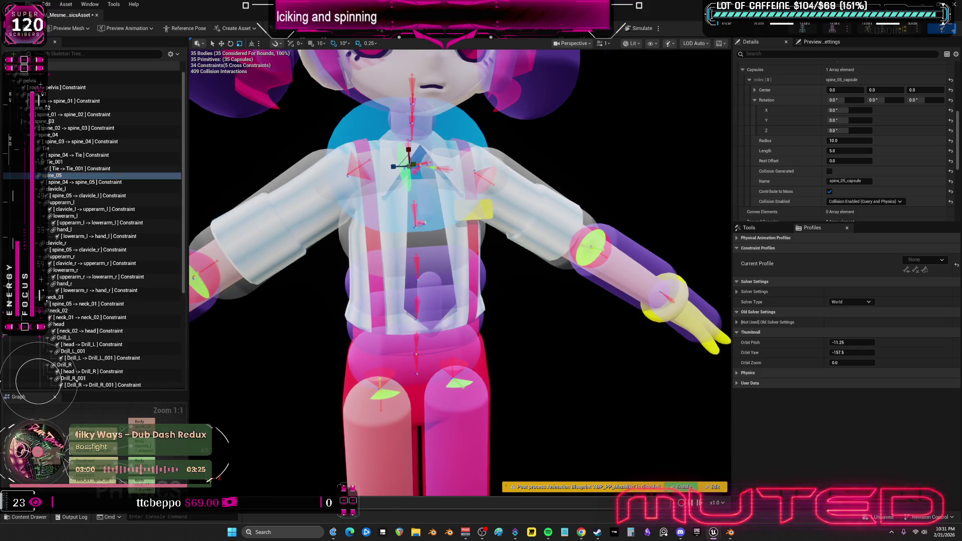
scroll(494, 197, "up", 5)
key("e")
key("w")
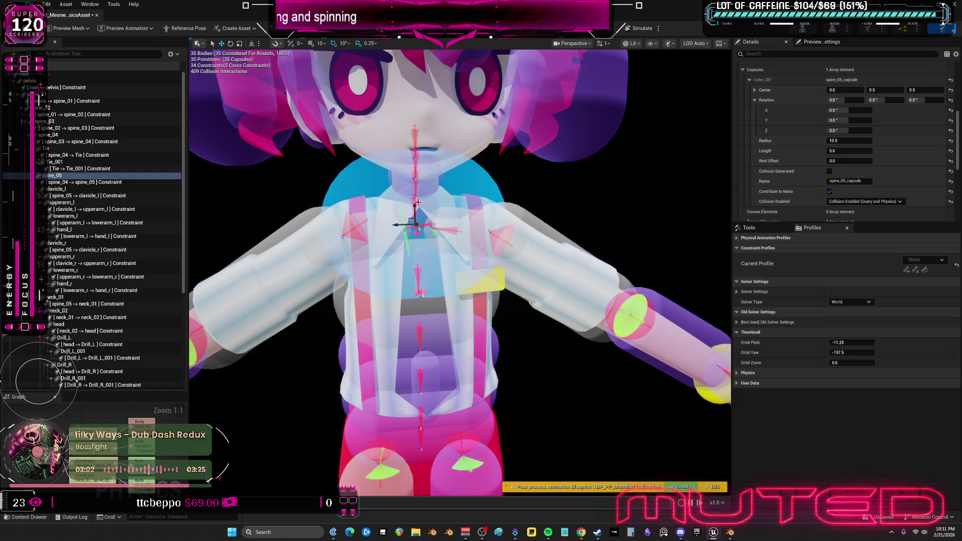
mouse_move(415, 223)
left_mouse_down()
mouse_move(421, 214)
mouse_move(415, 236)
mouse_move(414, 223)
left_mouse_up()
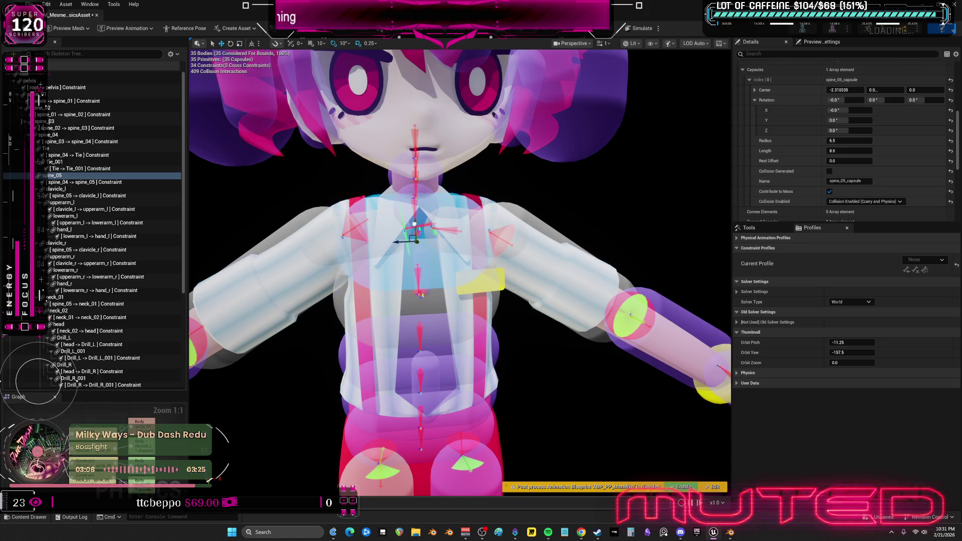
scroll(438, 189, "up", 5)
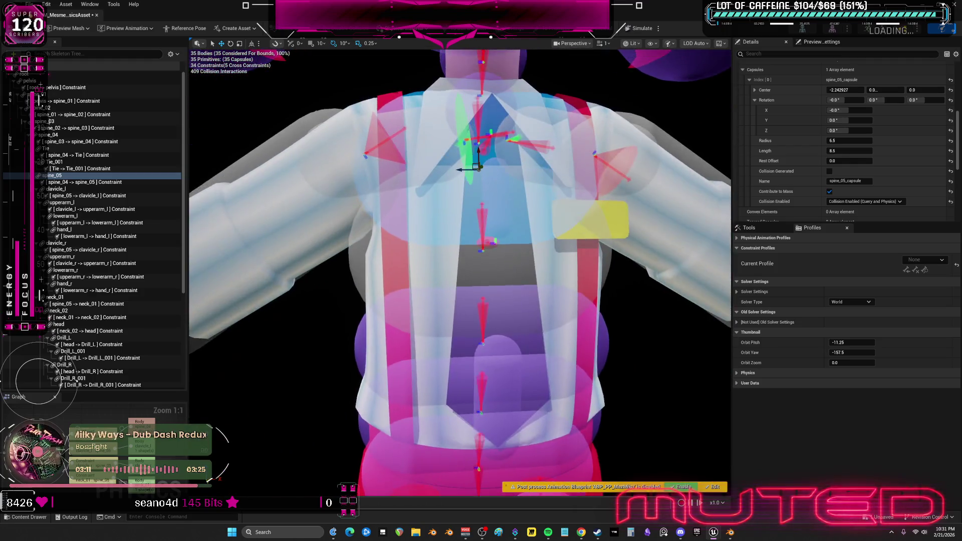
scroll(458, 162, "down", 2)
Compare the neck_01 and neck_02 capsules, then keep only the spine_05 chest capsule selected
left_click(437, 171, "ctrl")
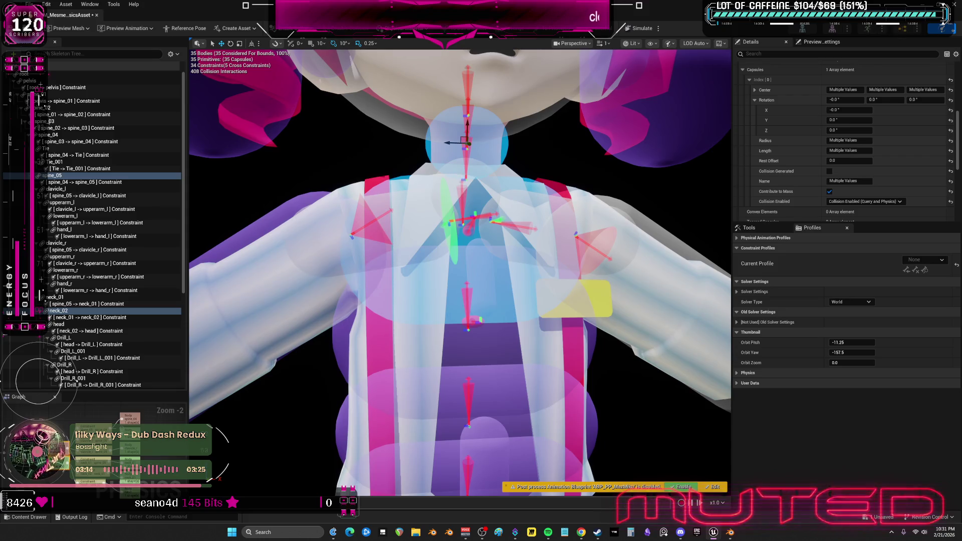
left_click(521, 173)
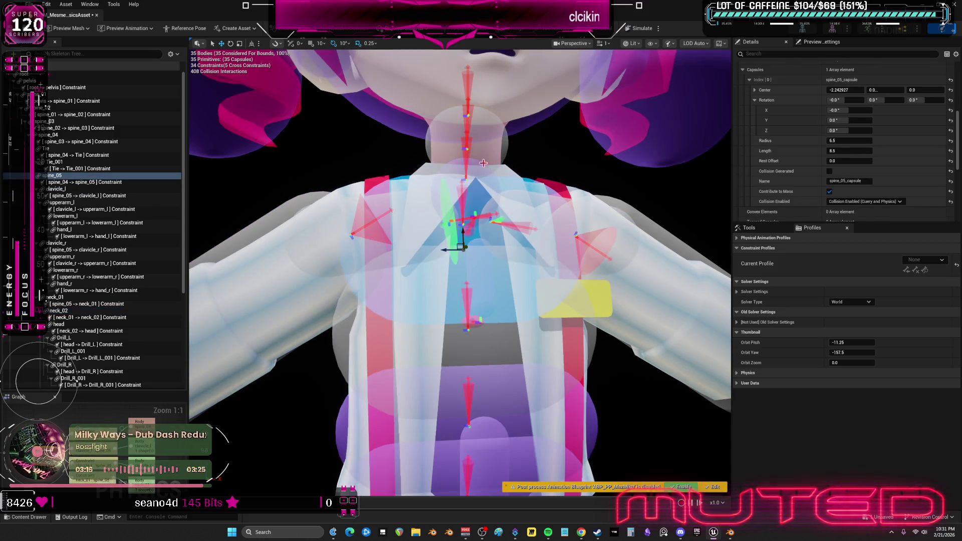
left_click(479, 161)
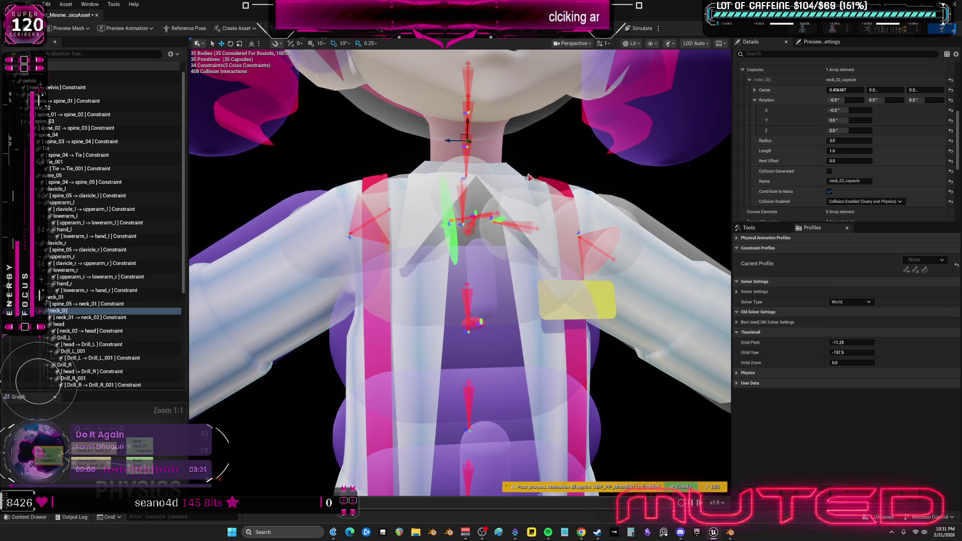
left_click(524, 176)
left_click(478, 158, "ctrl")
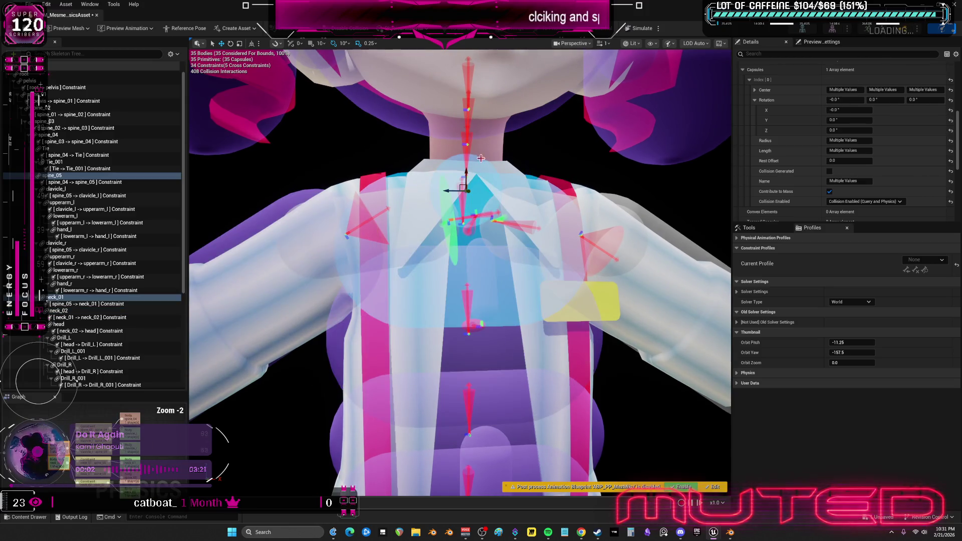
left_click(543, 182)
scroll(594, 236, "down", 5)
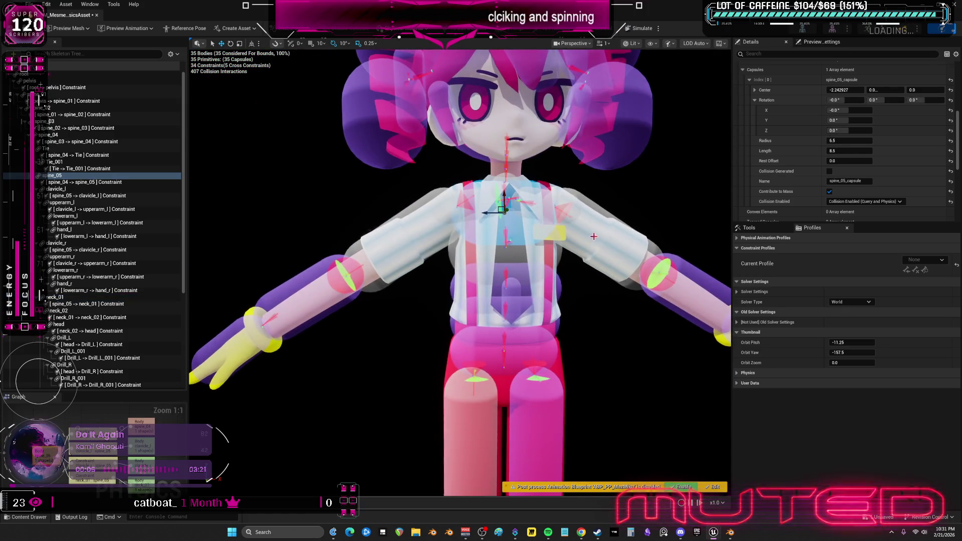
Check the character from the side orthographically, then deselect and return to Perspective view
key("alt+h")
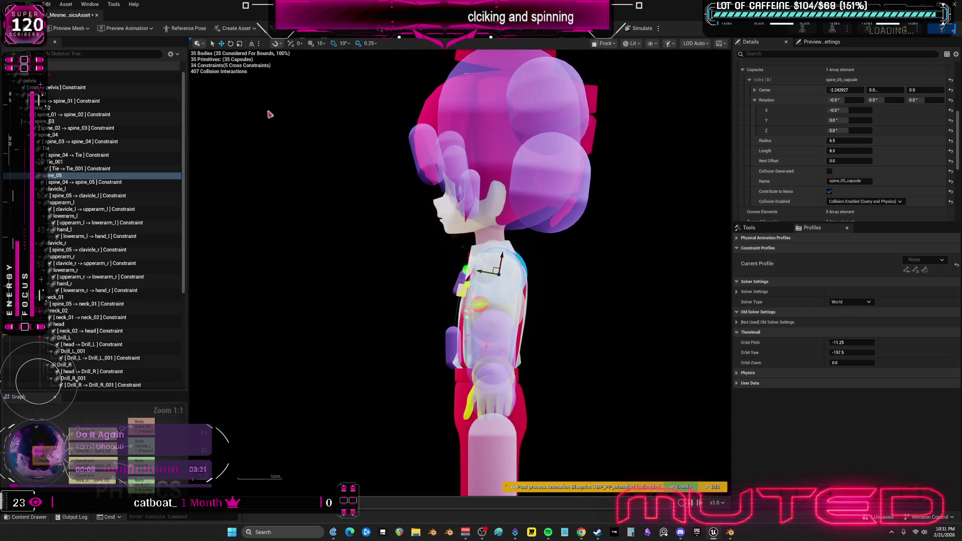
left_click(199, 43)
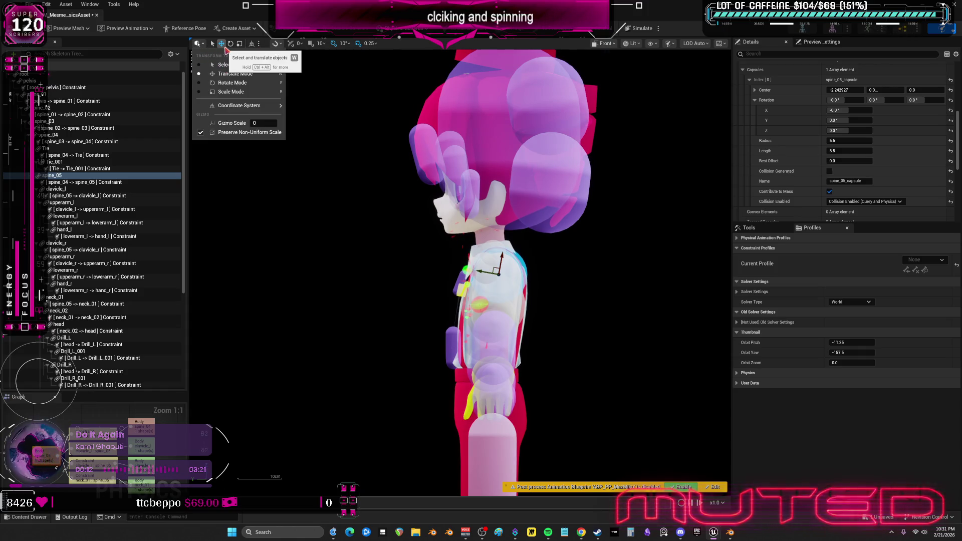
left_click(311, 172)
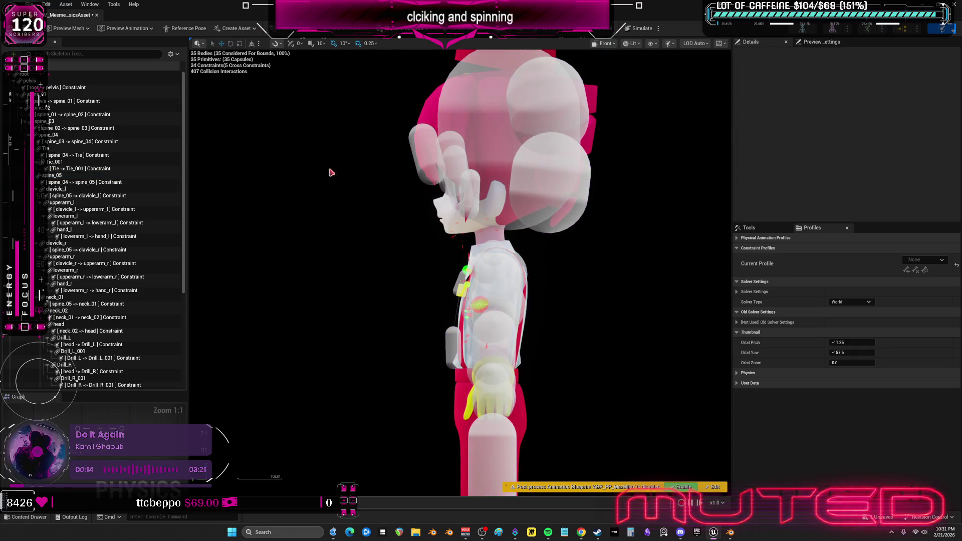
left_click(604, 43)
left_click(601, 72)
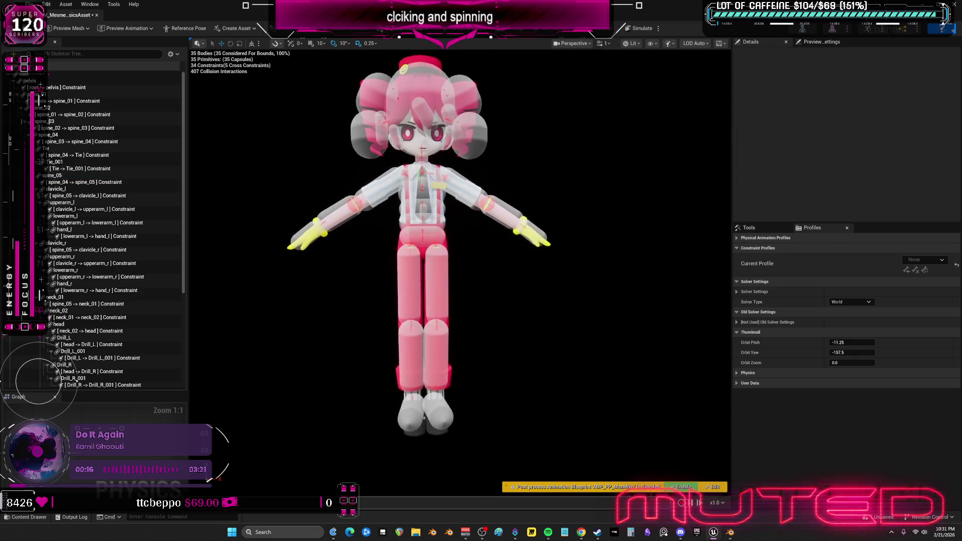
Select the pelvis through clavicle_l constraints and run a brief ragdoll simulation
left_click(84, 196)
left_click(70, 88, "shift")
left_click(639, 29)
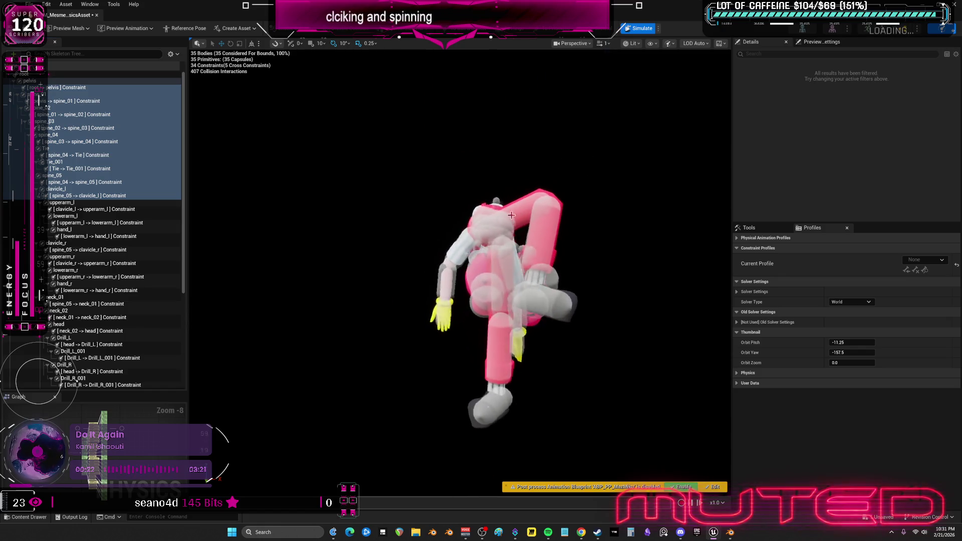
key("alt+s")
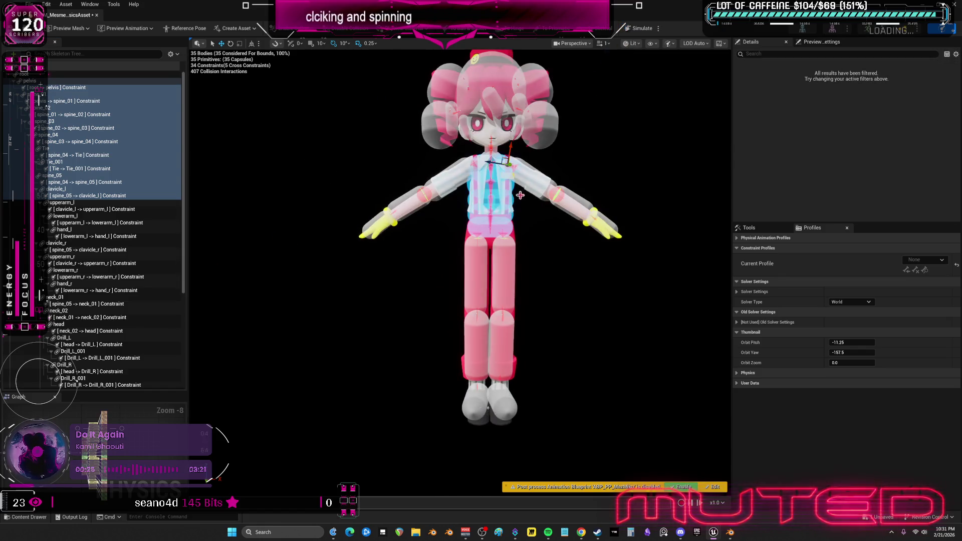
Select the pelvis-to-thigh_l left hip constraint
scroll(520, 234, "up", 5)
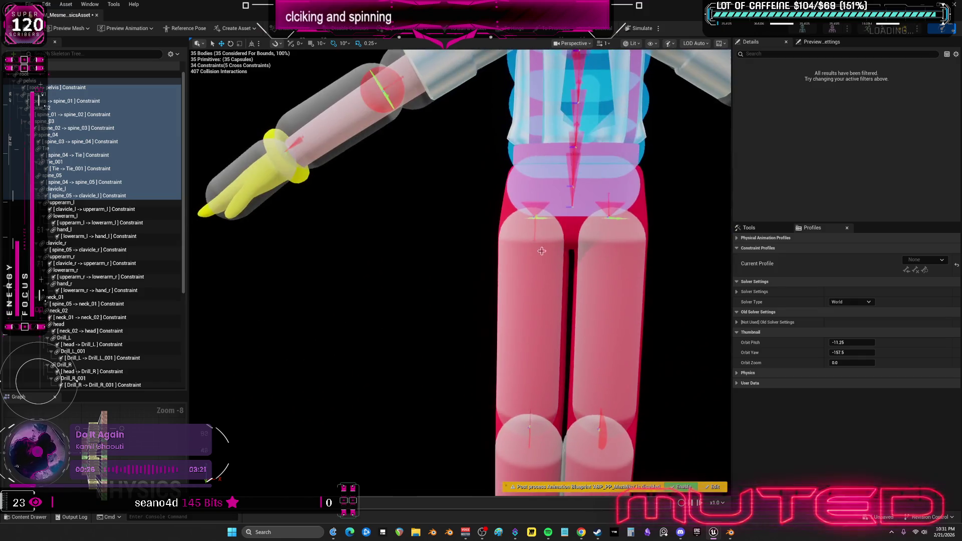
left_click(558, 196)
left_click(560, 195)
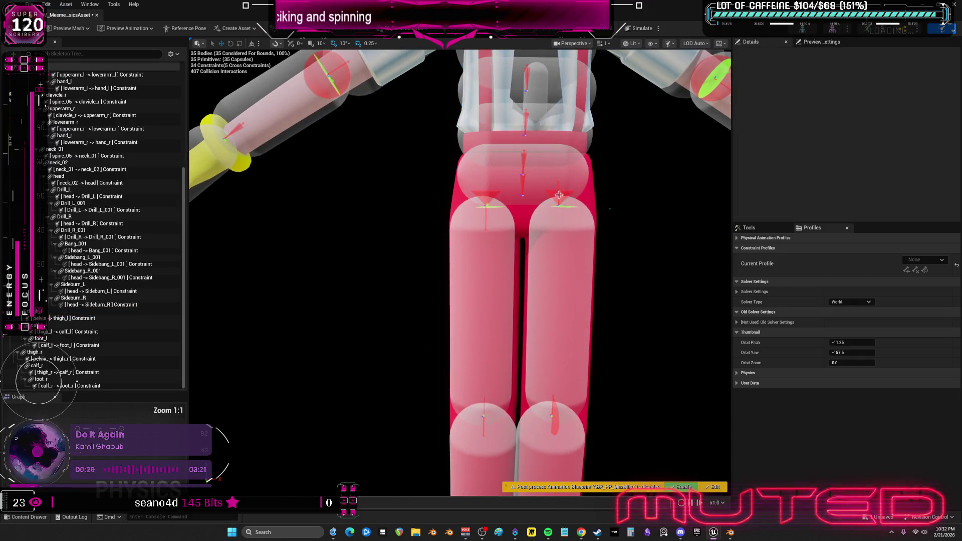
Rotate the pelvis-to-thigh_r constraint frame to roughly 8.5, 2.3, -179.7 degrees
left_click(561, 194)
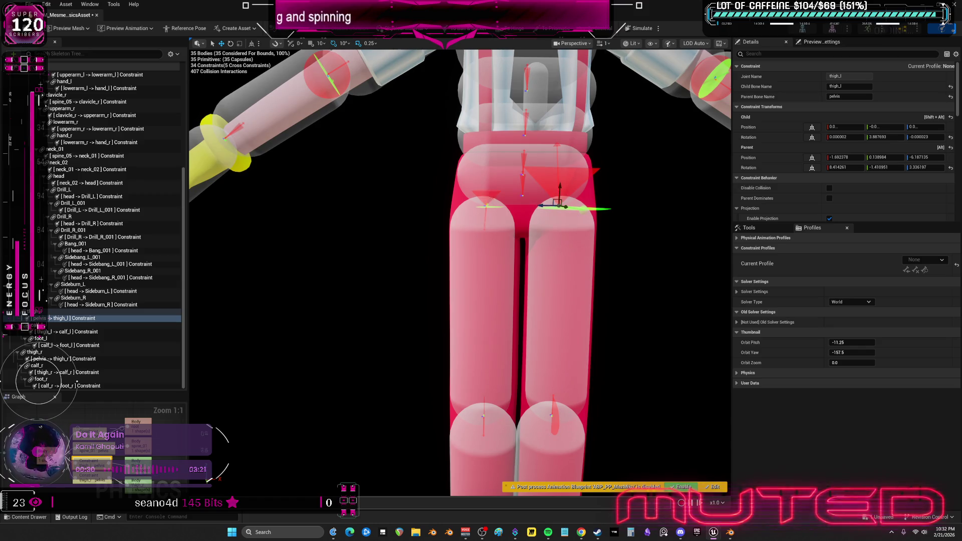
left_click(484, 205)
scroll(515, 235, "up", 4)
key("e")
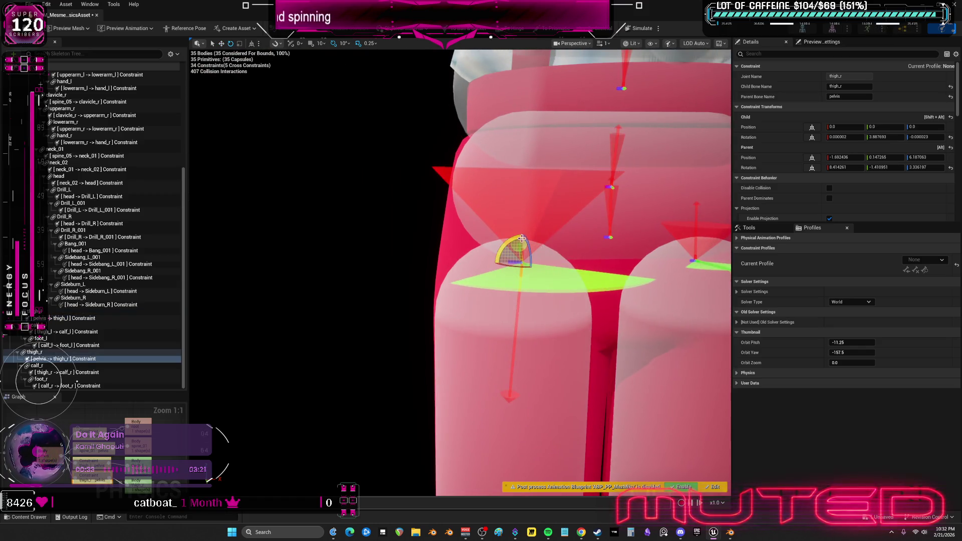
left_click_drag(521, 238, 449, 238)
mouse_move(412, 273)
left_mouse_down()
mouse_move(403, 280)
mouse_move(422, 270)
mouse_move(386, 274)
mouse_move(376, 301)
mouse_move(405, 334)
mouse_move(404, 299)
left_mouse_up()
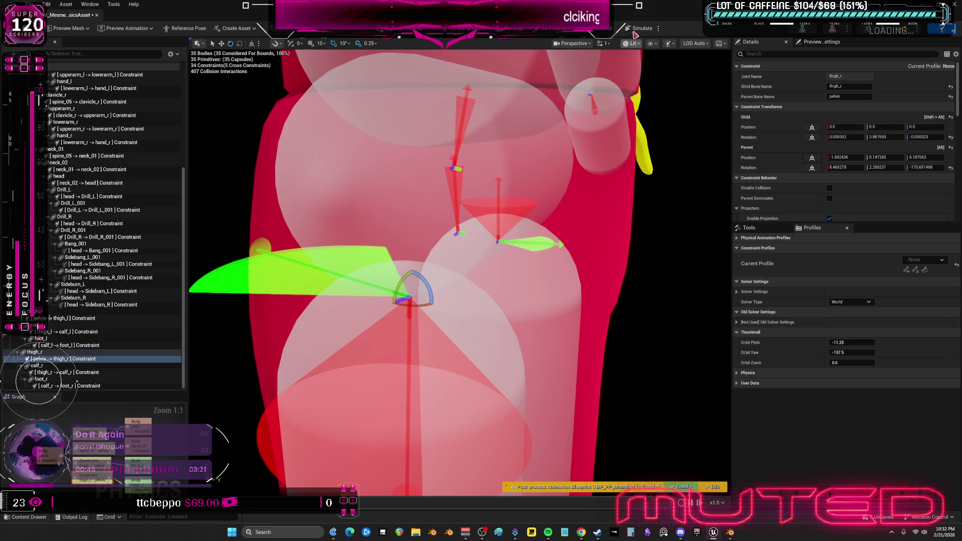
Test the rotated right hip with a quick start-and-stop simulation
left_click(637, 29)
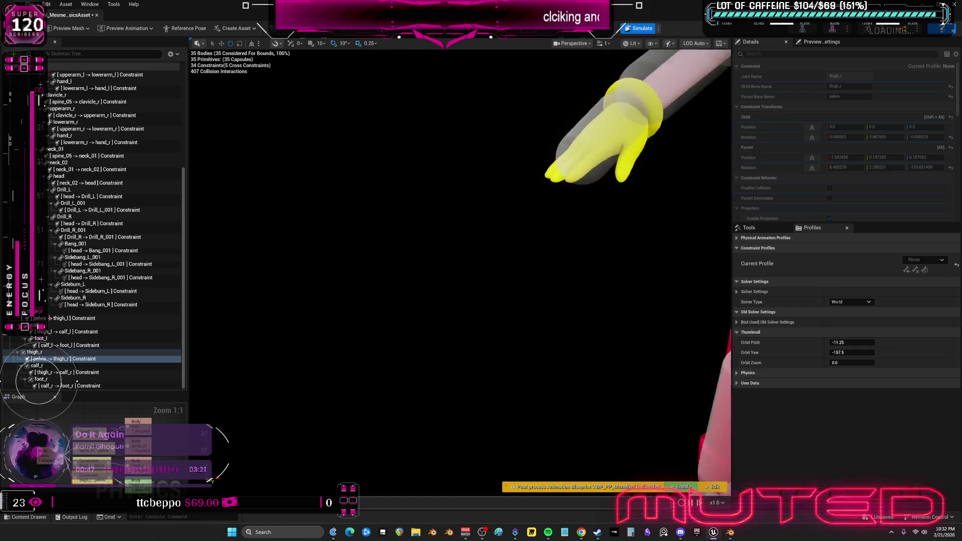
left_click(638, 29)
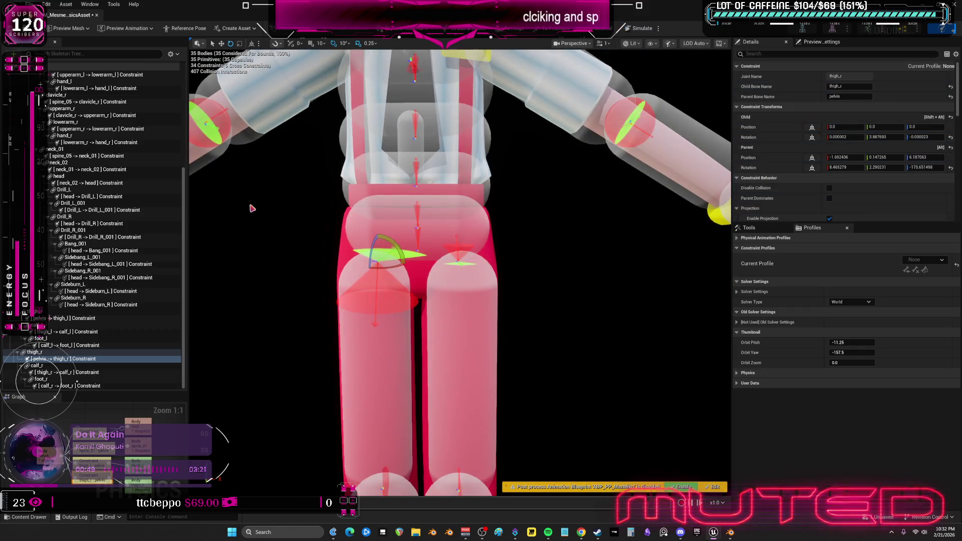
scroll(105, 204, "up", 5)
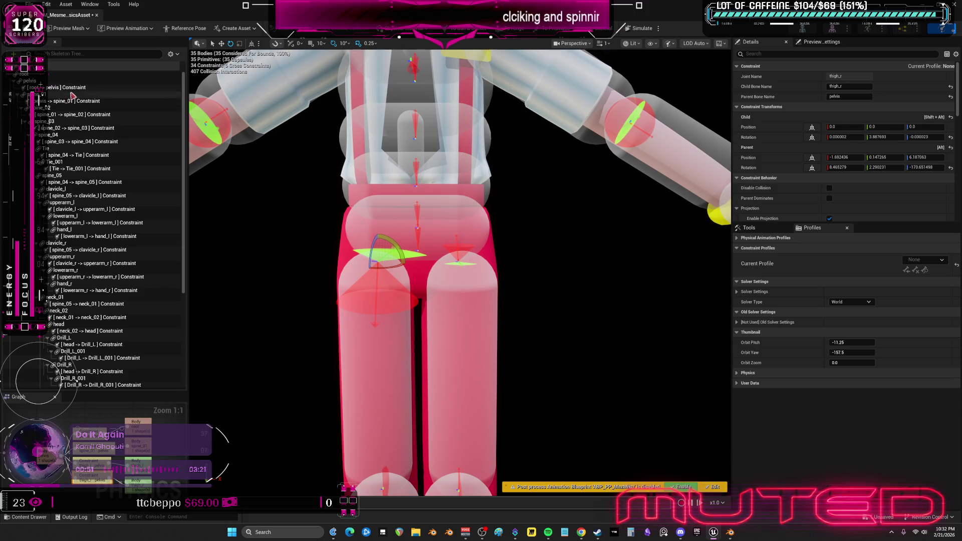
left_click(86, 53)
Filter the skeleton tree by 'spine', select all spine constraints, simulate, then switch to Obsidian
type("spion")
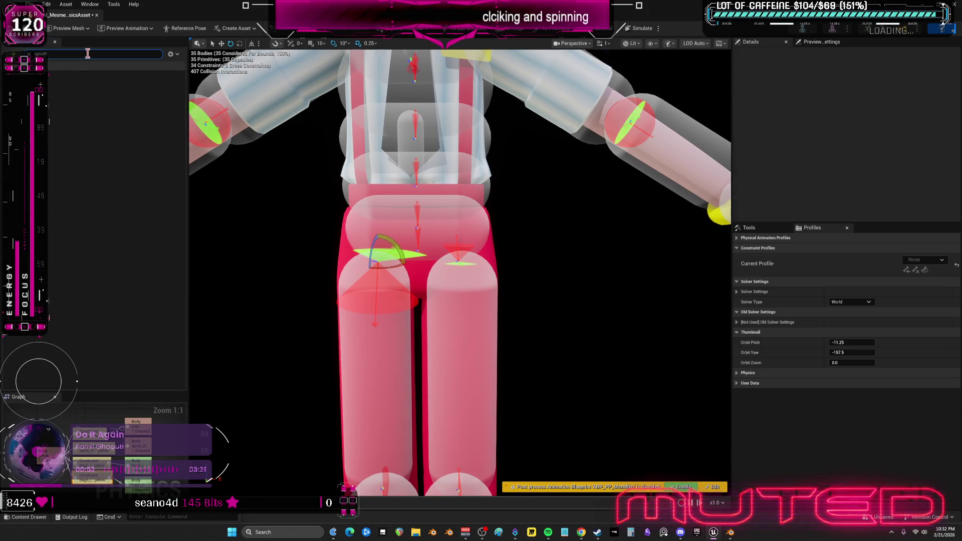
key("BackSpace")
key("BackSpace")
type("ne")
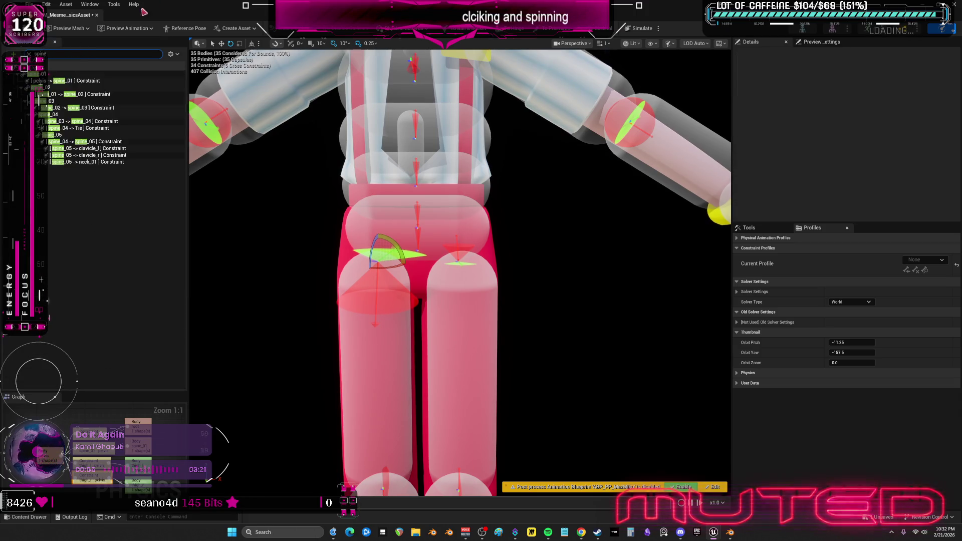
left_click(75, 80)
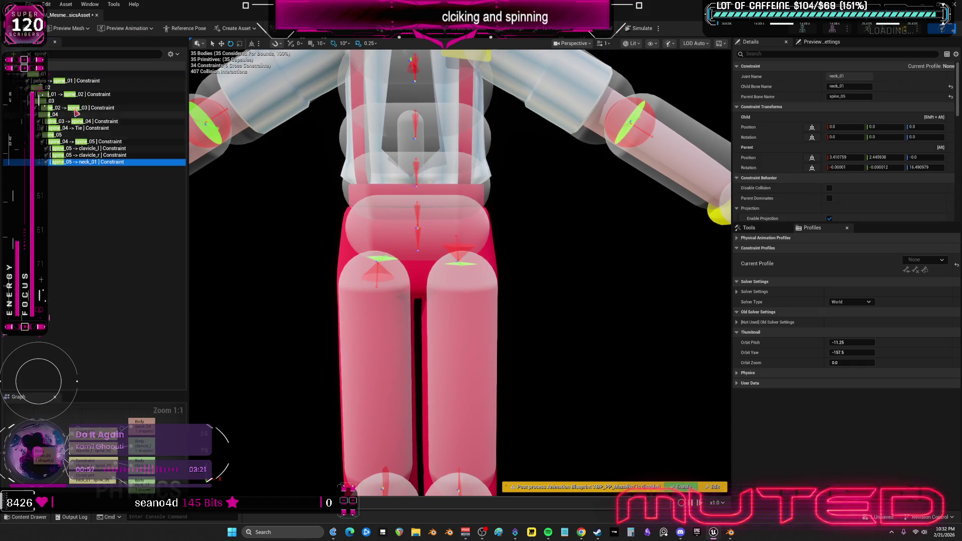
key("ctrl+a")
left_click(639, 28)
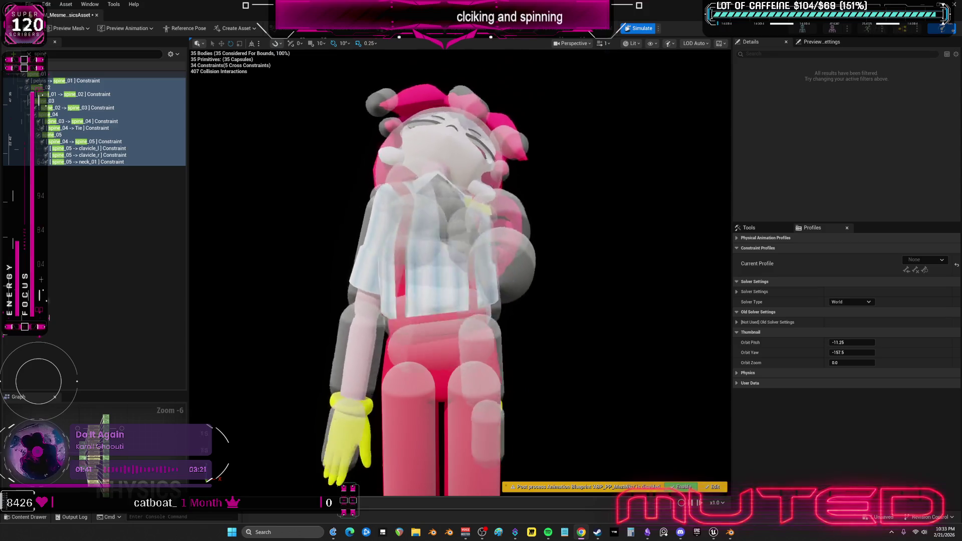
key("alt+Tab")
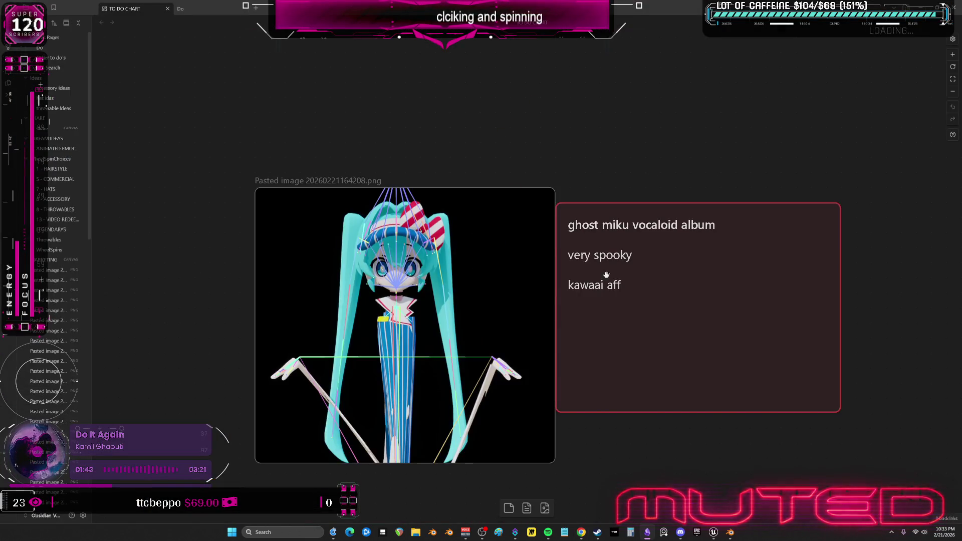
key("alt+Tab")
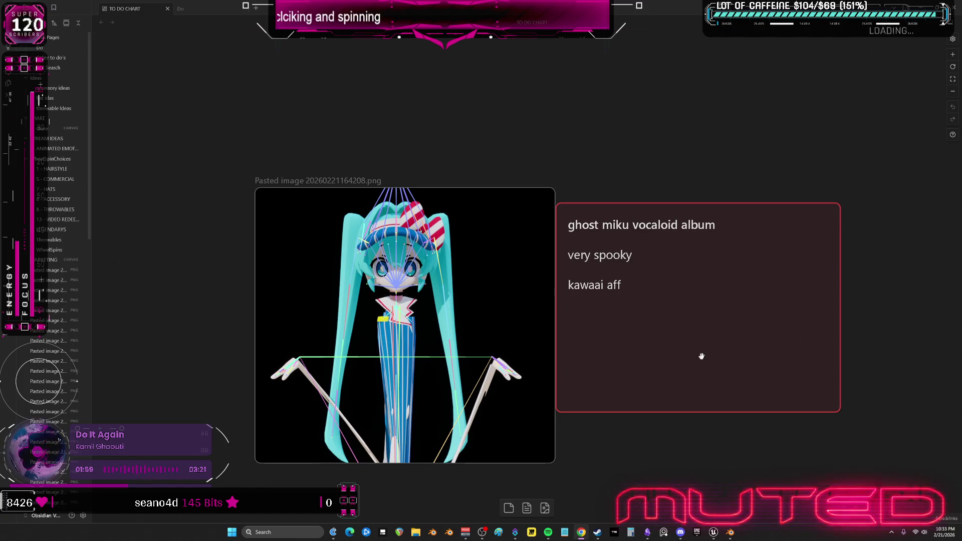
left_click(730, 534)
Move the reference image to the right and frame it with the model
scroll(603, 436, "up", 8)
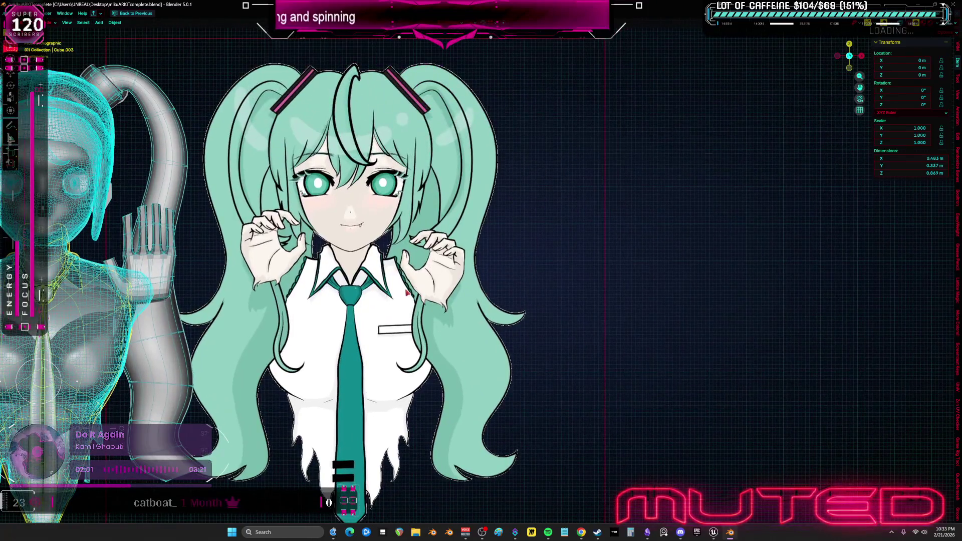
left_click_drag(407, 292, 530, 294)
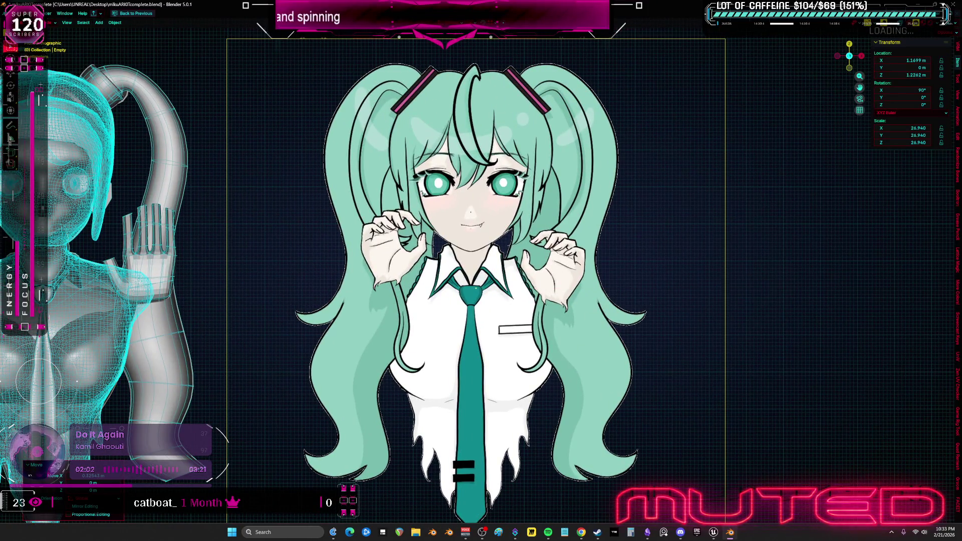
left_click(581, 531)
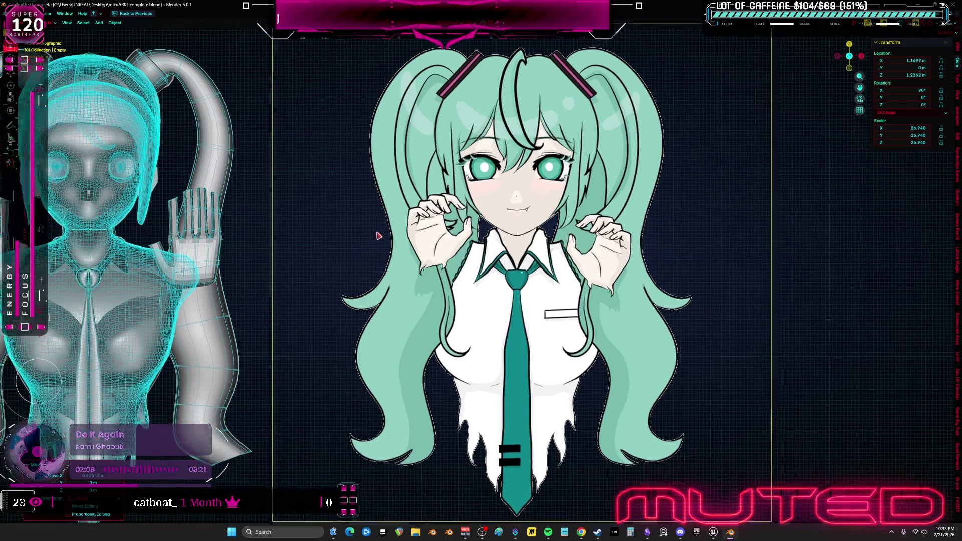
key("Home")
Cycle viewport shading through material preview and solid, back to X-ray wireframe
key("z")
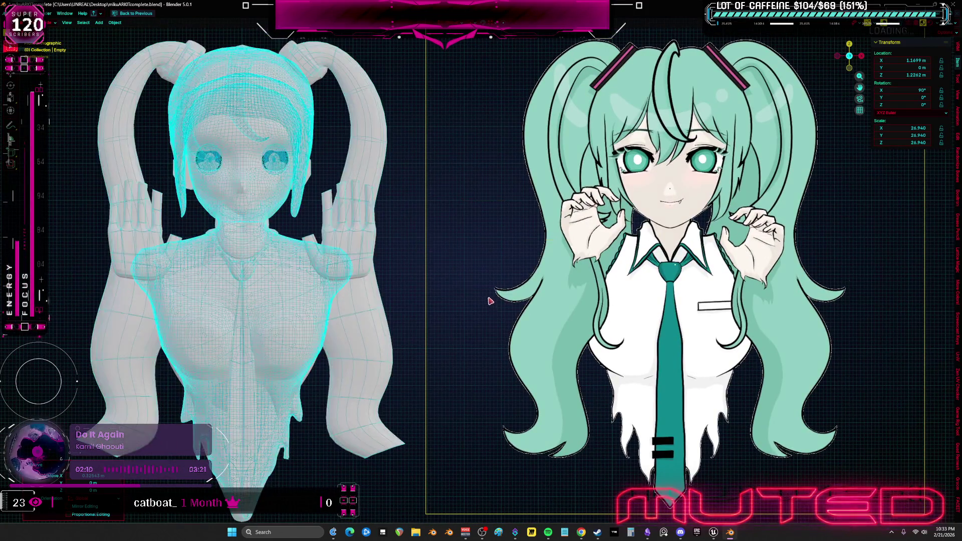
left_click(501, 295)
key("z")
left_click(708, 277)
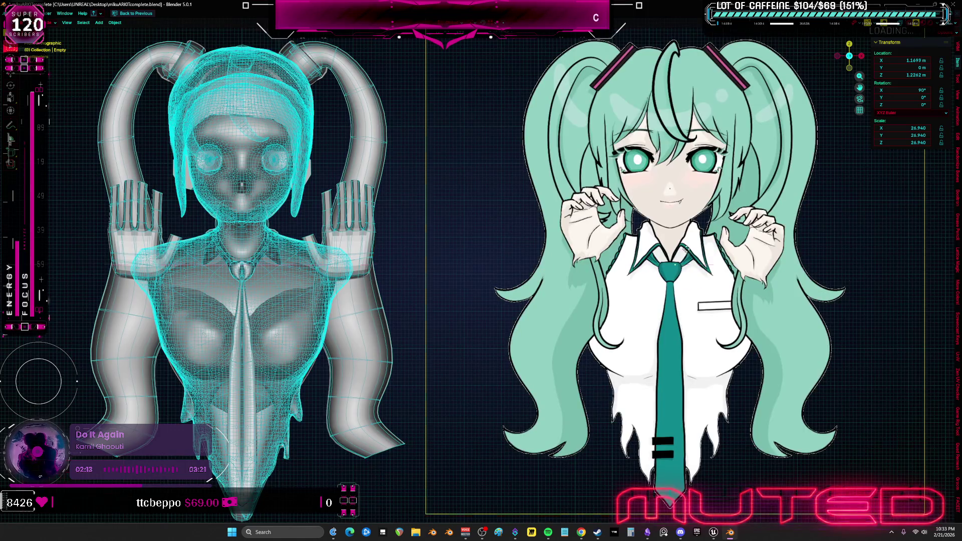
Slide the reference drawing along X beside the wireframe model, then return to Obsidian
key("g")
key("x")
left_click(476, 254)
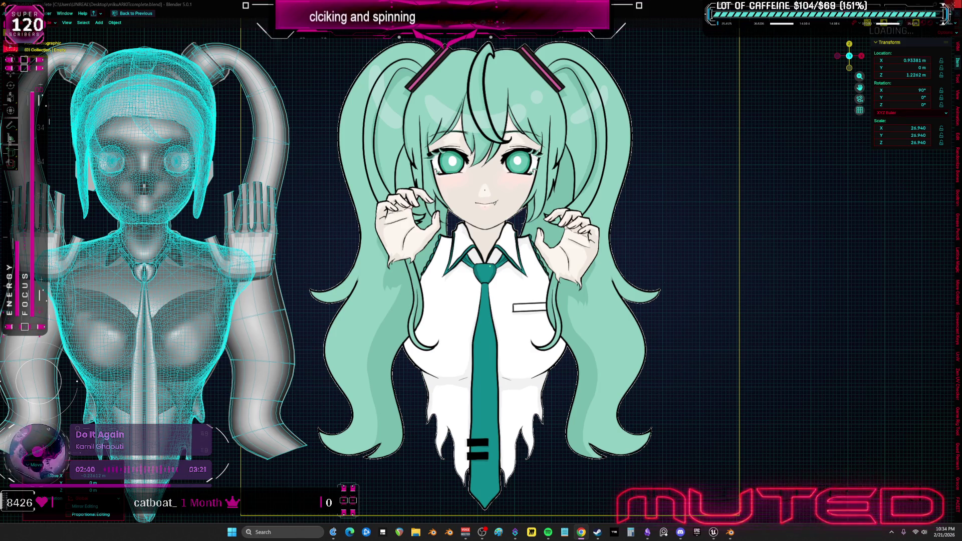
key("alt+Tab")
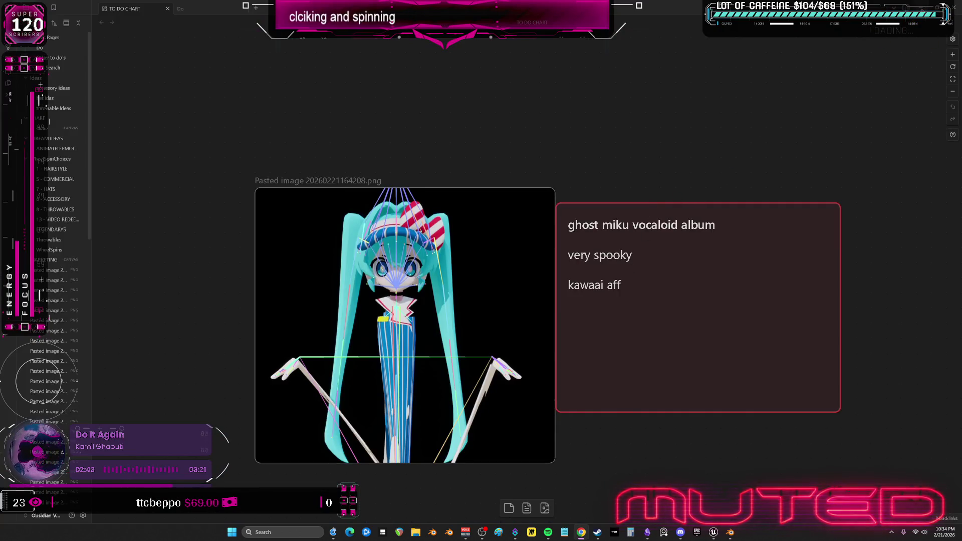
Switch from Obsidian back to the Unreal Physics Asset editor with the simulation running
key("alt+Tab")
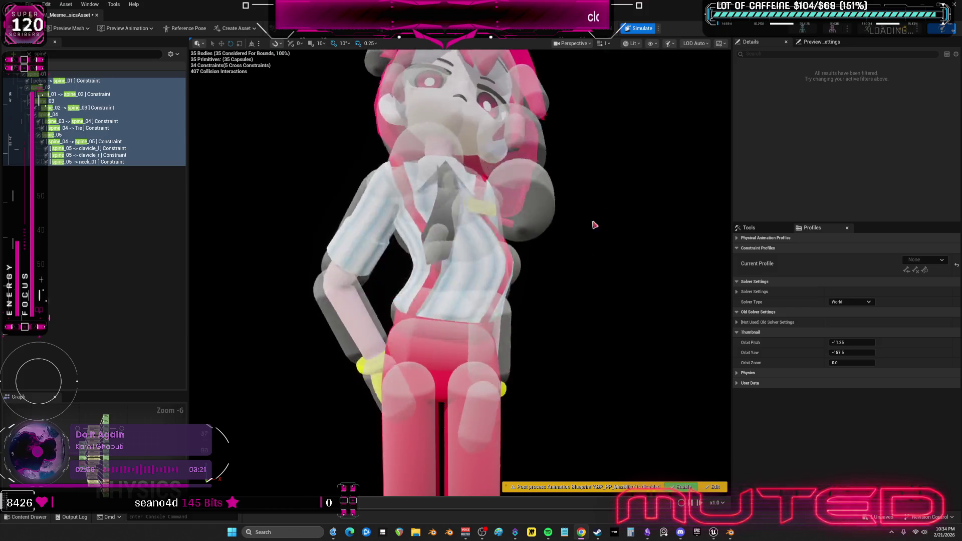
Stop the simulation and inspect the spine_01 through spine_05 bodies one by one
key("alt+s")
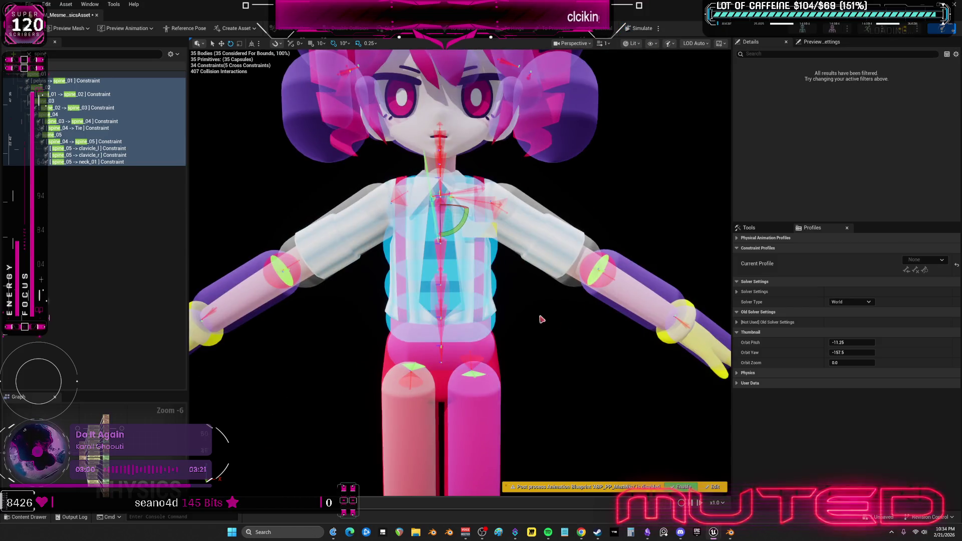
left_click(441, 300)
key("f")
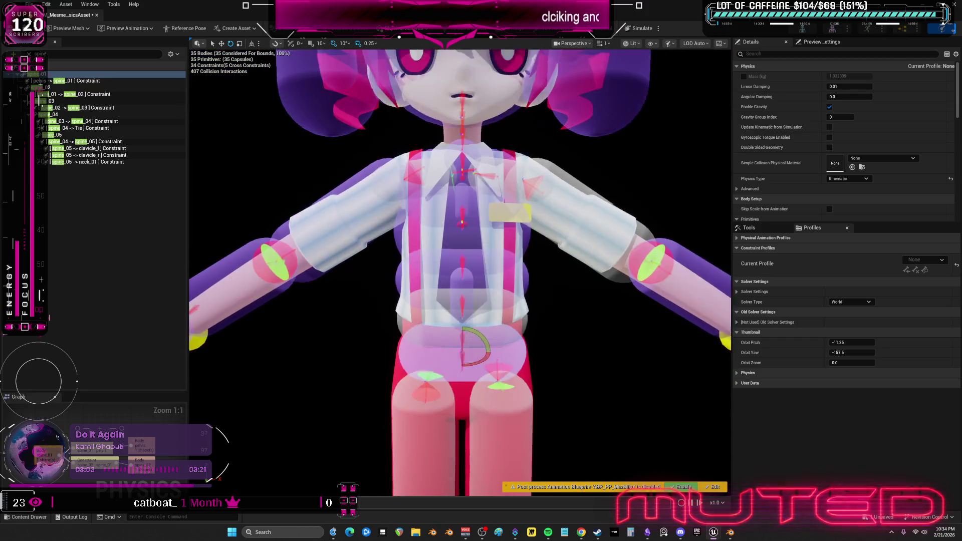
scroll(521, 340, "up", 3)
left_click(534, 279)
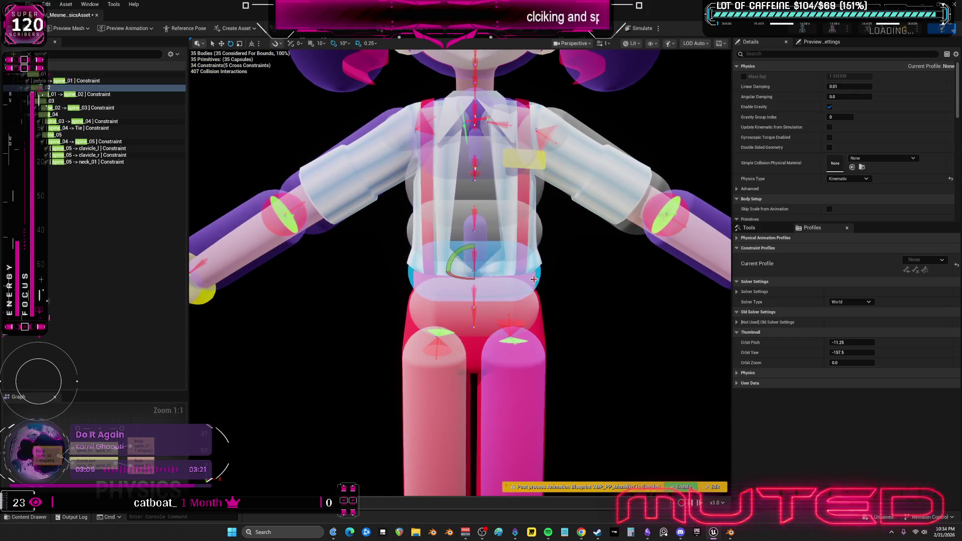
left_click(543, 235)
left_click_drag(557, 244, 554, 243)
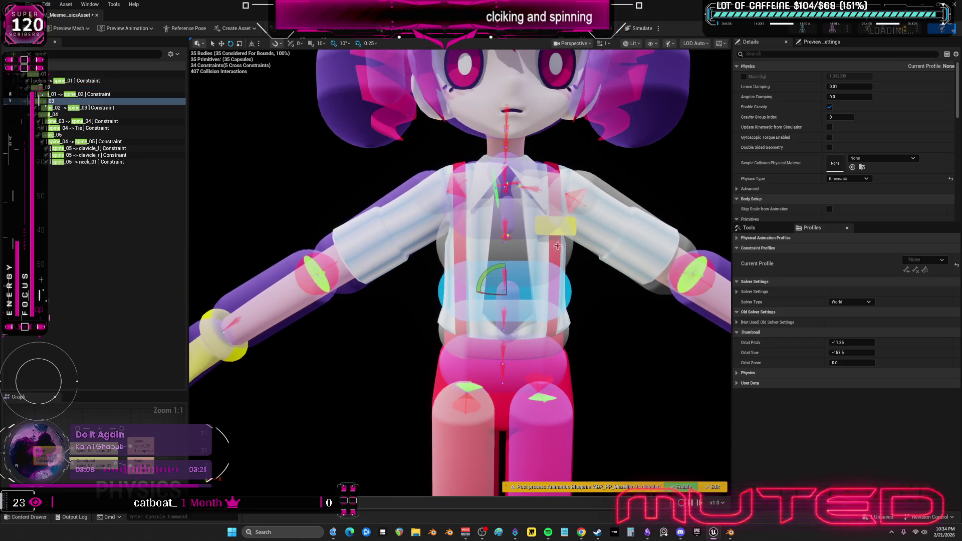
left_click(557, 245)
scroll(557, 245, "up", 3)
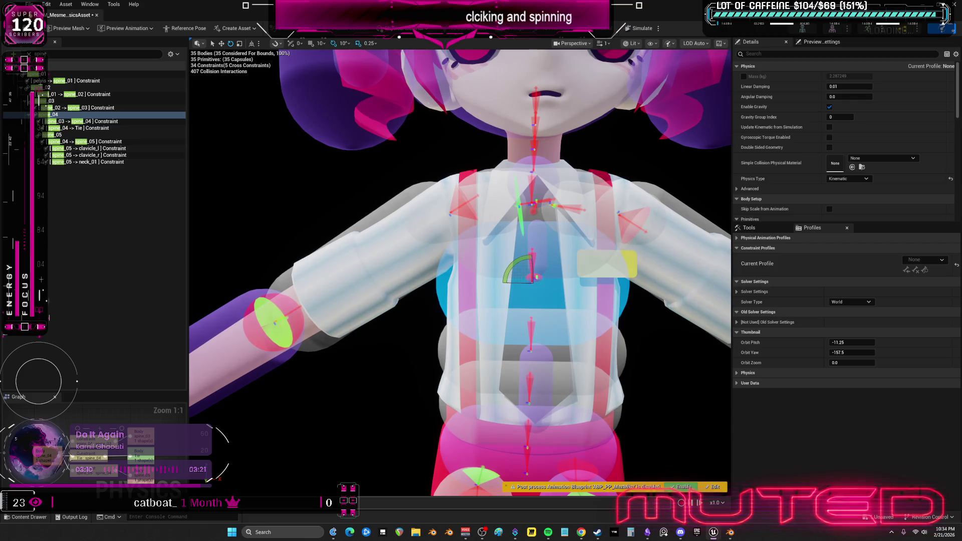
left_click_drag(594, 234, 551, 216)
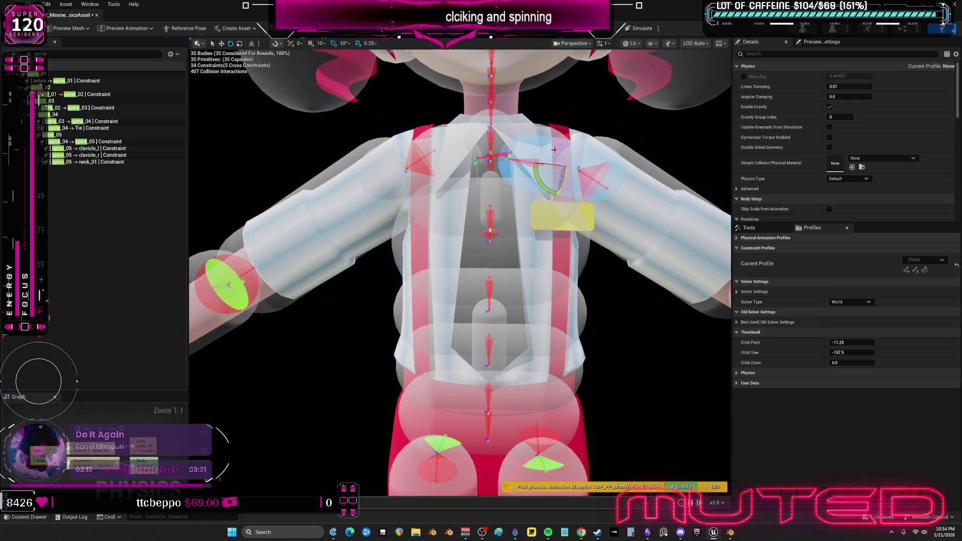
left_click(592, 152)
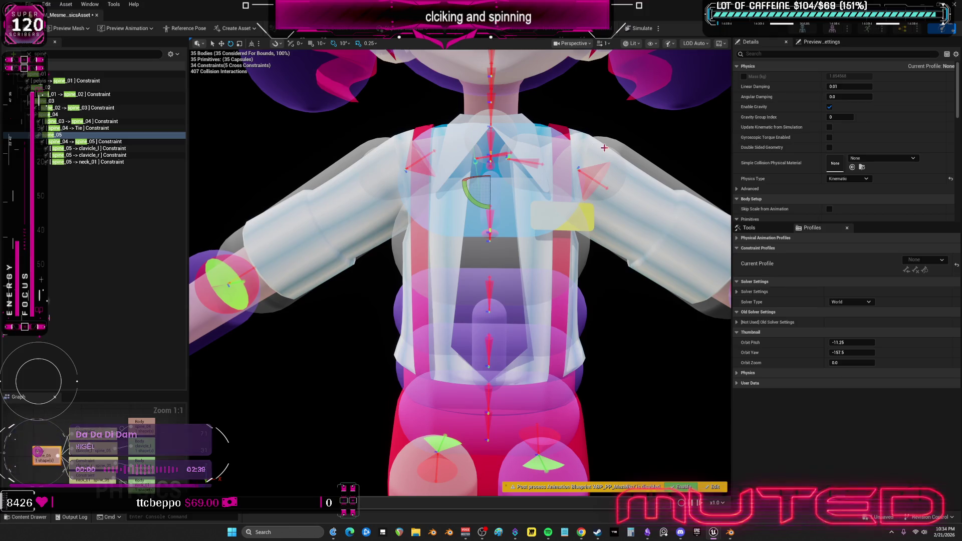
Inspect the clavicle body, shoulder constraint limits and both upper-arm bodies' mass
left_click(576, 140)
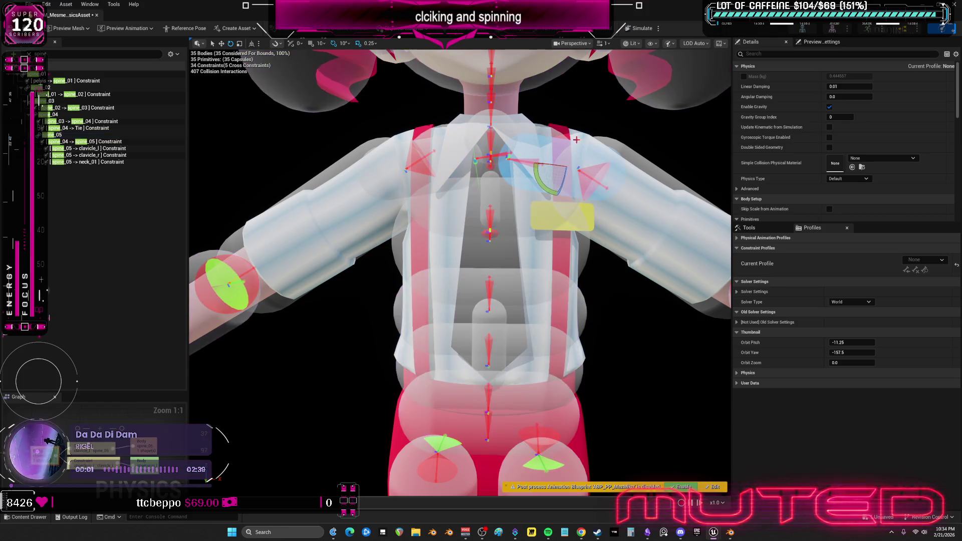
left_click(410, 141)
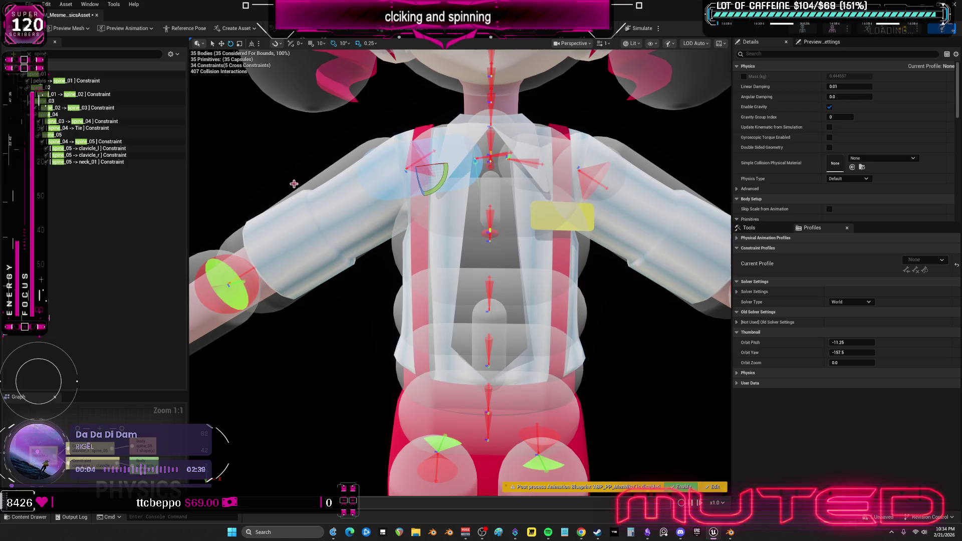
left_click(326, 222)
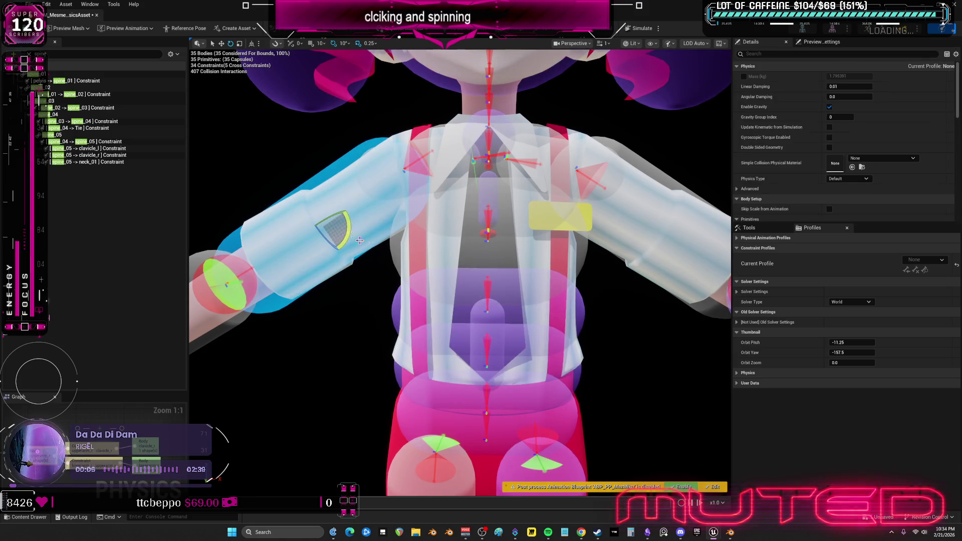
scroll(450, 249, "down", 5)
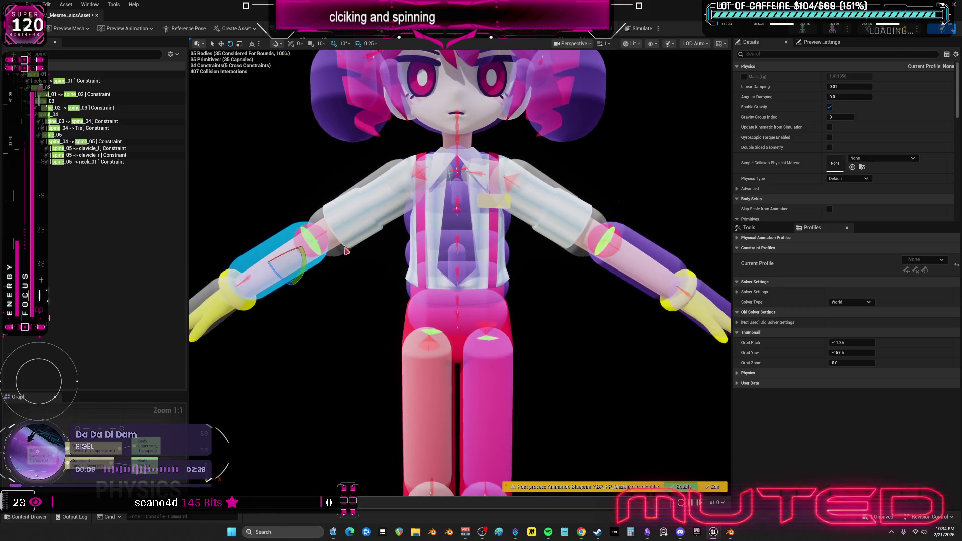
left_click(363, 240)
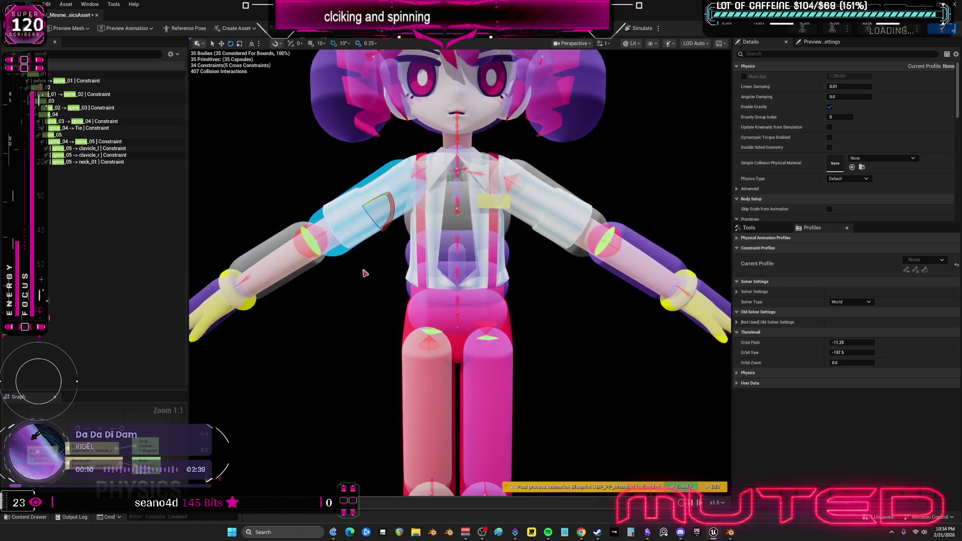
left_click(556, 211)
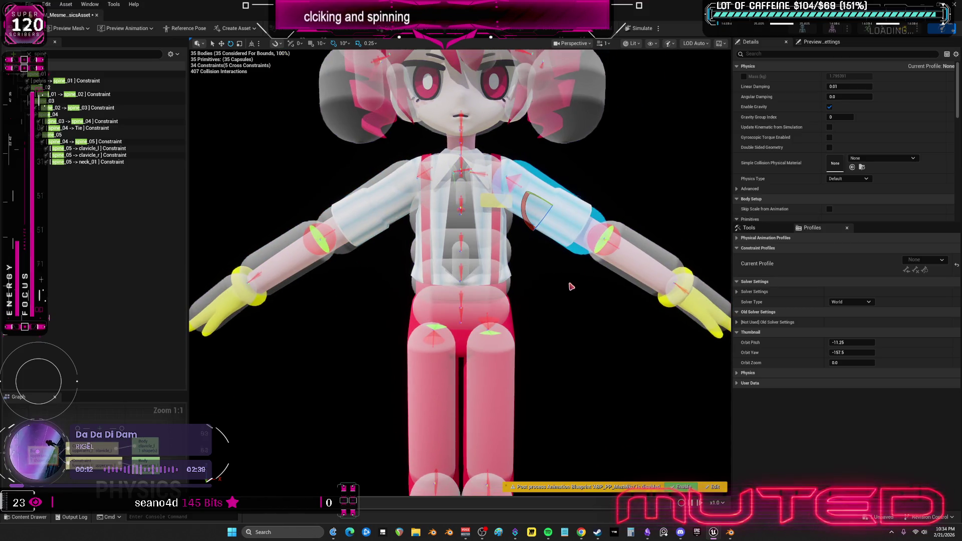
Inspect the forearm, chest, neck and left upper-arm bodies
scroll(569, 286, "up", 2)
left_click(690, 263)
scroll(690, 263, "up", 2)
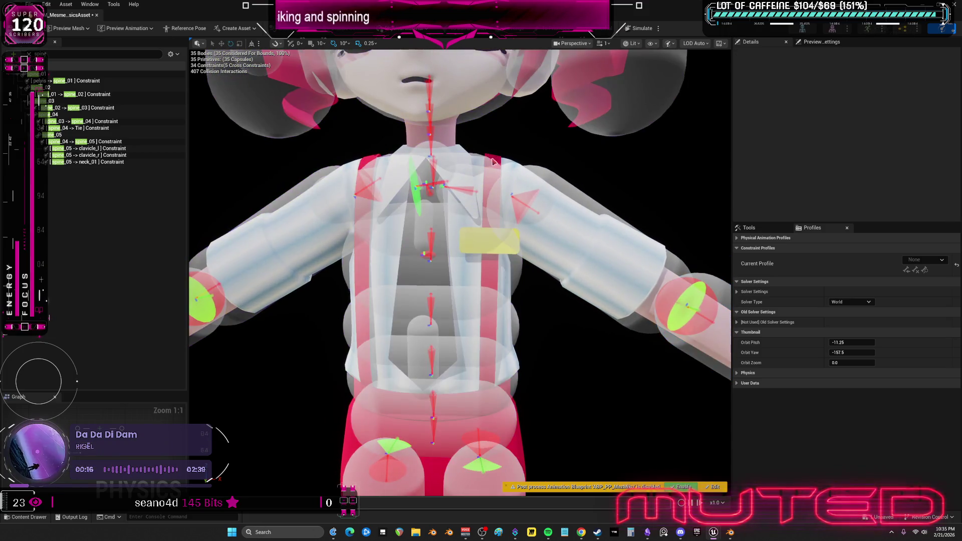
left_click(481, 210)
scroll(459, 270, "down", 3)
left_click(448, 165)
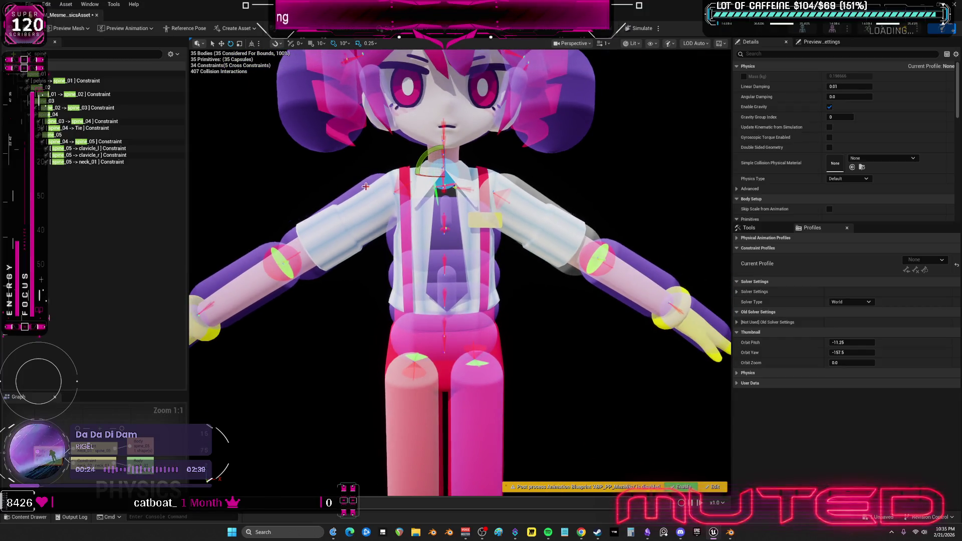
left_click(372, 186)
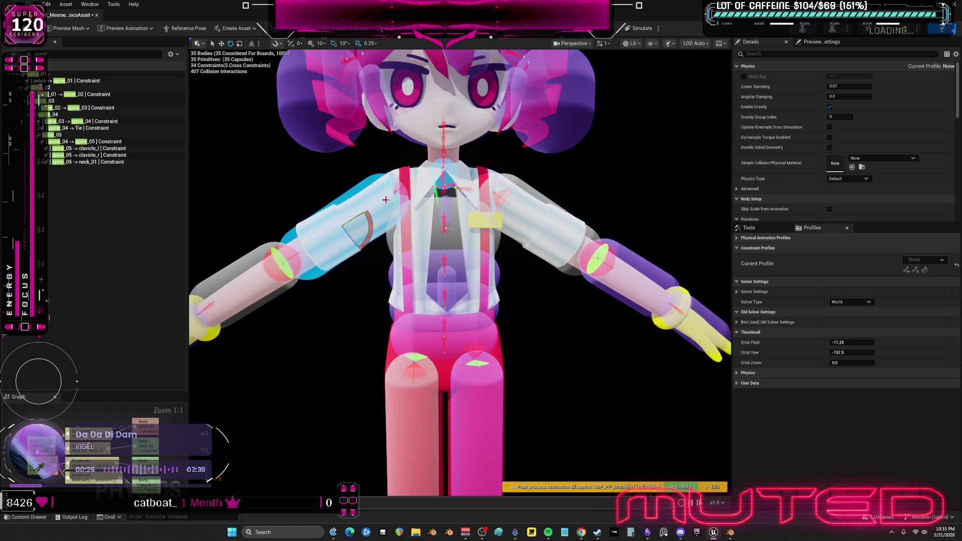
Select all bodies in the physics asset and make them all visible
left_click(206, 121)
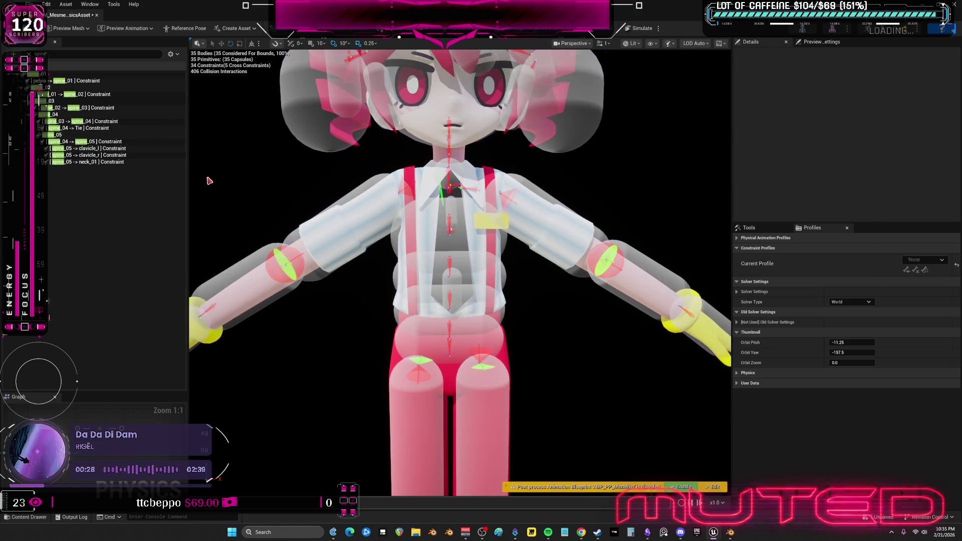
left_click(171, 54)
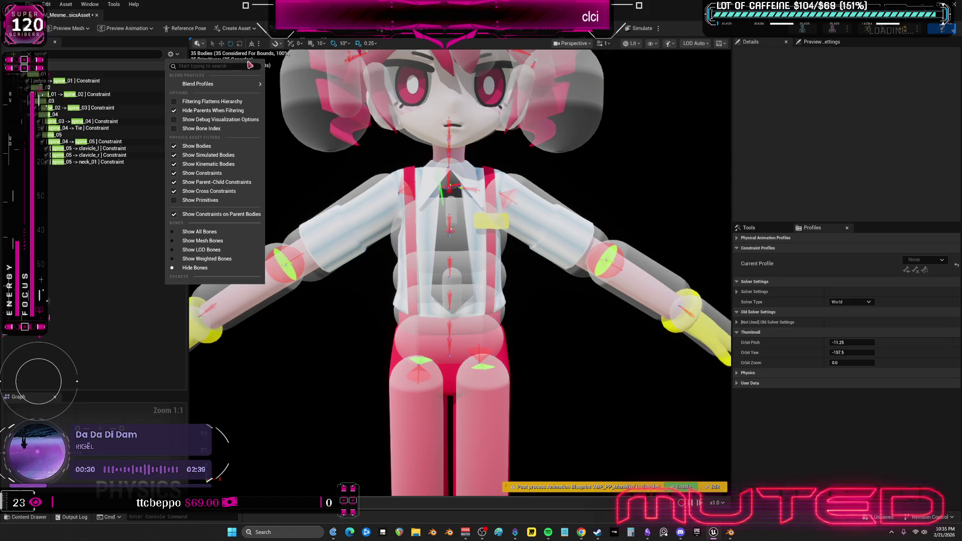
key("ctrl+a")
right_click(460, 190)
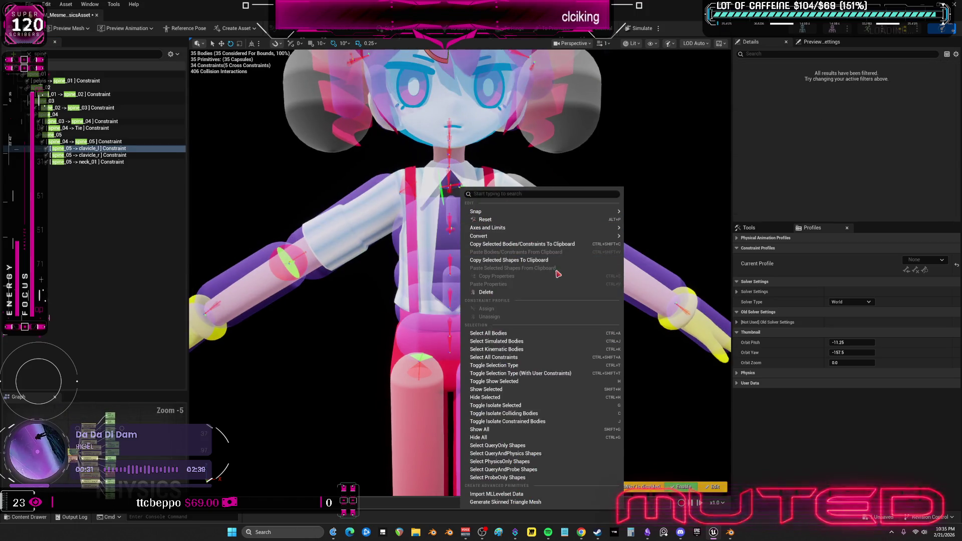
left_click(531, 430)
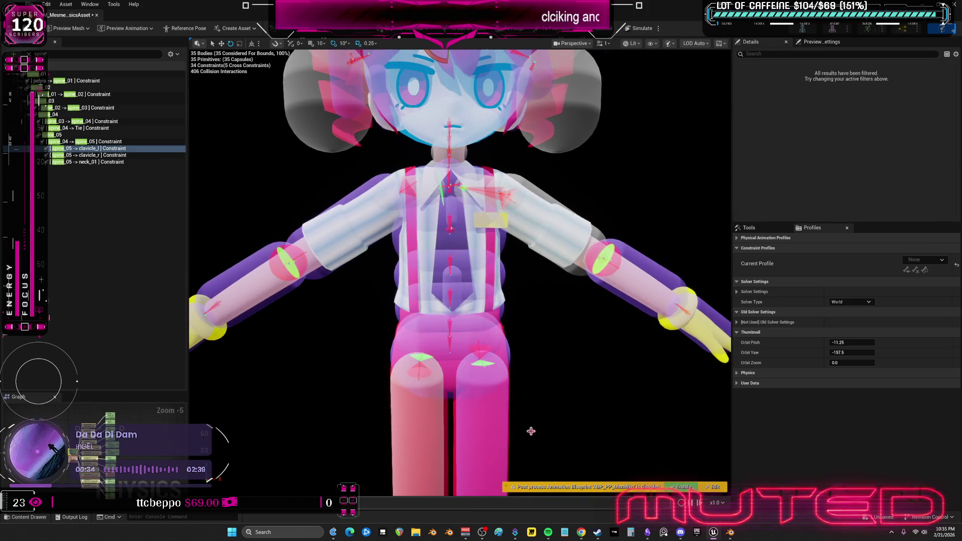
Inspect the right thigh, pelvis body and constraint, and lower-to-upper torso bodies
mouse_move(557, 325)
left_mouse_down()
mouse_move(516, 296)
mouse_move(531, 309)
left_mouse_up()
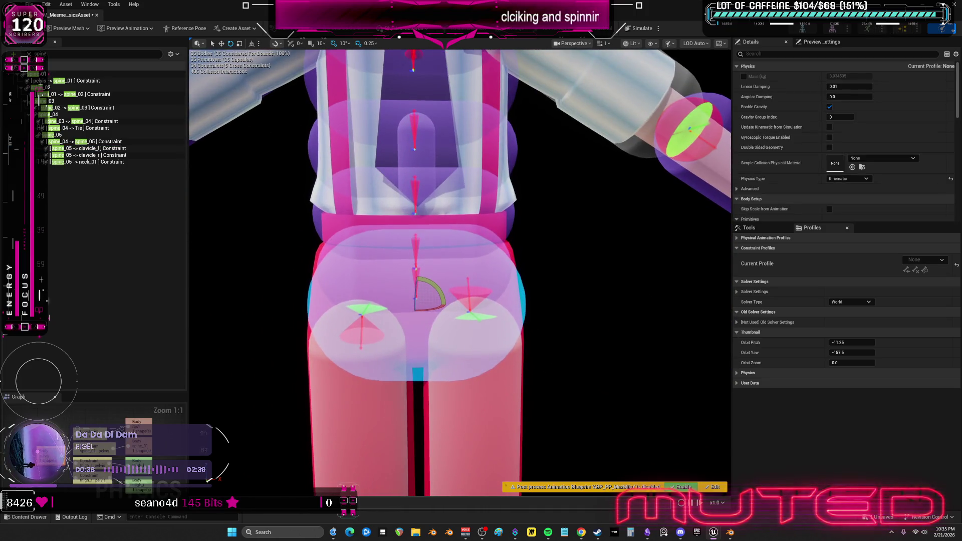
left_click(511, 383)
left_click(521, 298)
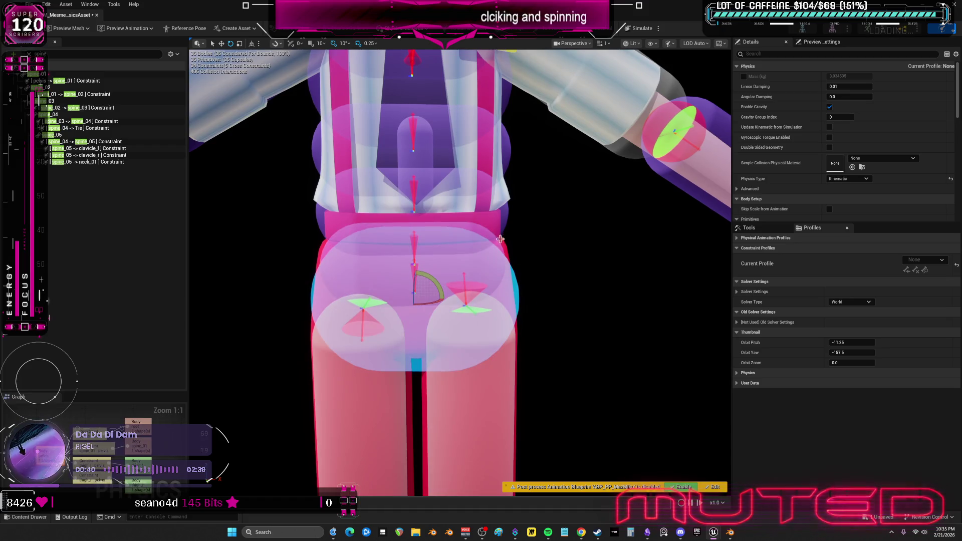
left_click(520, 297)
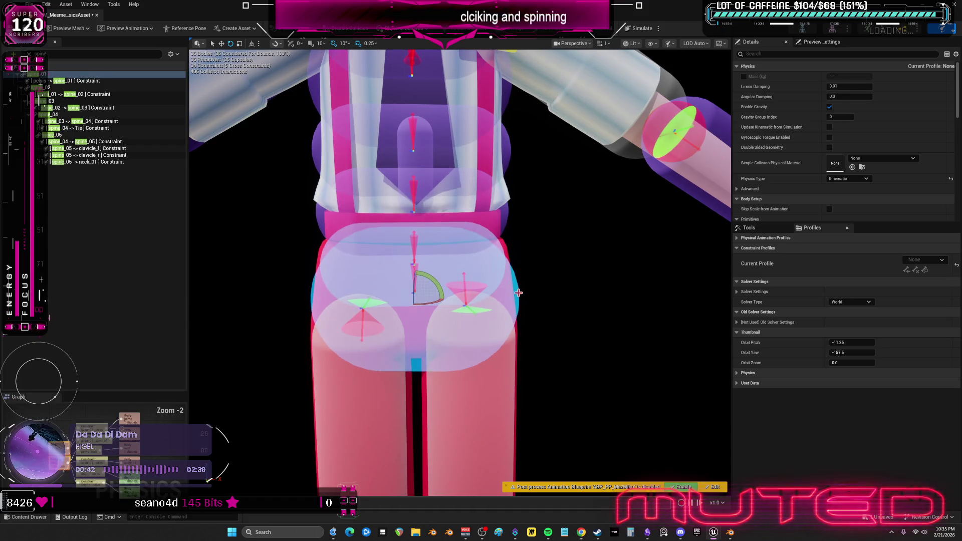
left_click(504, 245)
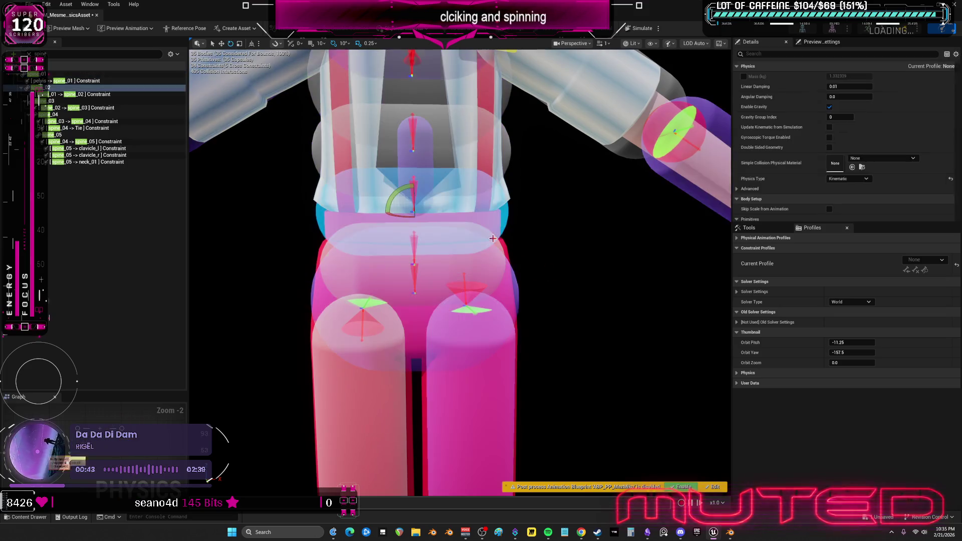
left_click(415, 230)
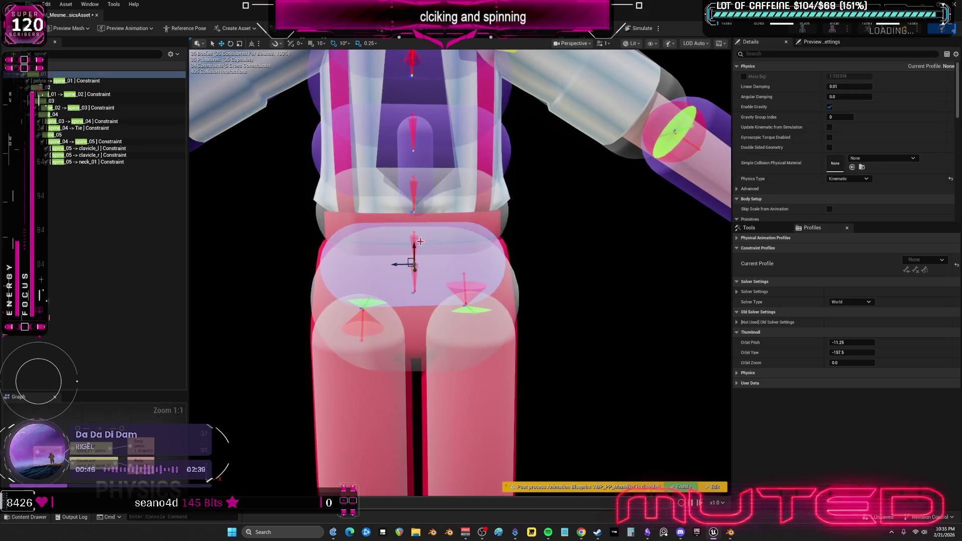
left_click(401, 208)
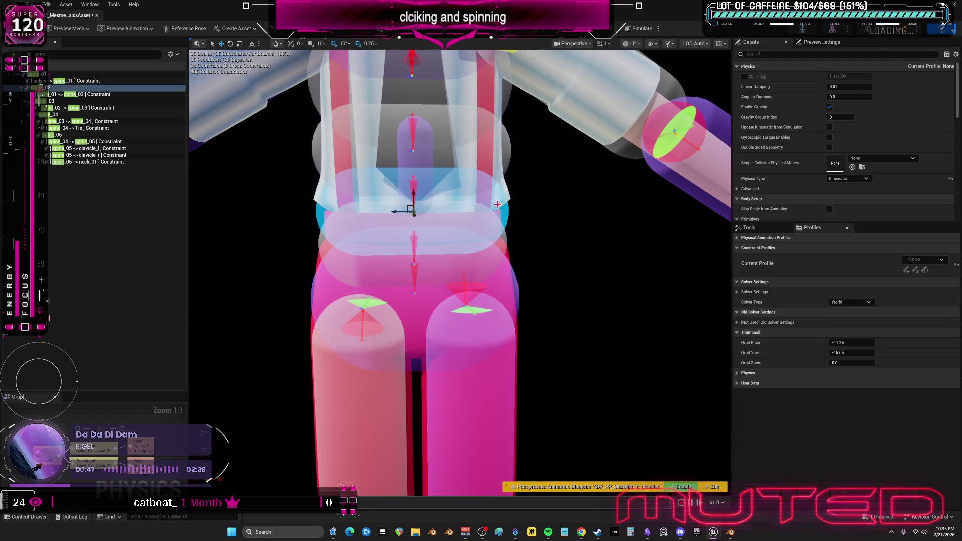
left_click(492, 157)
left_click(462, 286)
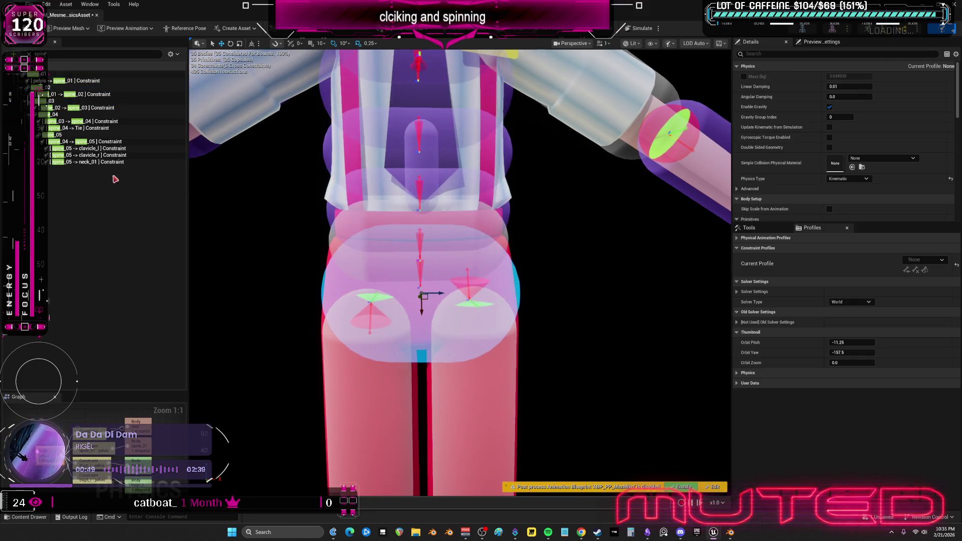
Select the pelvis-to-spine_01 through neck_01 constraints and run the ragdoll simulation twice
left_click(63, 87, "shift")
left_click(62, 81, "shift")
key("alt+s")
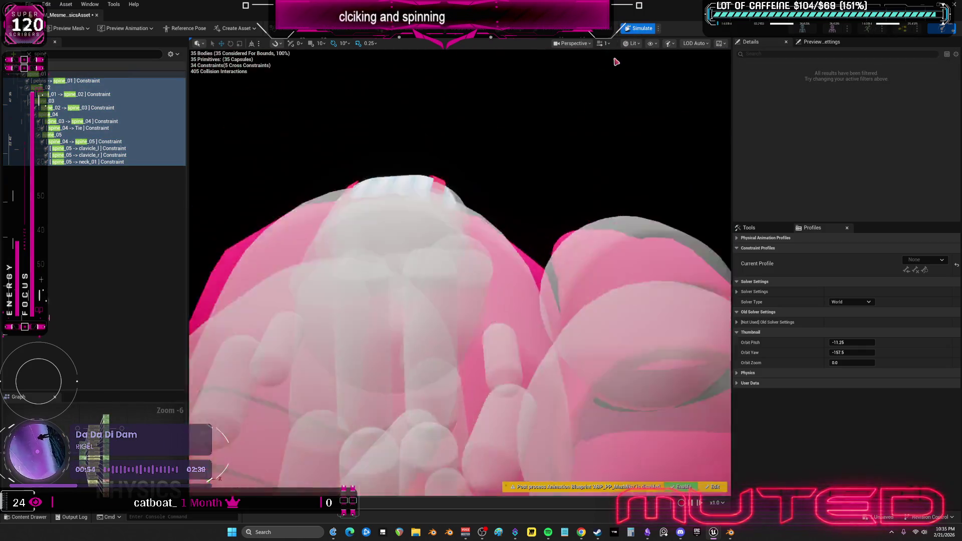
left_click(638, 30)
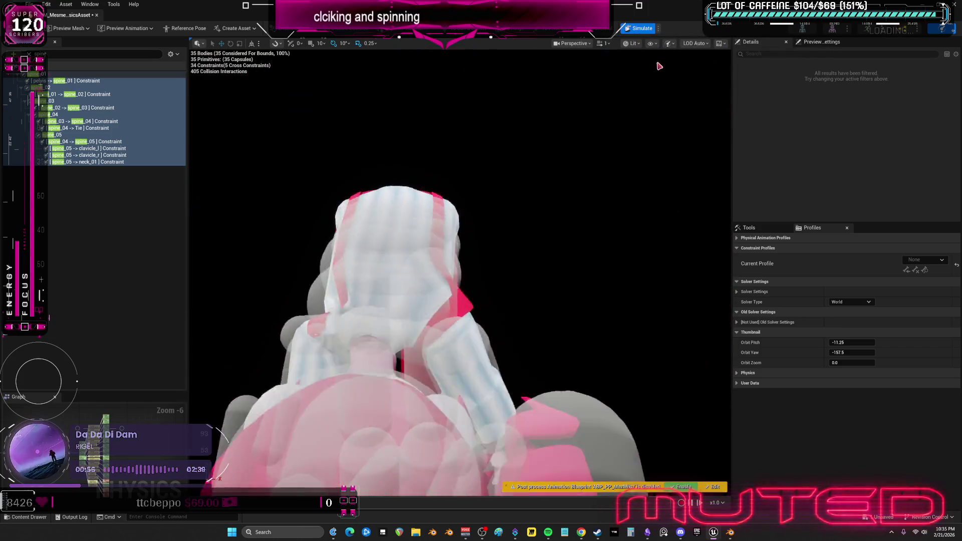
left_click(643, 29)
left_click(430, 267)
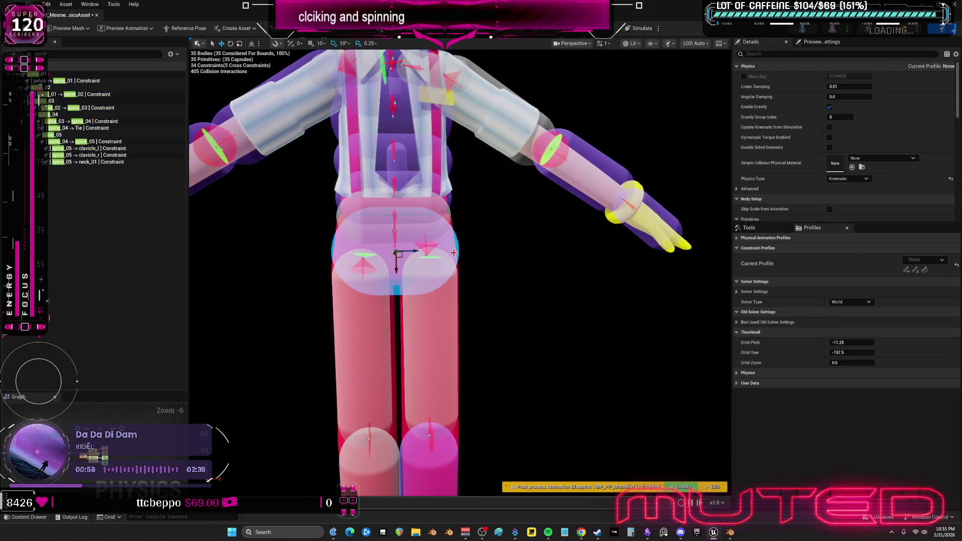
Scale the pelvis body down slightly so its mass drops to about 1.625
scroll(433, 269, "up", 2)
left_click(426, 264)
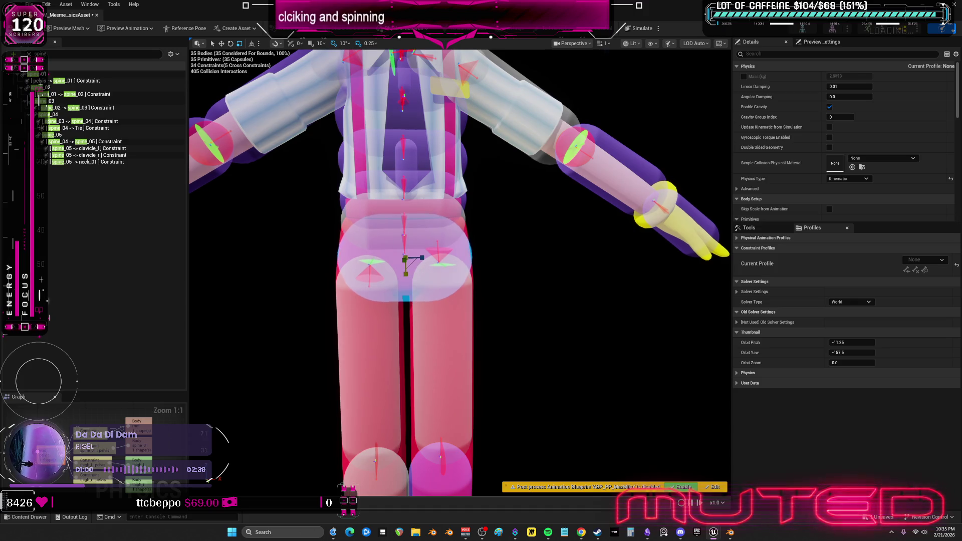
left_click(353, 258)
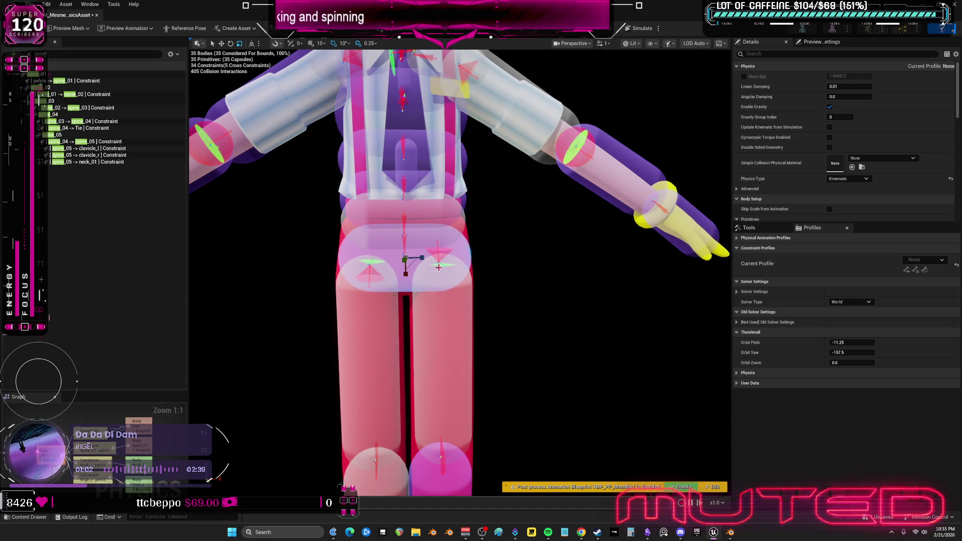
scroll(506, 257, "up", 2)
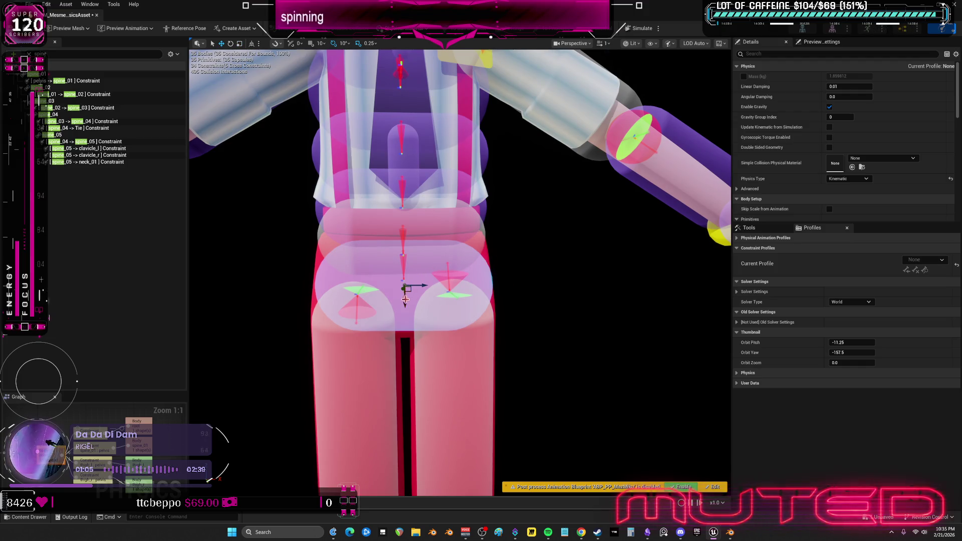
left_click_drag(408, 298, 408, 299)
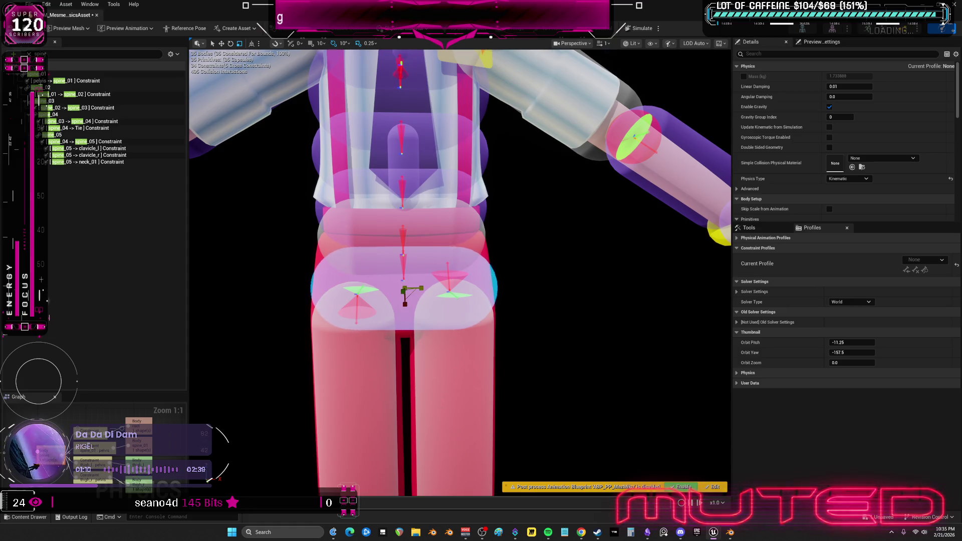
left_click(476, 214)
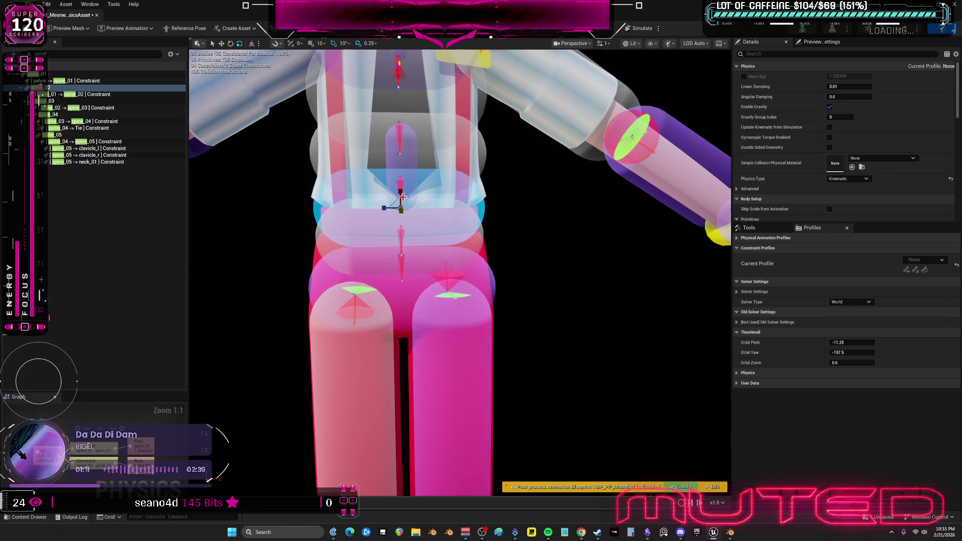
left_click(603, 70)
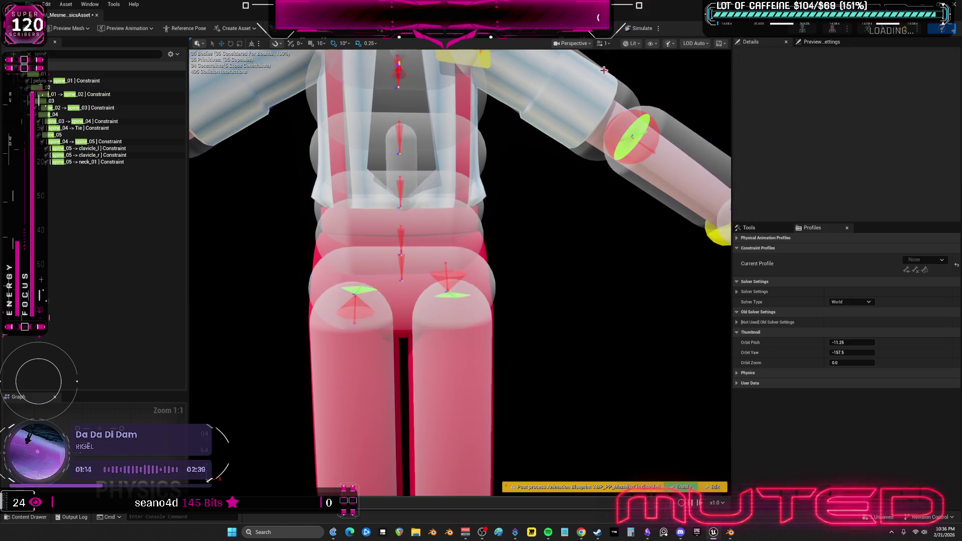
Test the ragdoll, then select the spine_01 to neck_01 constraints and simulate again
left_click(643, 28)
left_click(641, 29)
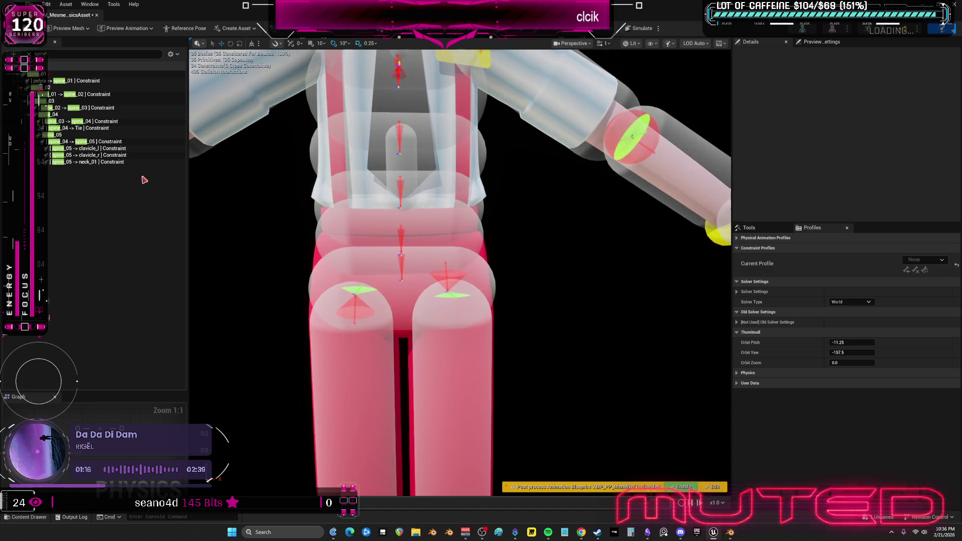
left_click(90, 162)
left_click(40, 74, "shift")
left_click(641, 28)
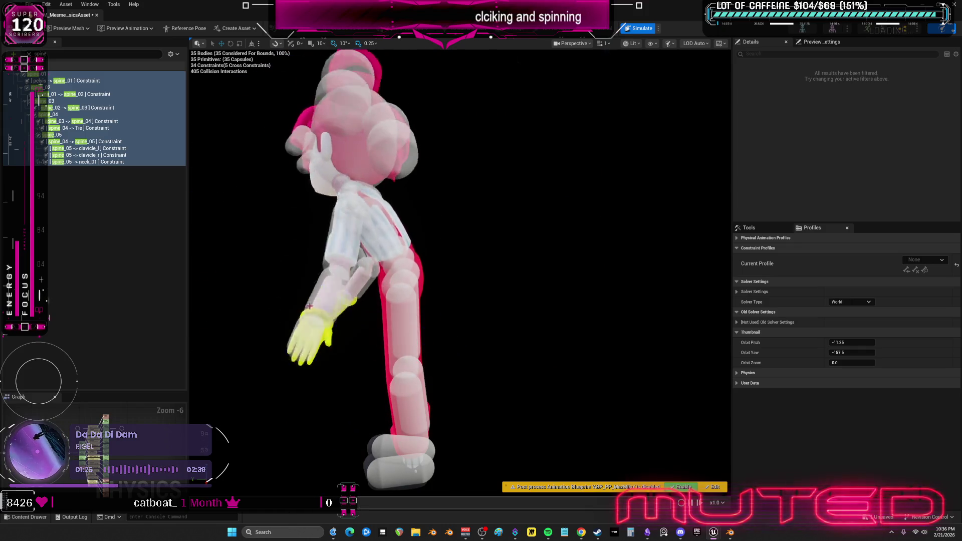
Pull the ragdoll's arm, stop the simulation, and return from Blender to Unreal
mouse_move(453, 301)
left_mouse_down()
mouse_move(616, 174)
mouse_move(210, 240)
mouse_move(646, 255)
mouse_move(536, 225)
mouse_move(343, 138)
mouse_move(382, 204)
mouse_move(454, 184)
mouse_move(401, 122)
mouse_move(397, 227)
mouse_move(313, 318)
mouse_move(588, 97)
mouse_move(521, 279)
mouse_move(449, 354)
left_mouse_up()
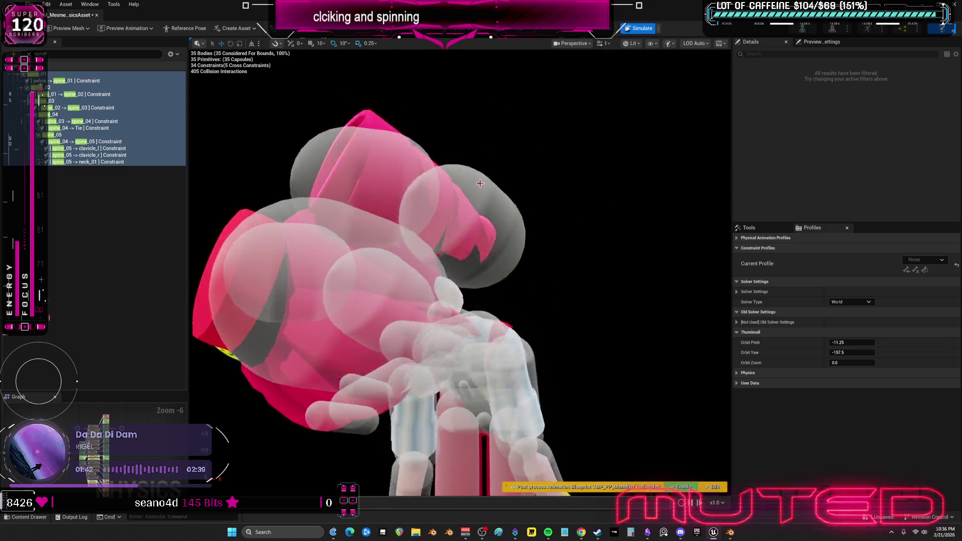
left_click(641, 28)
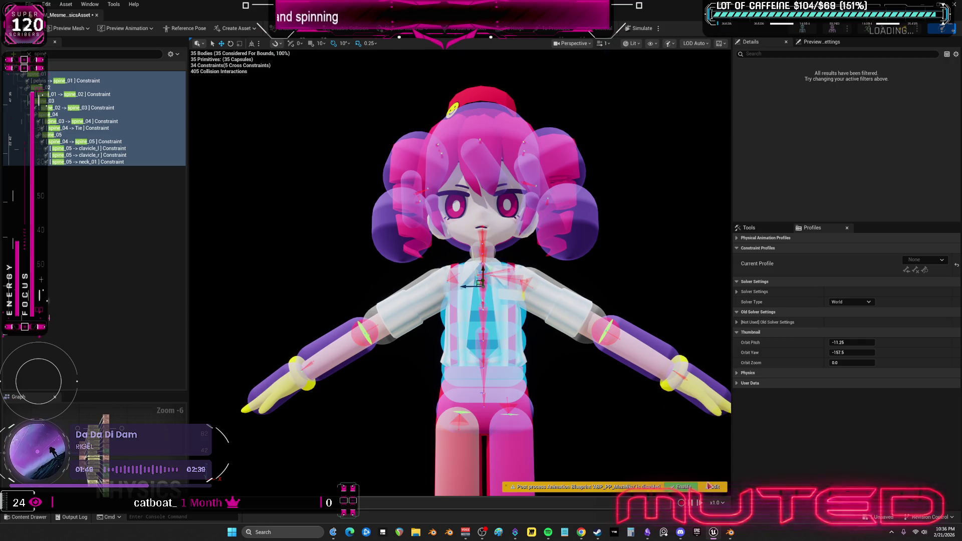
left_click(731, 534)
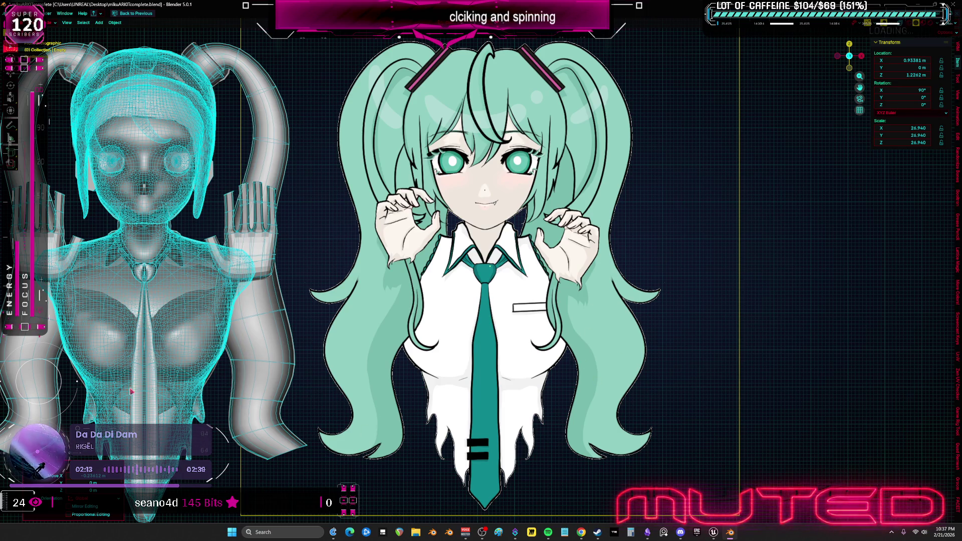
mouse_move(716, 537)
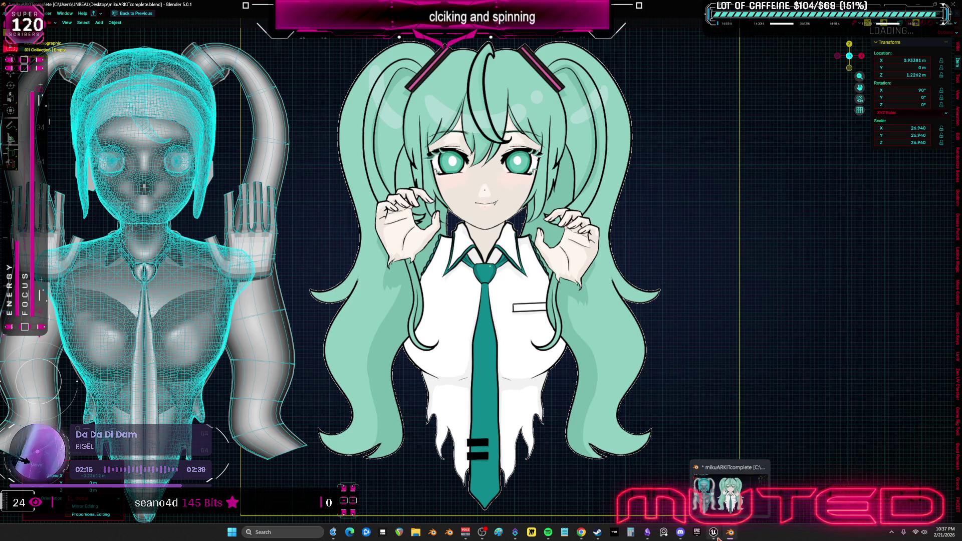
left_click(727, 537)
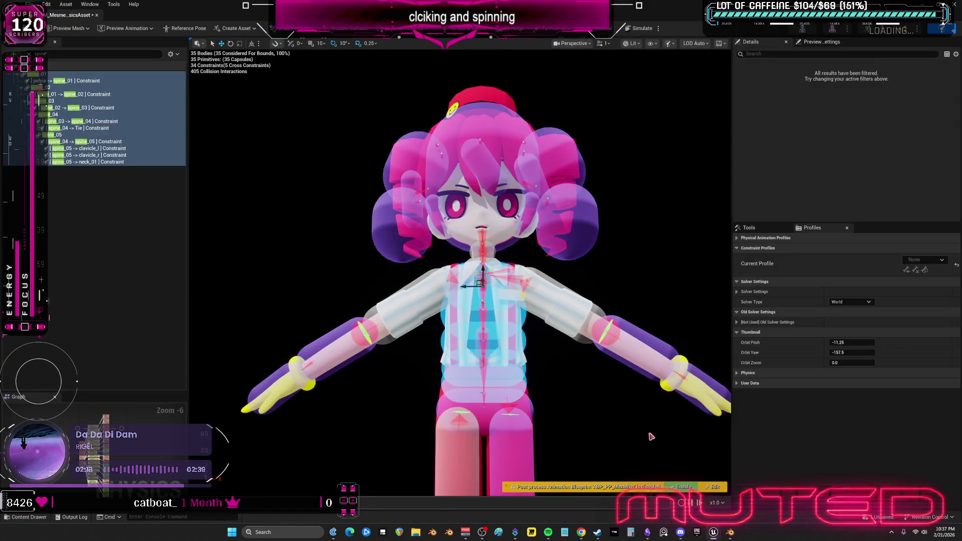
Save the physics asset and select the right hair bun body
scroll(651, 425, "up", 3)
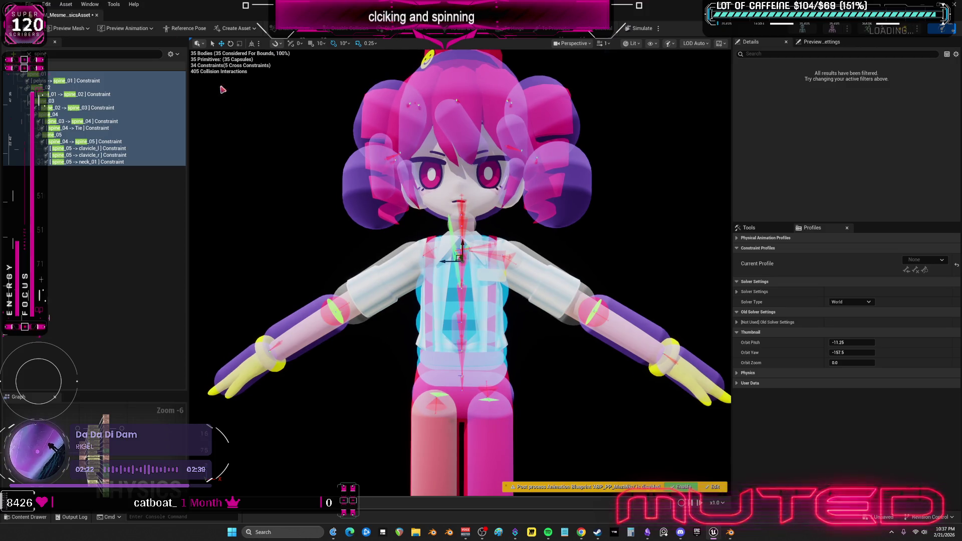
key("ctrl+s")
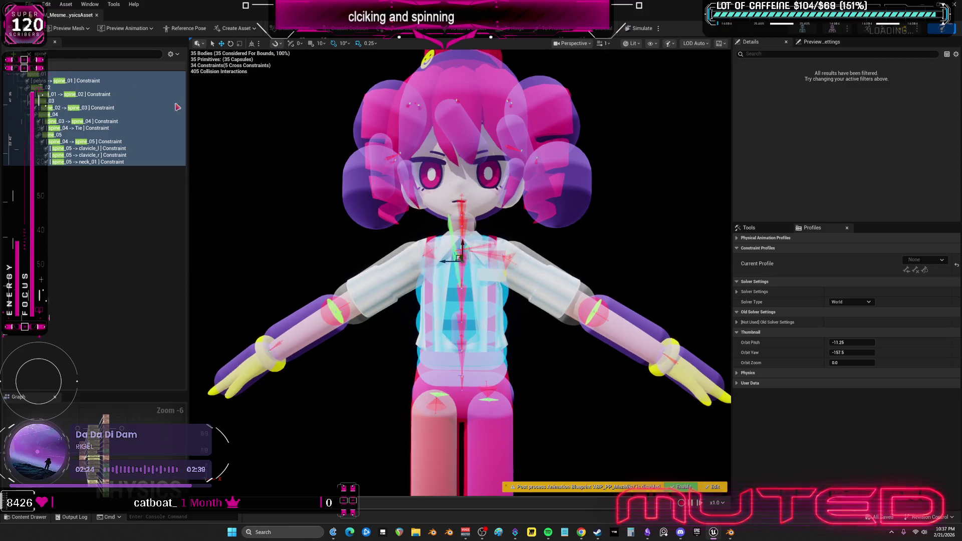
mouse_move(586, 216)
left_mouse_down()
mouse_move(571, 214)
mouse_move(571, 200)
left_mouse_up()
left_click(531, 273)
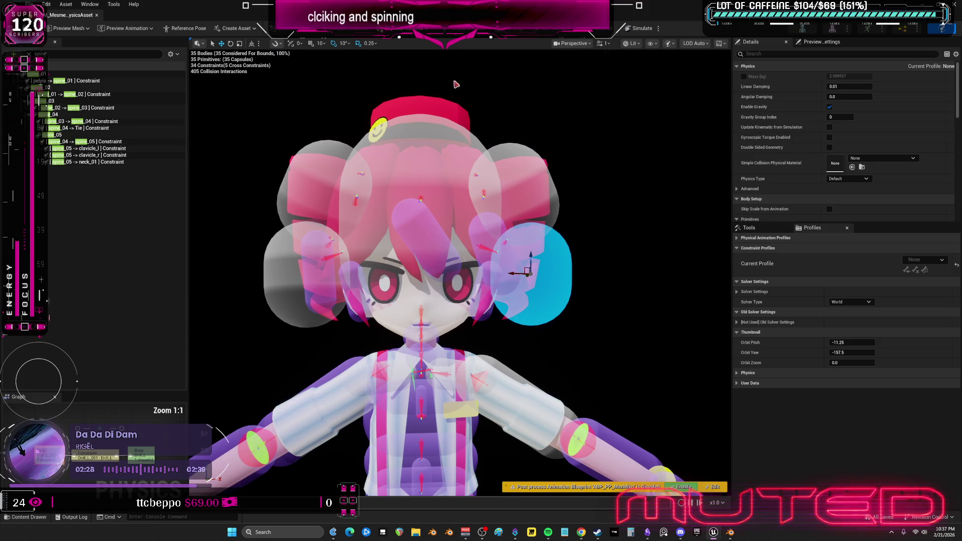
Clear the spine filter and select the Drill_L to Drill_L_001 constraint
key("Escape")
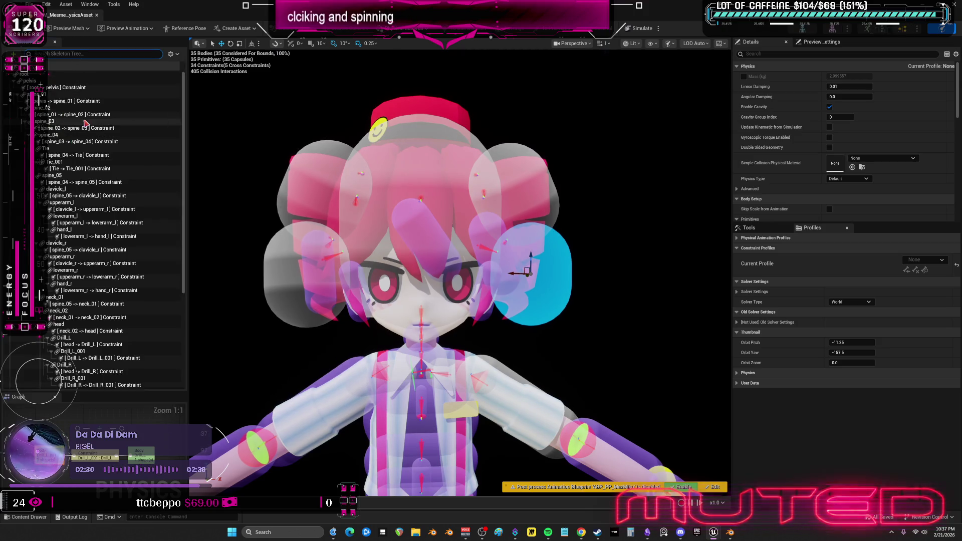
scroll(129, 250, "down", 3)
left_click(91, 214)
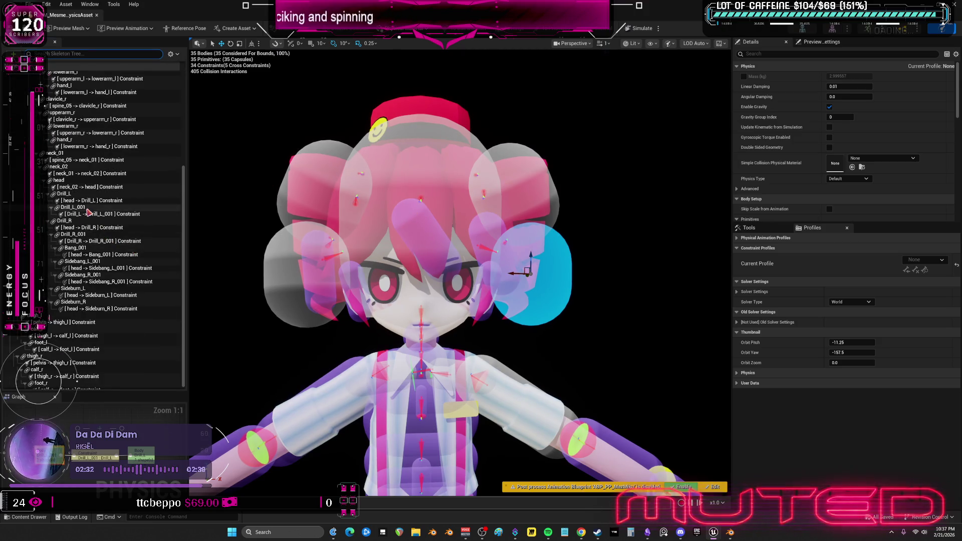
Give Drill_L to Drill_L_001 limited Y motion with limit 10, Z locked, then simulate
scroll(798, 179, "down", 6)
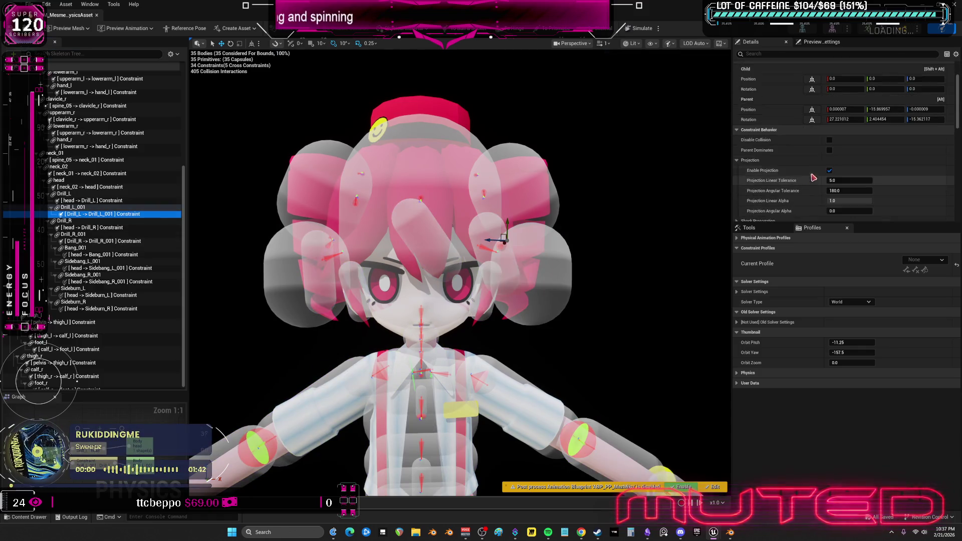
scroll(810, 170, "down", 2)
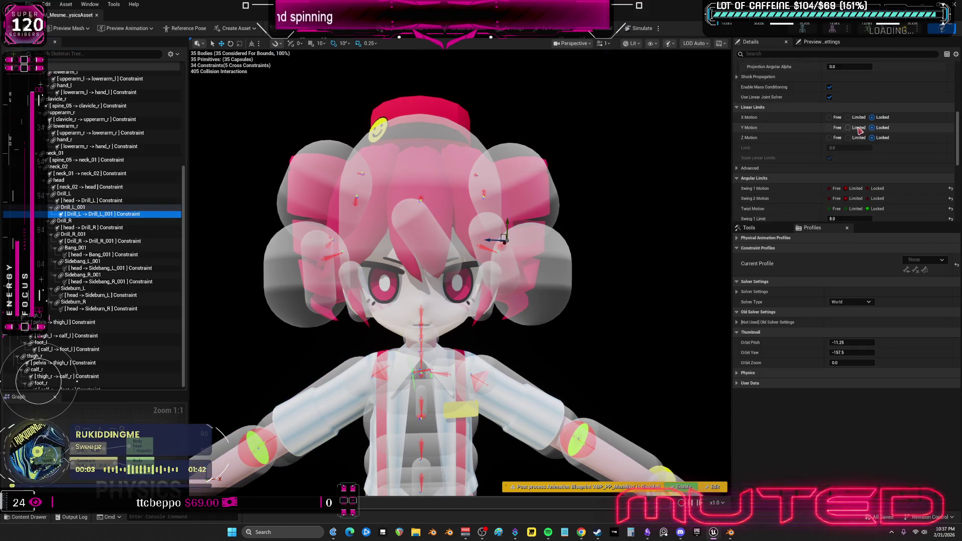
left_click(872, 127)
left_click(848, 137)
left_click(856, 147)
type("10")
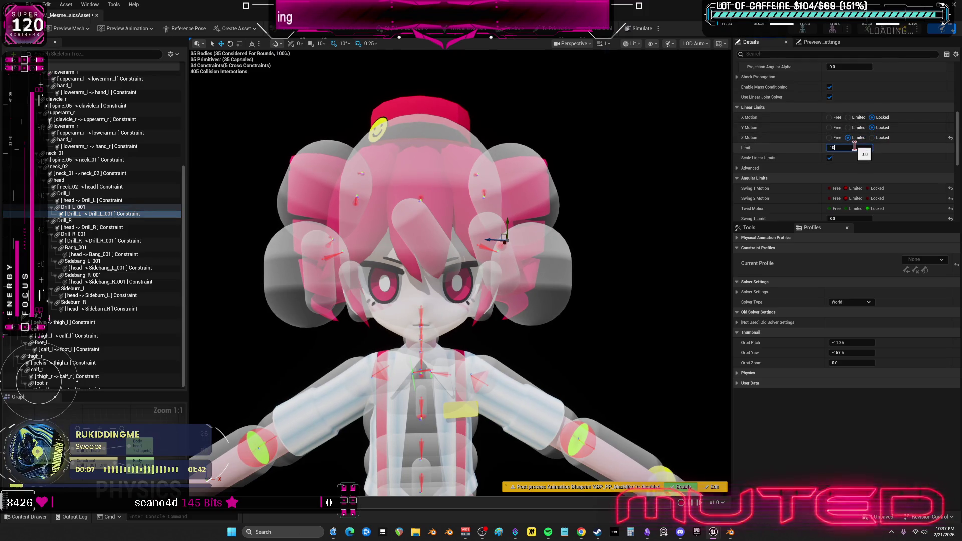
key("alt+s")
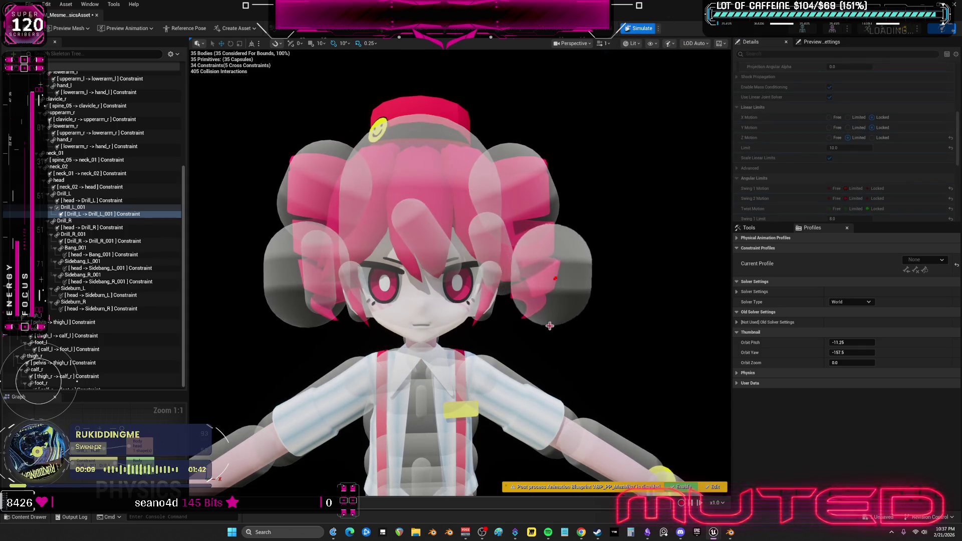
left_click(641, 29)
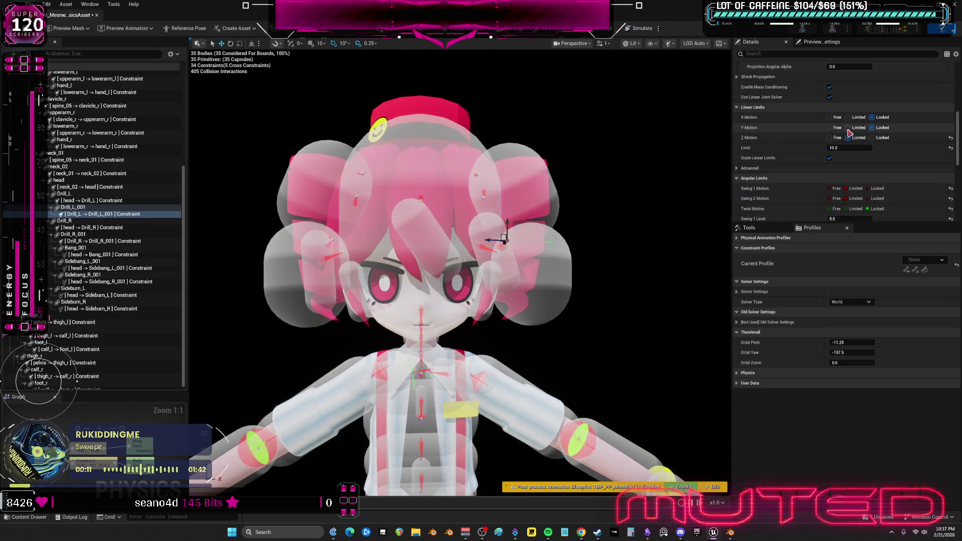
left_click(847, 127)
left_click(881, 139)
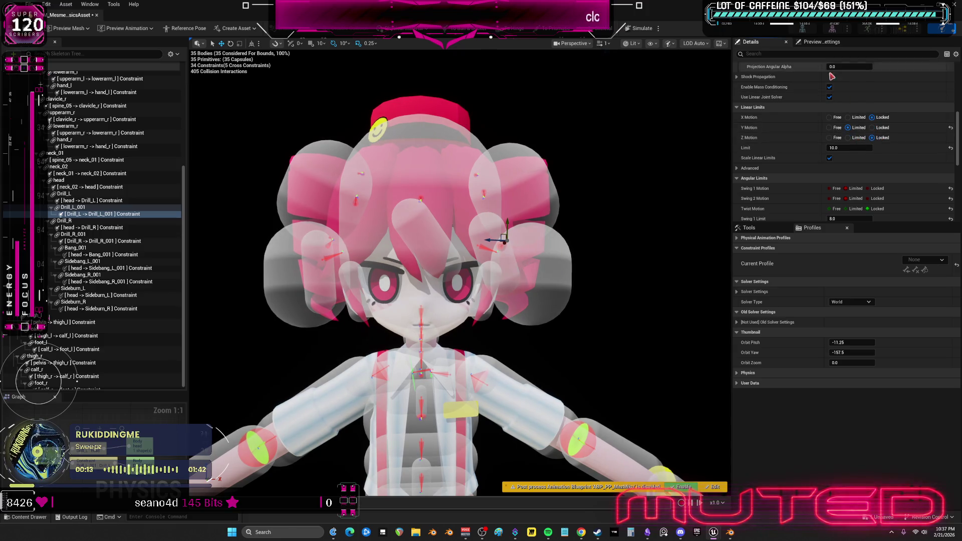
left_click(635, 30)
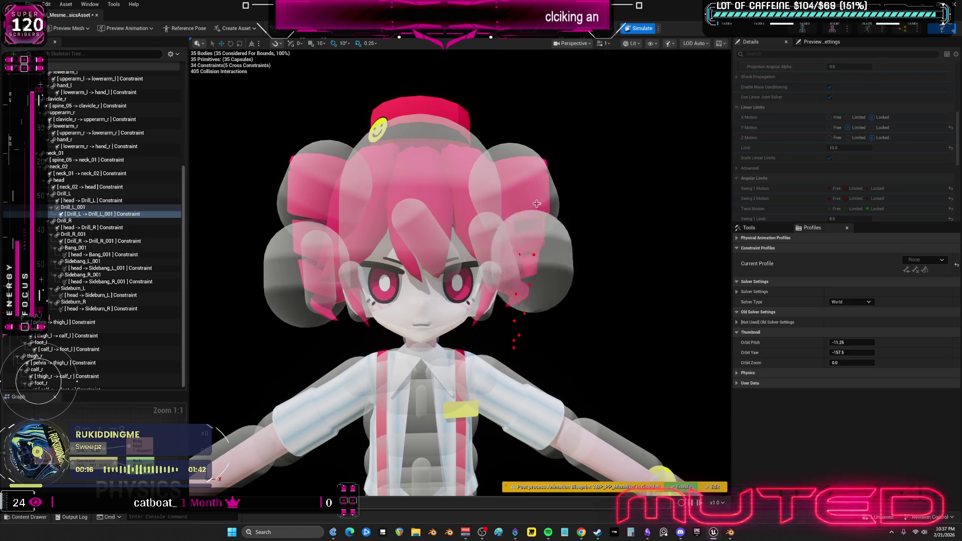
Fling the simulated character to test the hair, then limit Y travel on both head-to-drill constraints
left_click_drag(493, 317, 538, 311)
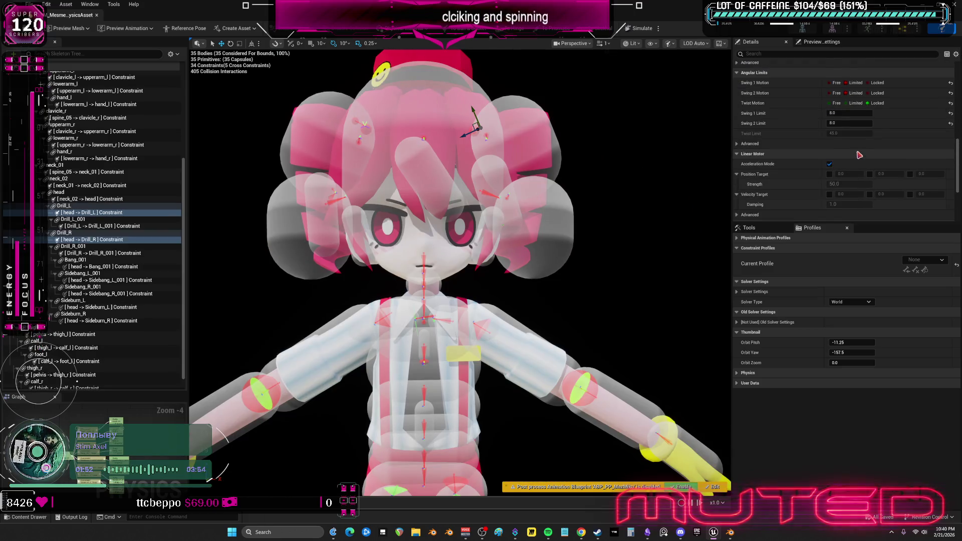
scroll(864, 144, "down", 2)
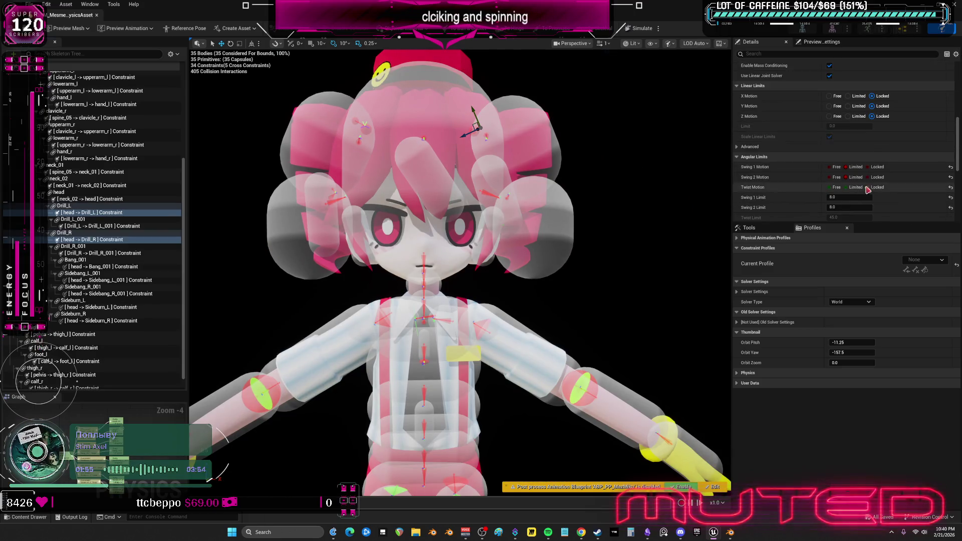
scroll(874, 143, "up", 5)
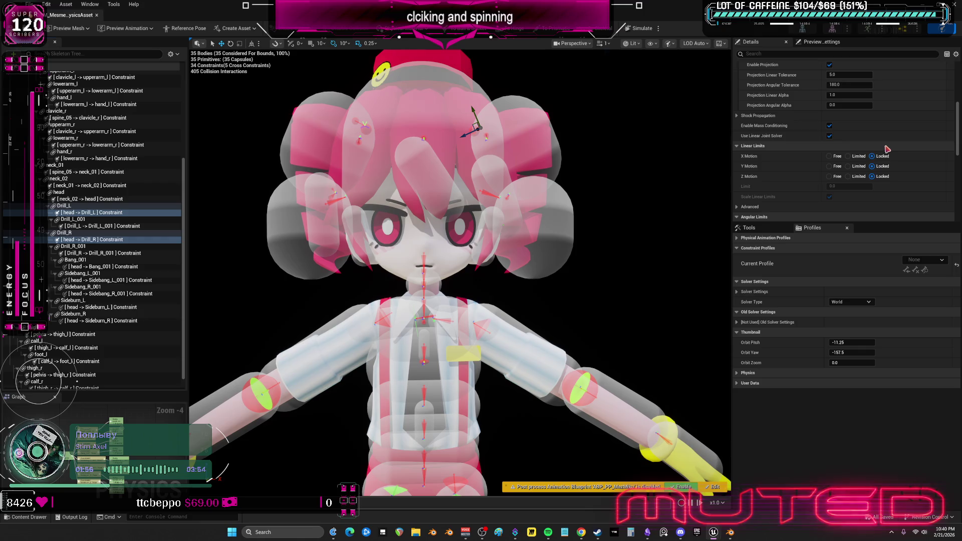
left_click(858, 166)
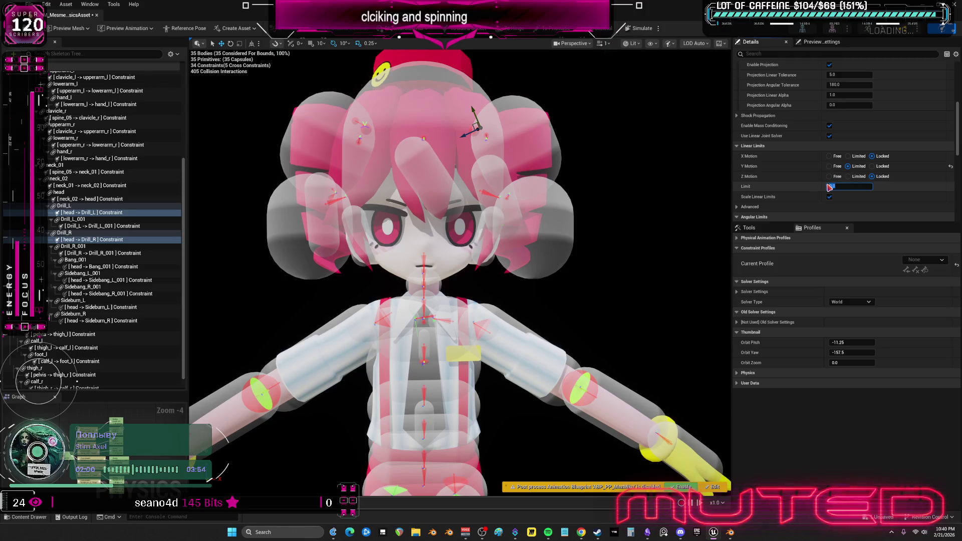
type("3")
Give both drill constraints a position-target linear motor of strength 600 and simulate to test
scroll(902, 173, "down", 15)
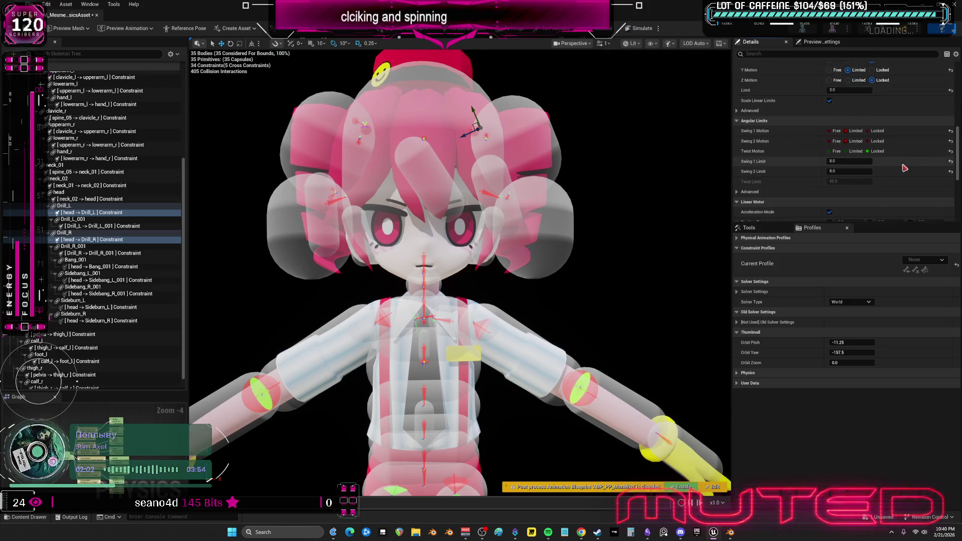
scroll(902, 169, "down", 1)
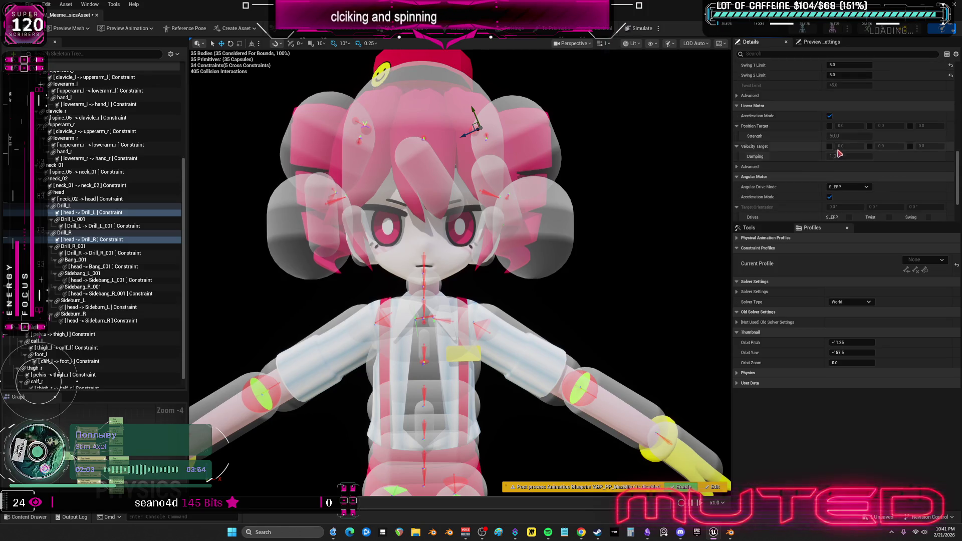
left_click(829, 126)
left_click(841, 136)
type("600")
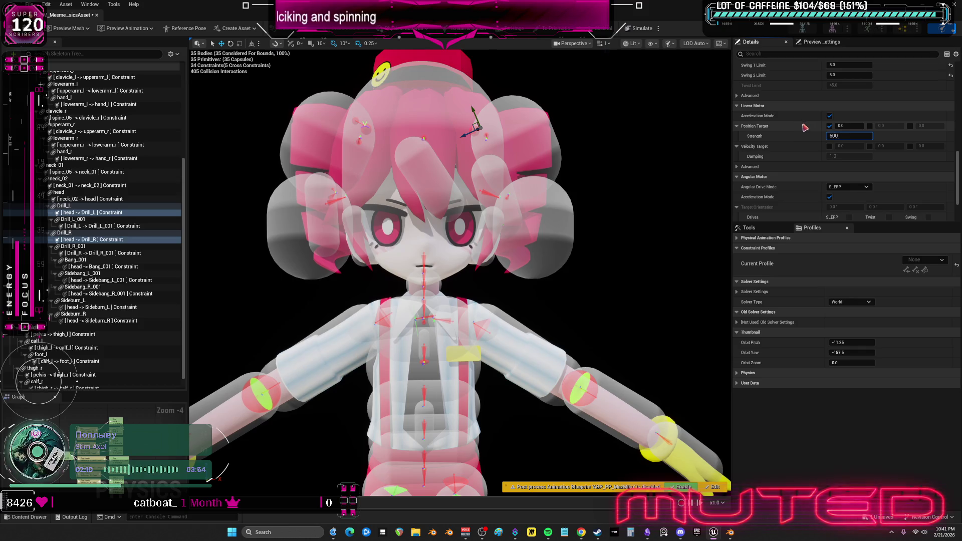
key("Return")
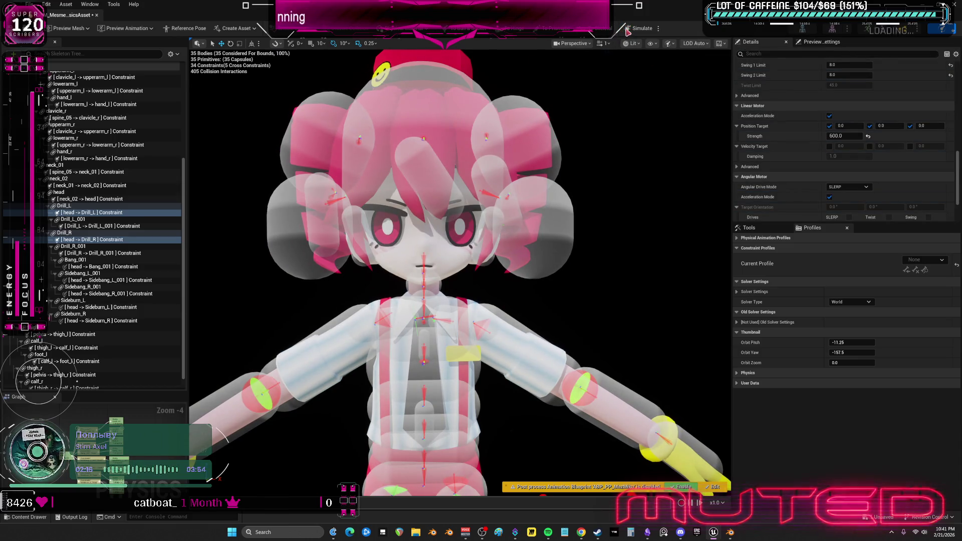
left_click(627, 30)
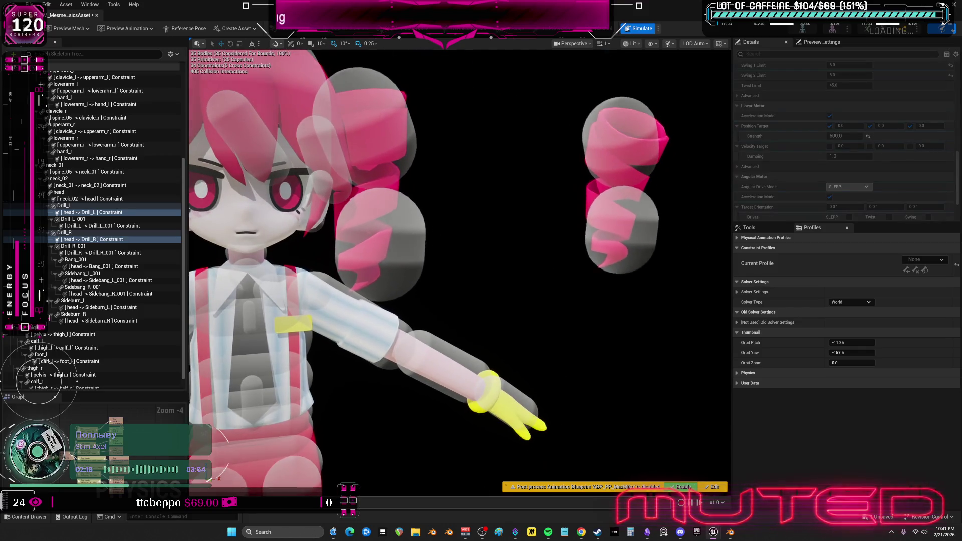
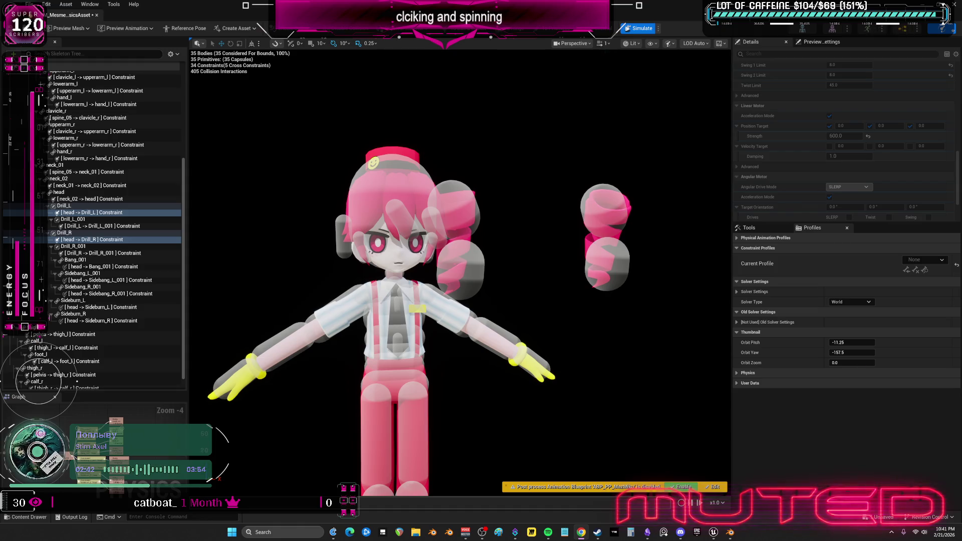
Stop the simulation and reset the head-to-Drill_R constraint's parent and child transforms to zero
left_click(642, 30)
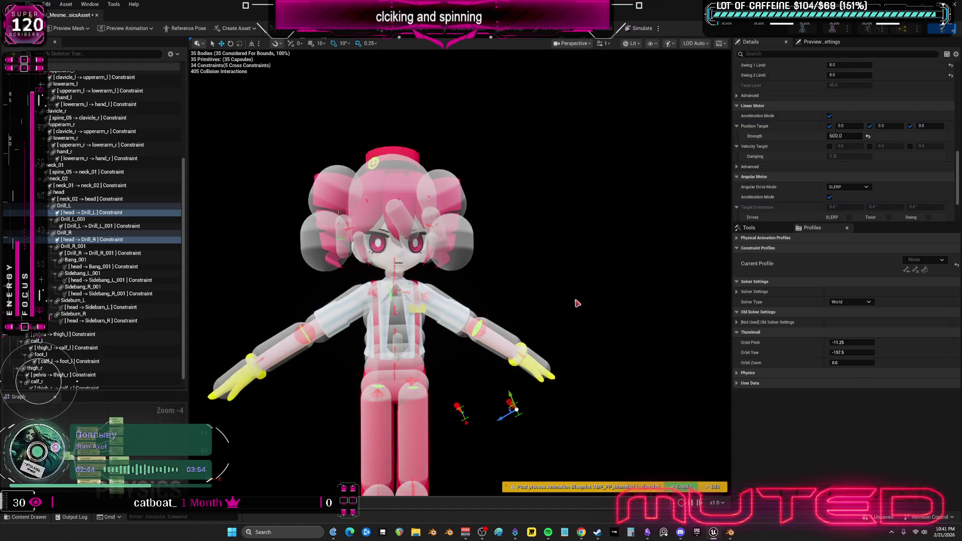
scroll(851, 143, "up", 10)
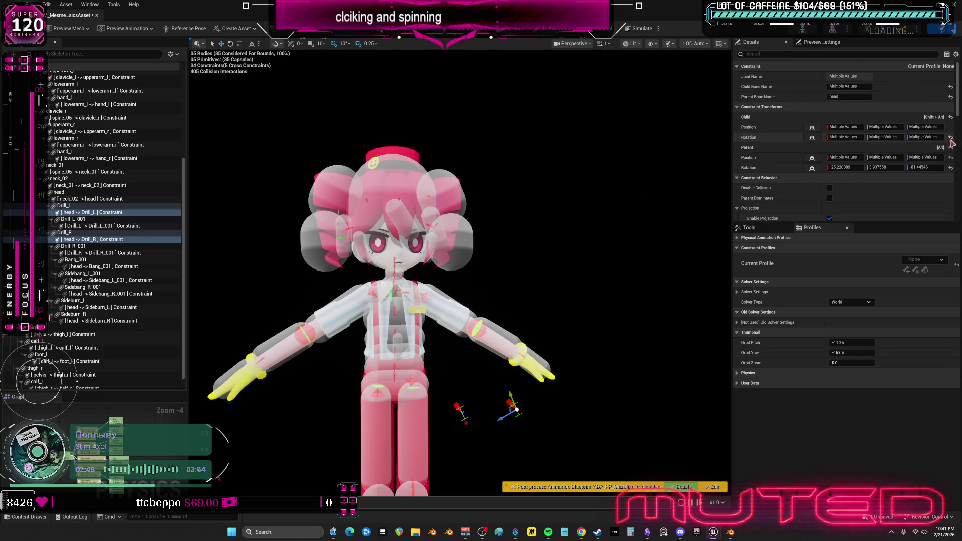
left_click(950, 158)
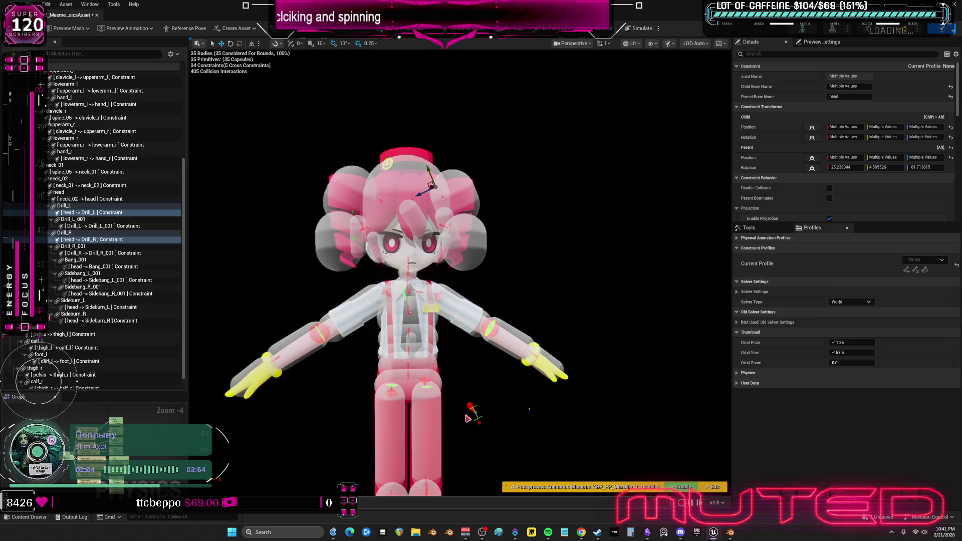
left_click(473, 408)
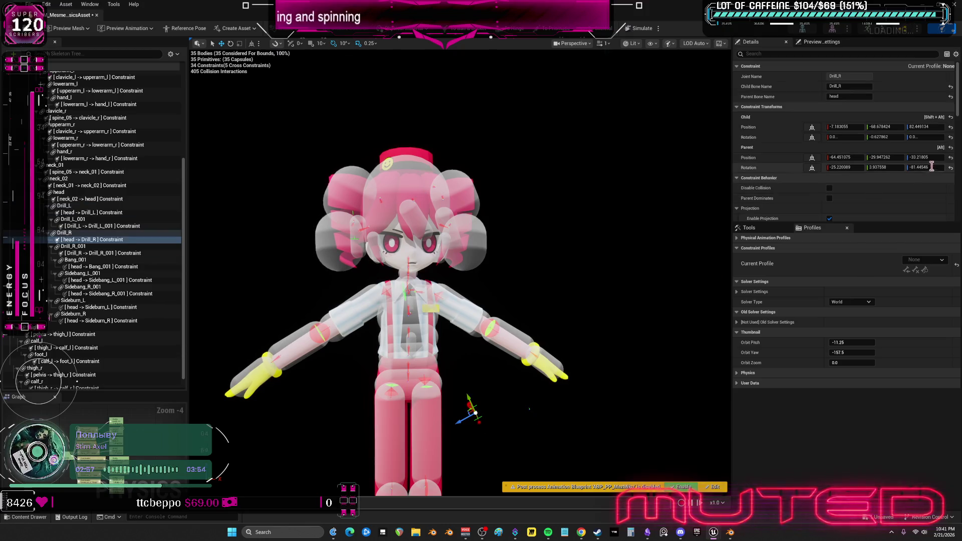
left_click(950, 144)
left_click(950, 137)
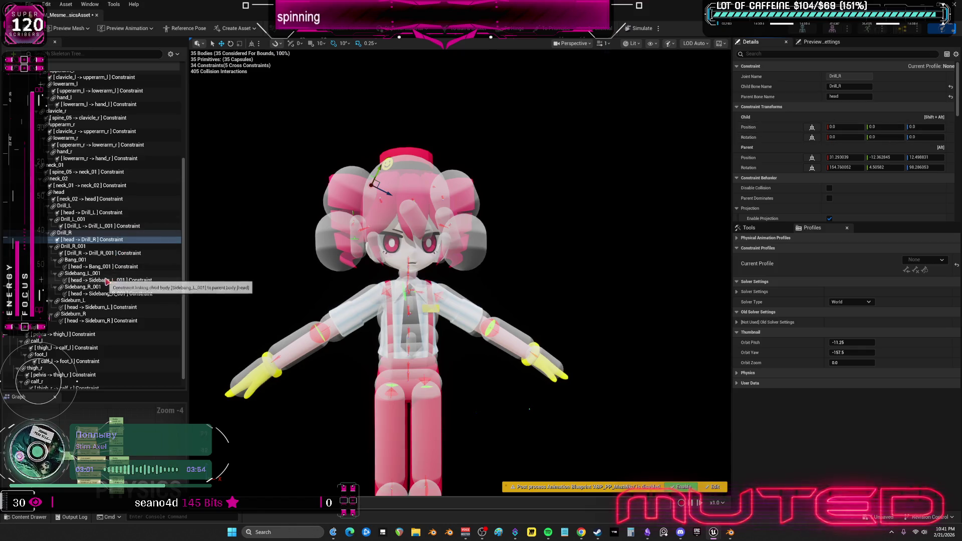
Select the Drill_R_001, Drill_L_001 and head-to-Drill_L constraints together, then run Simulate
left_click(99, 253, "ctrl")
left_click(95, 225, "ctrl")
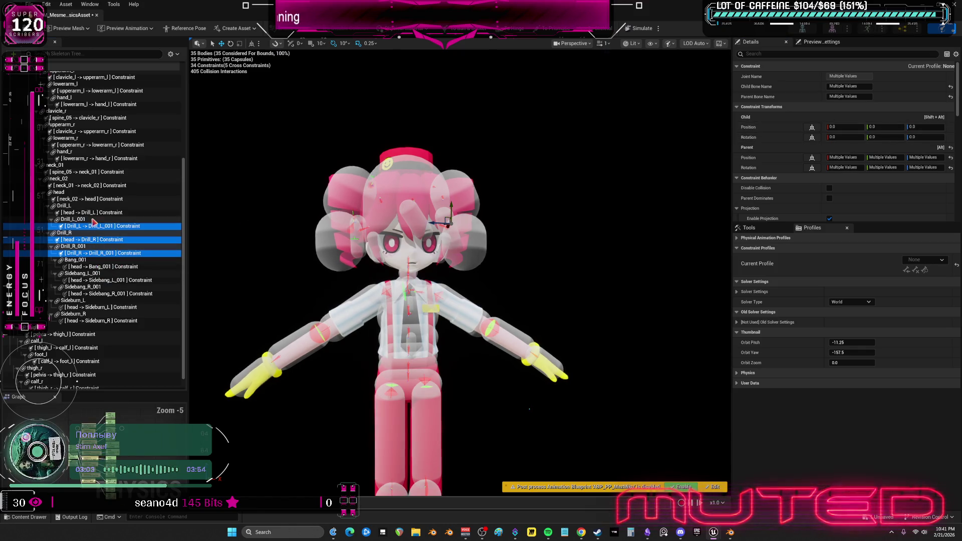
left_click(95, 212, "ctrl")
left_click(640, 28)
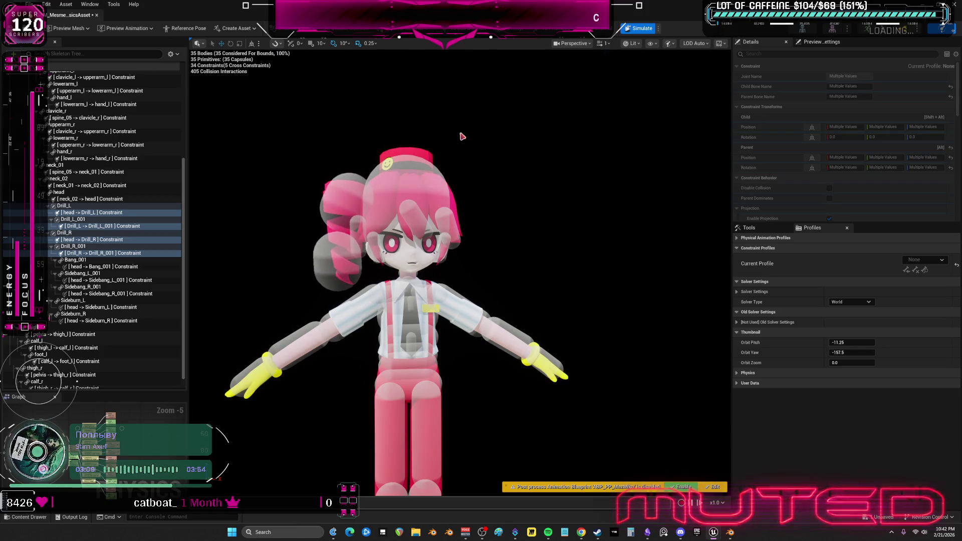
Stop the simulation and open the head-to-Drill_L constraint's settings
scroll(569, 233, "down", 3)
left_click(645, 30)
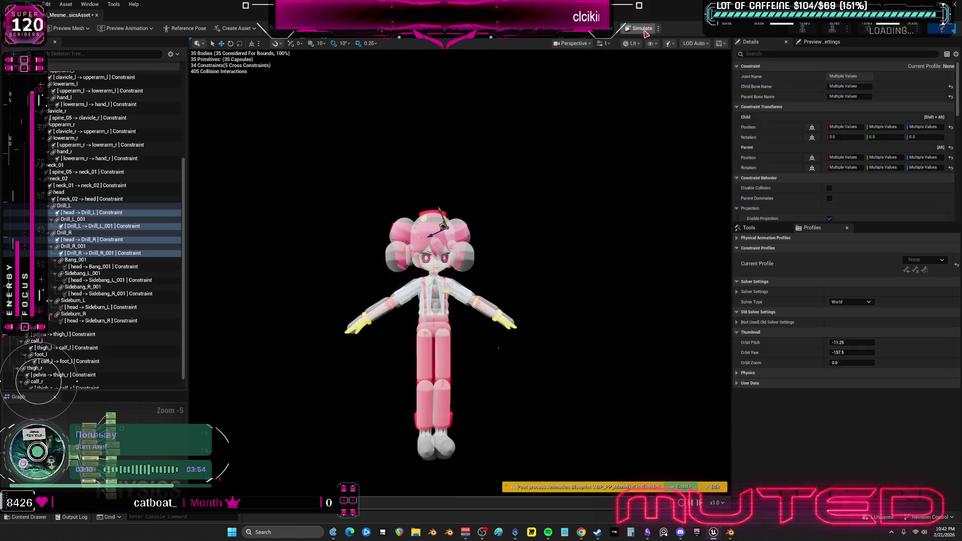
left_click(467, 229)
scroll(529, 245, "up", 5)
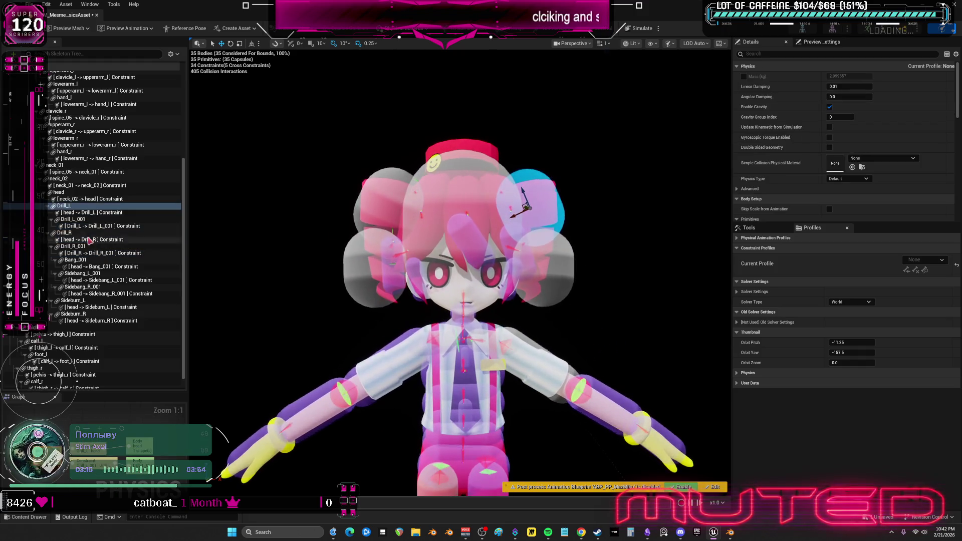
left_click(92, 212)
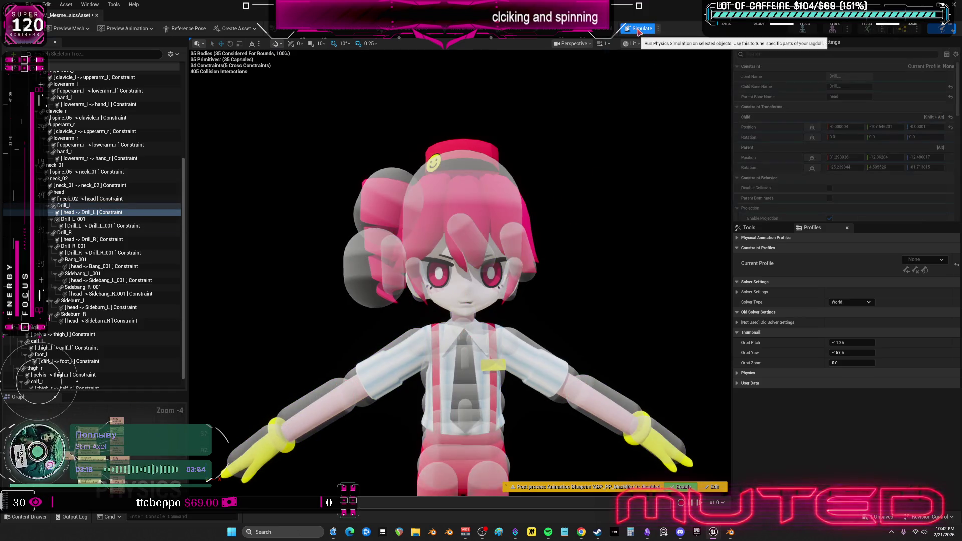
scroll(902, 180, "down", 5)
scroll(902, 179, "down", 2)
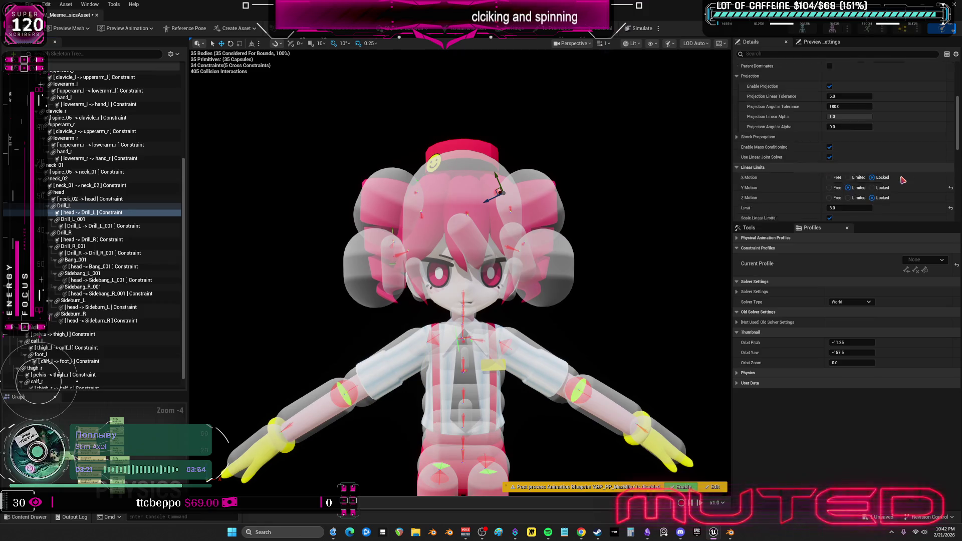
scroll(902, 179, "down", 2)
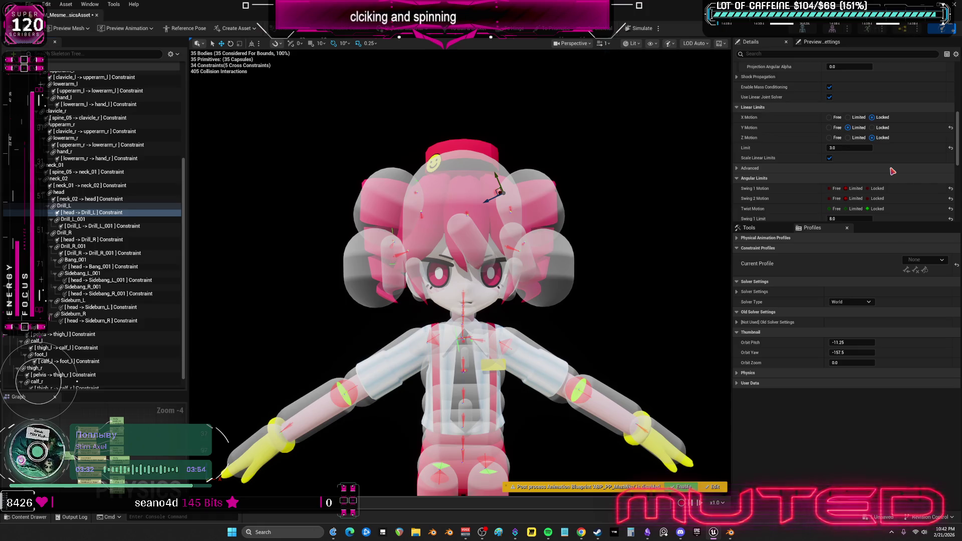
scroll(892, 171, "down", 5)
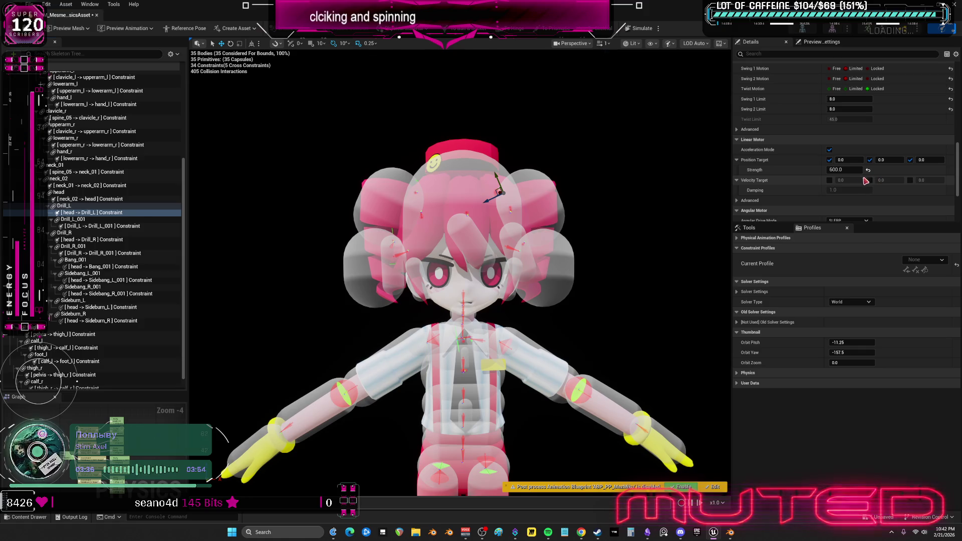
Set the head-to-Drill_L constraint's Y linear motion to Locked and rerun the simulation
left_click(829, 149)
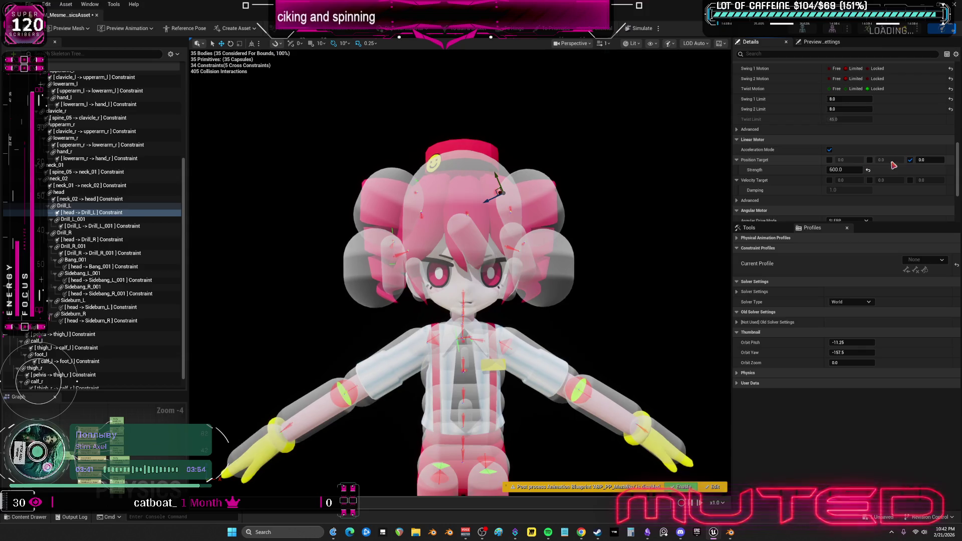
left_click(828, 150)
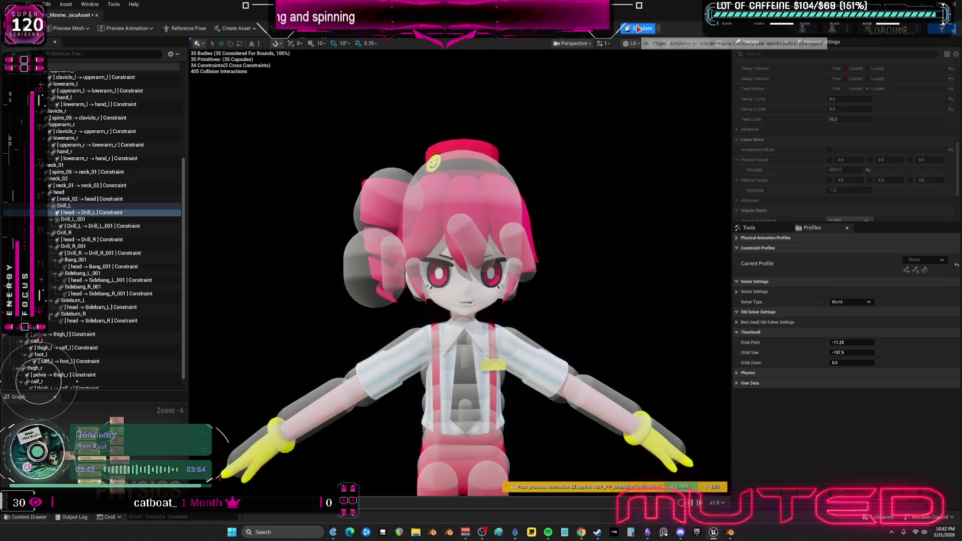
scroll(849, 146, "up", 3)
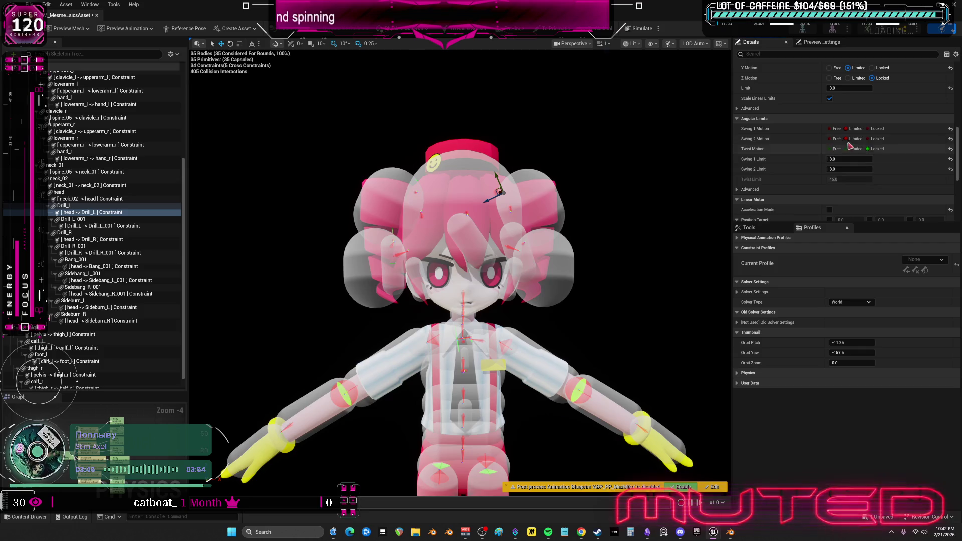
scroll(860, 157, "up", 2)
left_click(871, 116)
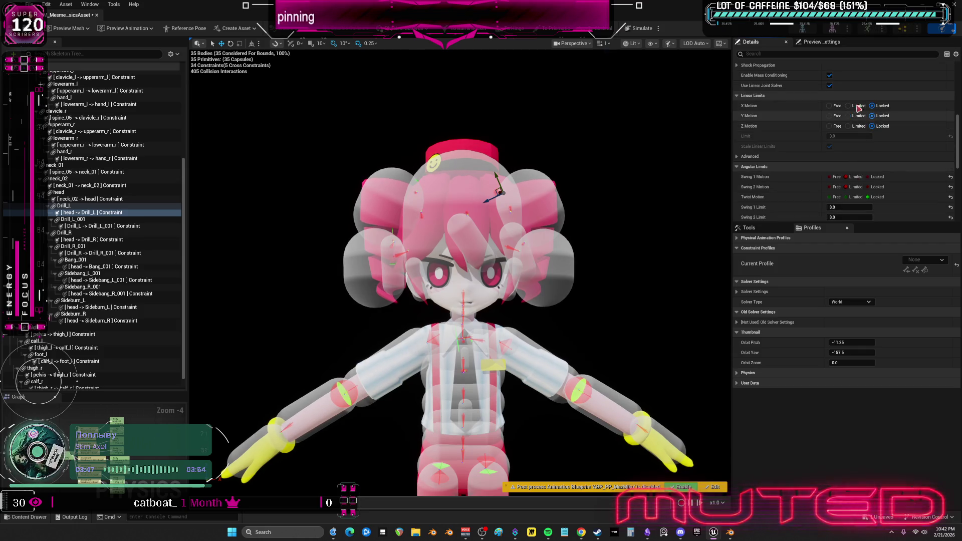
left_click(638, 30)
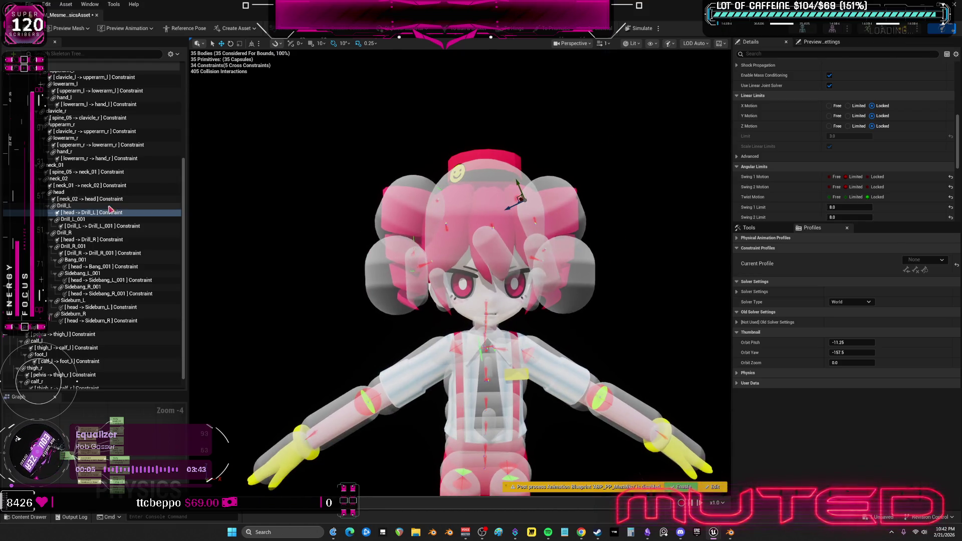
Select the head-to-Drill_L constraint and zero its child position
left_click(110, 205)
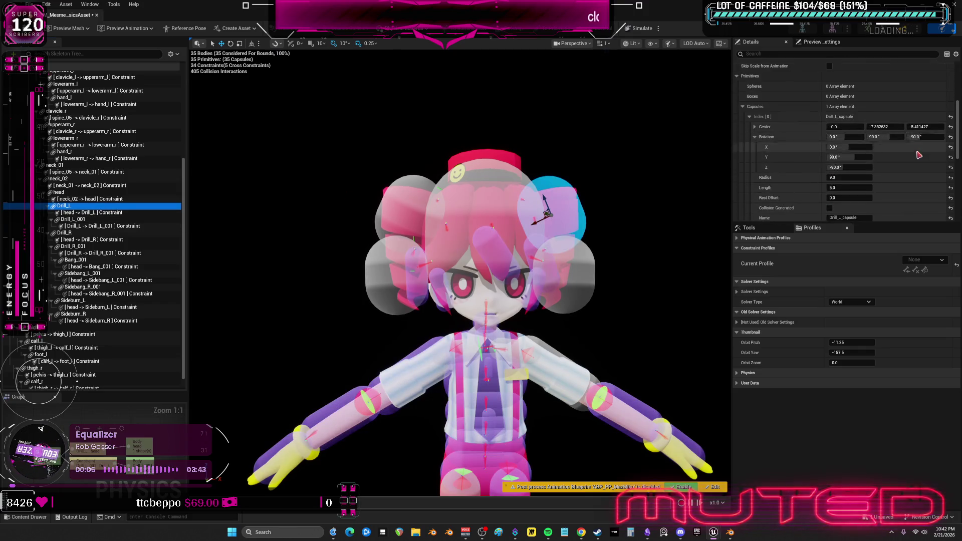
scroll(919, 155, "up", 5)
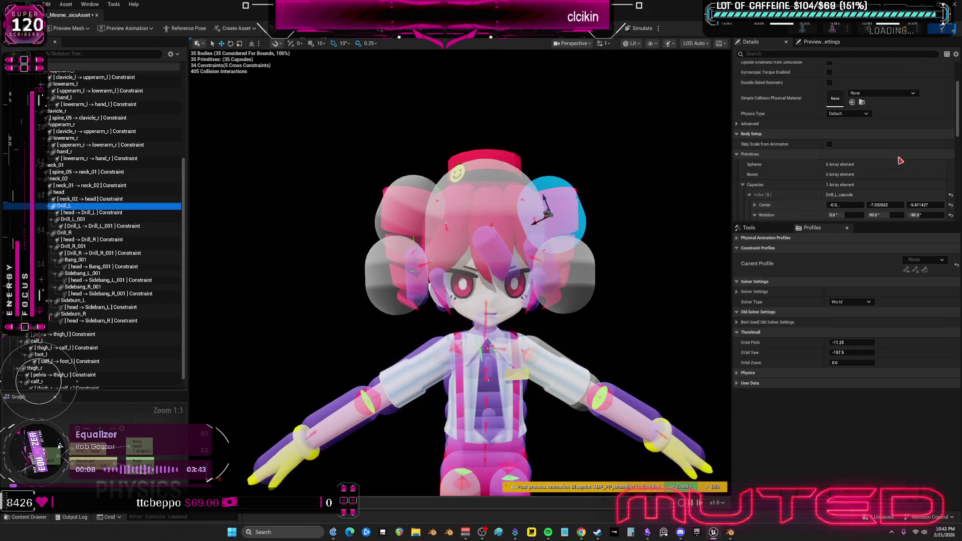
scroll(900, 160, "up", 4)
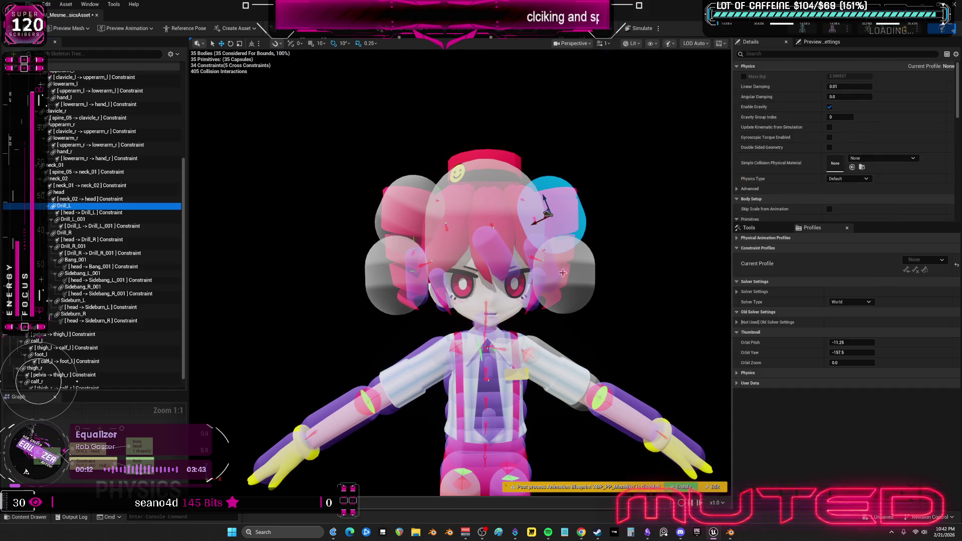
left_click(90, 212)
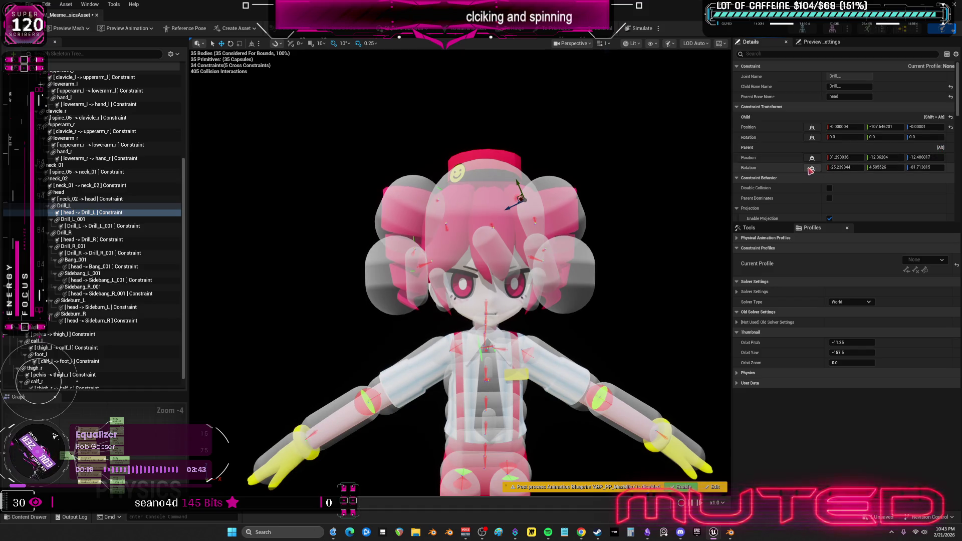
left_click(810, 128)
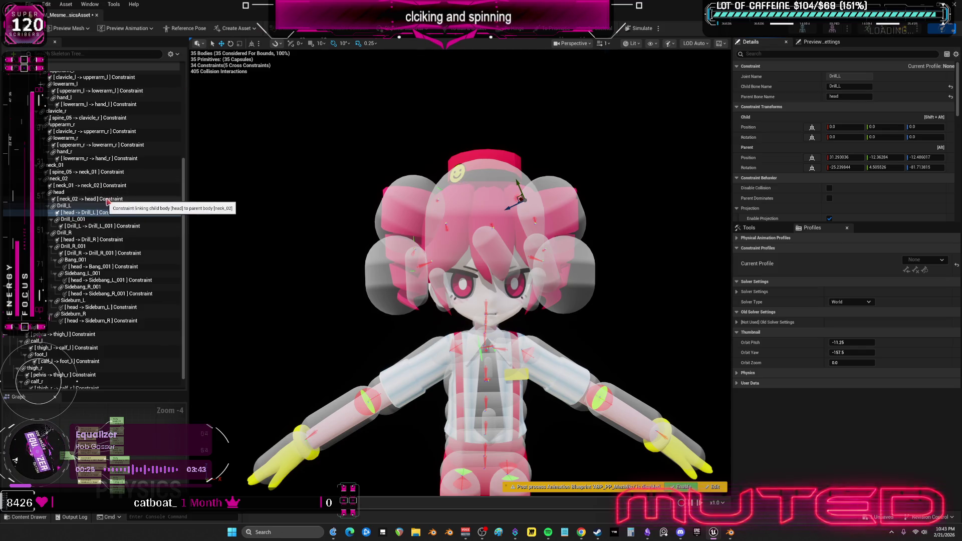
Set the head-to-Drill_L constraint's Swing 2 motion to Free and Swing 1 to Limited
left_click(76, 200)
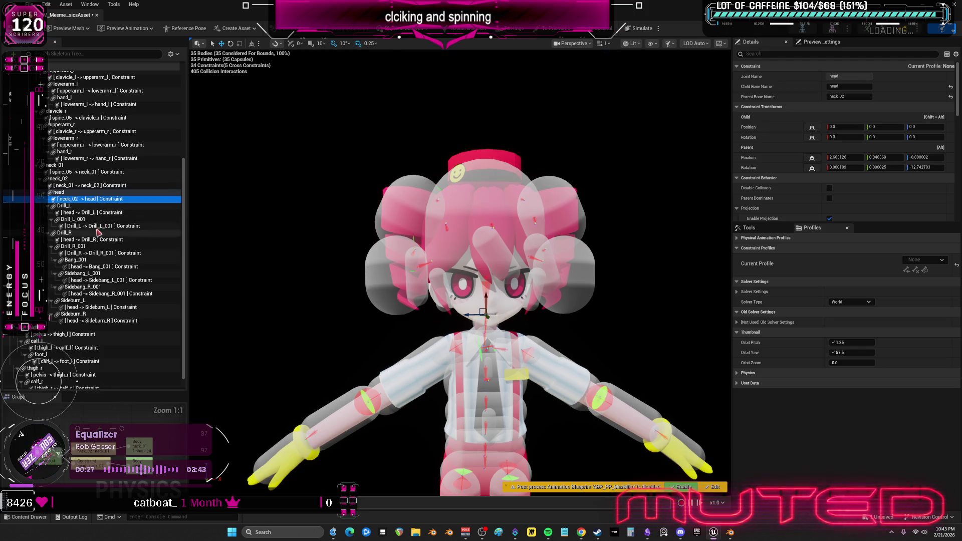
left_click(95, 213)
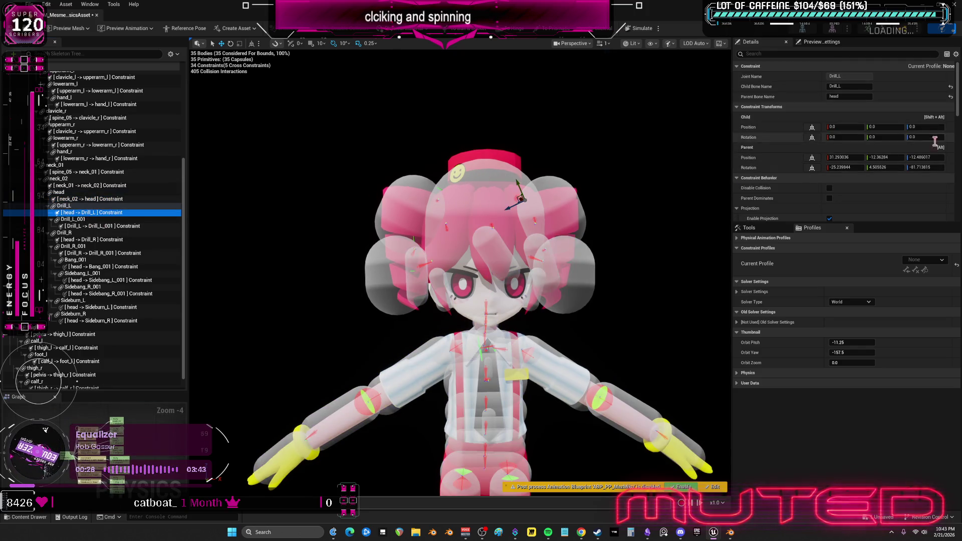
scroll(887, 150, "down", 3)
scroll(887, 150, "down", 1)
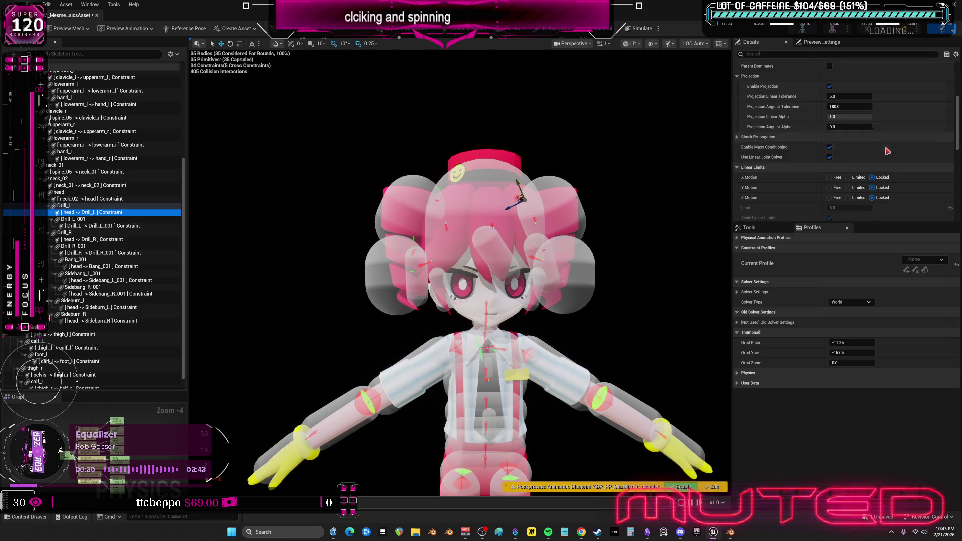
scroll(861, 163, "down", 2)
scroll(862, 163, "down", 3)
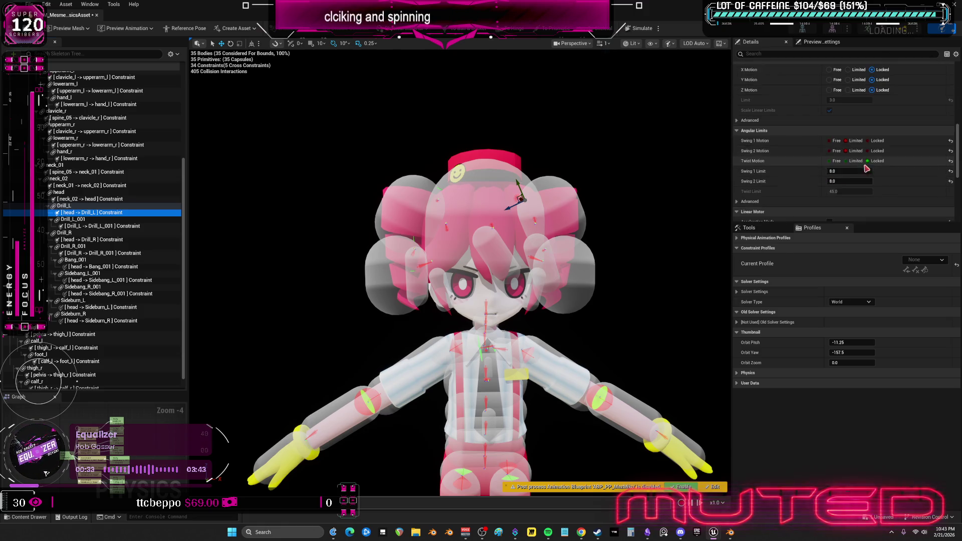
left_click(836, 150)
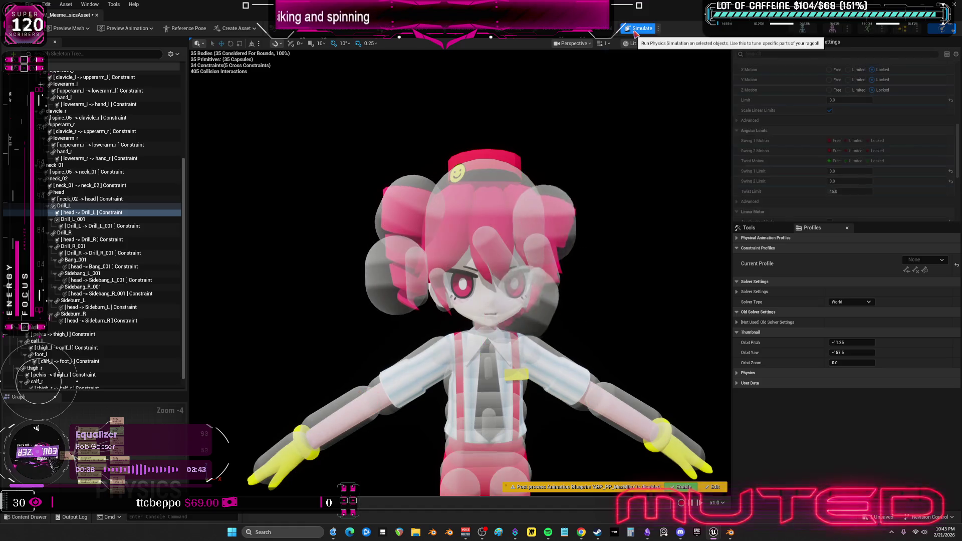
left_click(856, 141)
Limit Swing 2 and Twist on the Drill_L constraint, with swing and twist limits of 2.0
left_click(855, 151)
left_click(856, 161)
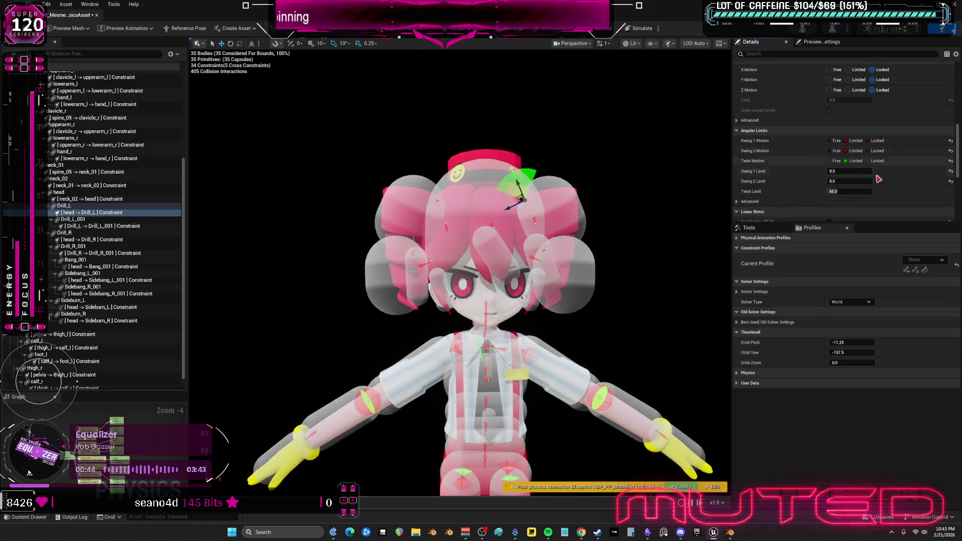
left_click(847, 181)
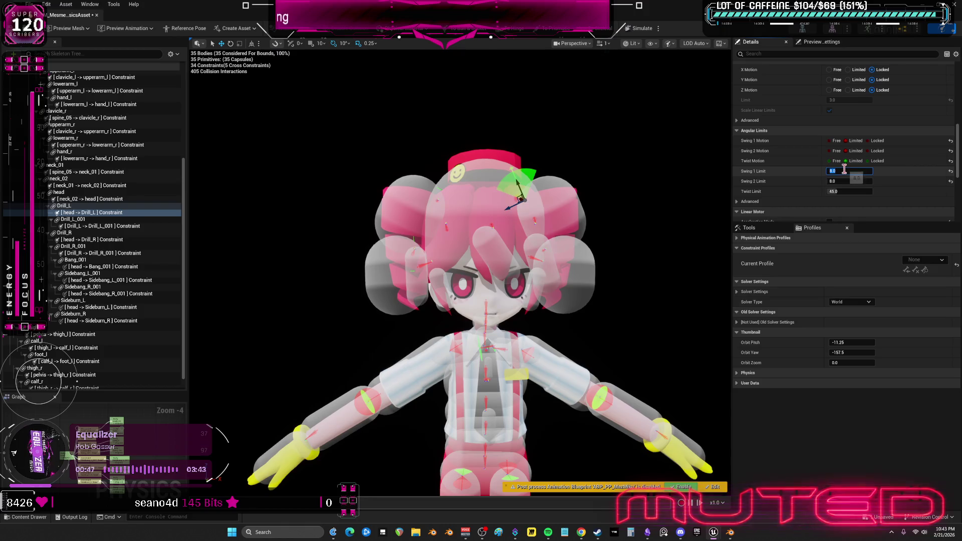
type("2")
key("Tab")
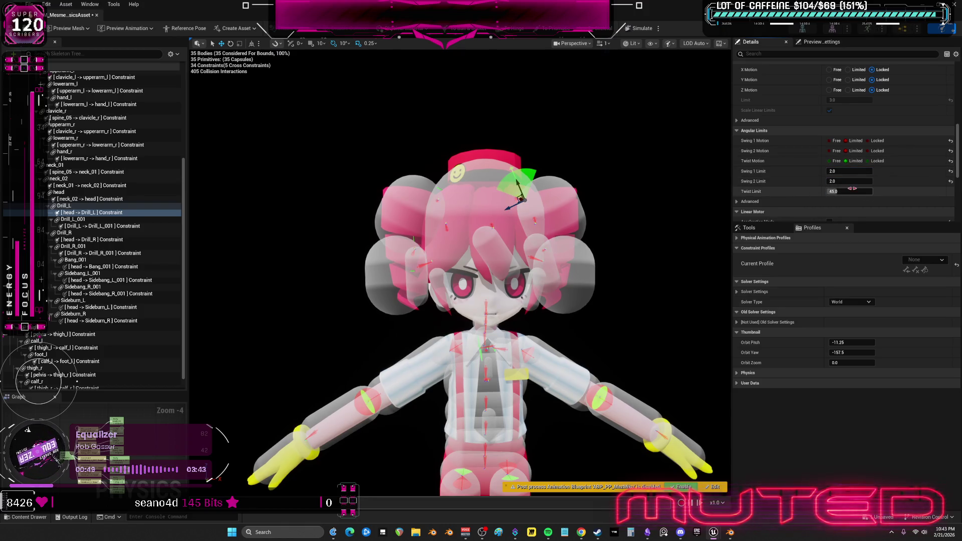
type("2")
key("Return")
key("alt+s")
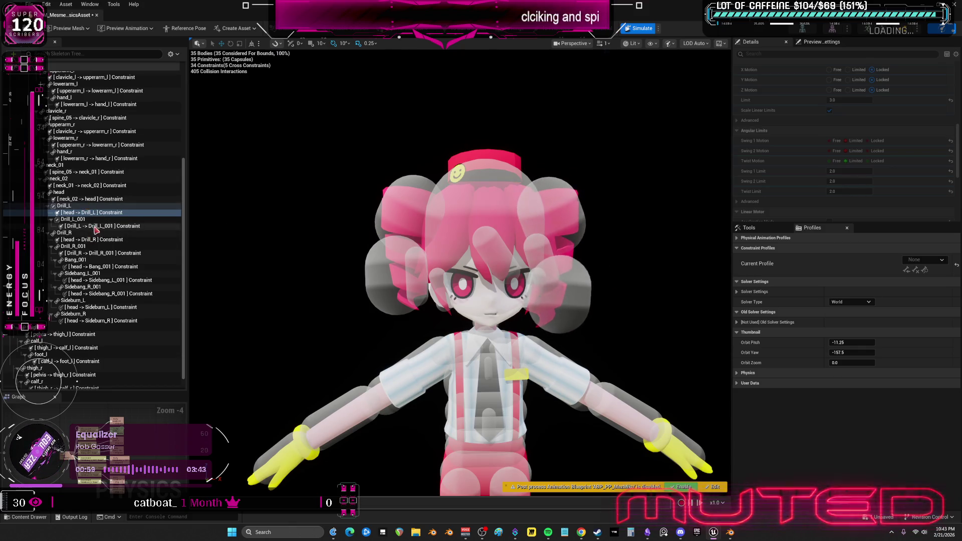
Select the head-to-Drill_R constraint and run a physics test of the hair
left_click(97, 240)
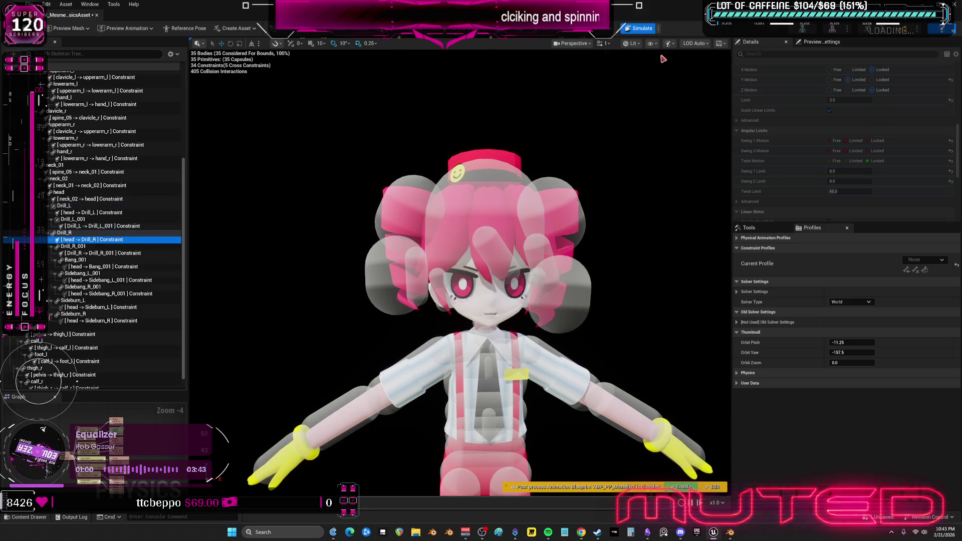
left_click(631, 30)
left_click(626, 30)
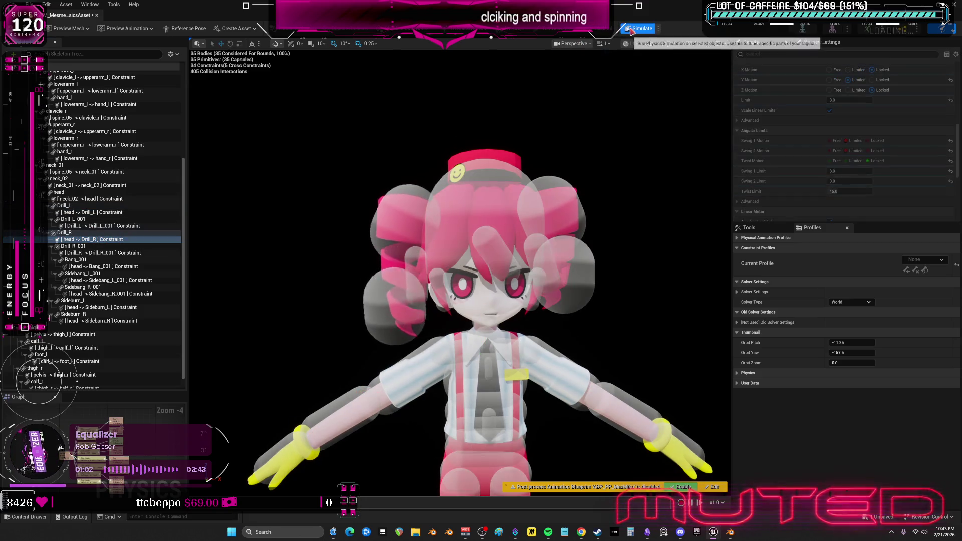
left_click(627, 30)
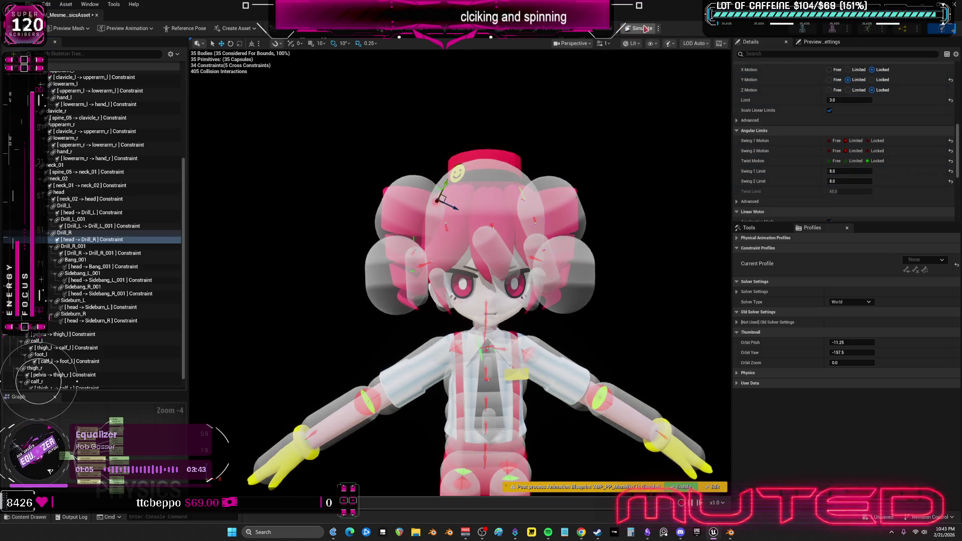
left_click(644, 28)
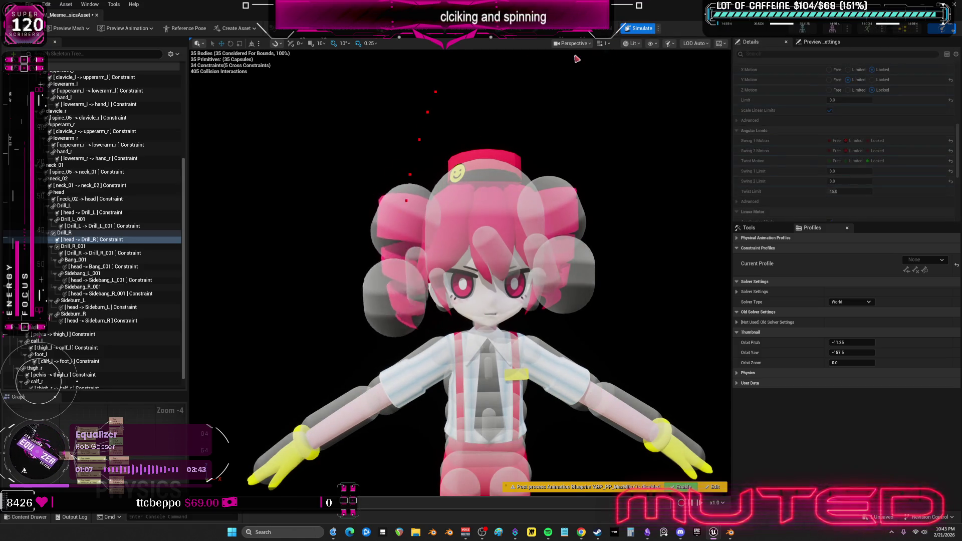
key("alt+s")
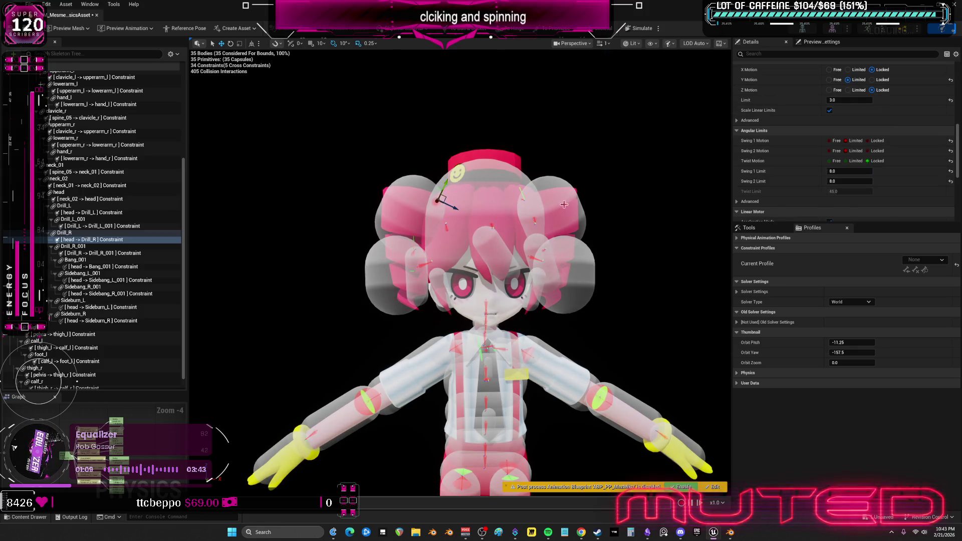
Mirror the Drill_L hair bun body to the opposite side with Ctrl+M
left_click(561, 203)
key("ctrl+m")
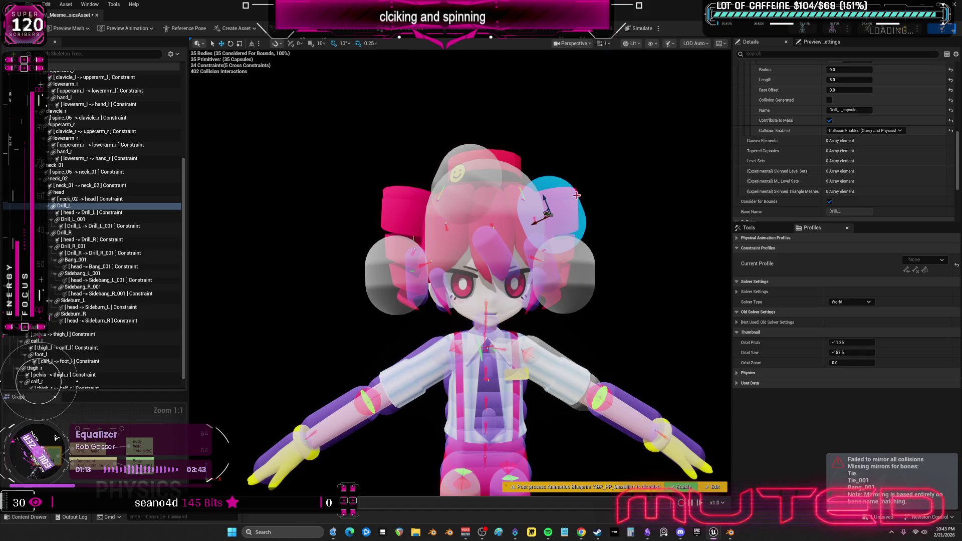
left_click(581, 224)
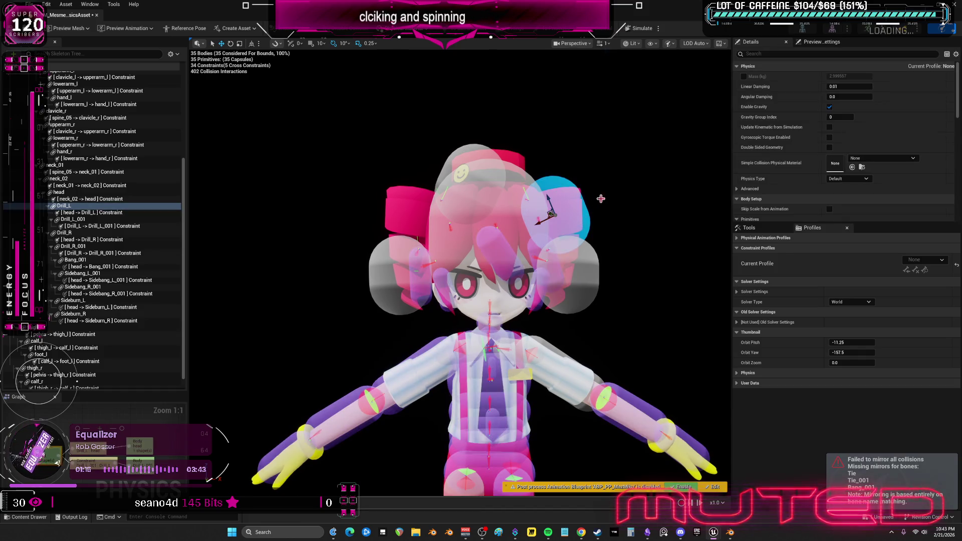
Zero the Drill_R capsule's center and select the bun and Drill_R_001 bodies
left_click(477, 185)
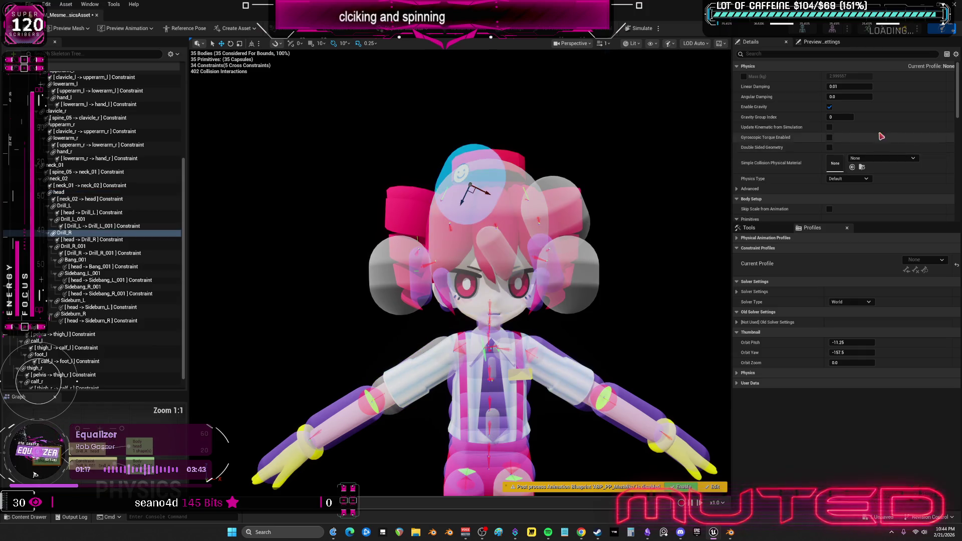
scroll(870, 149, "down", 2)
scroll(870, 149, "down", 2)
left_click(950, 174)
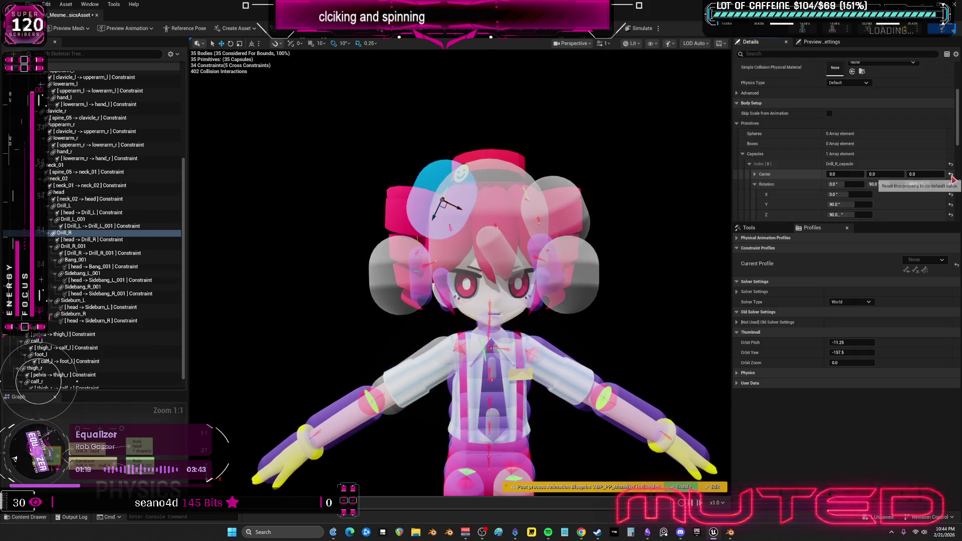
left_click(568, 216, "ctrl")
left_click(390, 275, "ctrl")
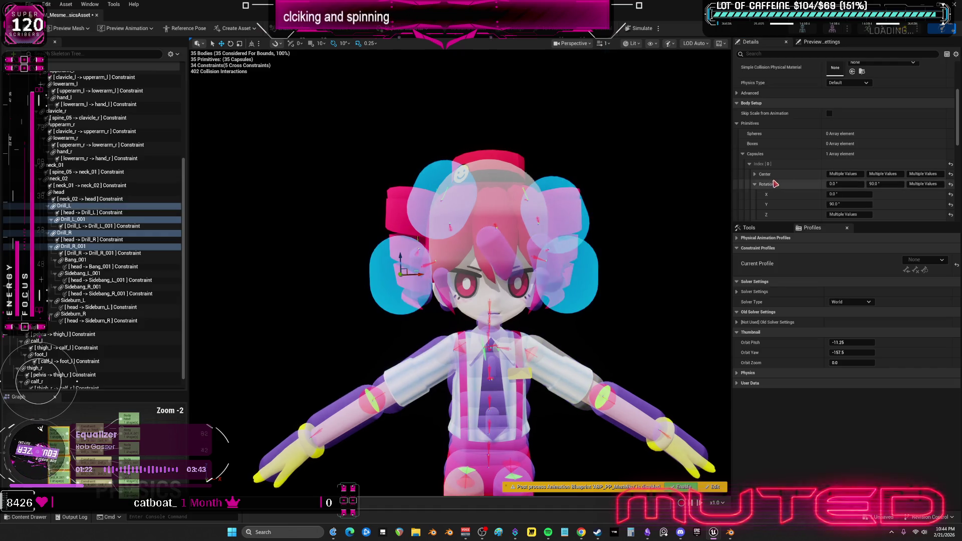
Adjust the selected drill capsules' X rotation and move them down
left_click(950, 185)
left_click(950, 174)
key("ctrl+z")
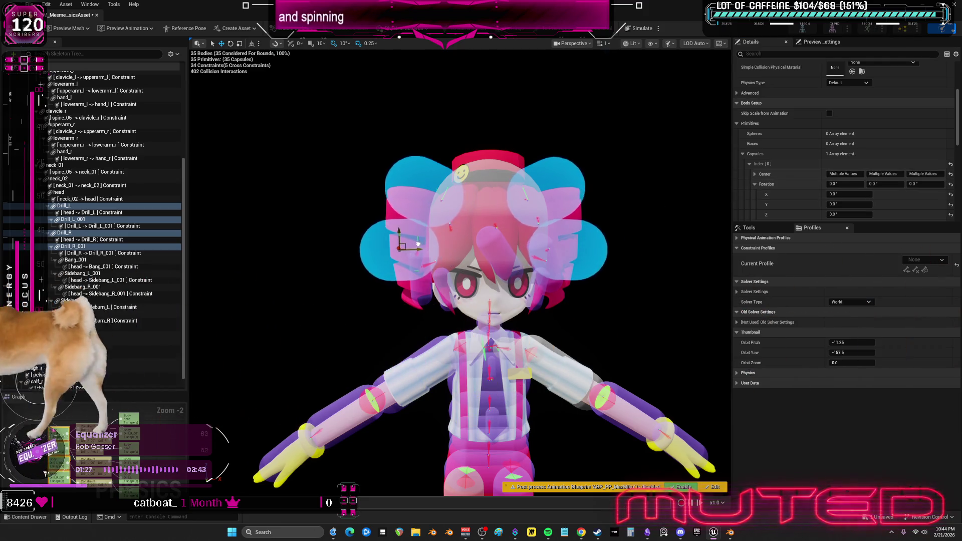
left_click_drag(847, 183, 853, 181)
left_click_drag(397, 235, 403, 258)
Set the drill capsules to radius 6.0 and X rotation 90°, then save the physics asset
scroll(849, 154, "down", 3)
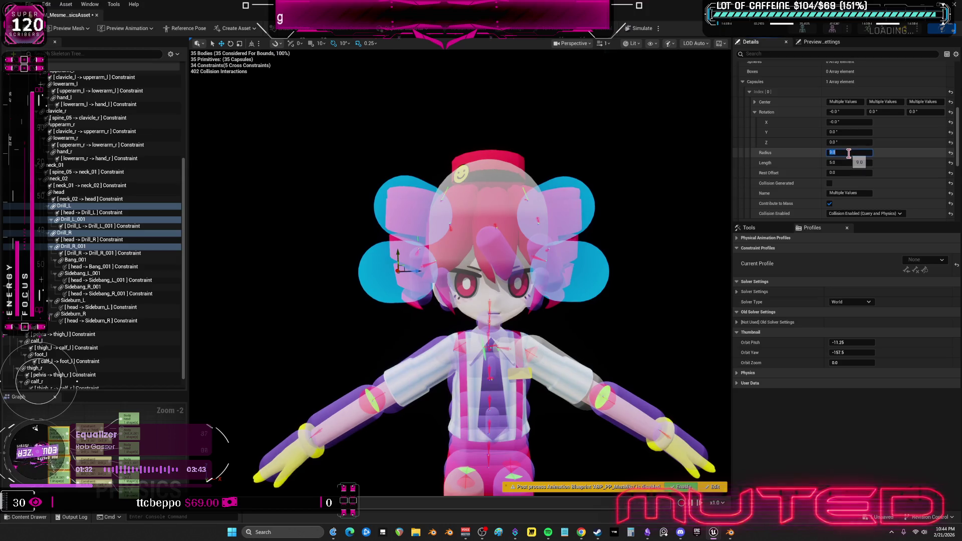
type("6")
key("Return")
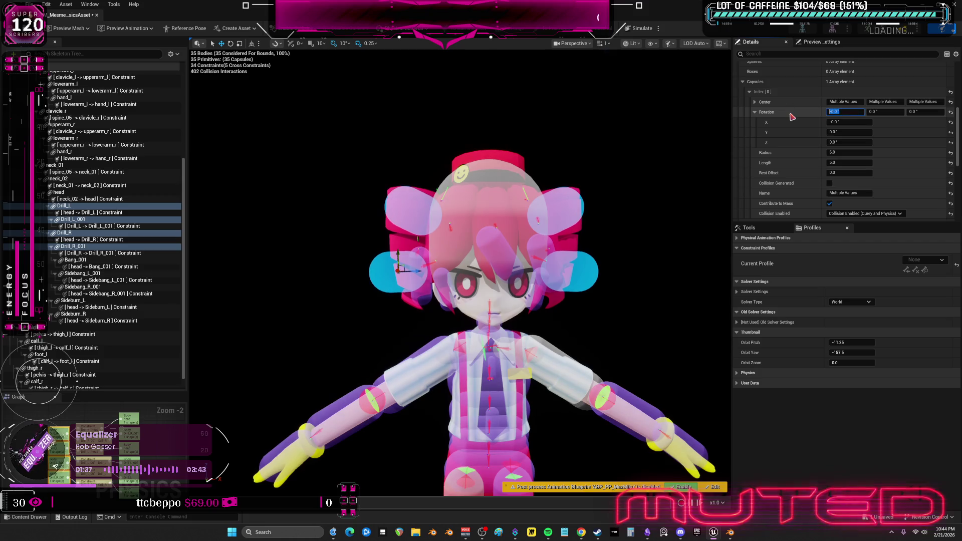
type("90")
key("Return")
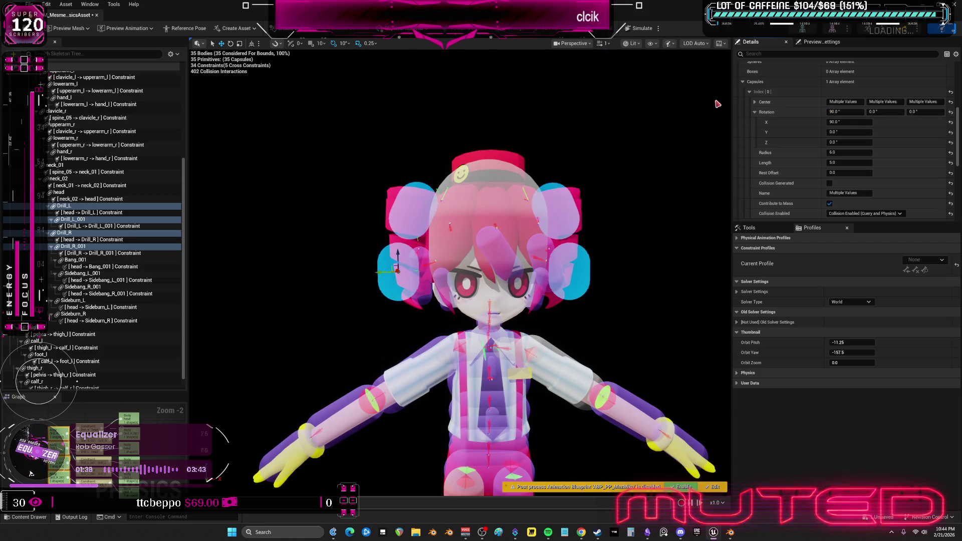
key("ctrl+s")
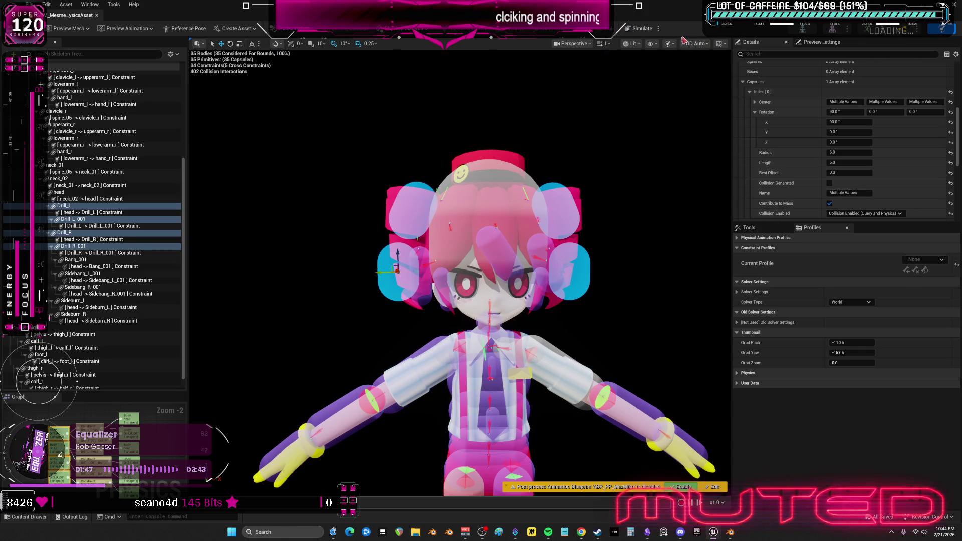
Simulate and pull the right hair drill around to test its swing
key("alt+s")
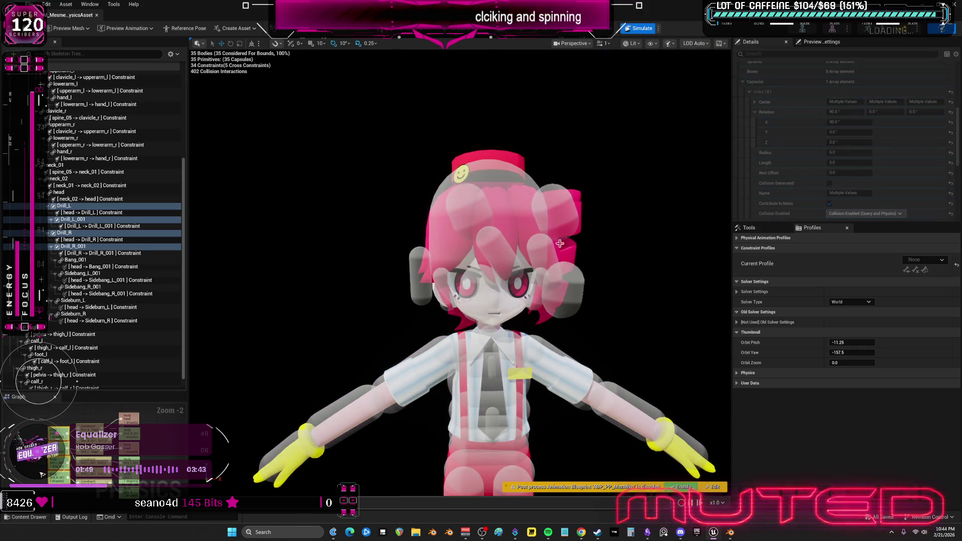
mouse_move(557, 325)
left_mouse_down()
mouse_move(576, 283)
mouse_move(697, 240)
left_mouse_up()
left_click_drag(588, 322, 593, 232)
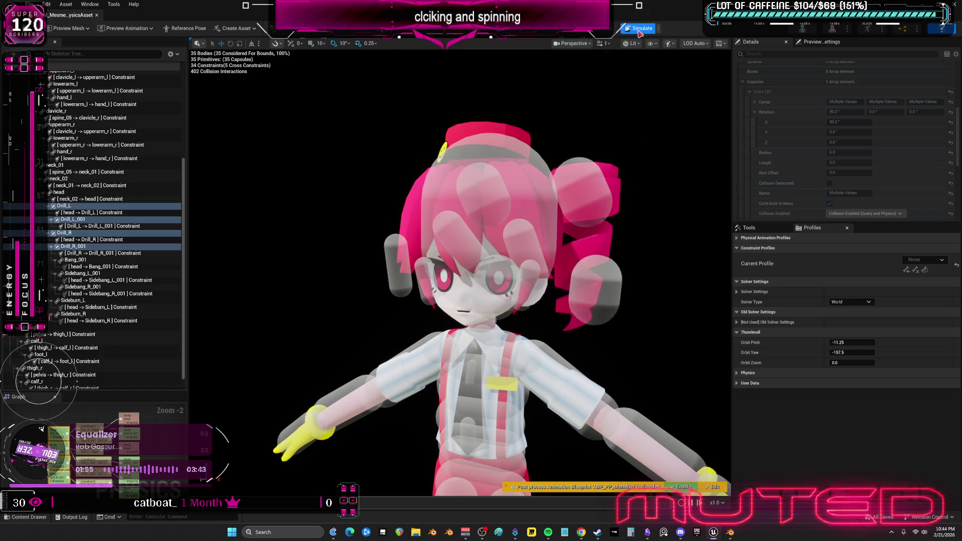
key("alt+s")
left_click(614, 273)
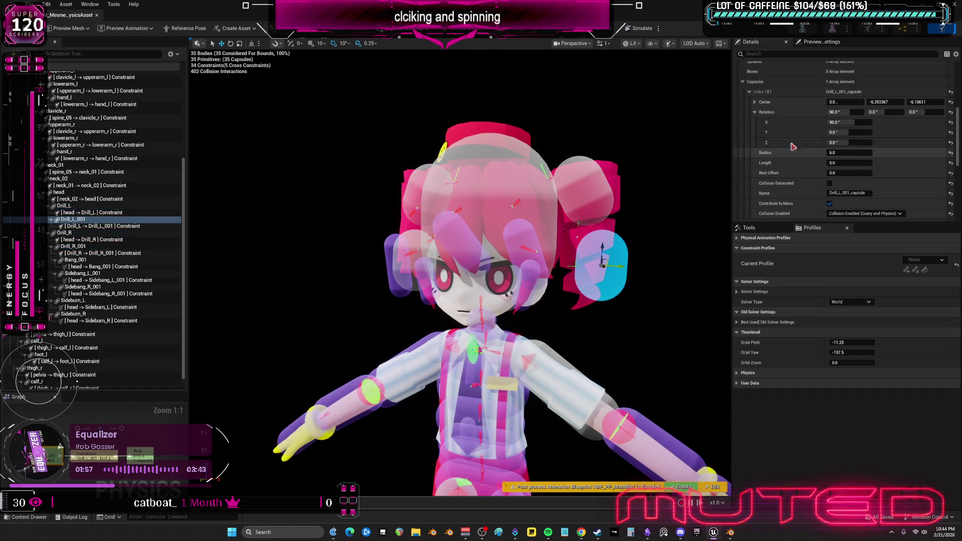
Zoom toward the face and step through the Drill_L and Drill_R constraints, framing Drill_R_001
mouse_move(606, 235)
left_mouse_down()
mouse_move(561, 240)
mouse_move(581, 236)
left_mouse_up()
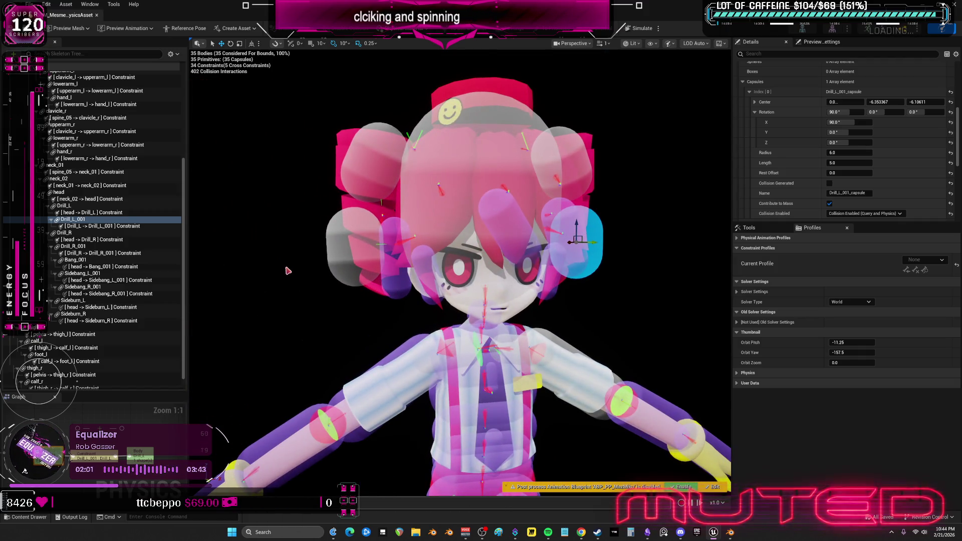
left_click(119, 226)
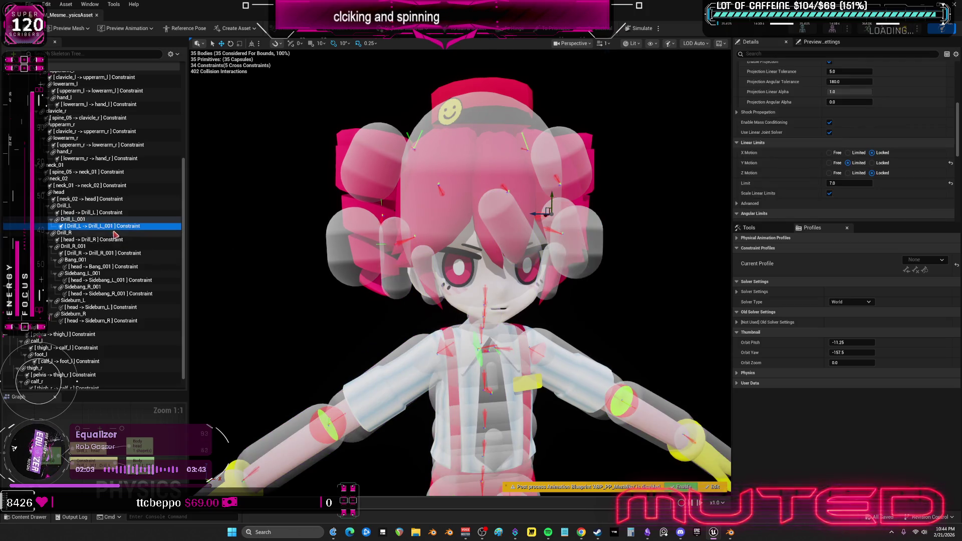
left_click(119, 213)
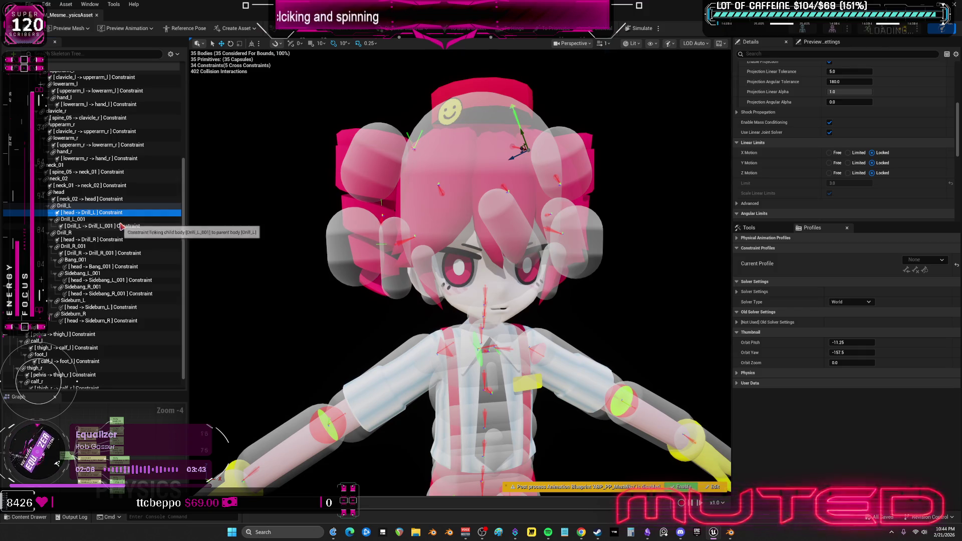
scroll(843, 140, "up", 10)
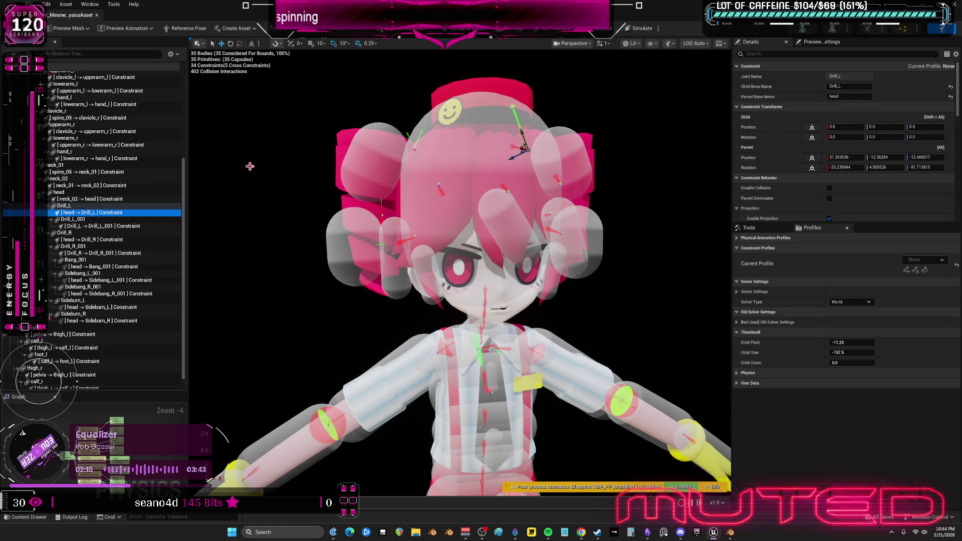
left_click(105, 226)
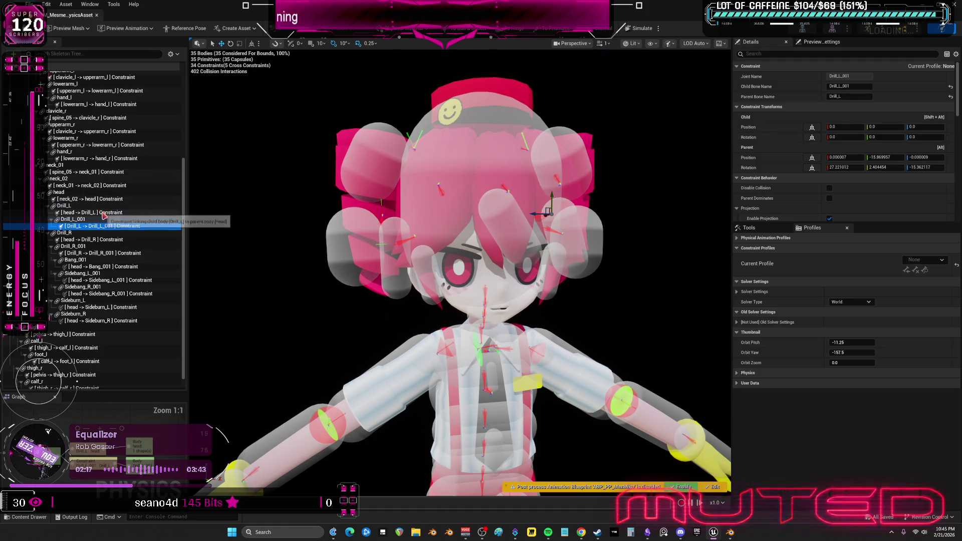
left_click(103, 253)
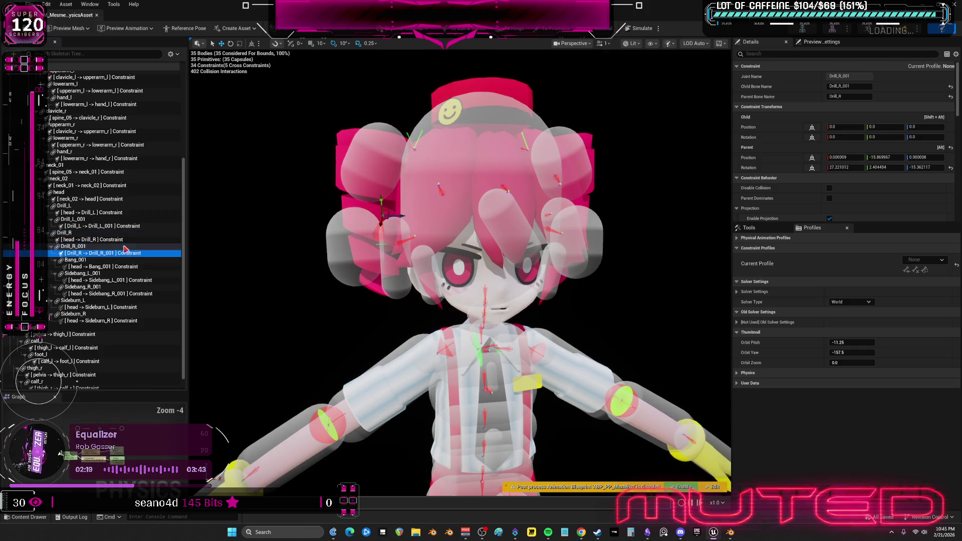
key("f")
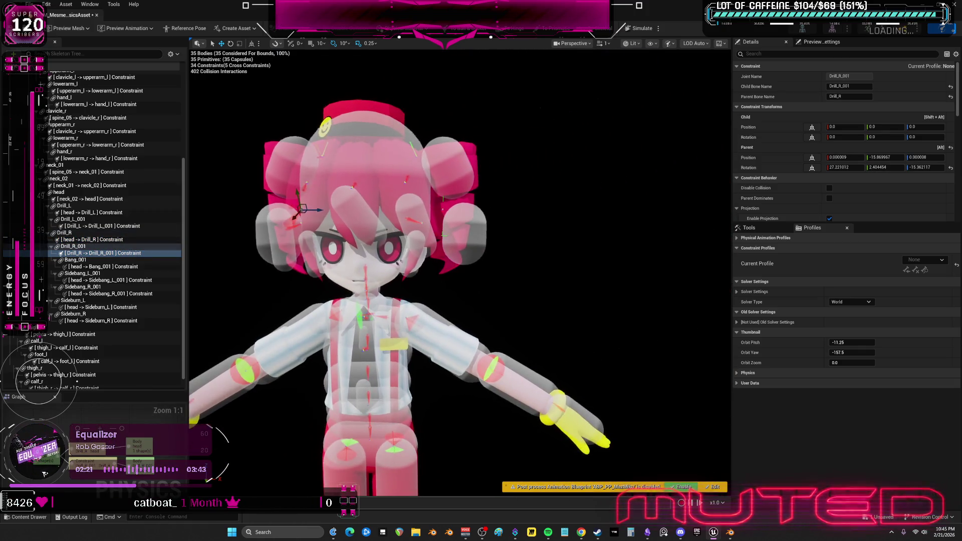
left_click(90, 240)
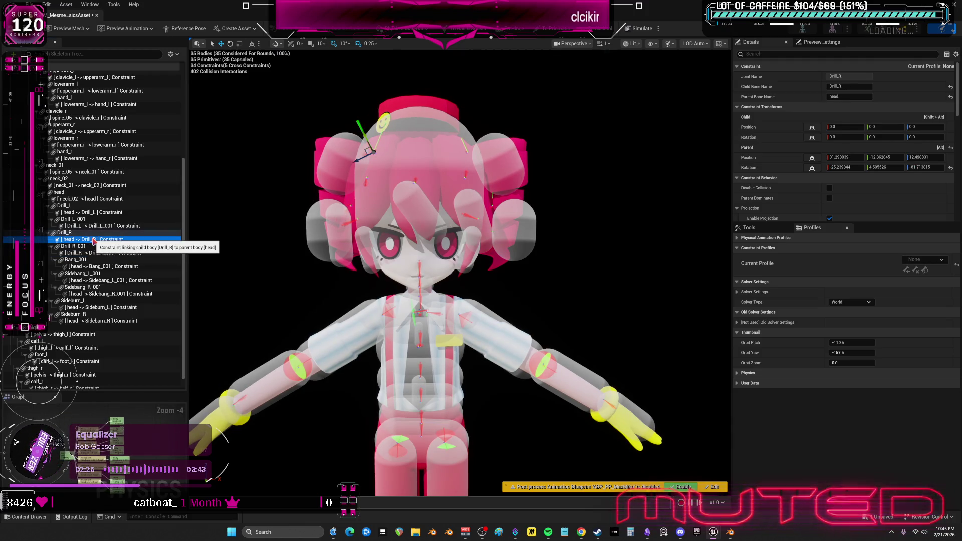
Recheck the drill constraints and Drill_R_001 body, ending on the head-to-Drill_R constraint's limits
scroll(795, 146, "down", 5)
scroll(795, 145, "down", 2)
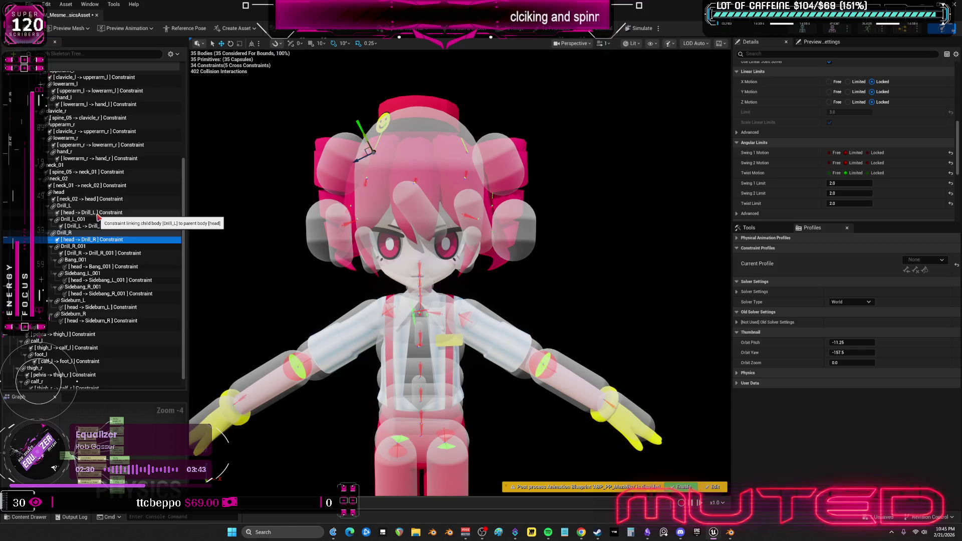
left_click(97, 212)
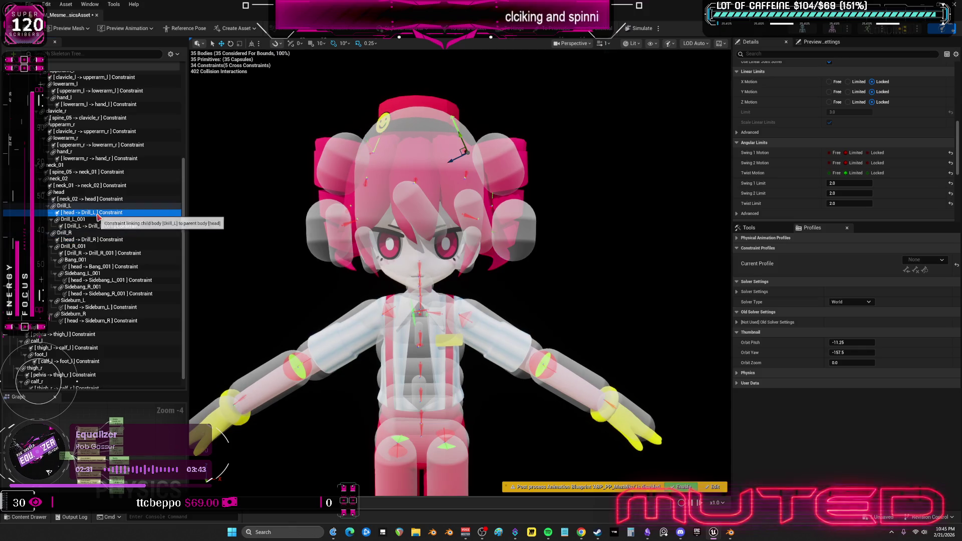
left_click(104, 253)
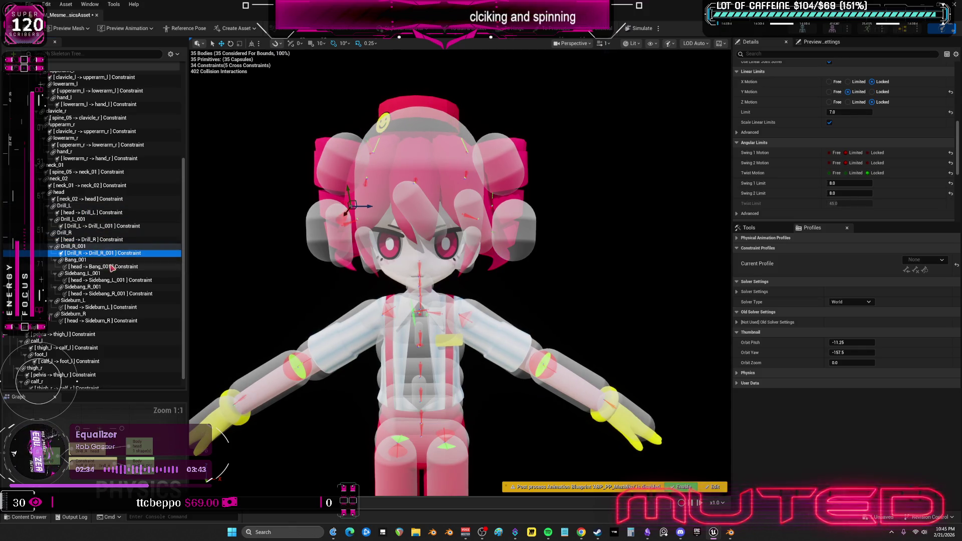
left_click(115, 226)
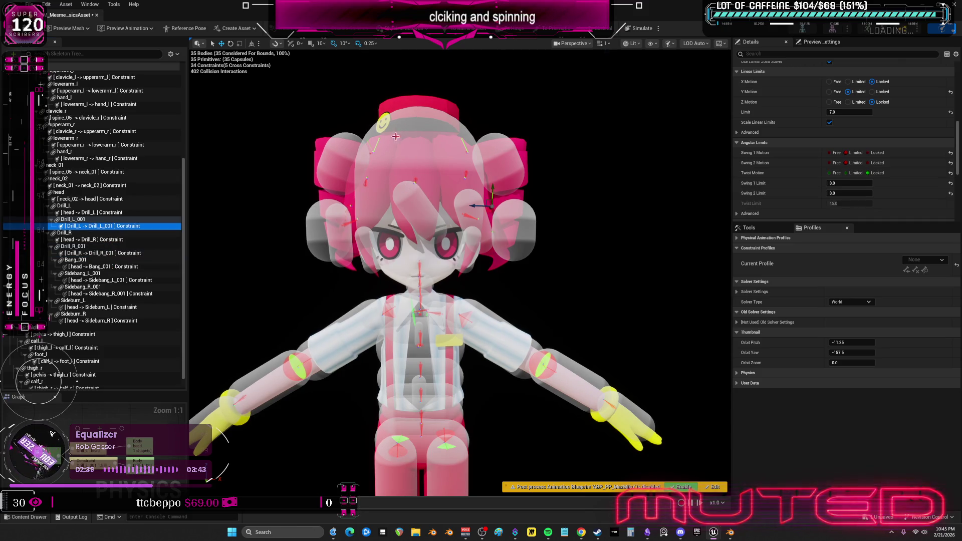
left_click(326, 228)
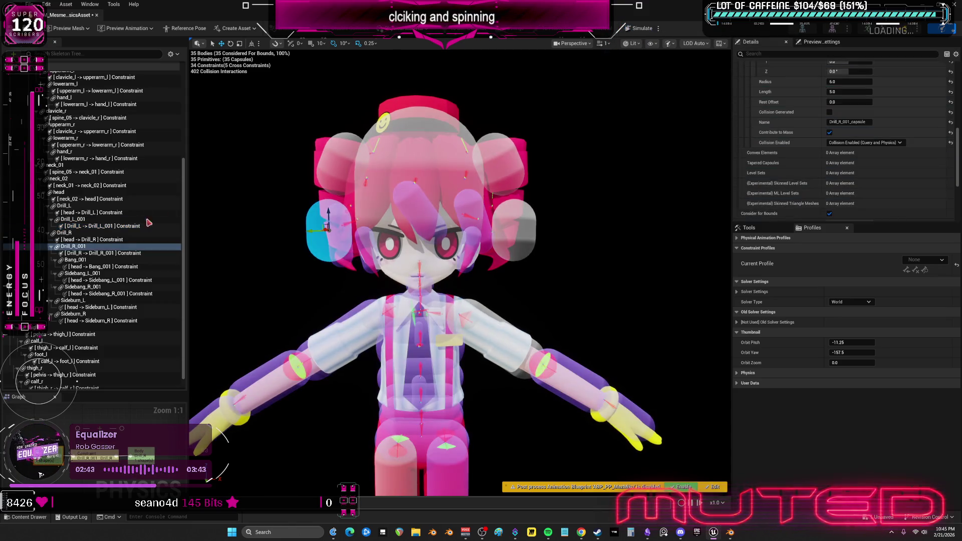
left_click(82, 240)
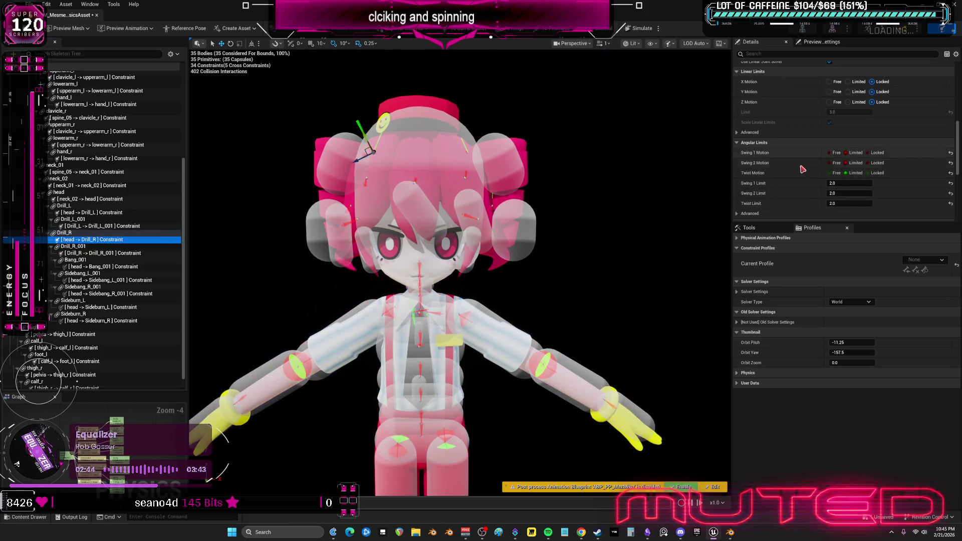
Lock Swing 1, Swing 2 and Twist on both the head-to-Drill_R and head-to-Drill_L constraints
left_click(872, 153)
left_click(872, 162)
left_click(871, 172)
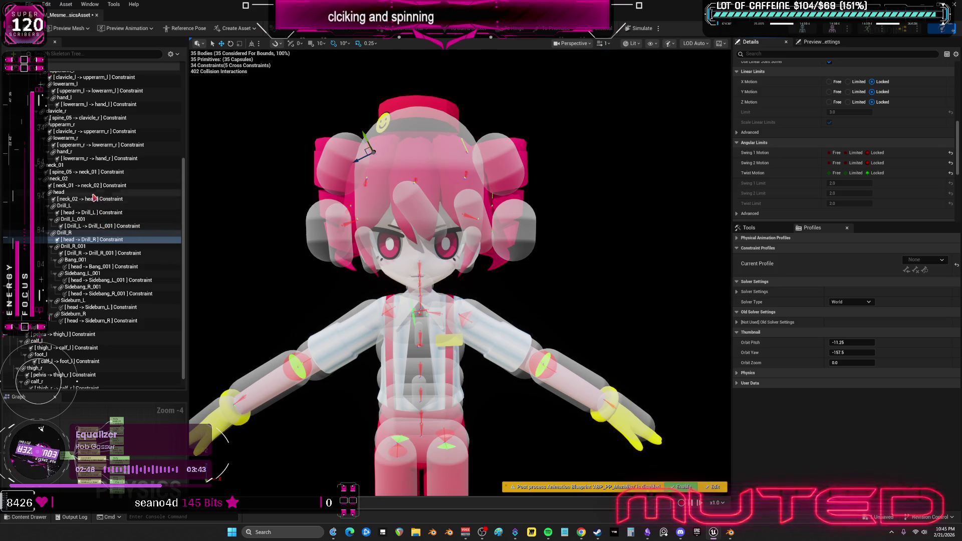
left_click(100, 213)
left_click(878, 153)
left_click(878, 163)
left_click(877, 173)
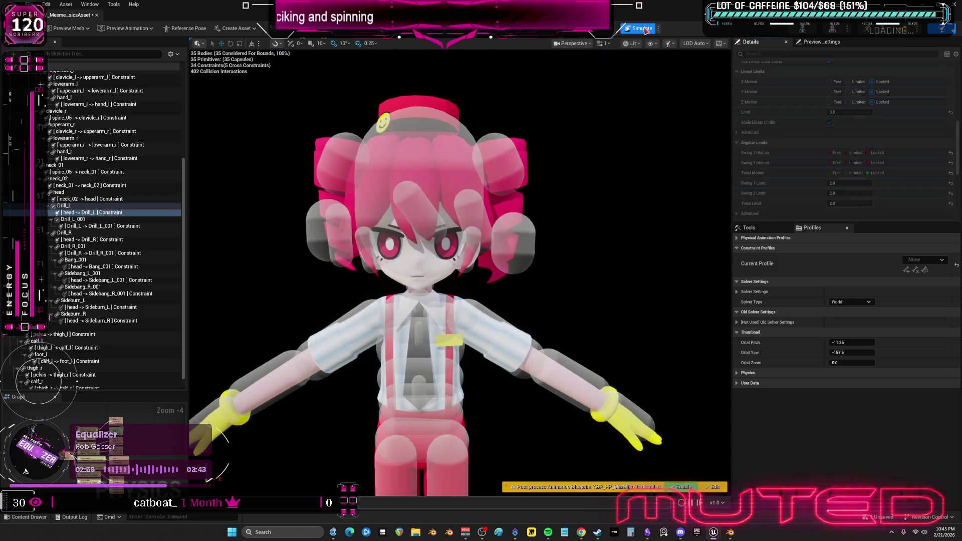
Set the head-to-Drill_L constraint's Z and Y motion to Limited and test-simulate
left_click(498, 162)
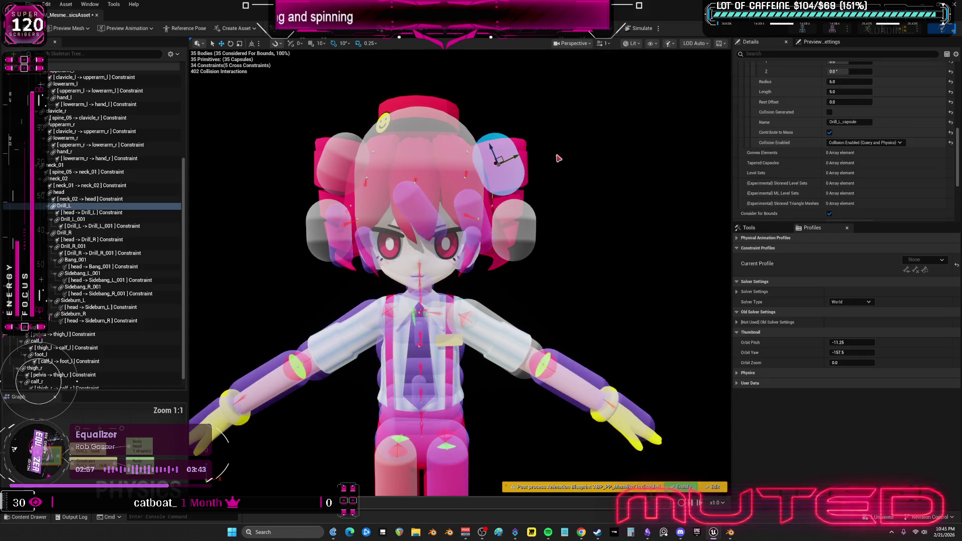
left_click(105, 212)
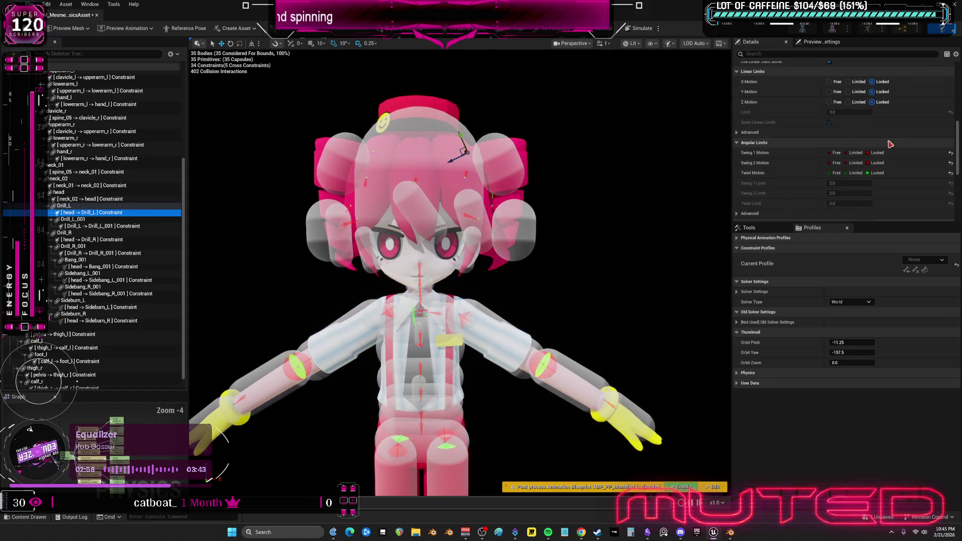
scroll(877, 148, "down", 3)
left_click(859, 138)
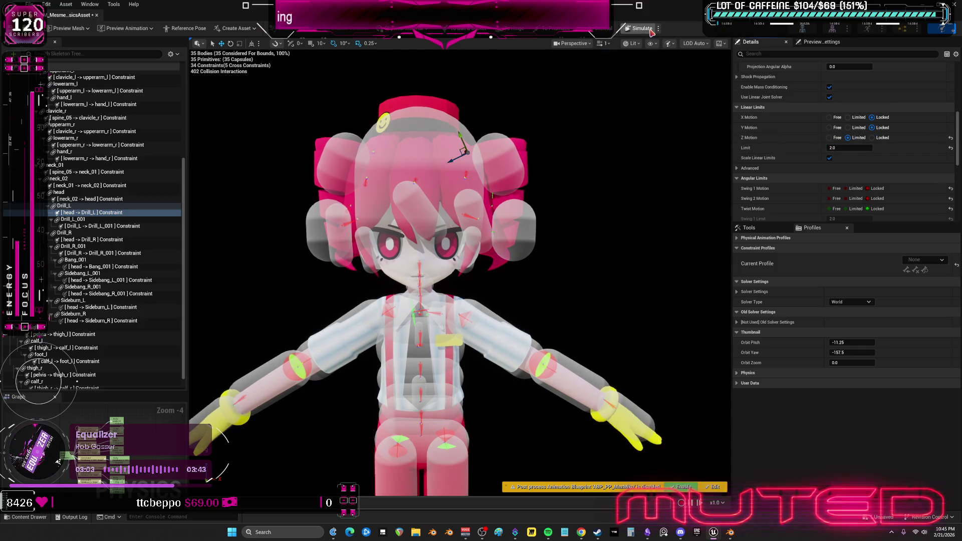
left_click(847, 128)
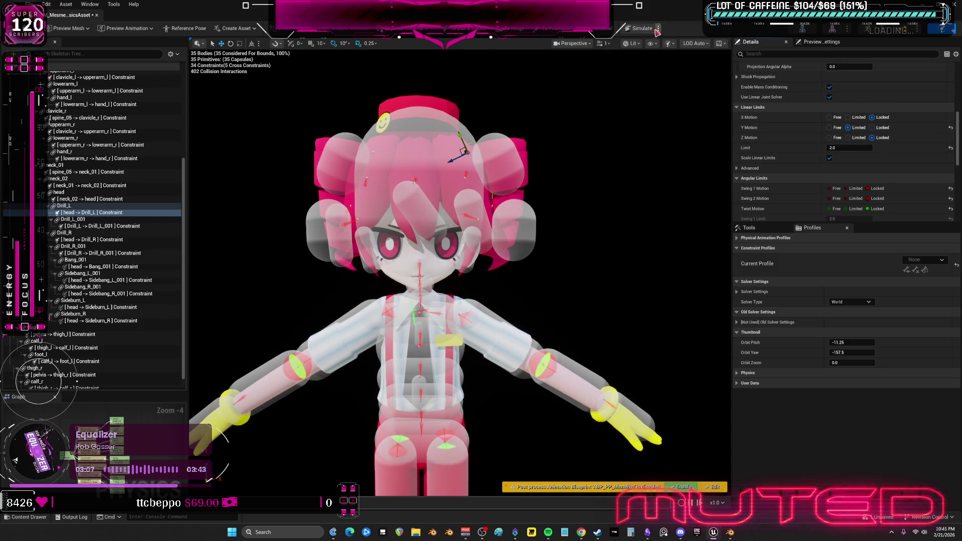
left_click(641, 29)
left_click(641, 29)
Set the head-to-Drill_R constraint's Y motion to Limited with a linear limit of 2.0
scroll(796, 165, "down", 3)
scroll(796, 165, "up", 2)
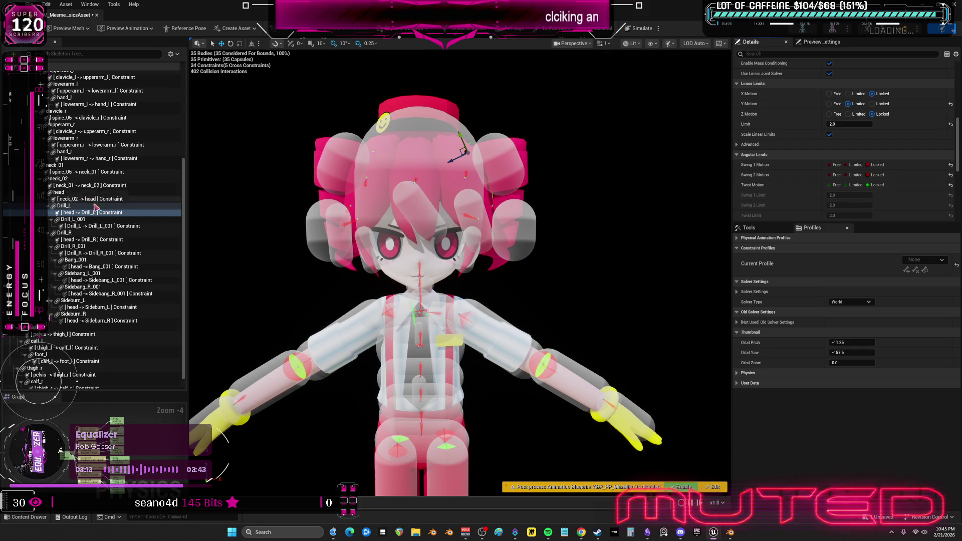
left_click(98, 241)
left_click(846, 124)
type("3")
key("Return")
left_click(853, 122)
type("2")
key("Return")
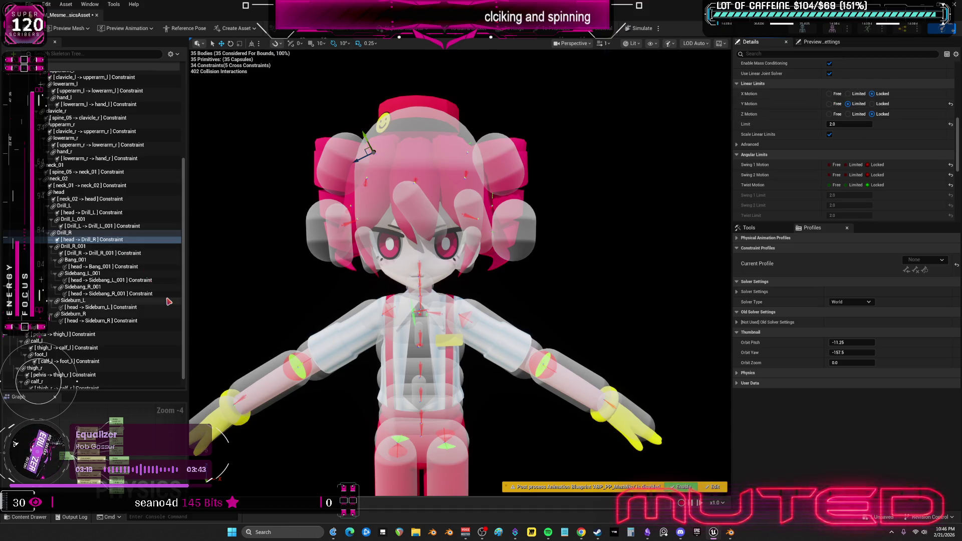
left_click(108, 213, "ctrl")
Keep the SLERP angular drive and enable linear Acceleration Mode with X, Y and Z position targets
scroll(799, 179, "down", 2)
scroll(799, 180, "down", 10)
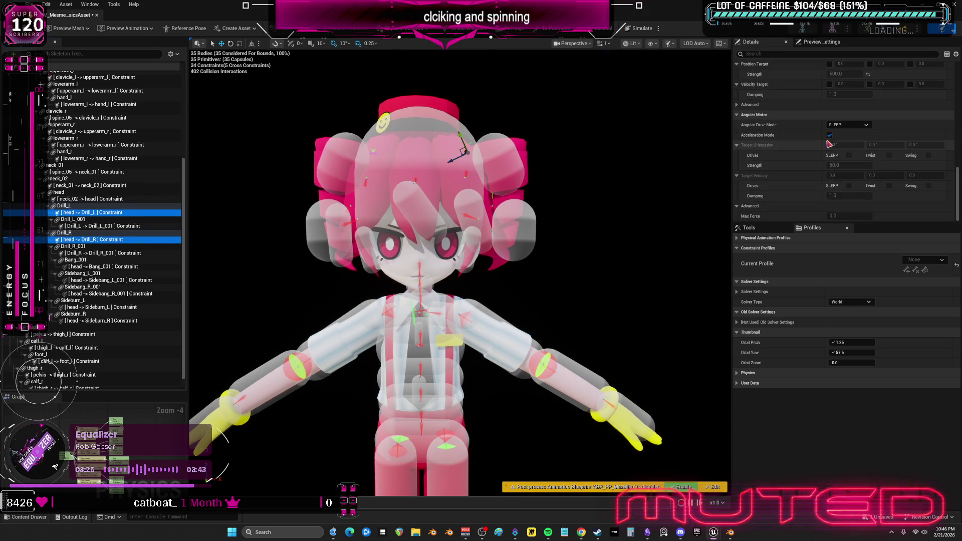
left_click(866, 125)
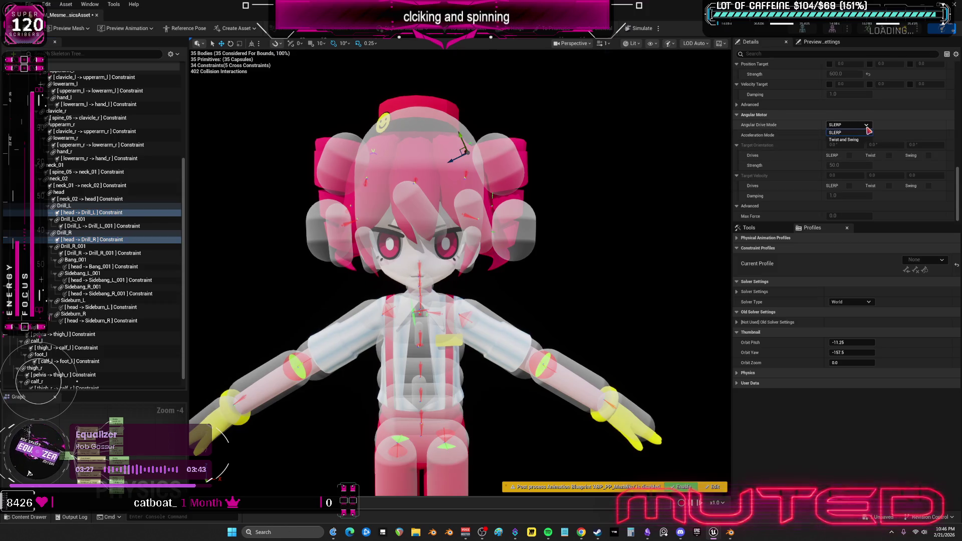
left_click(868, 132)
scroll(825, 96, "up", 2)
left_click(829, 80)
left_click(910, 90)
left_click(844, 100)
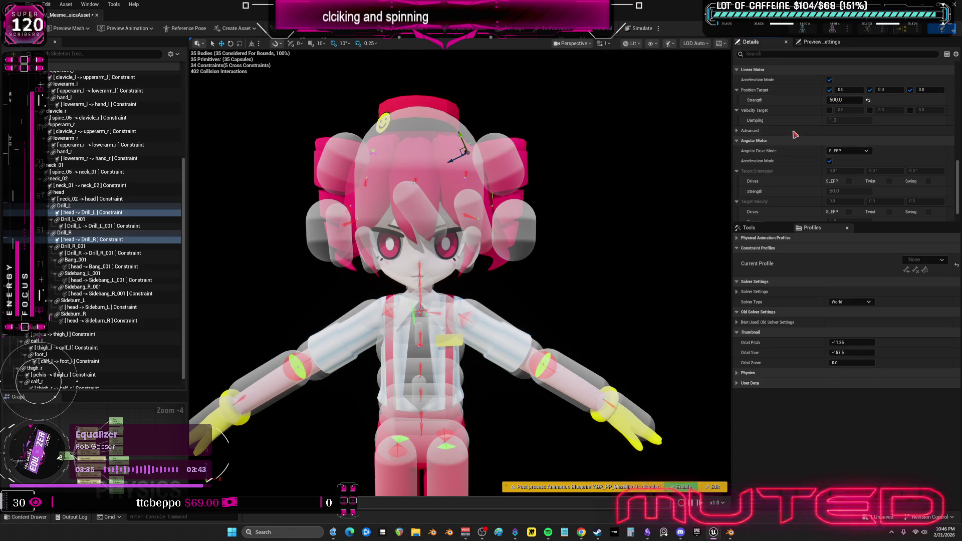
left_click(829, 110)
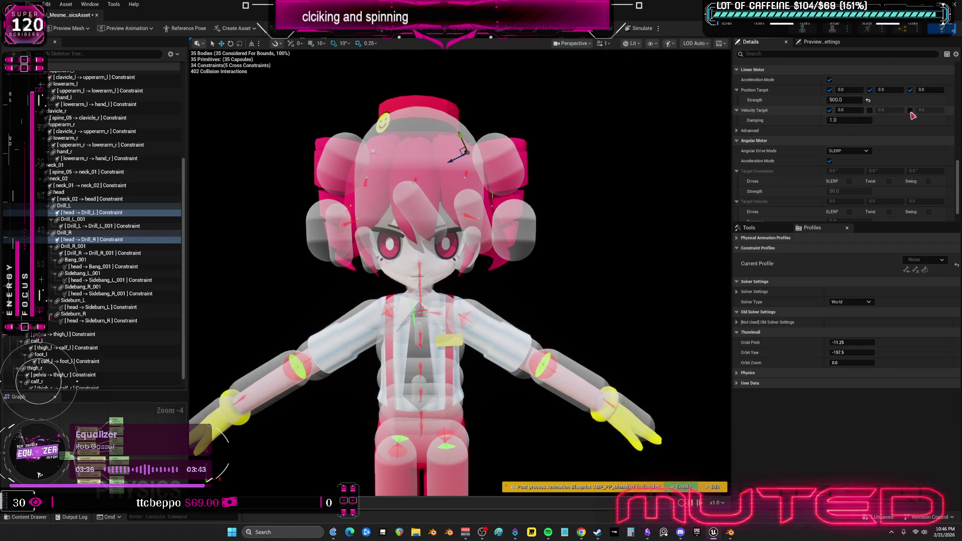
left_click(869, 110)
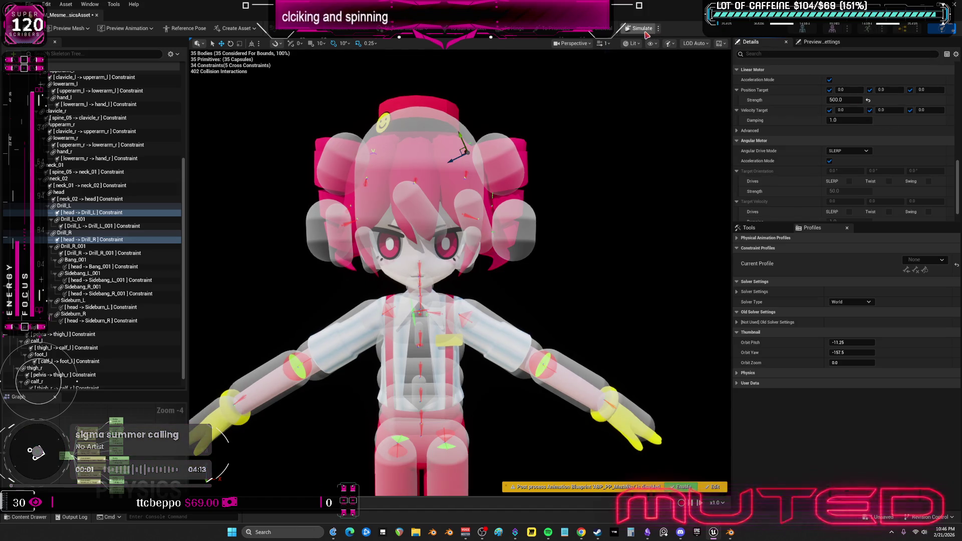
Run Simulate to test the drill constraints, then stop and reset the pose
left_click(647, 34)
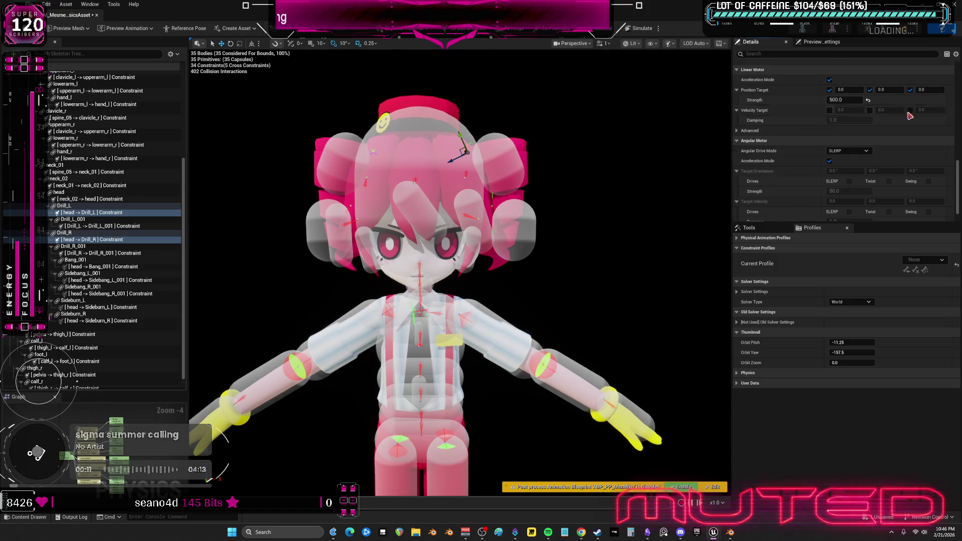
left_click(637, 29)
left_click(638, 29)
left_click(638, 29)
left_click(637, 29)
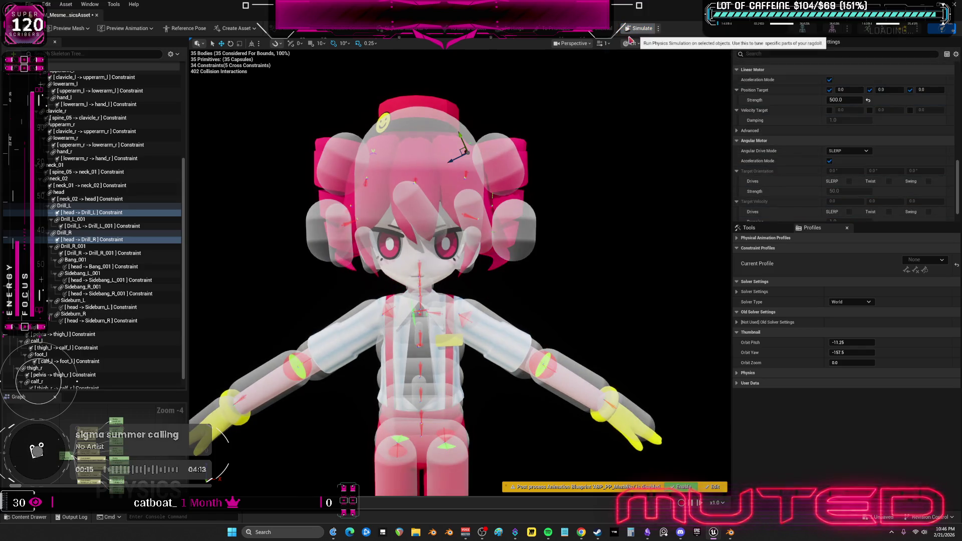
Select the head-to-Drill_R constraint and lower its position drive strength from 500 to 50
left_click(102, 226)
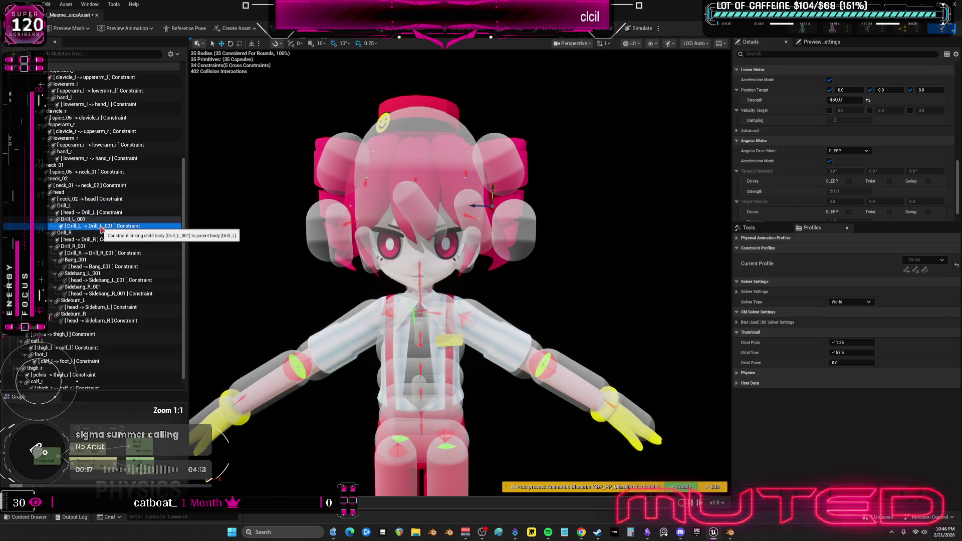
left_click(102, 241)
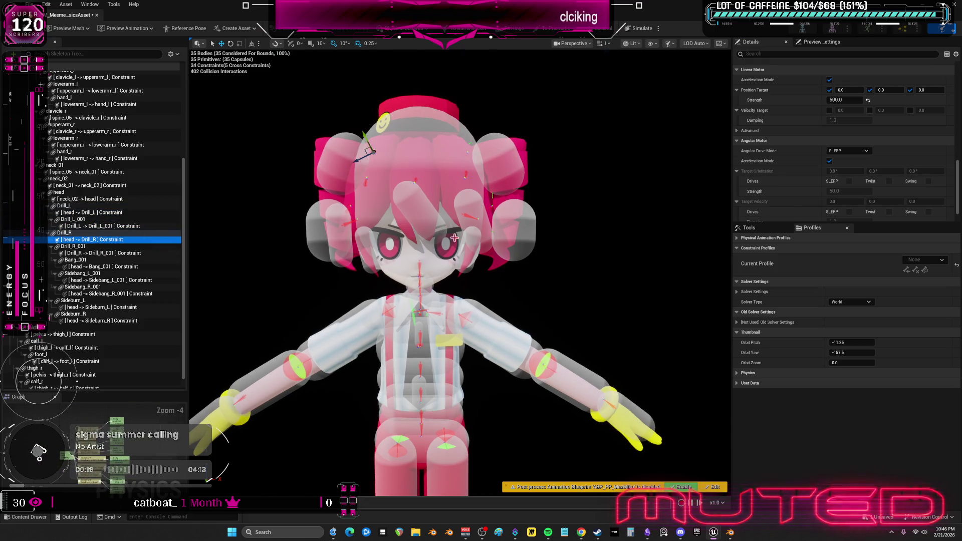
key("f")
scroll(459, 271, "up", 5)
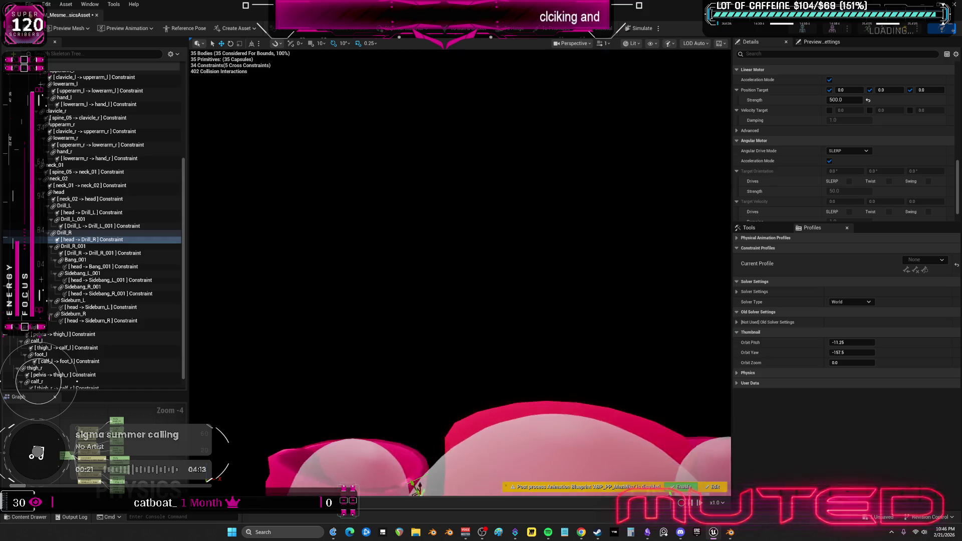
scroll(455, 242, "up", 4)
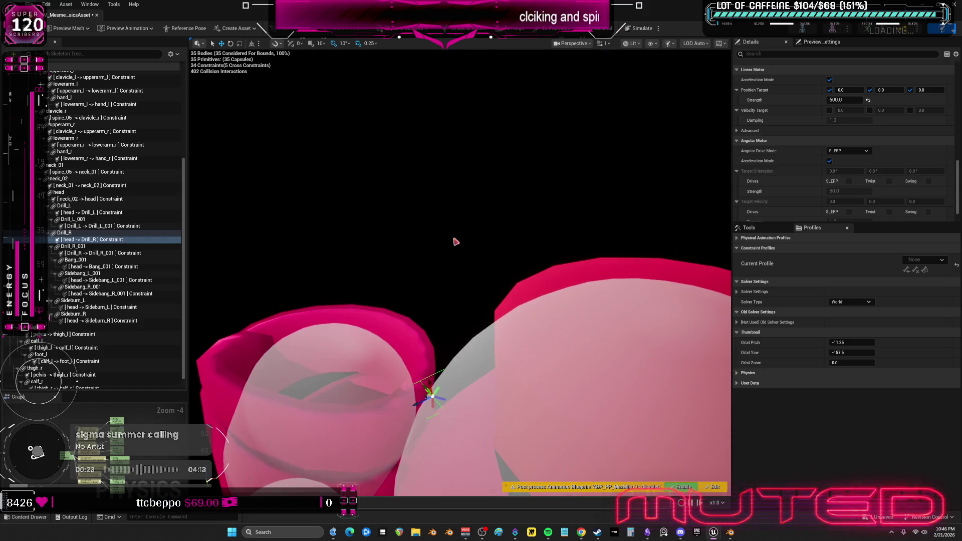
scroll(779, 125, "down", 2)
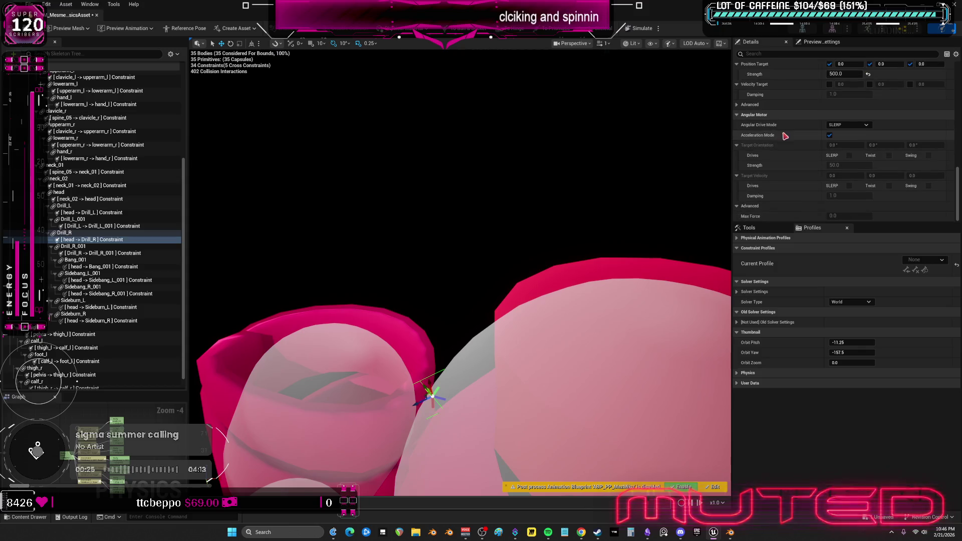
scroll(791, 131, "up", 3)
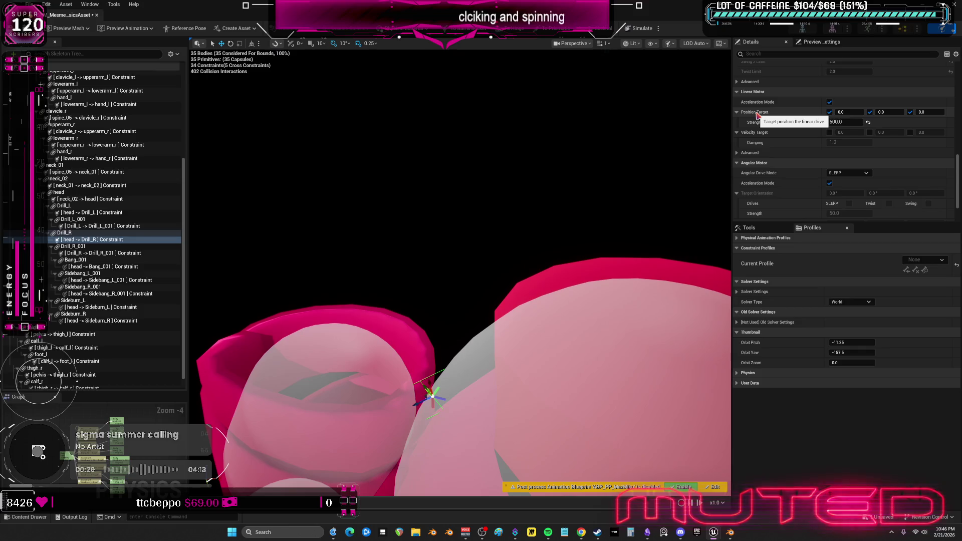
left_click_drag(501, 301, 551, 301)
mouse_move(467, 232)
left_mouse_down()
mouse_move(467, 246)
mouse_move(467, 232)
left_mouse_up()
scroll(796, 151, "up", 10)
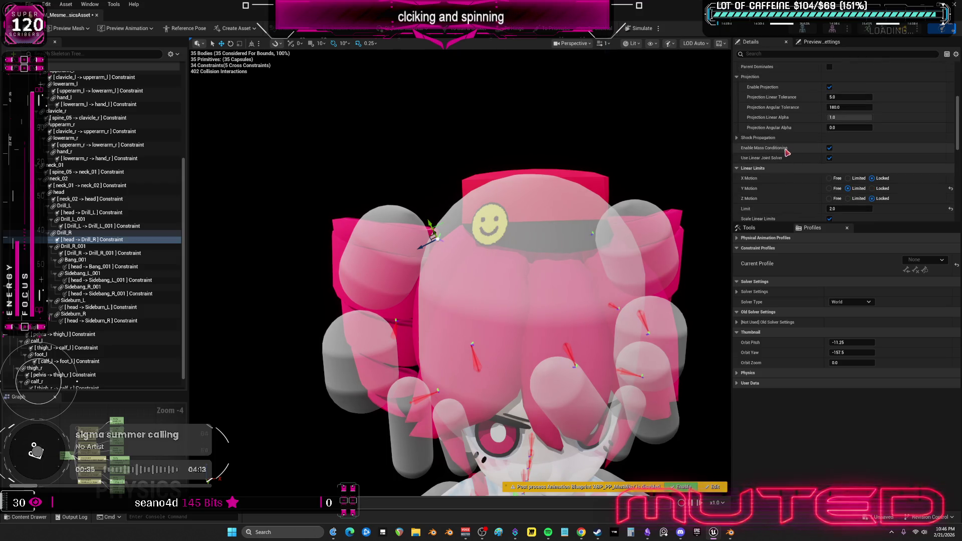
scroll(784, 149, "up", 3)
scroll(796, 156, "down", 10)
scroll(803, 159, "down", 2)
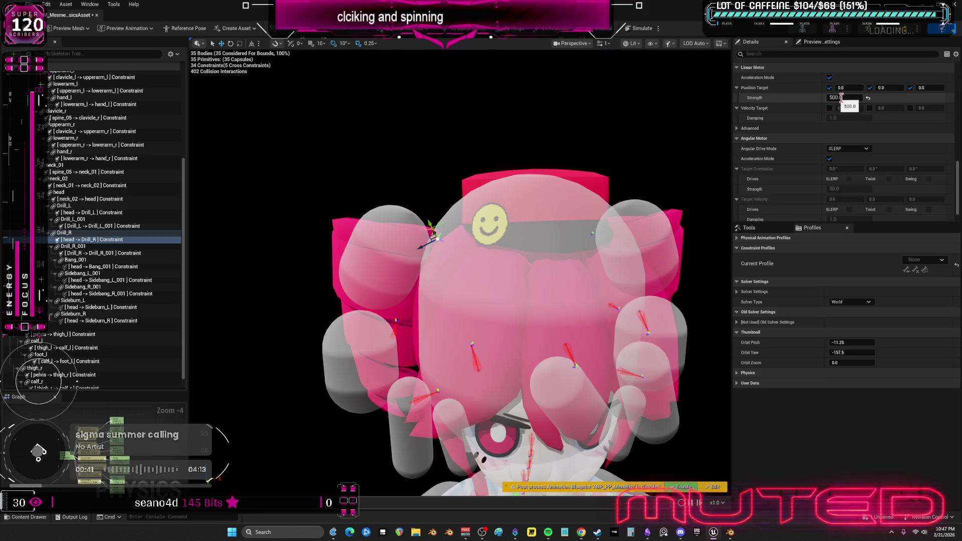
type("50")
key("Return")
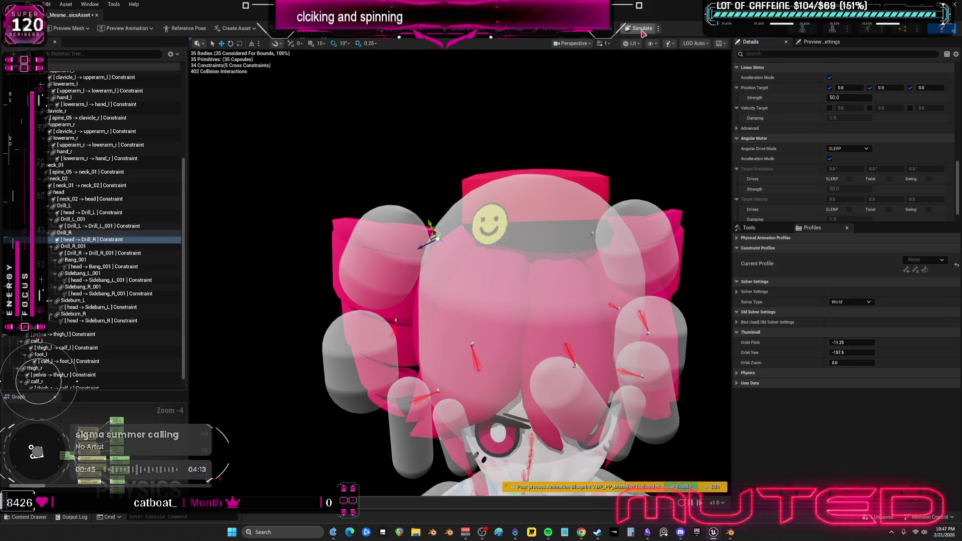
Select the Drill_R physics body and test it with a quick simulation
left_click(634, 221)
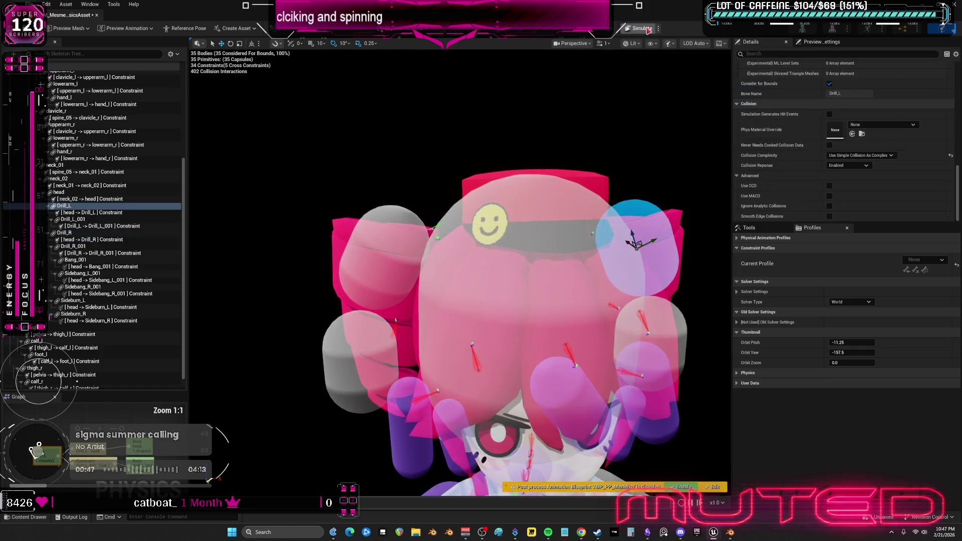
left_click(407, 213)
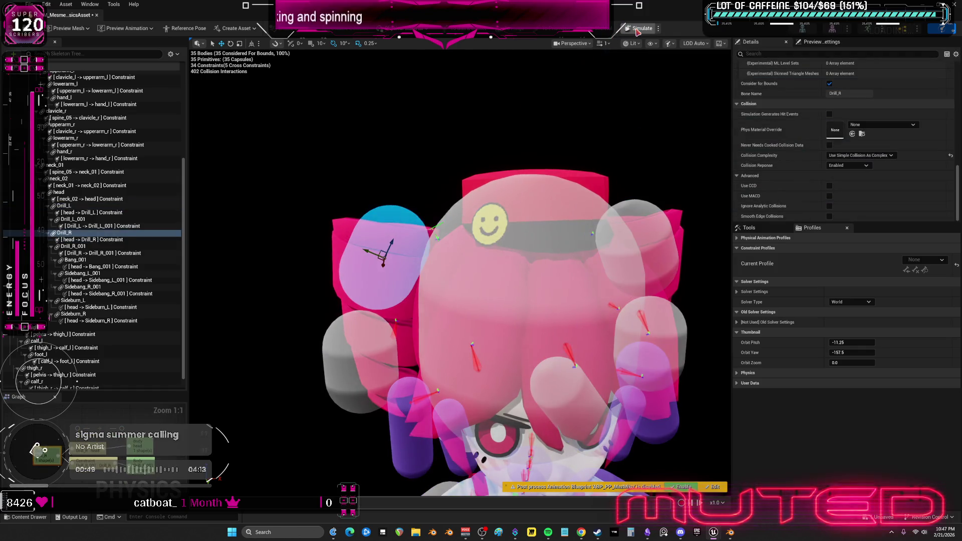
left_click(636, 29)
left_click(635, 30)
left_click(634, 29)
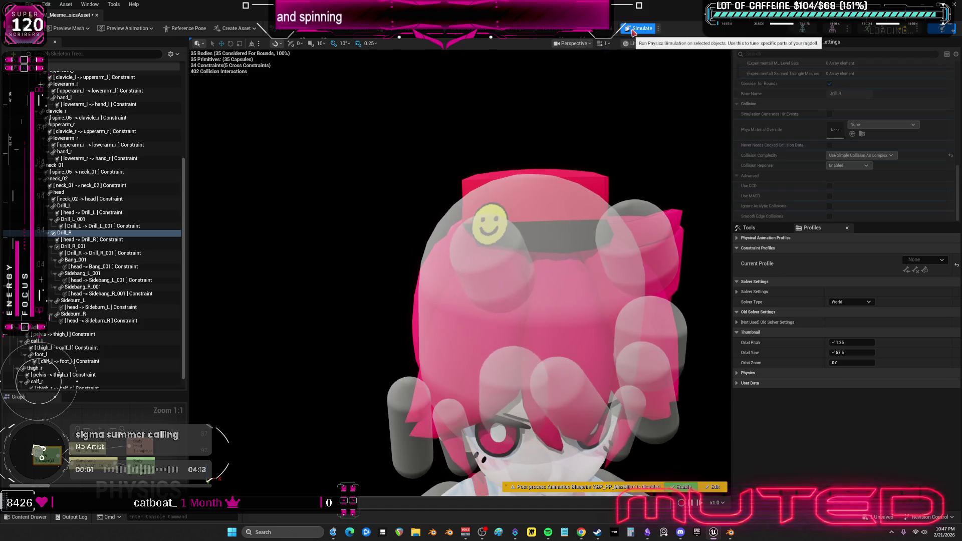
left_click(634, 29)
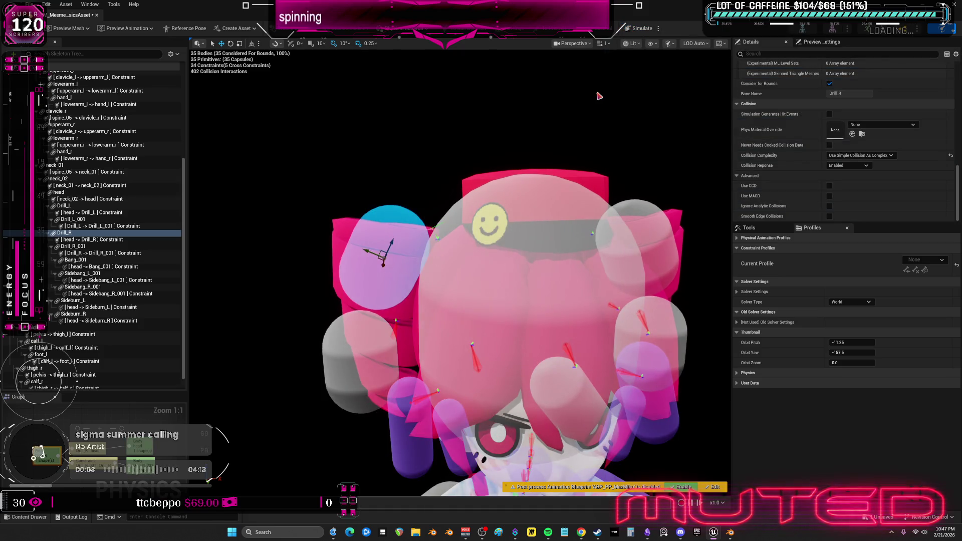
Switch the head-to-Drill_R constraint's Angular Drive Mode to Twist and Swing
scroll(783, 148, "up", 2)
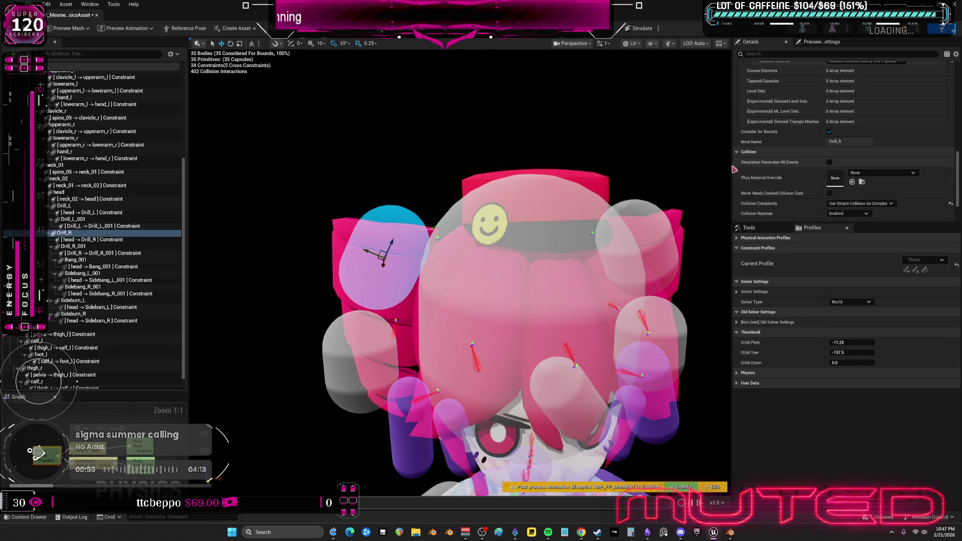
left_click(87, 240)
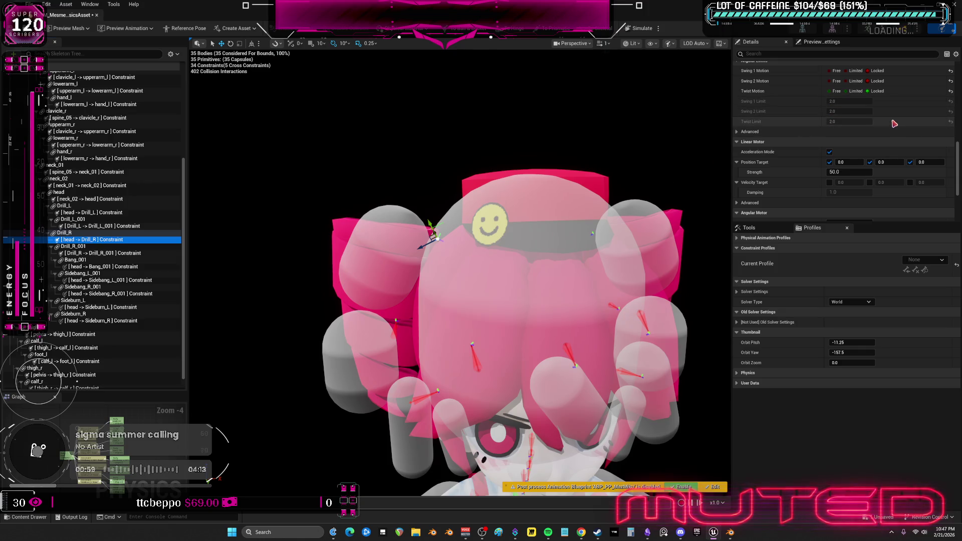
scroll(852, 173, "down", 3)
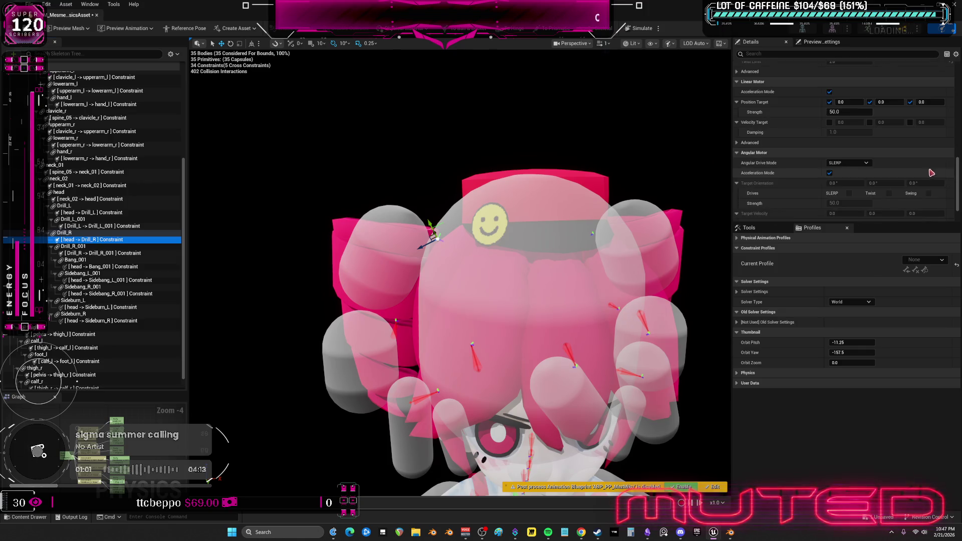
left_click(846, 163)
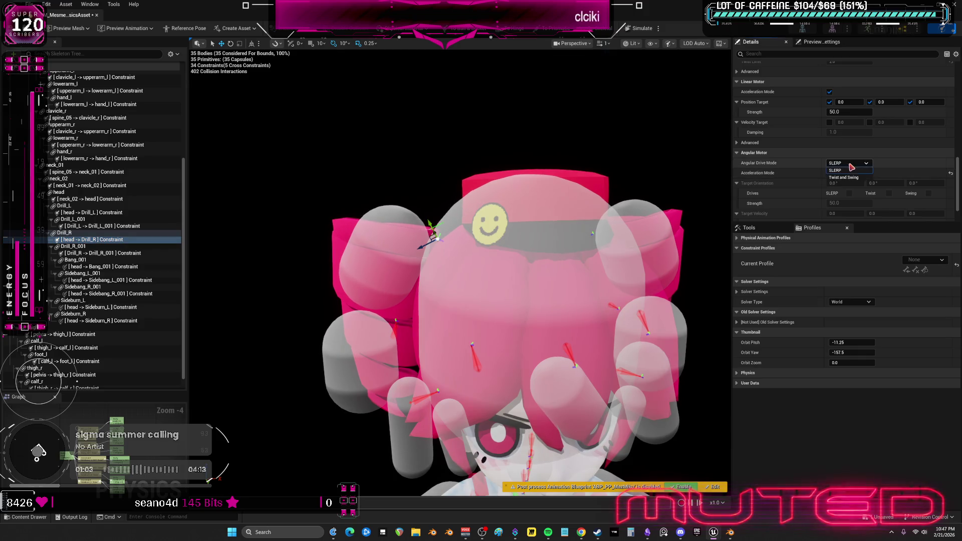
left_click(846, 177)
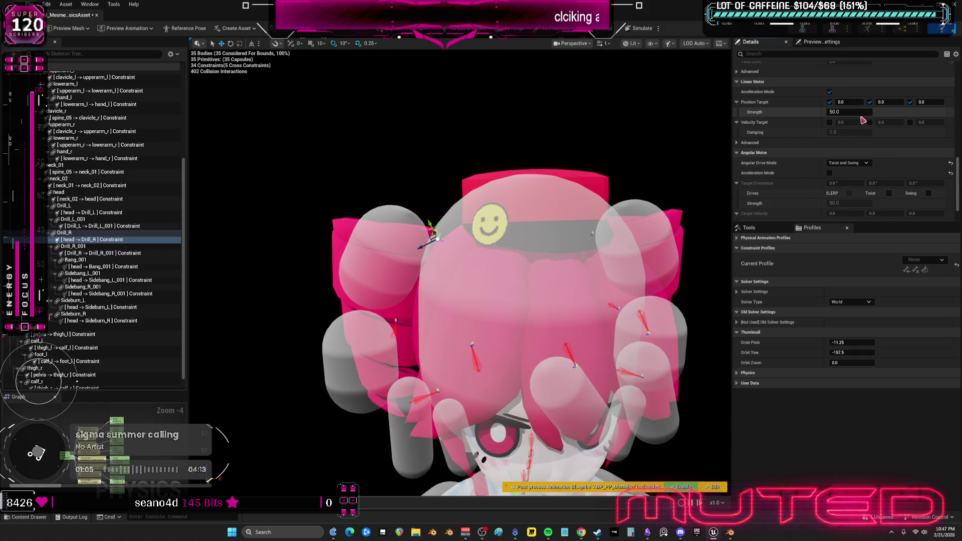
Set the constraint's X, Y and Z linear motion to Free
scroll(868, 120, "up", 5)
scroll(868, 120, "up", 8)
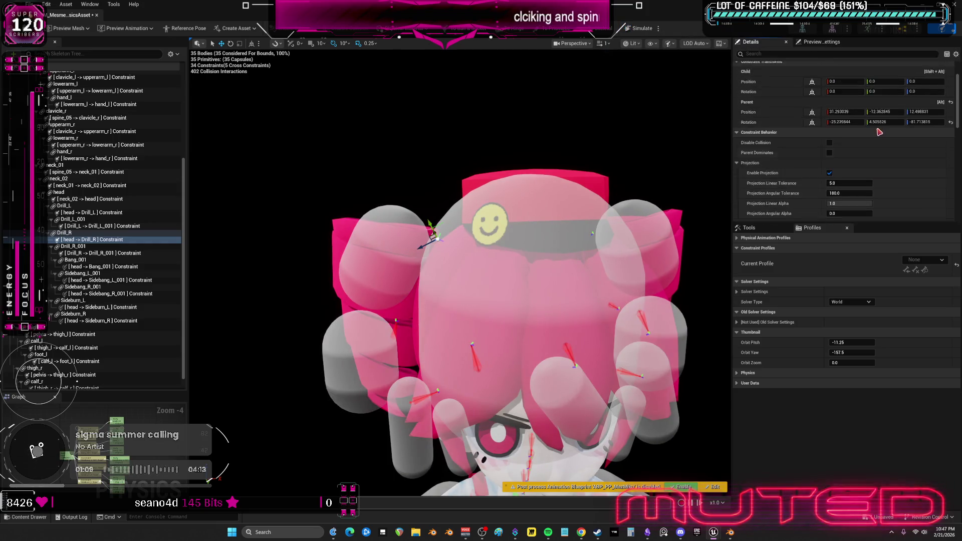
scroll(869, 188, "down", 5)
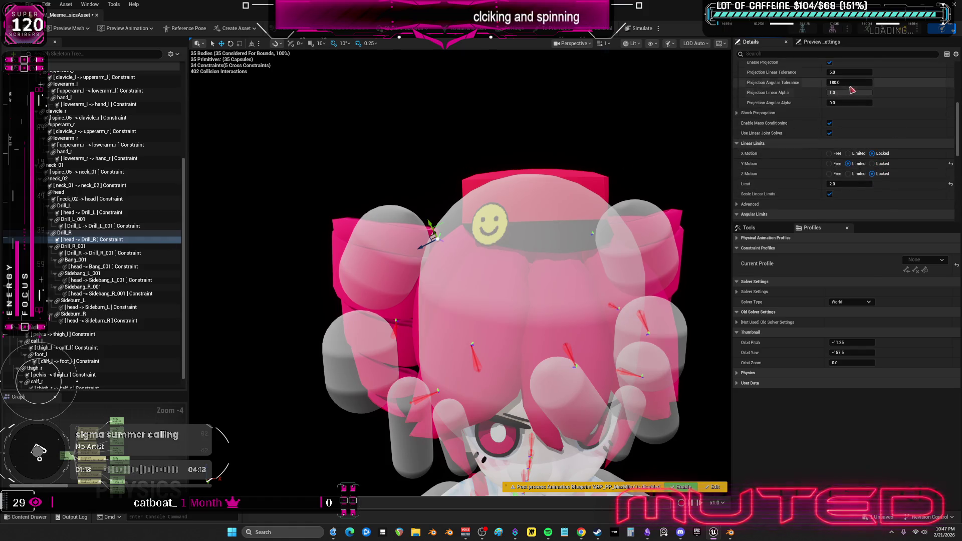
left_click(829, 153)
left_click(829, 164)
left_click(829, 173)
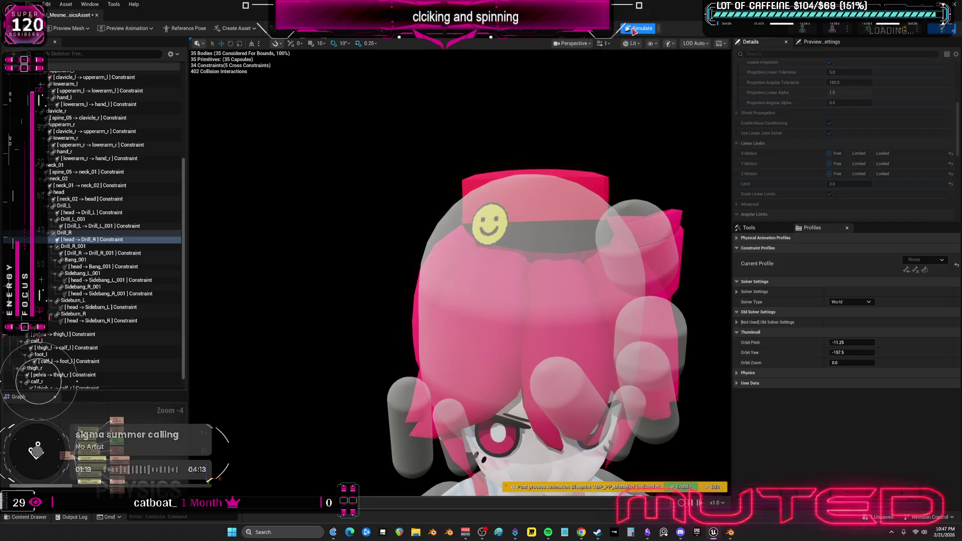
right_click(603, 216)
Frame the character, select the Drill_R body and run then stop a simulation test
left_click(553, 146)
key("f")
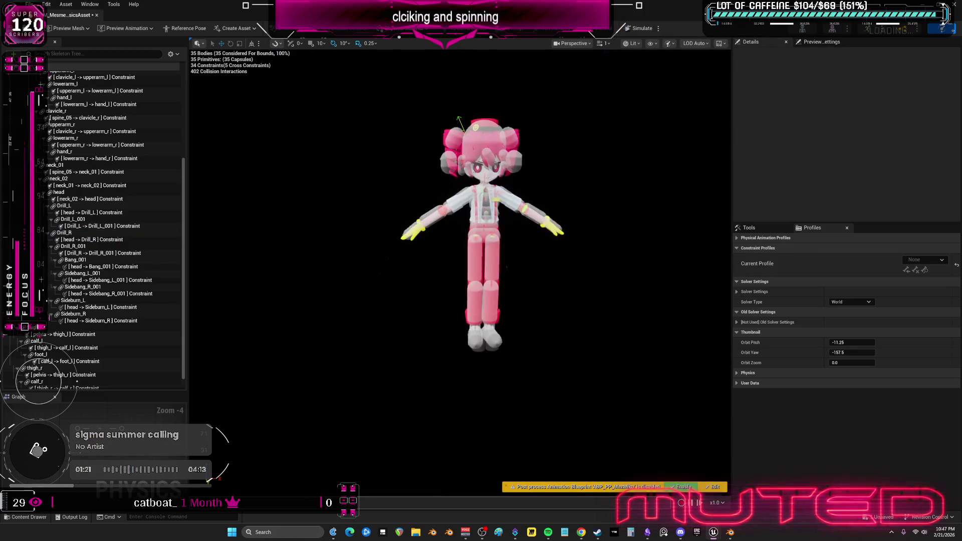
left_click(640, 29)
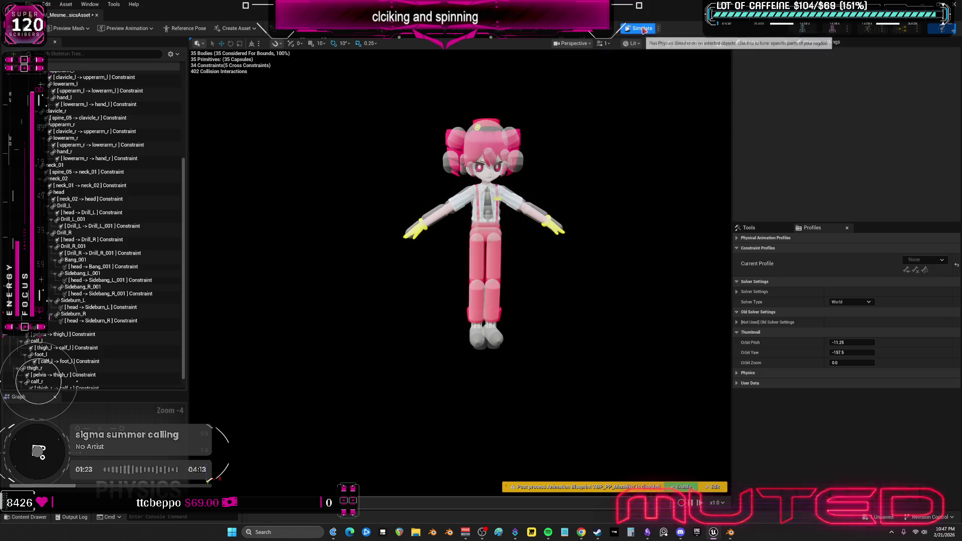
left_click(453, 134)
left_click(644, 28)
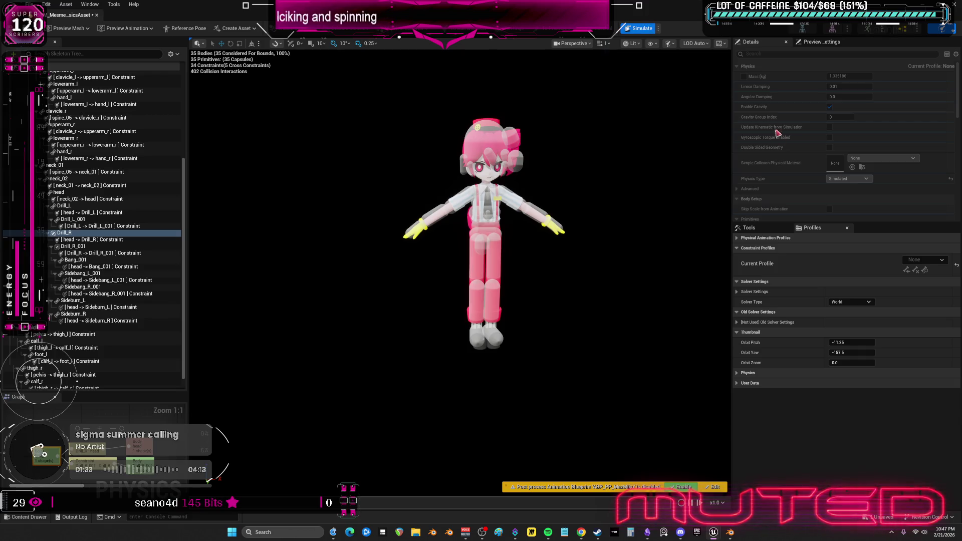
left_click(643, 29)
Lock the head-to-Drill_R constraint's X, Y and Z linear motion
scroll(947, 173, "down", 4)
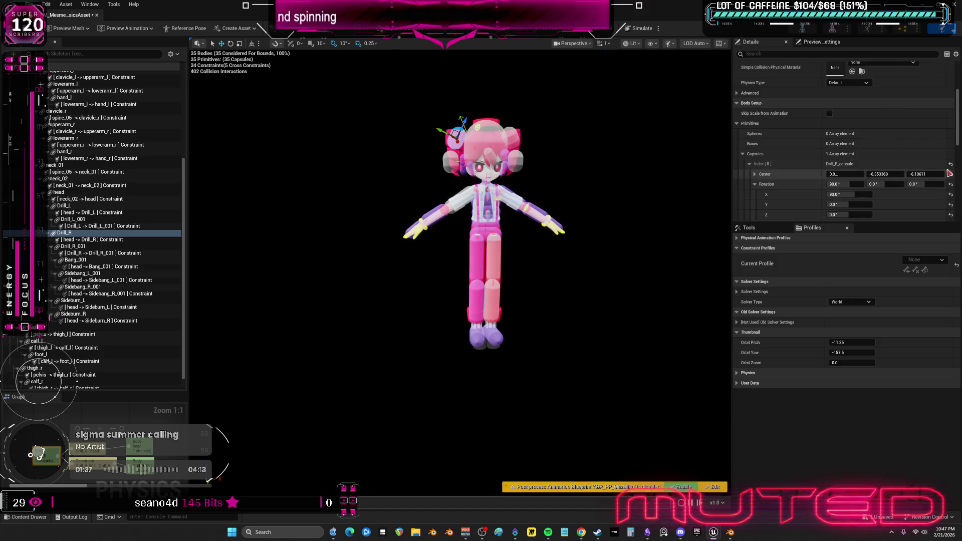
scroll(948, 172, "down", 5)
scroll(906, 132, "down", 5)
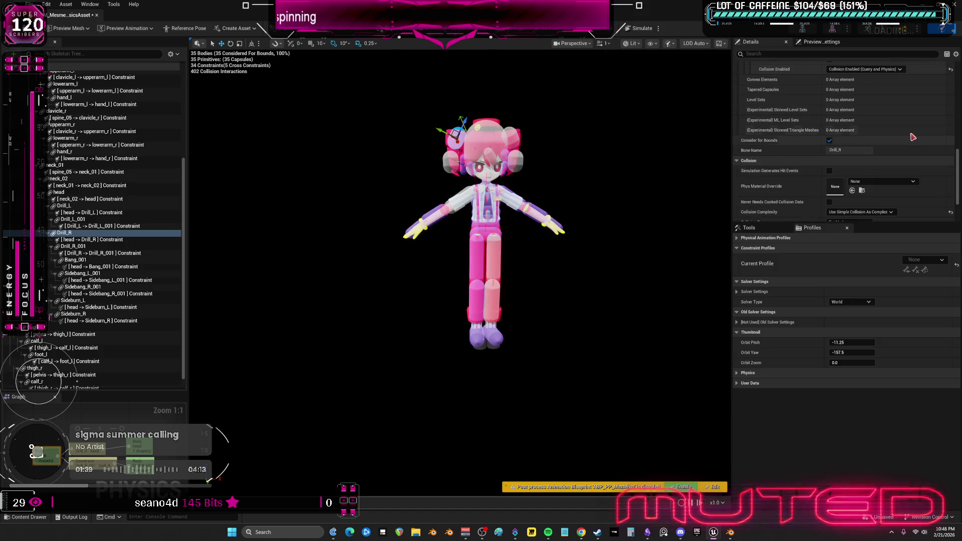
left_click(92, 240)
scroll(852, 125, "up", 3)
scroll(806, 130, "up", 2)
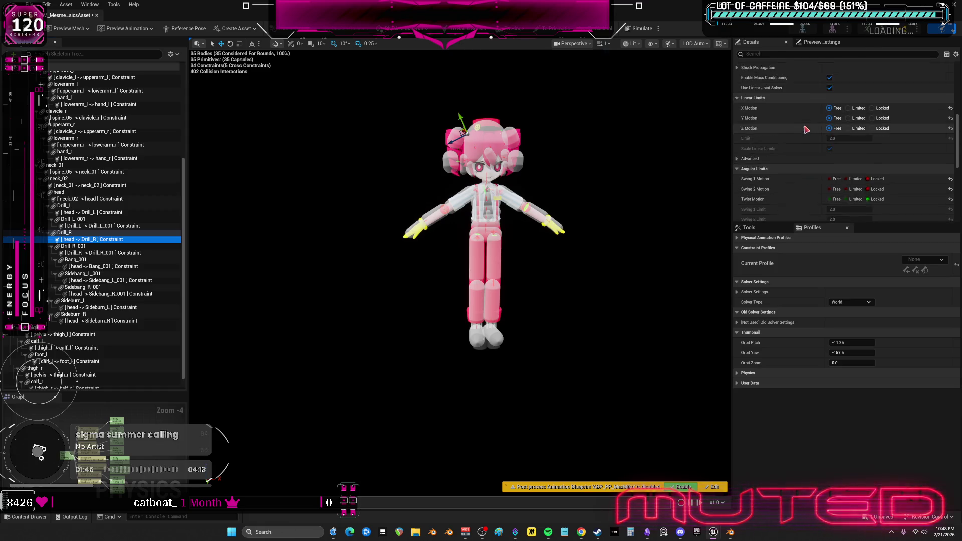
scroll(812, 149, "up", 3)
left_click(872, 120)
left_click(872, 130)
left_click(881, 141)
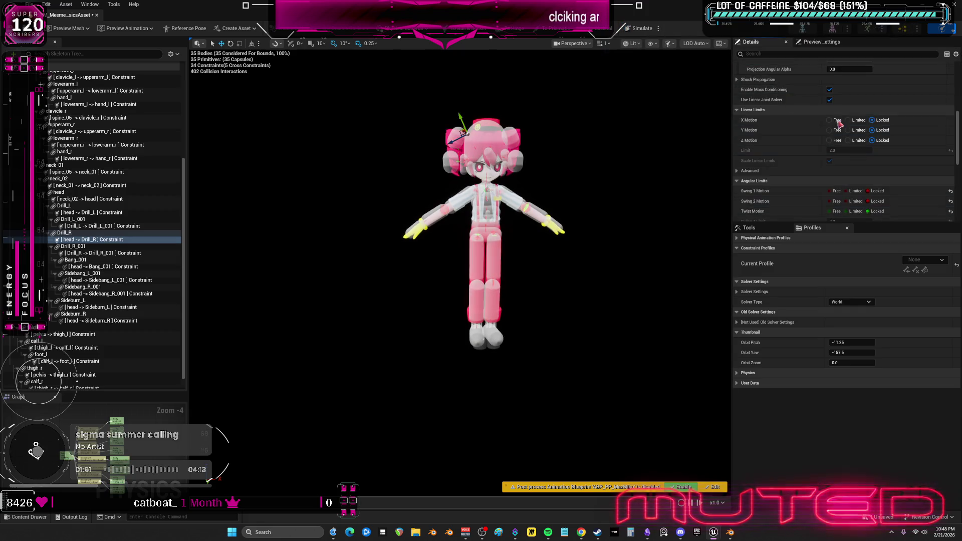
Set the angular drive back to SLERP and enable the angular motor's Acceleration Mode
scroll(816, 150, "up", 1)
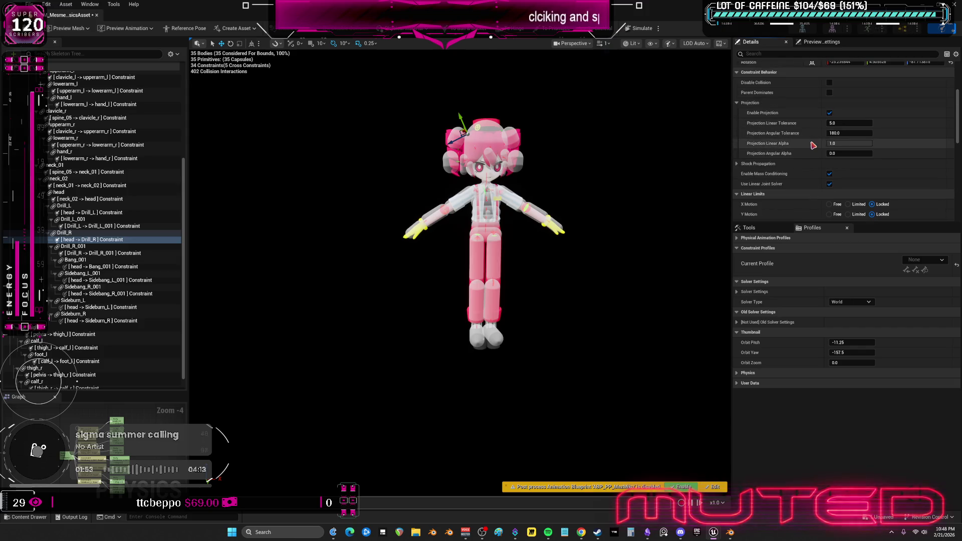
scroll(816, 150, "down", 1)
scroll(818, 150, "down", 5)
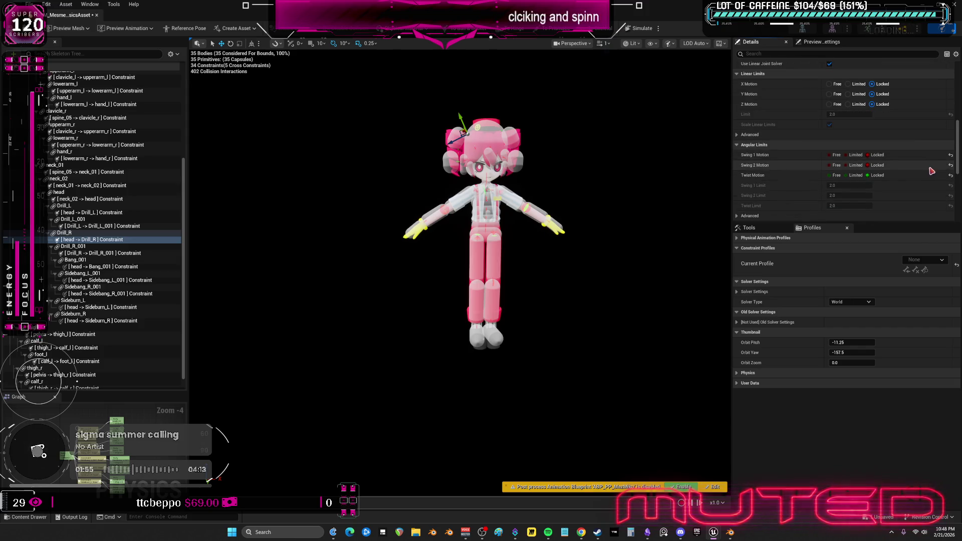
left_click(950, 211)
scroll(954, 191, "down", 1)
left_click(950, 185)
scroll(931, 166, "down", 2)
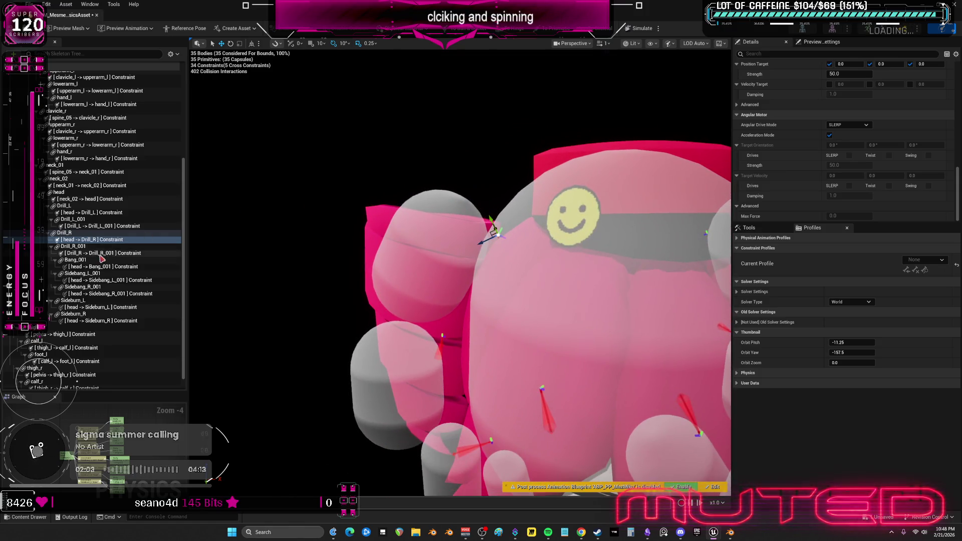
Switch to the rotate gizmo and turn the head-to-Drill_R constraint frame about 39.74 degrees
right_click(515, 113)
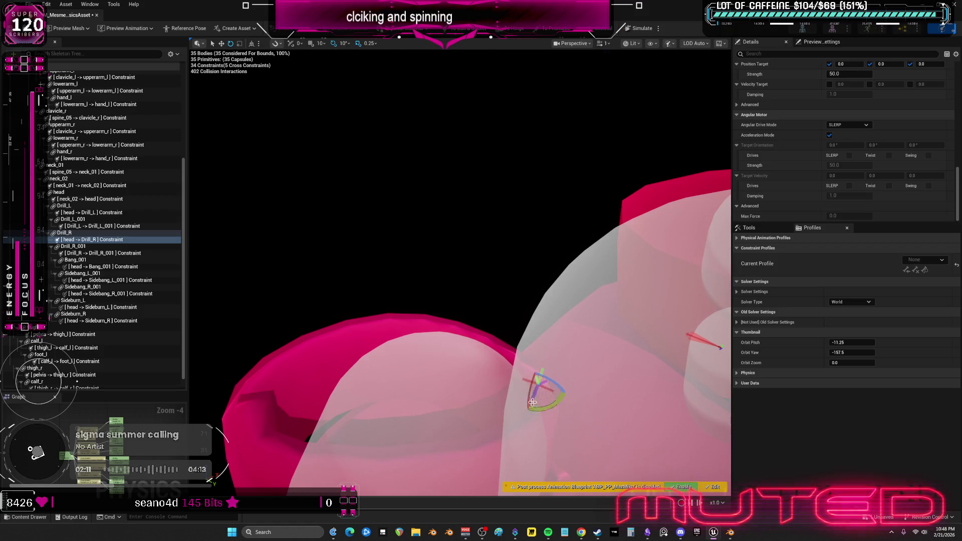
left_click_drag(538, 408, 512, 385)
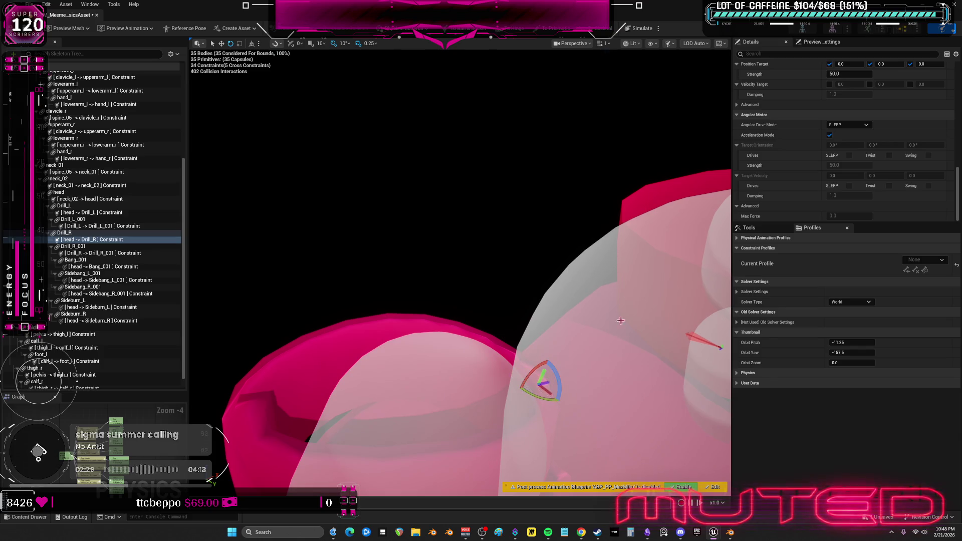
scroll(620, 320, "down", 5)
scroll(621, 320, "up", 8)
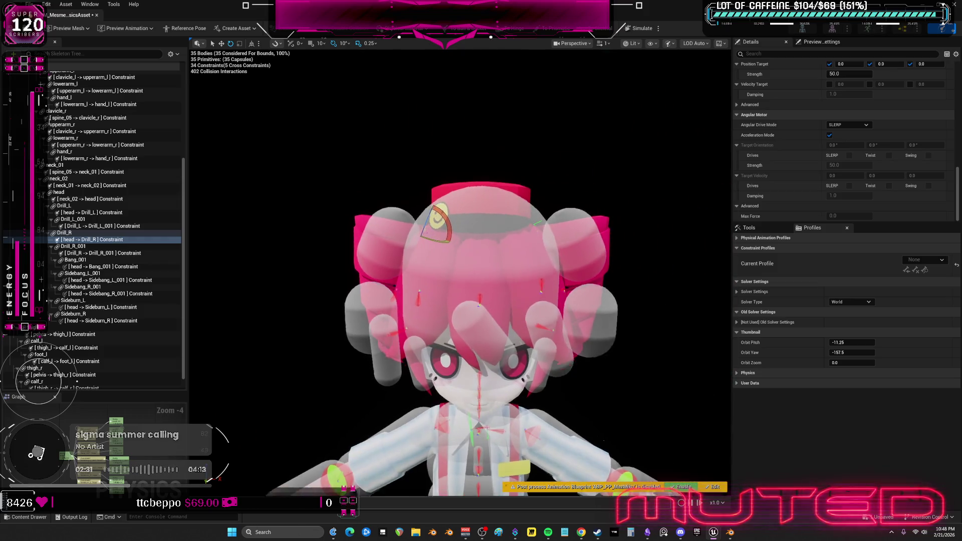
Set the head-to-Drill_R constraint's Y linear motion to Limited and test it in simulation
left_click(641, 28)
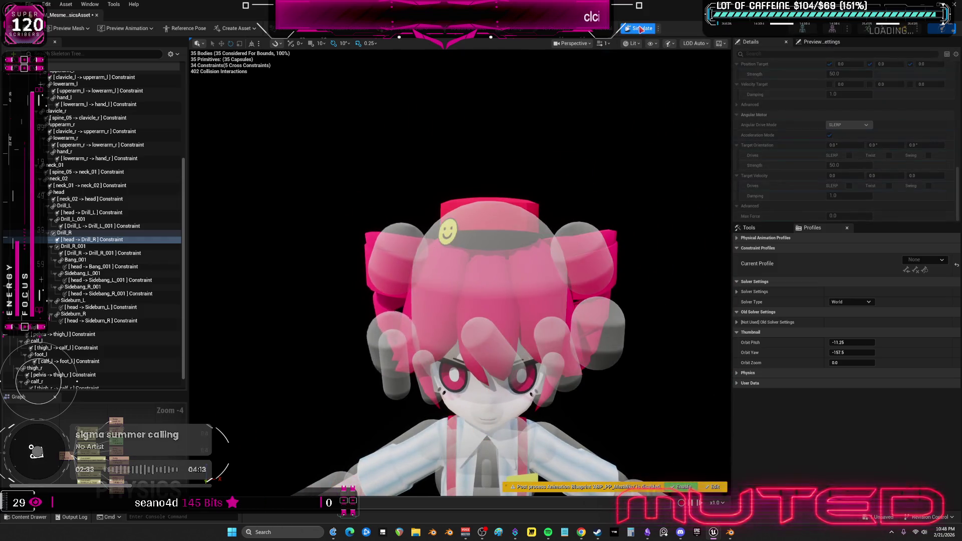
left_click(641, 29)
left_click(145, 233)
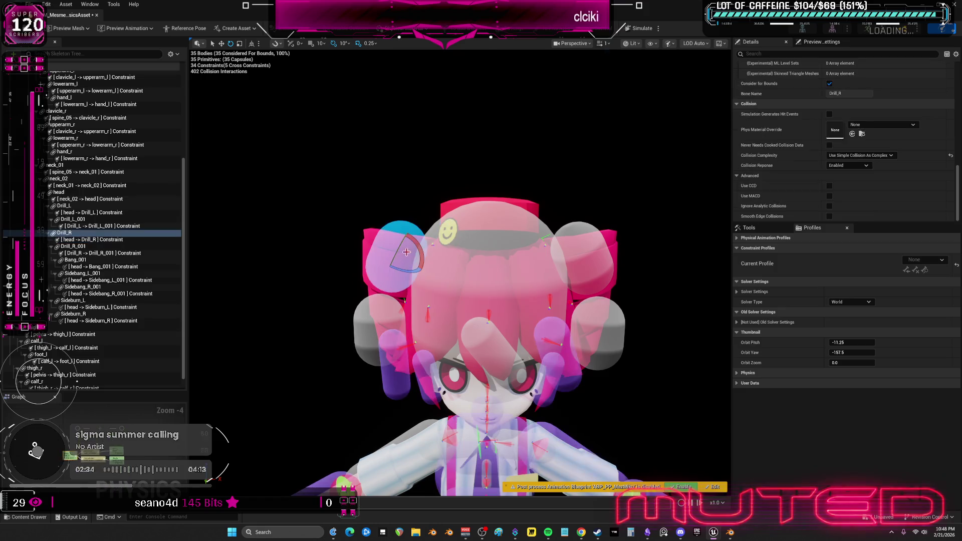
left_click(108, 241)
scroll(778, 166, "down", 5)
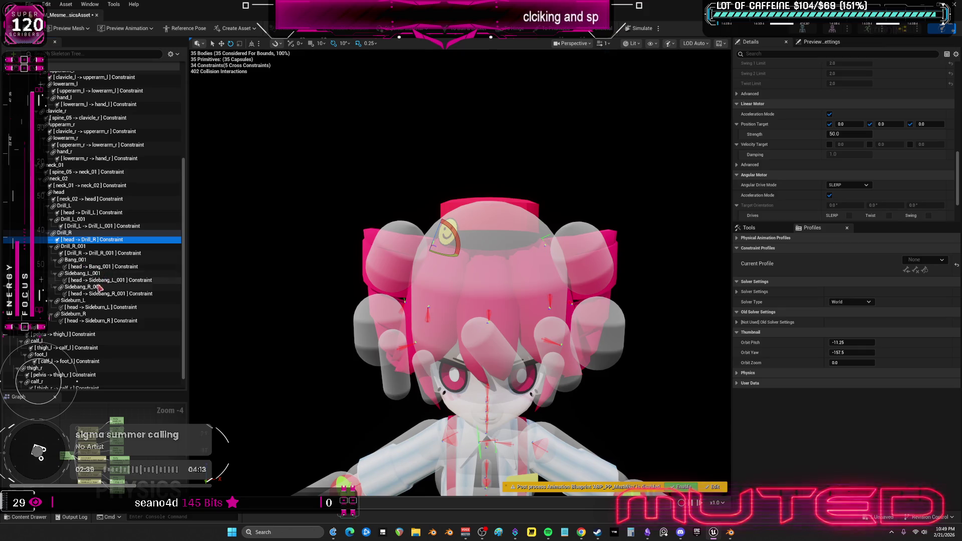
left_click(100, 213)
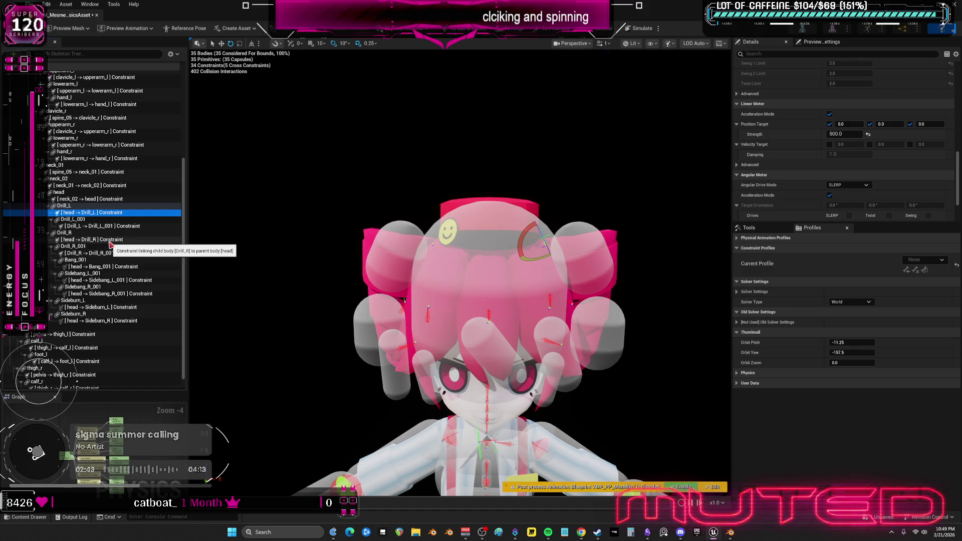
left_click(111, 239)
left_click(862, 134)
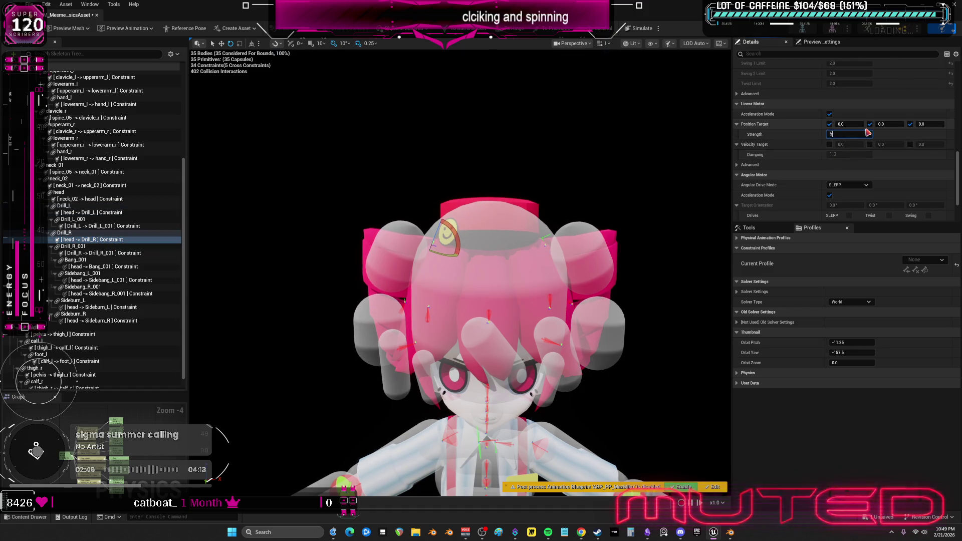
scroll(786, 146, "up", 5)
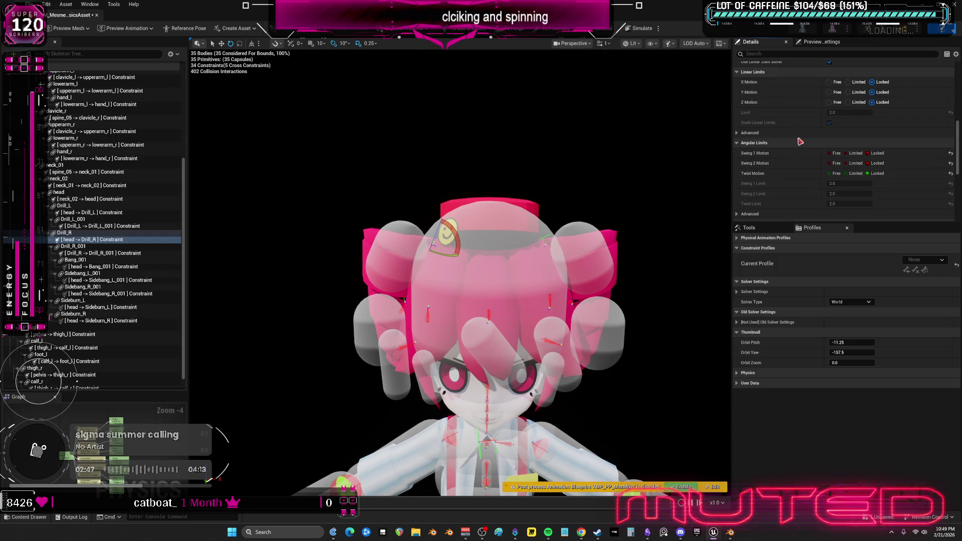
scroll(800, 142, "up", 2)
left_click(847, 152)
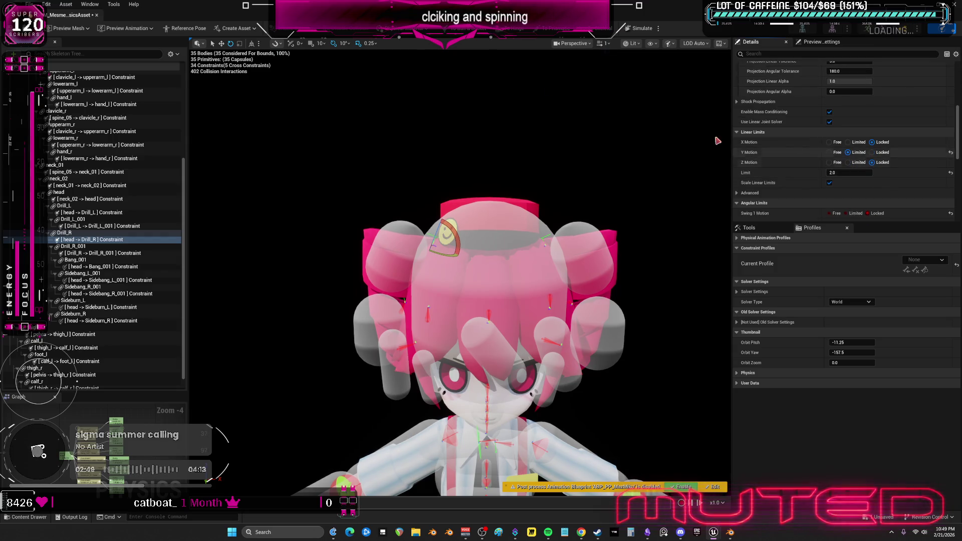
left_click(624, 28)
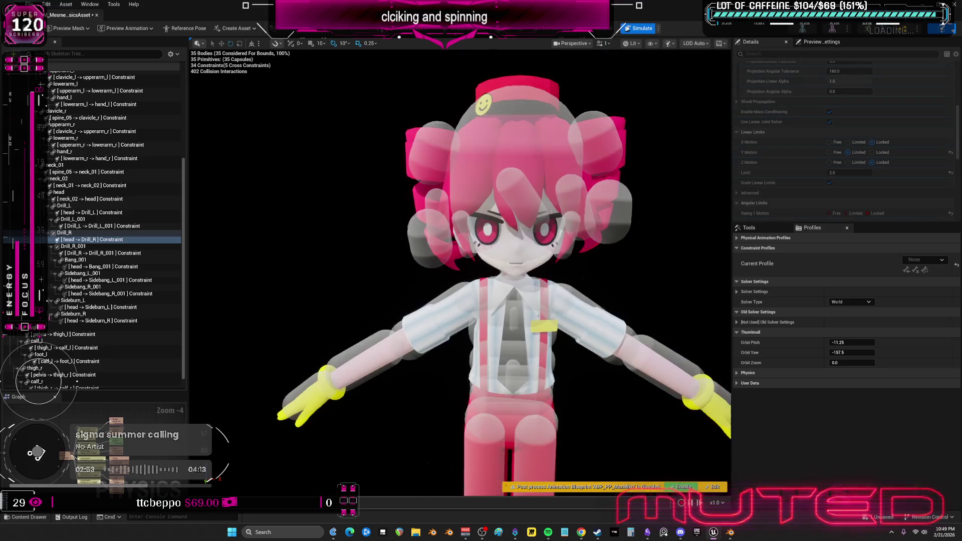
left_click(635, 29)
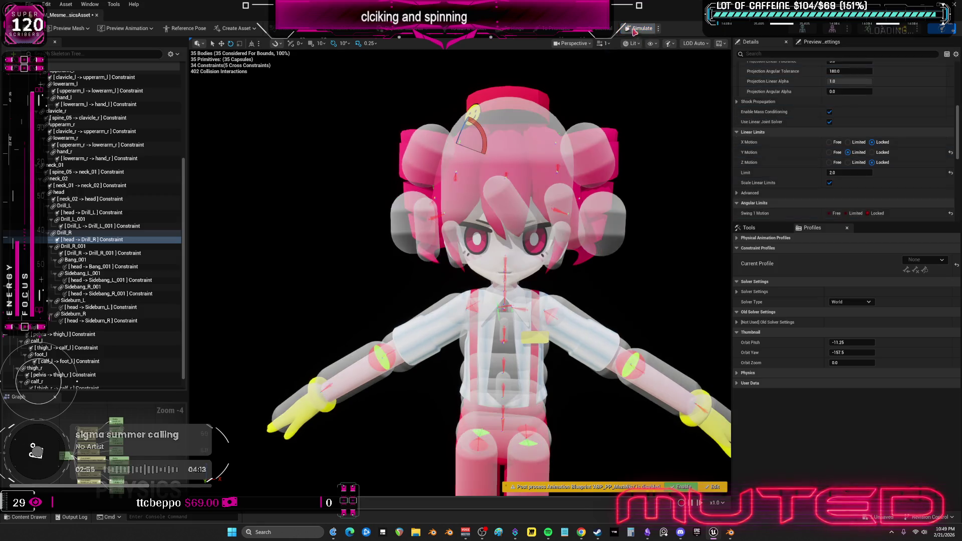
Select all four drill constraints, simulate, and pull both pigtails to test their bounce
left_click(98, 253, "ctrl")
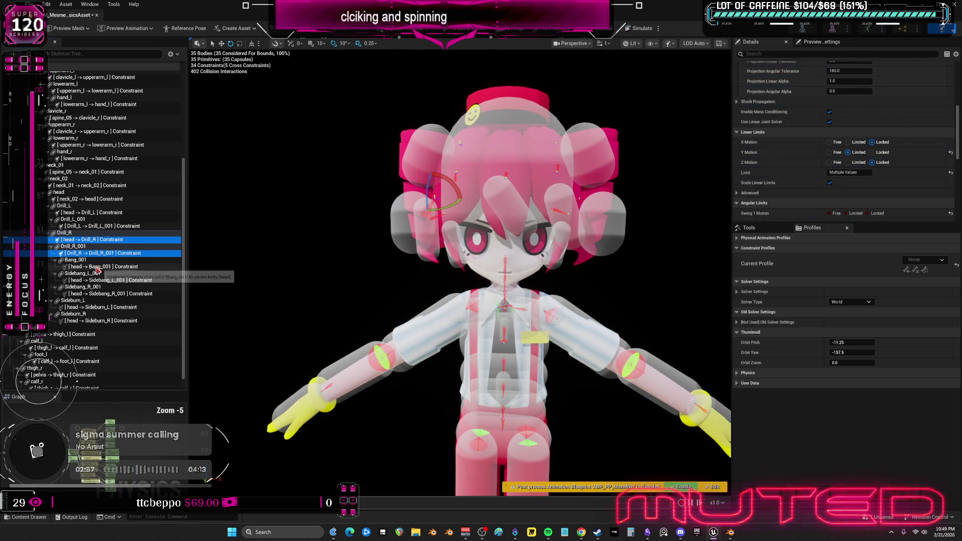
left_click(83, 226, "ctrl")
left_click(92, 213, "ctrl")
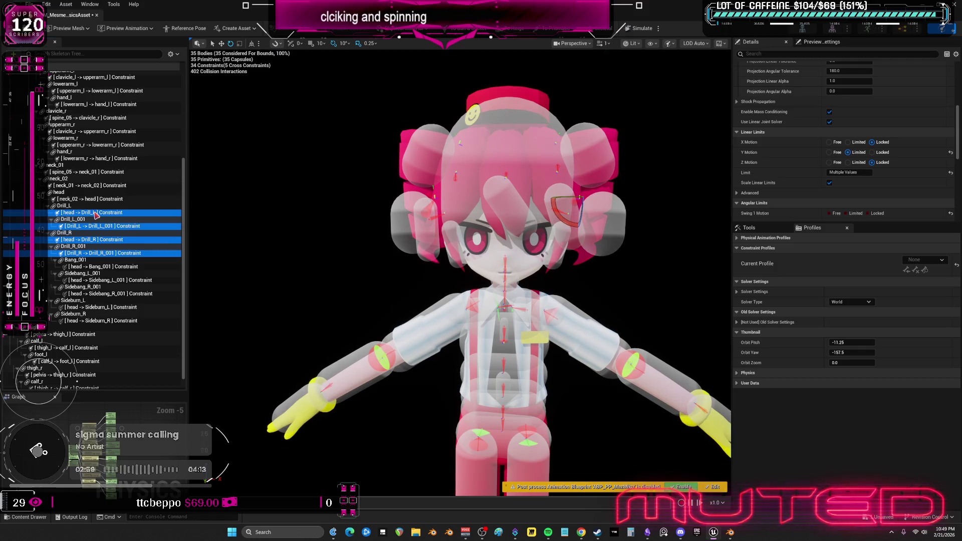
left_click(638, 28)
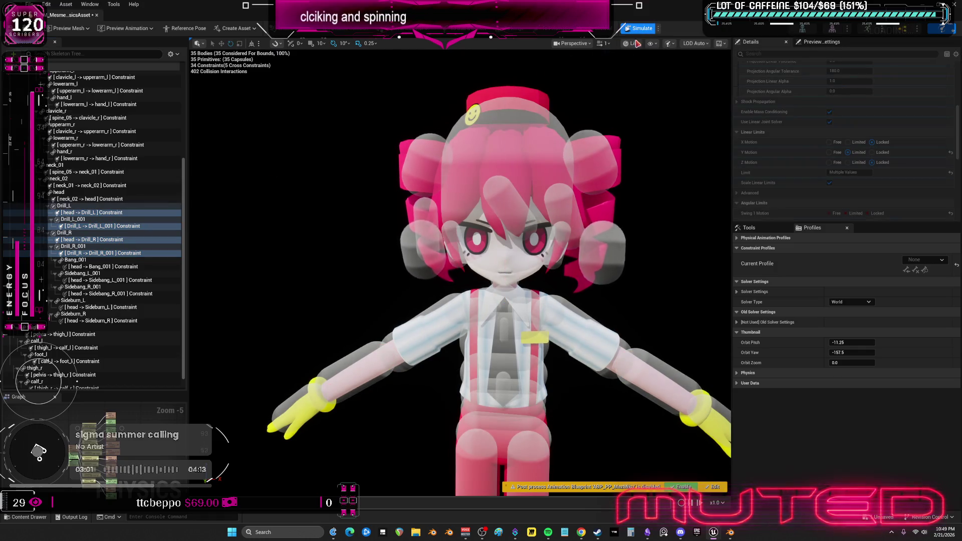
left_click_drag(607, 221, 579, 181)
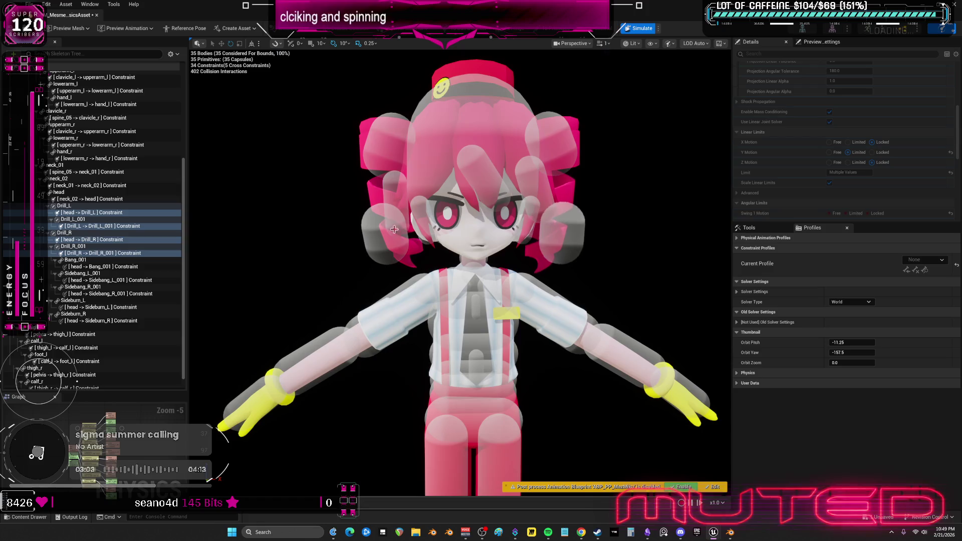
left_click_drag(373, 225, 238, 196)
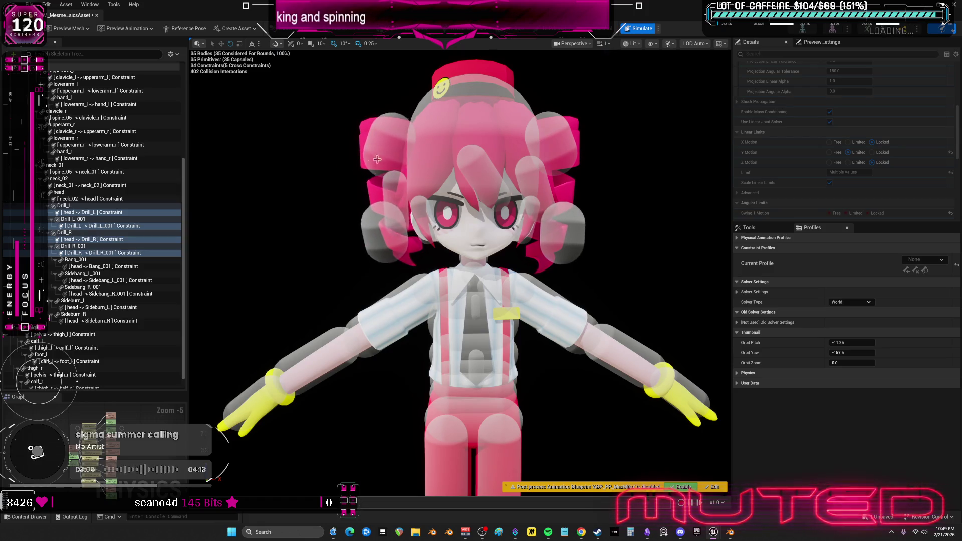
mouse_move(565, 228)
left_mouse_down()
mouse_move(568, 185)
mouse_move(623, 125)
left_mouse_up()
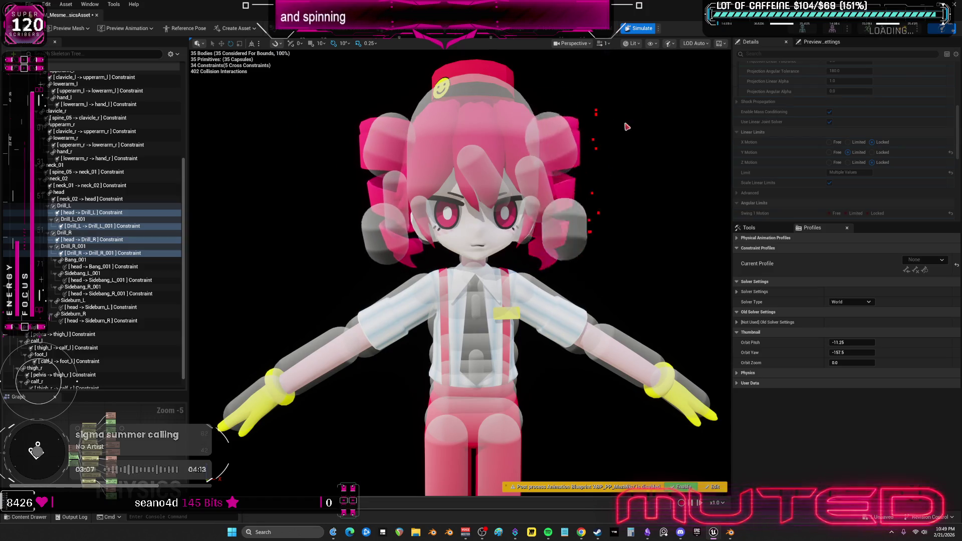
left_click_drag(370, 178, 370, 178)
left_click_drag(373, 233, 322, 150)
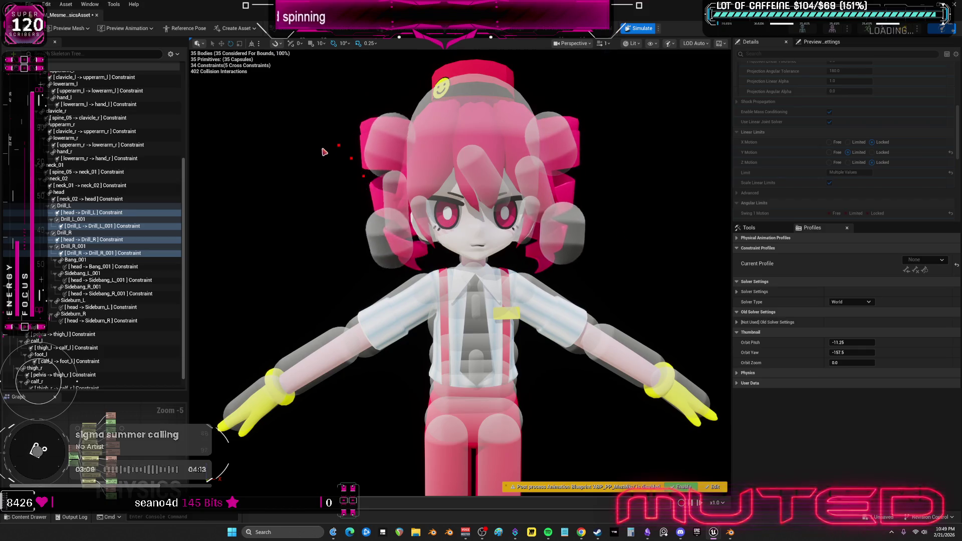
scroll(577, 214, "down", 2)
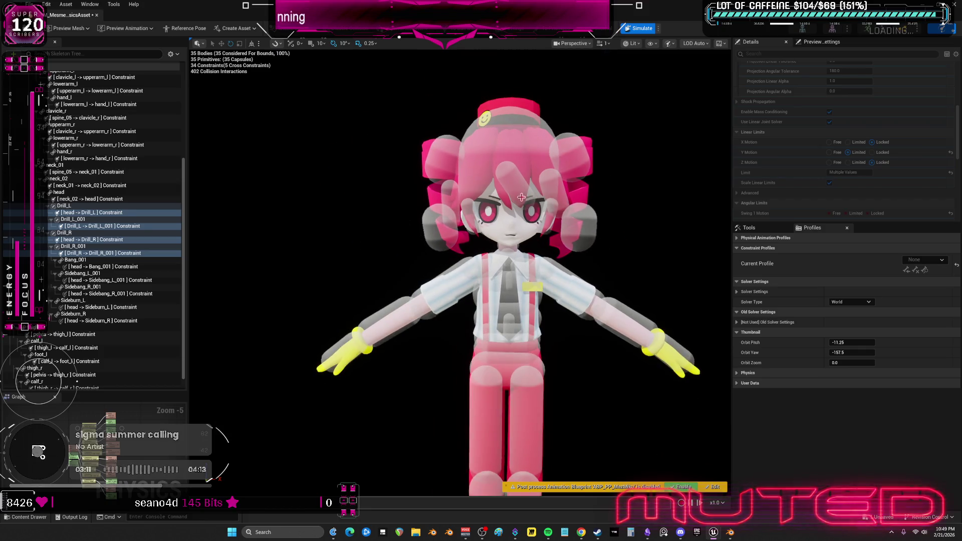
key("alt+Return")
left_click(100, 268)
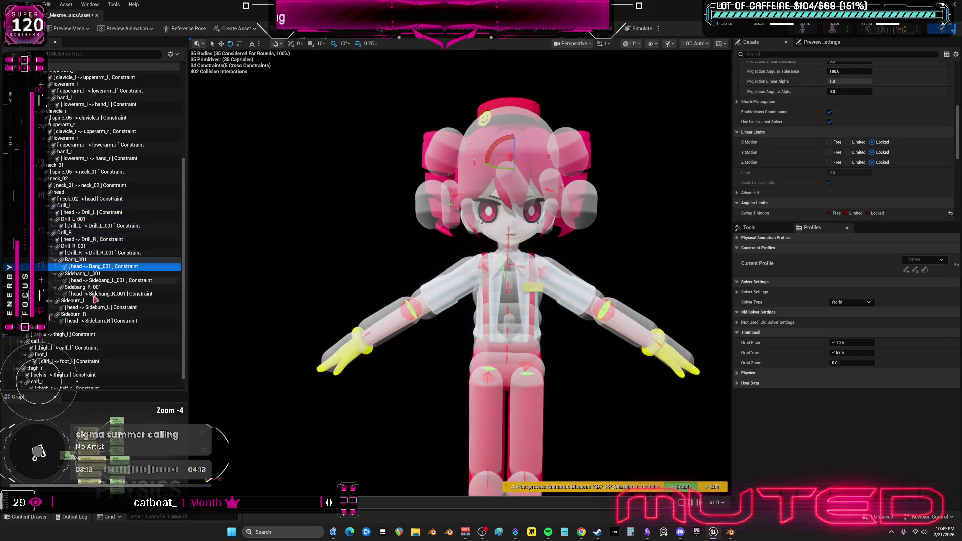
Select the Bang, Sidebang and Sideburn constraints and set their Swing 1 Limit to 13
left_click(100, 320, "shift")
left_click(637, 29)
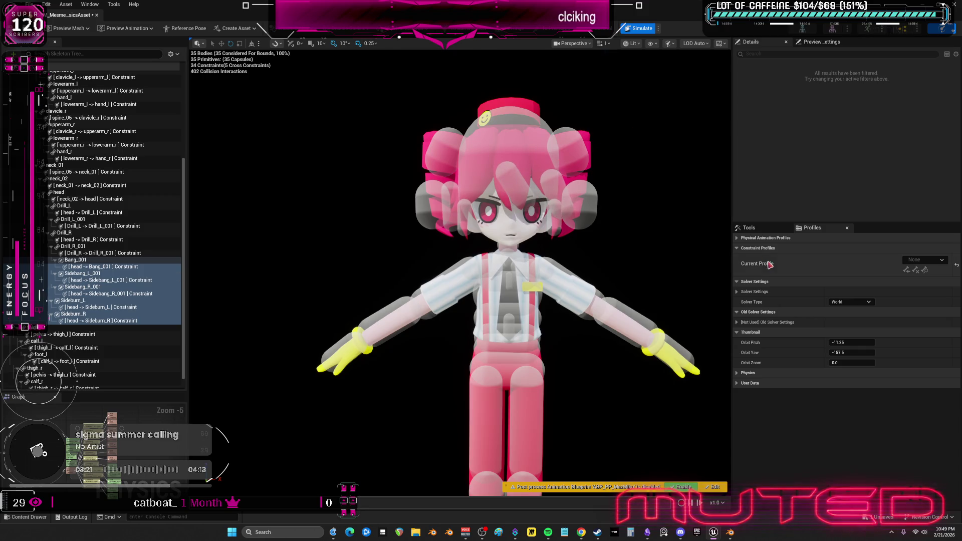
left_click_drag(113, 321, 133, 280)
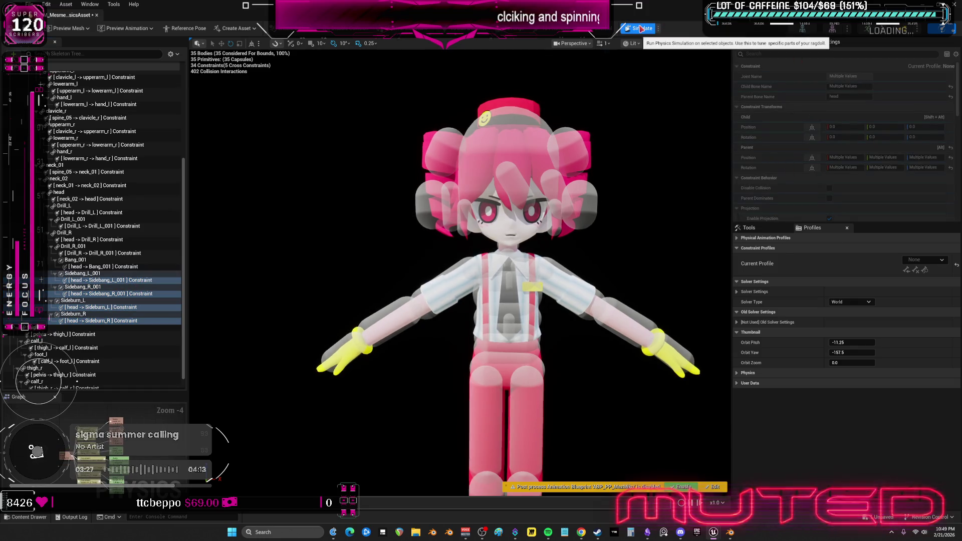
scroll(835, 131, "down", 5)
scroll(847, 140, "down", 8)
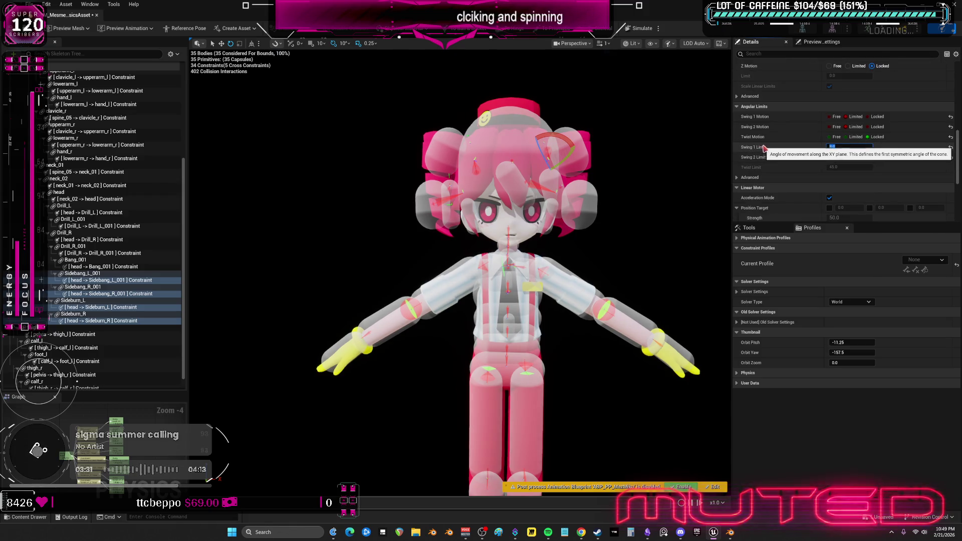
type("13")
key("Return")
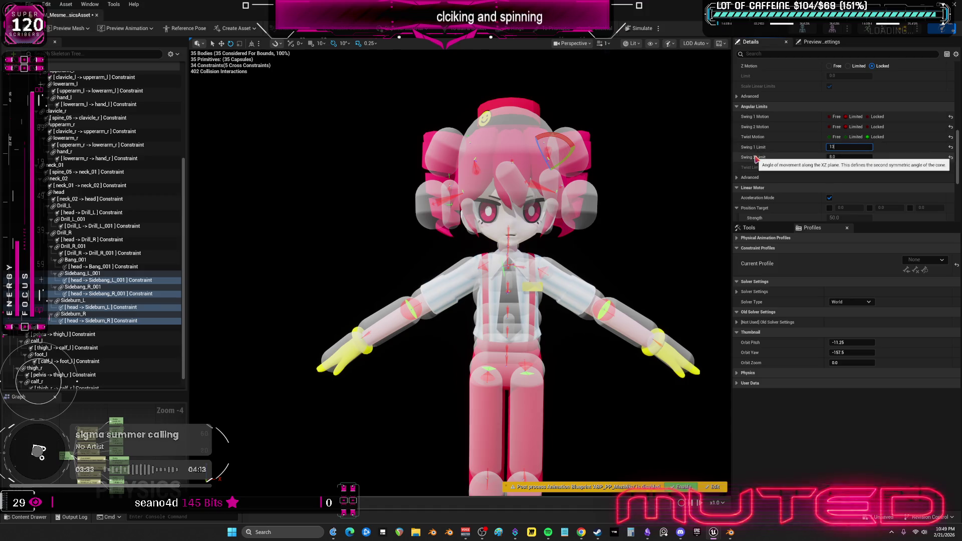
Enable X, Y and Z position targets with strength 110, then start Simulate
scroll(821, 145, "down", 2)
scroll(822, 145, "down", 2)
left_click(829, 112)
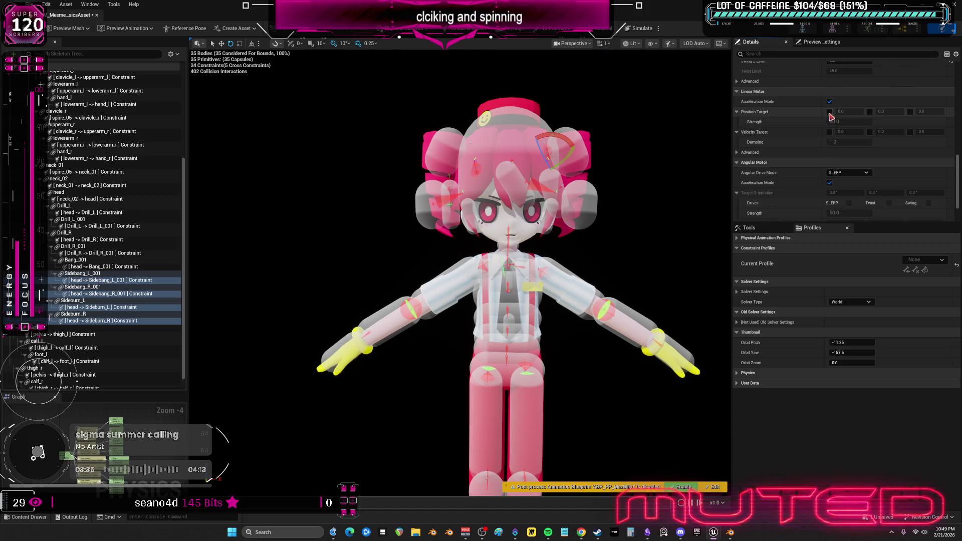
type("110")
key("Return")
left_click(870, 112)
left_click(909, 111)
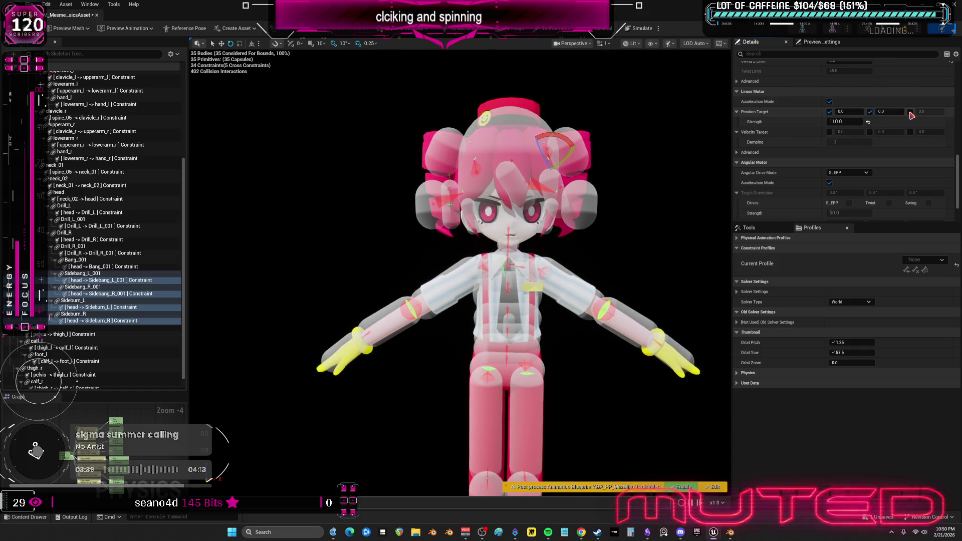
left_click(646, 31)
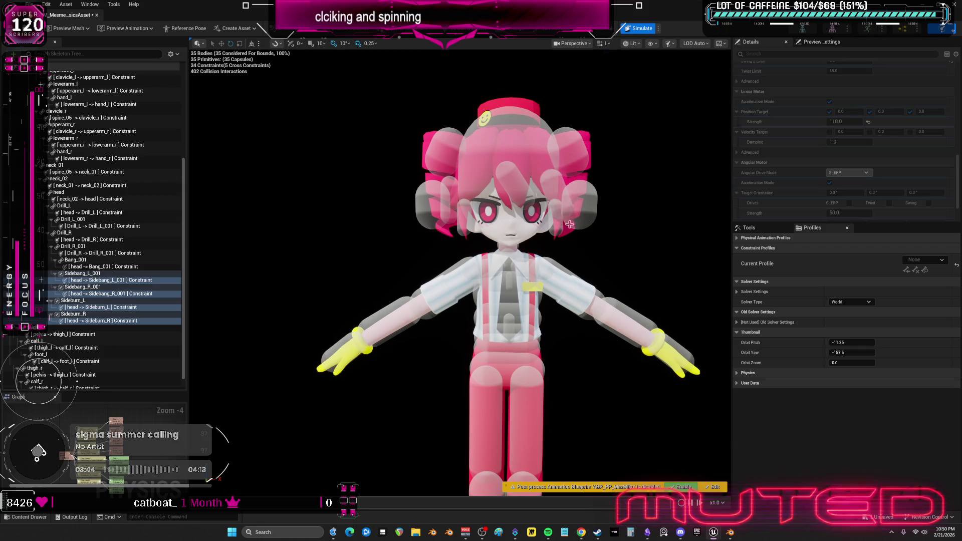
Stop the previous test, select every body with Ctrl+A, and simulate the whole ragdoll
left_click_drag(612, 200, 390, 137)
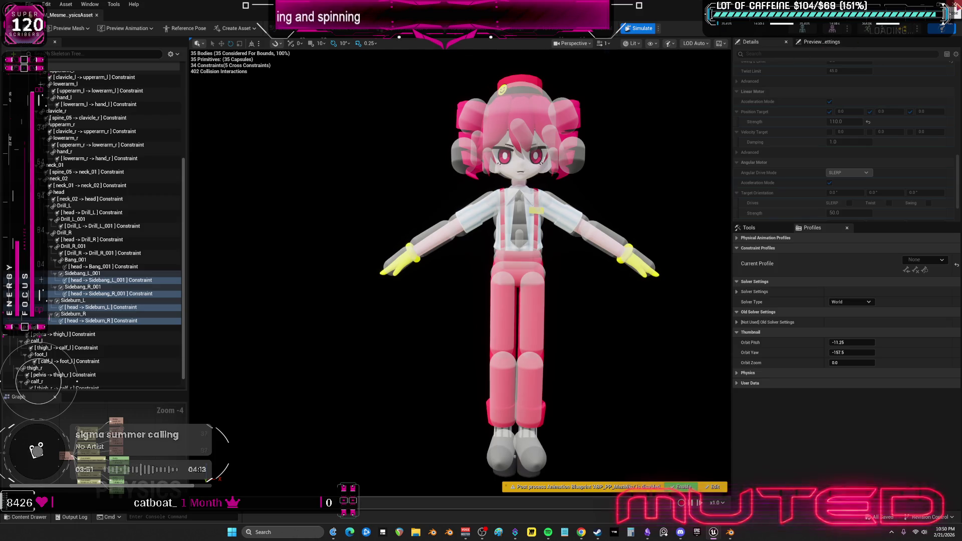
left_click(635, 29)
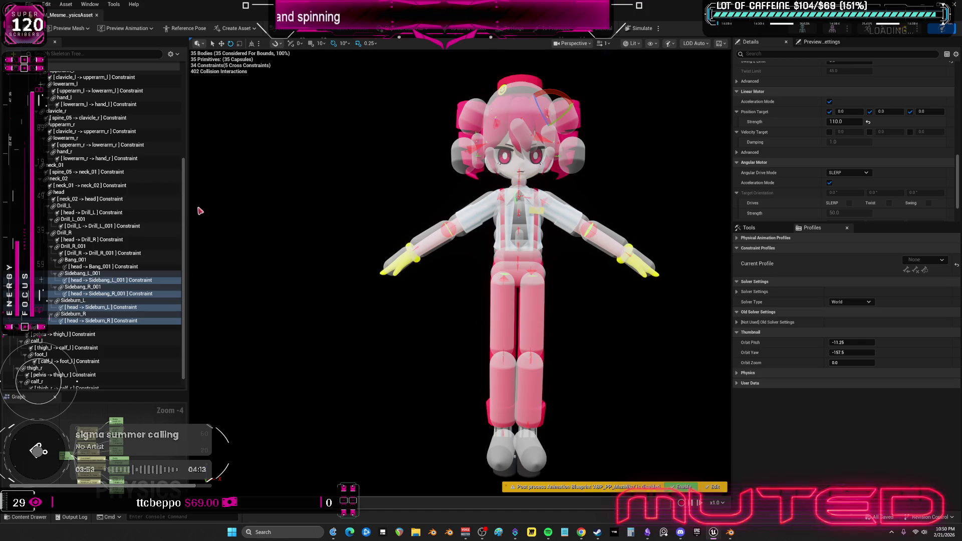
left_click(150, 240)
key("ctrl+a")
left_click(637, 28)
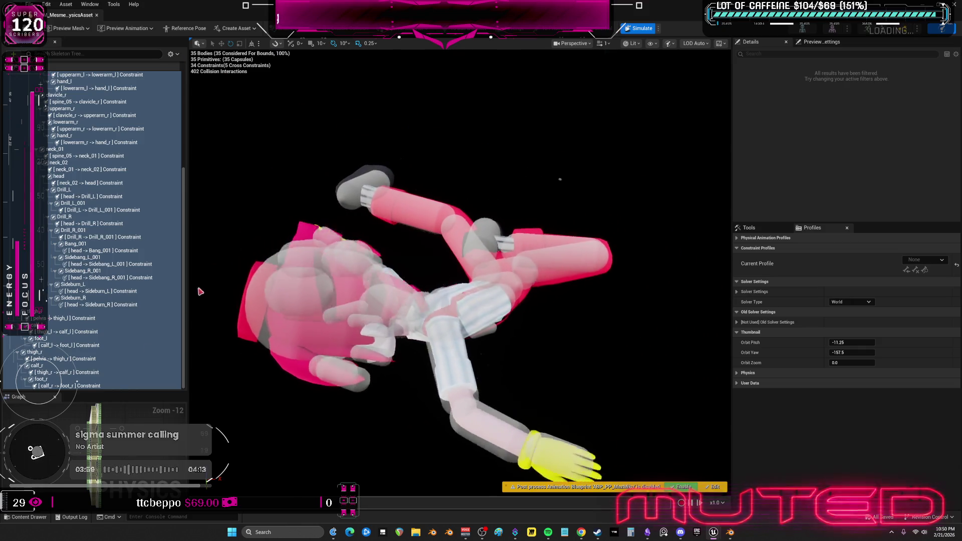
Drag the ragdoll back and forth across the viewport, then stop and reset it
mouse_move(429, 315)
left_mouse_down()
mouse_move(448, 91)
mouse_move(441, 50)
mouse_move(244, 216)
mouse_move(361, 249)
mouse_move(687, 110)
mouse_move(482, 219)
mouse_move(502, 246)
mouse_move(616, 189)
mouse_move(193, 200)
mouse_move(111, 218)
mouse_move(151, 301)
mouse_move(301, 391)
mouse_move(483, 419)
mouse_move(906, 388)
left_mouse_up()
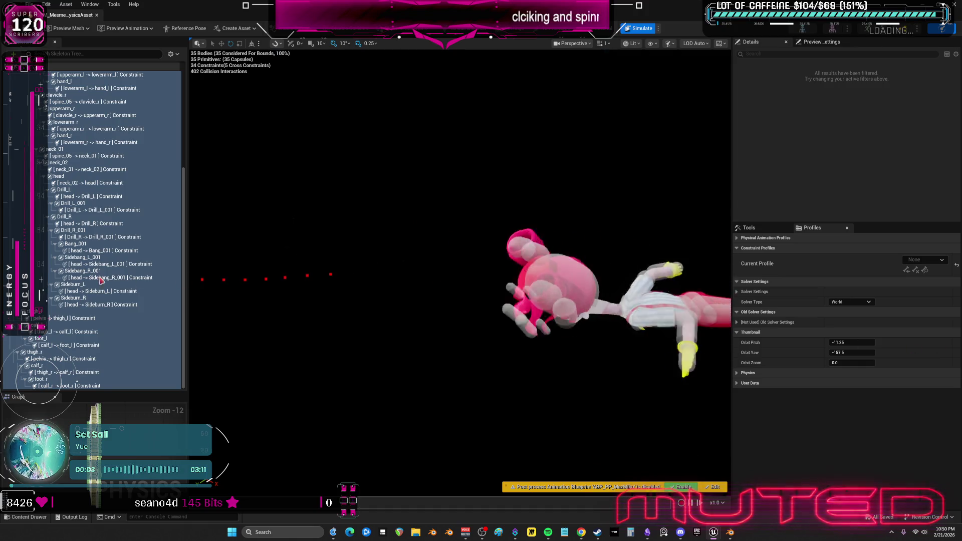
left_click_drag(317, 327, 829, 347)
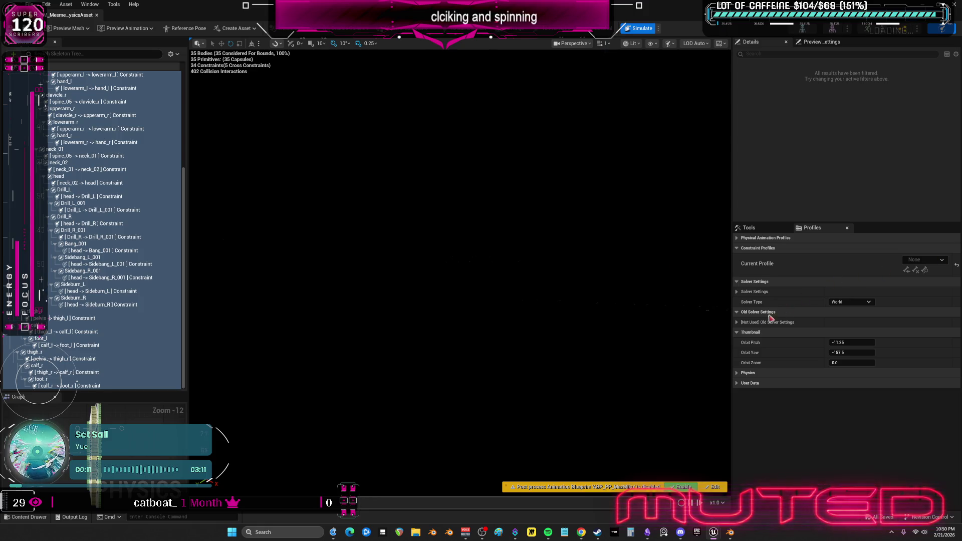
left_click_drag(632, 357, 217, 352)
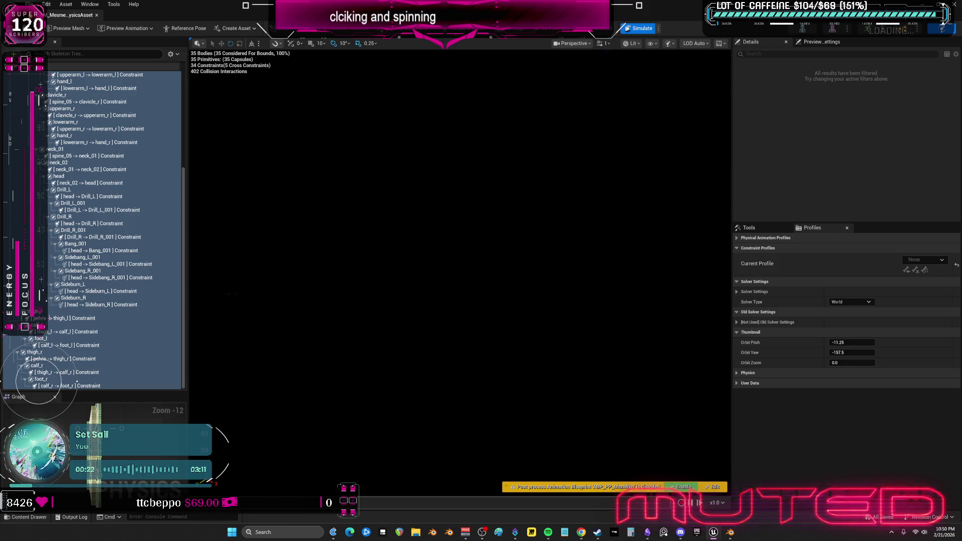
mouse_move(285, 423)
left_mouse_down()
mouse_move(422, 419)
mouse_move(571, 366)
mouse_move(678, 350)
mouse_move(812, 354)
left_mouse_up()
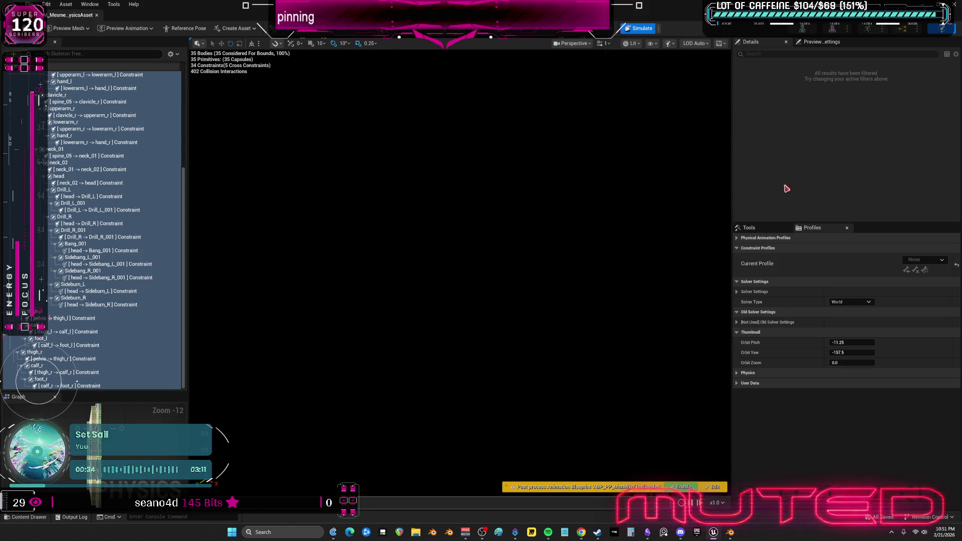
mouse_move(535, 233)
left_mouse_down()
mouse_move(444, 257)
mouse_move(265, 284)
mouse_move(214, 281)
mouse_move(59, 315)
left_mouse_up()
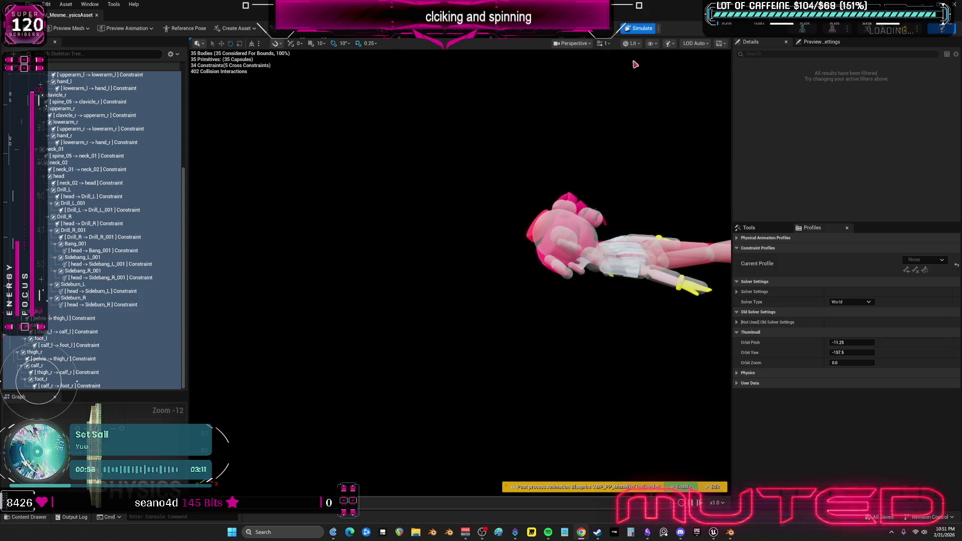
left_click(640, 28)
scroll(621, 285, "up", 5)
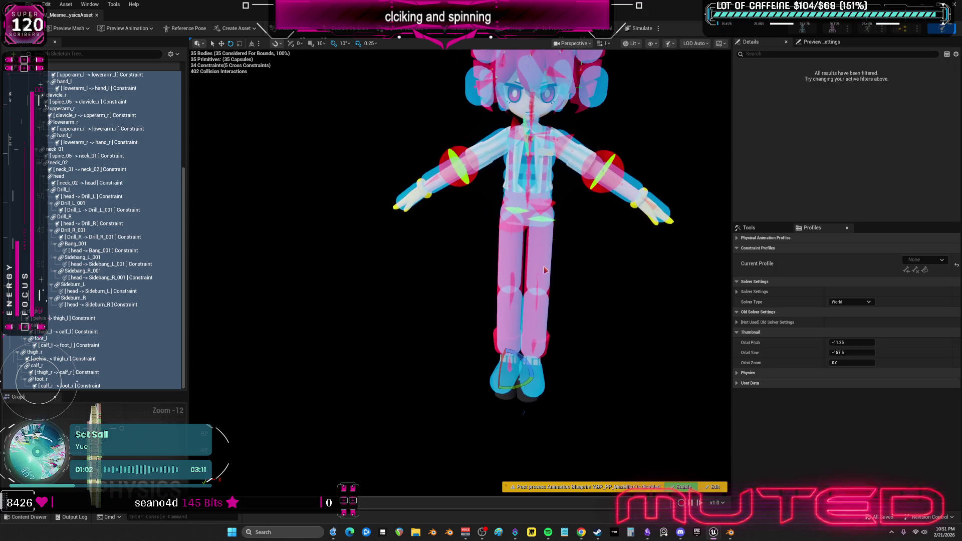
Test the leg bodies in a short simulation, stop it, and close the Physics Asset editor
left_click(506, 318)
left_click(510, 321, "ctrl")
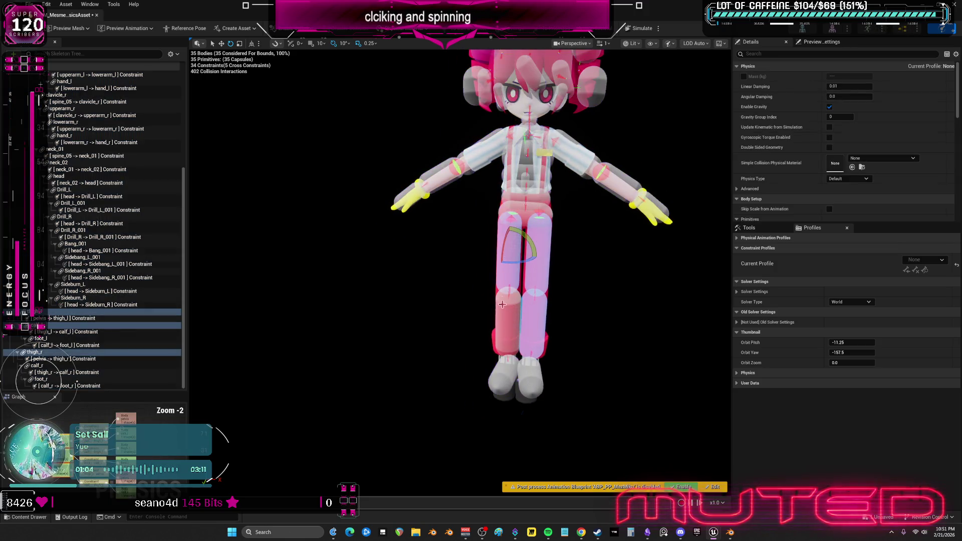
left_click(642, 29)
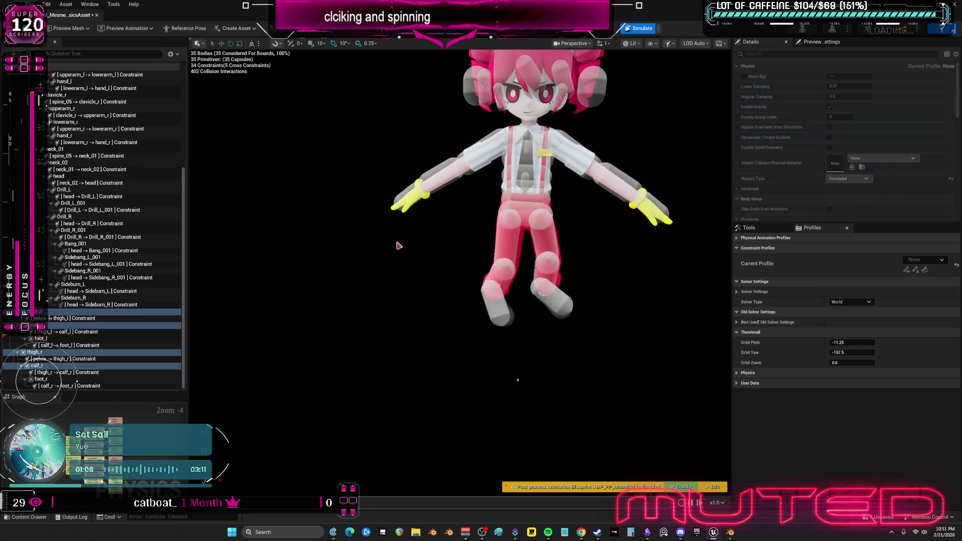
left_click(530, 301)
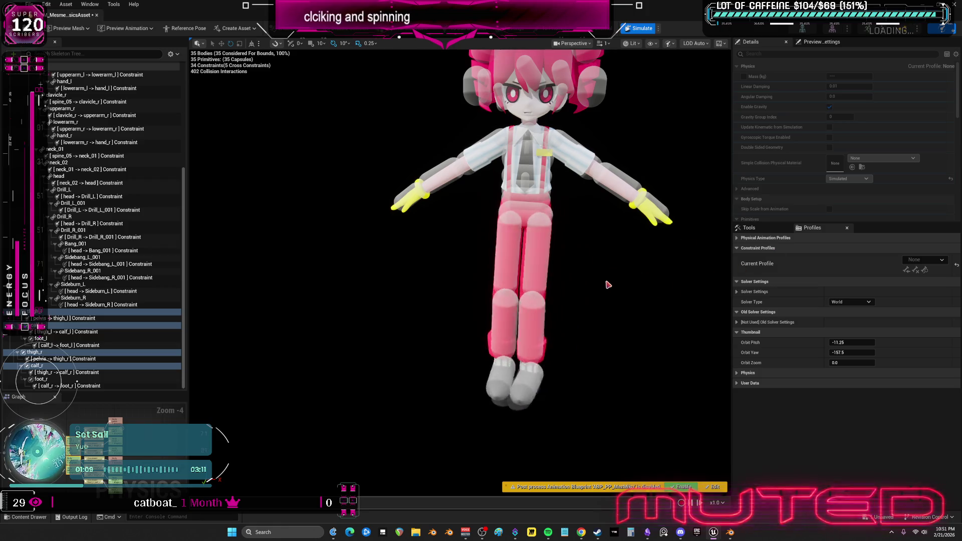
left_click(641, 29)
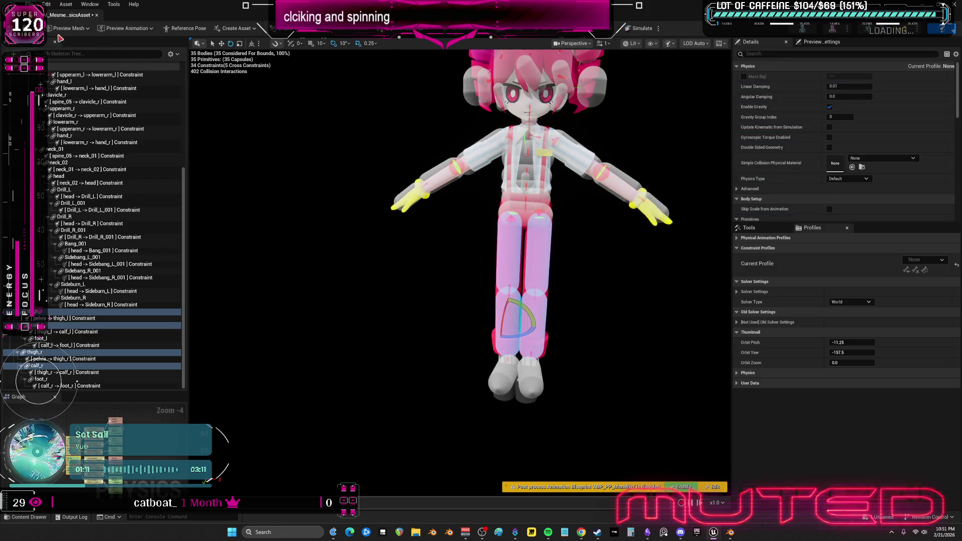
left_click(944, 6)
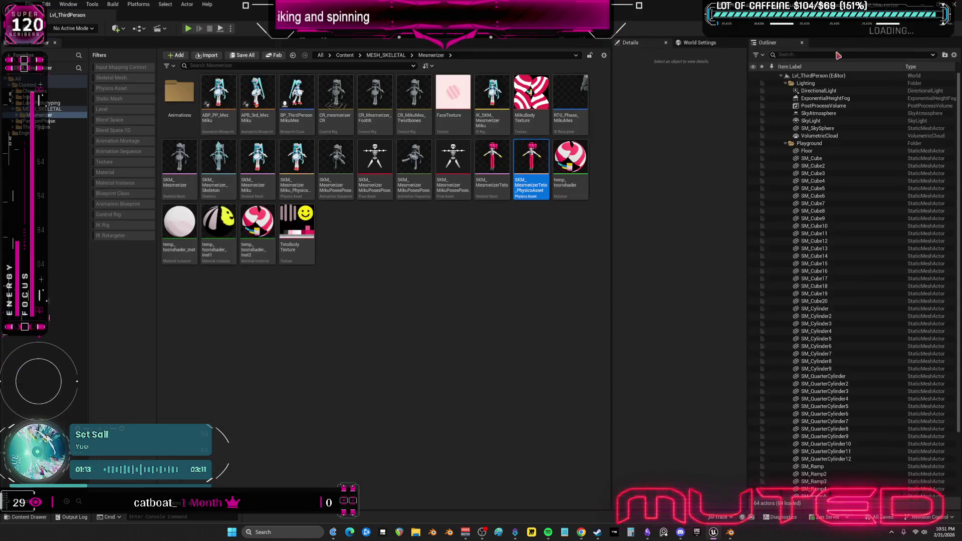
left_click(524, 275)
left_click(188, 29)
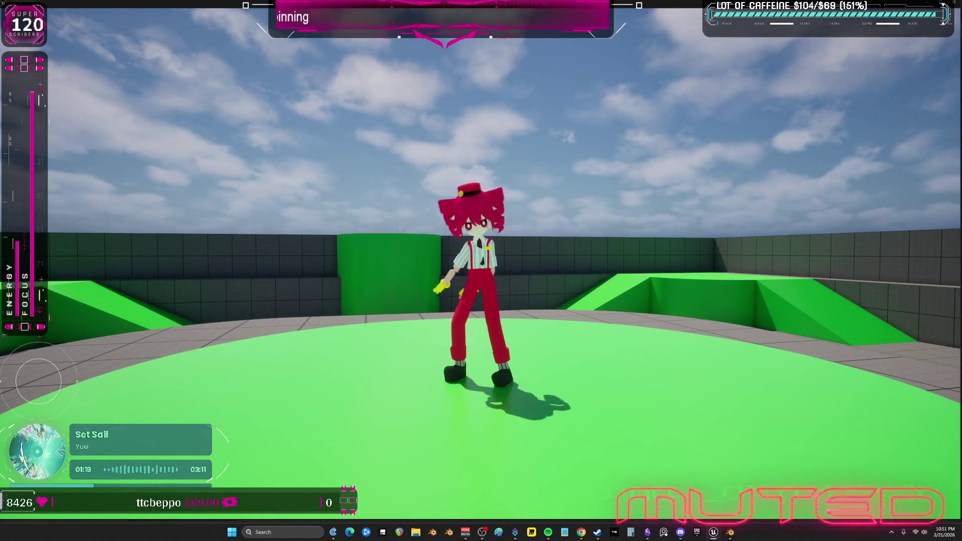
key("w")
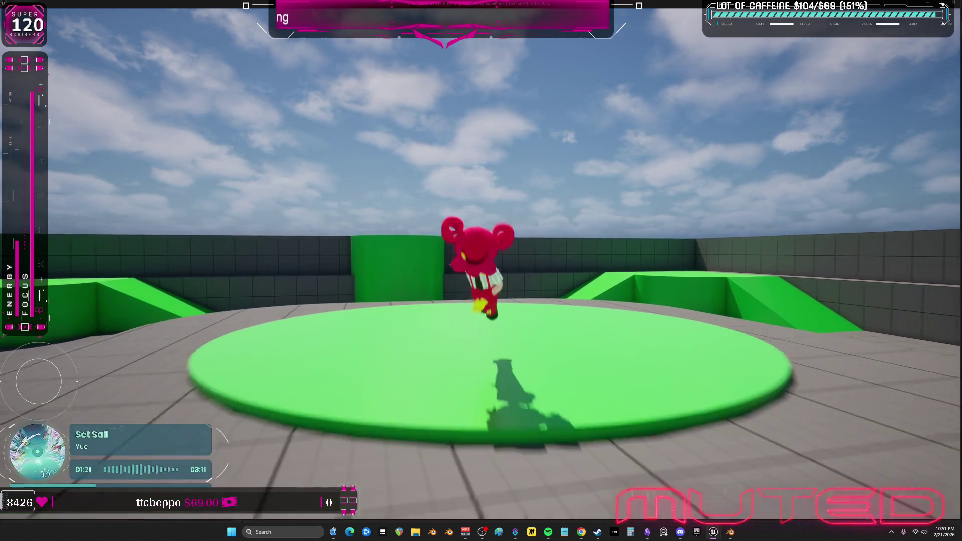
key("space")
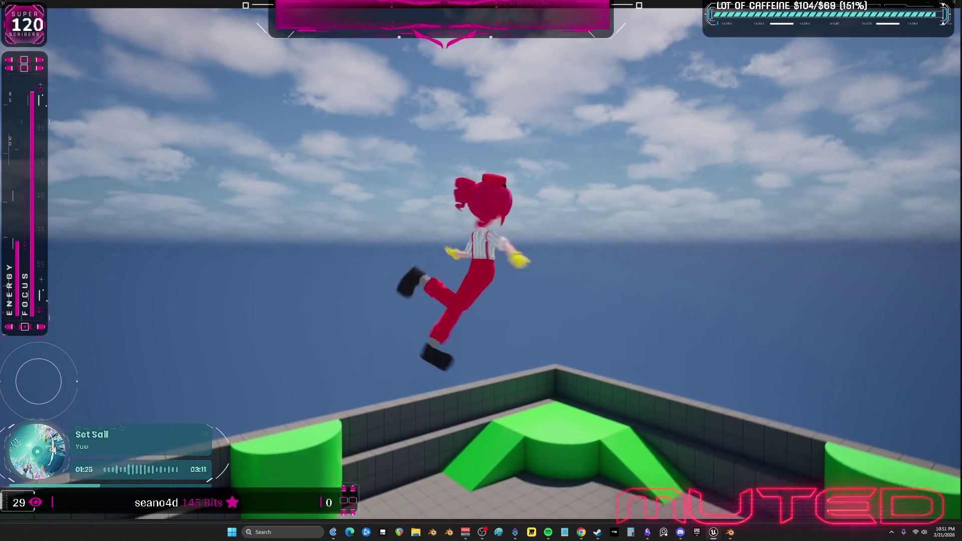
key("space")
key("Escape")
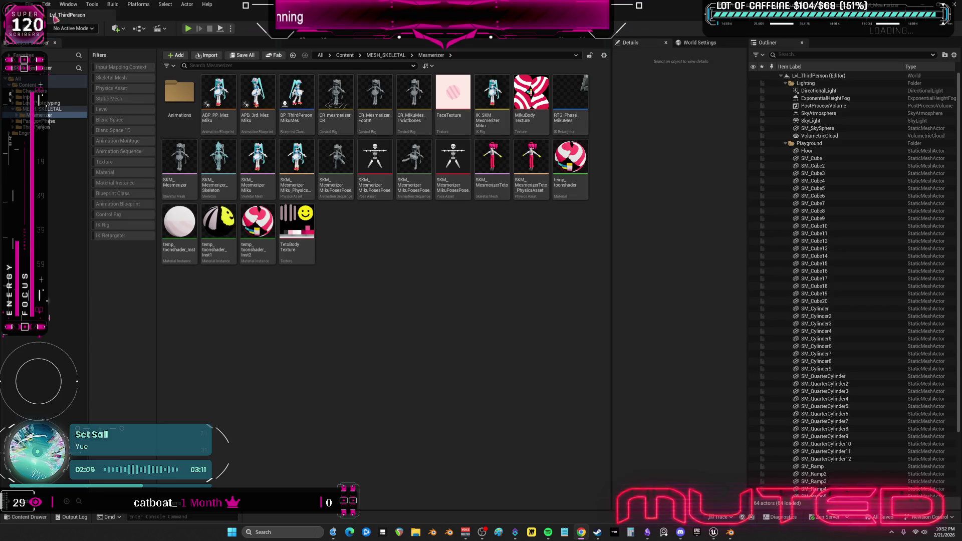
Save all assets and open the SKM_MesmerizerTeto physics asset
left_click(30, 4)
left_click(64, 105)
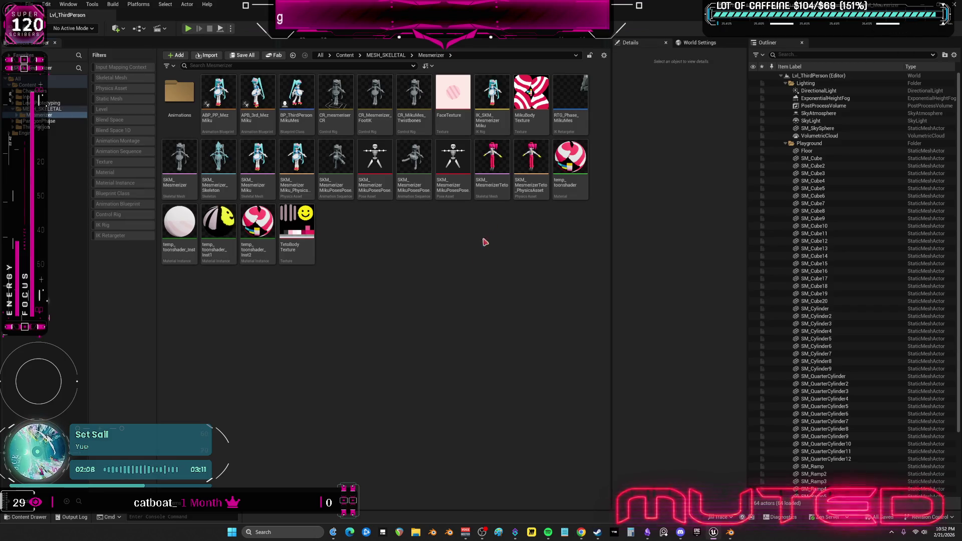
double_click(484, 186)
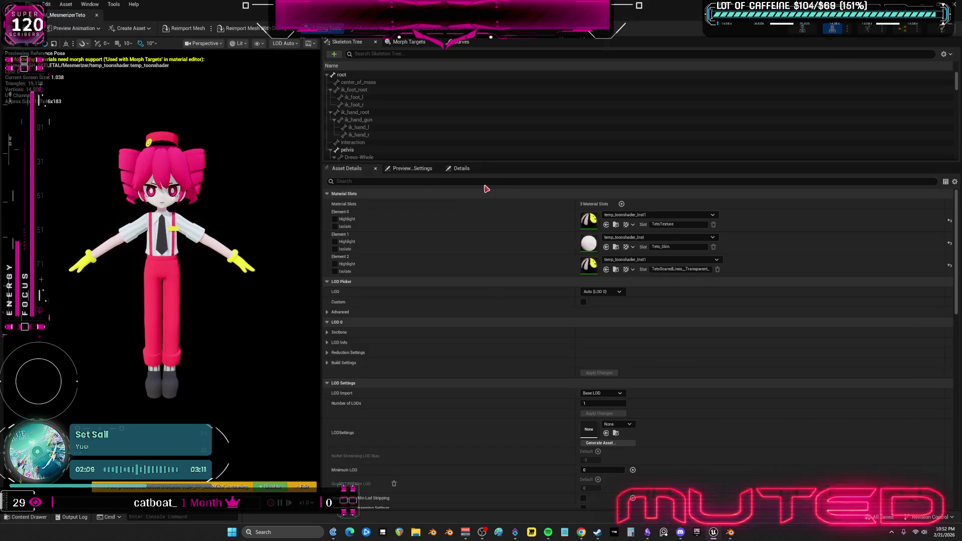
left_click(942, 29)
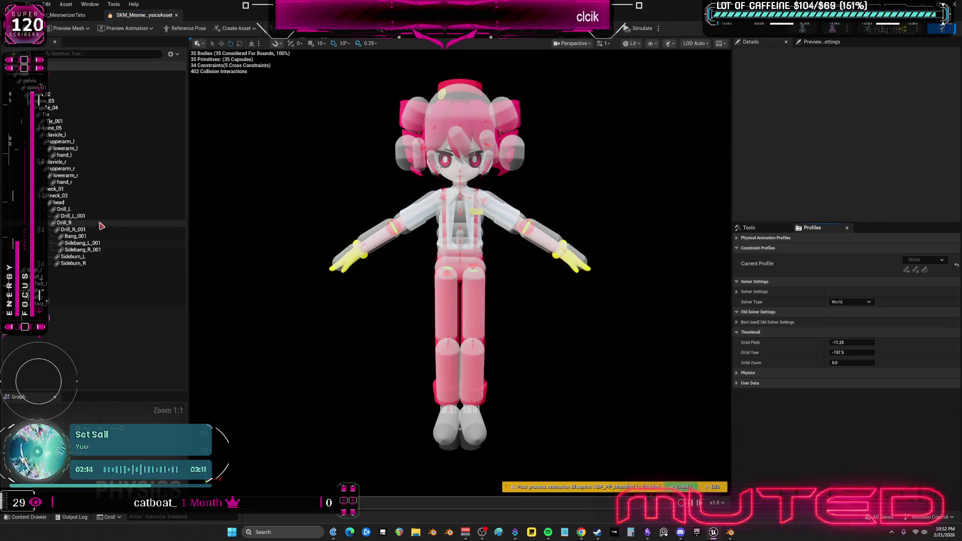
Set every body in Teto's physics asset to Kinematic, then deselect them
left_click(100, 224)
key("ctrl+a")
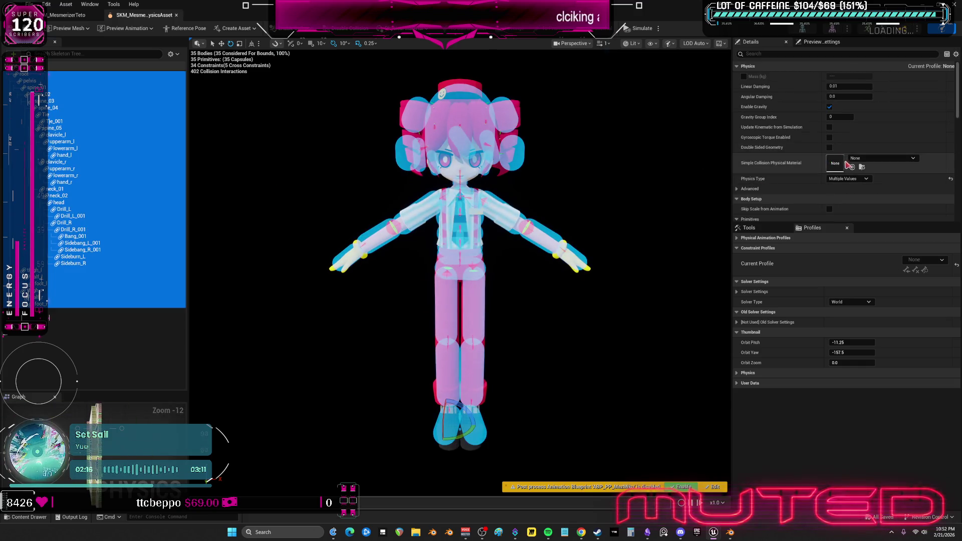
left_click(853, 179)
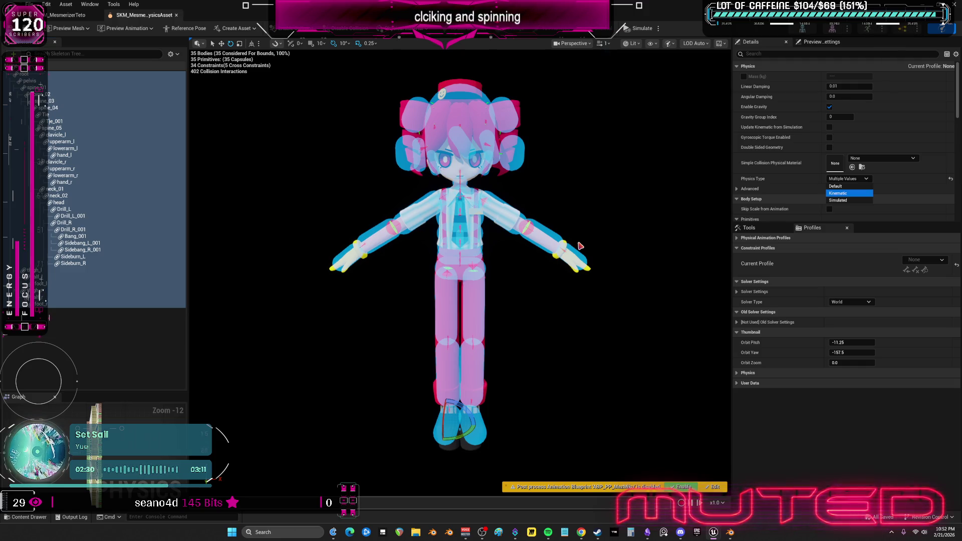
left_click(580, 245)
left_click(580, 245)
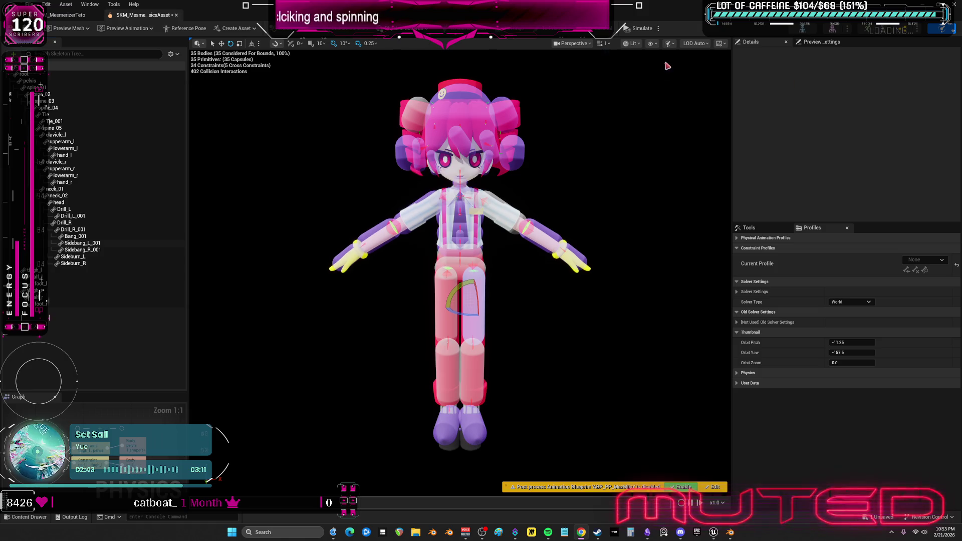
Select the Tie, Tie_001, Drill, Bang_001, Sidebang and Sideburn bodies together
left_click(71, 116)
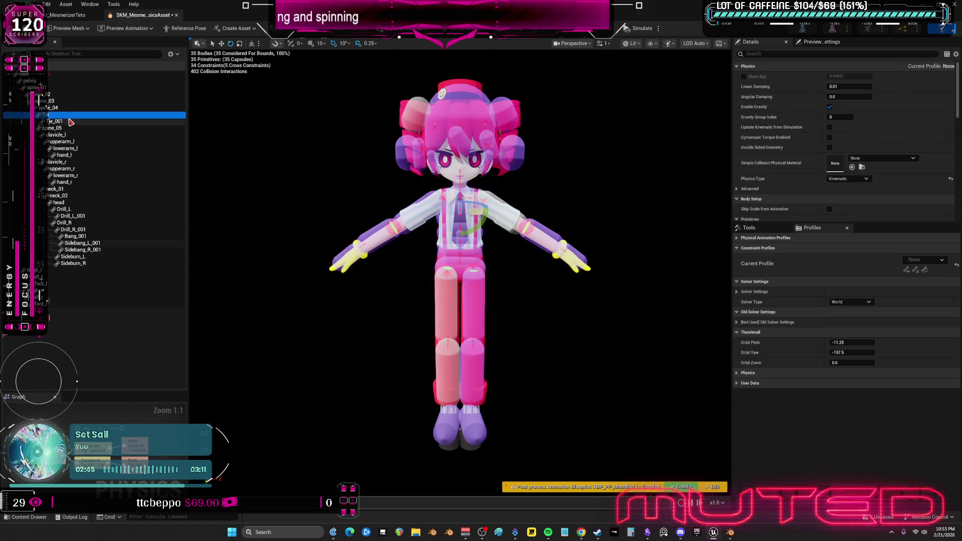
left_click(70, 122, "ctrl")
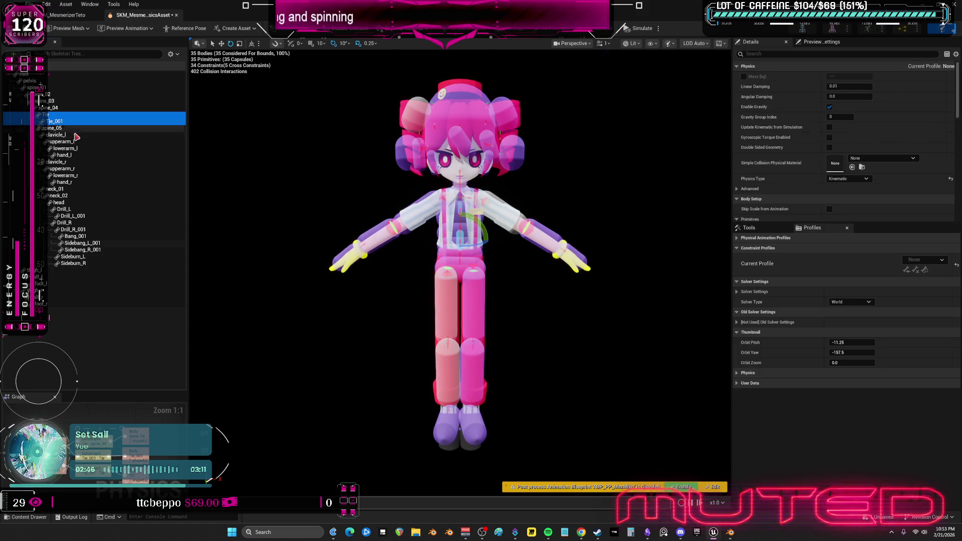
left_click(75, 209, "ctrl")
left_click(78, 216, "ctrl")
left_click(81, 223, "ctrl")
left_click(83, 229, "ctrl")
left_click(85, 236, "ctrl")
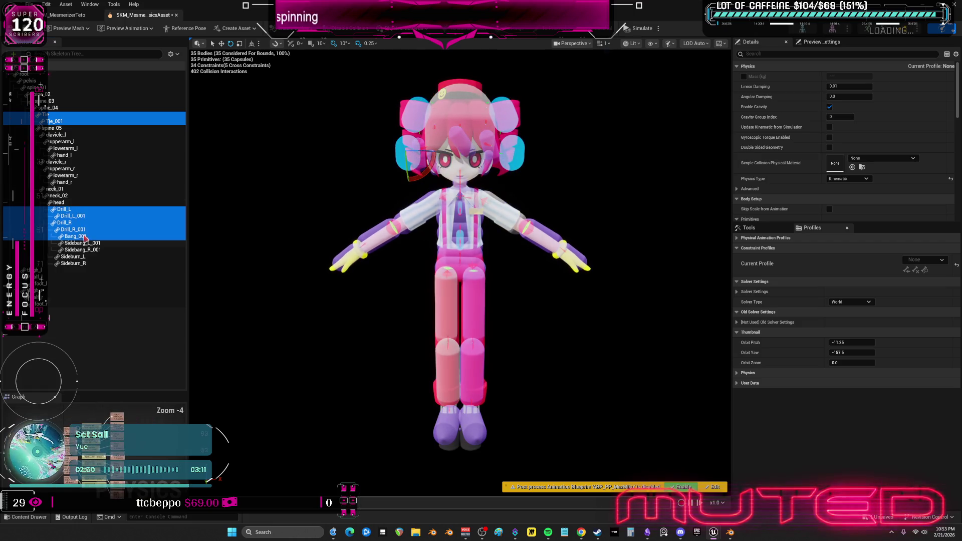
left_click(83, 243, "ctrl")
left_click(83, 249, "ctrl")
left_click(73, 256, "ctrl")
left_click(73, 263, "ctrl")
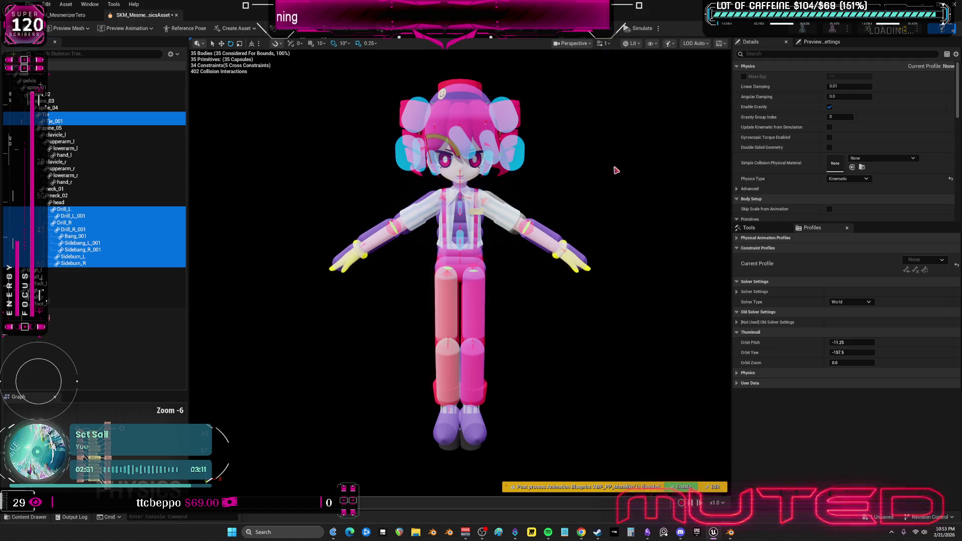
Make those hair and tie bodies Simulated, save the physics asset, and close it
left_click(851, 178)
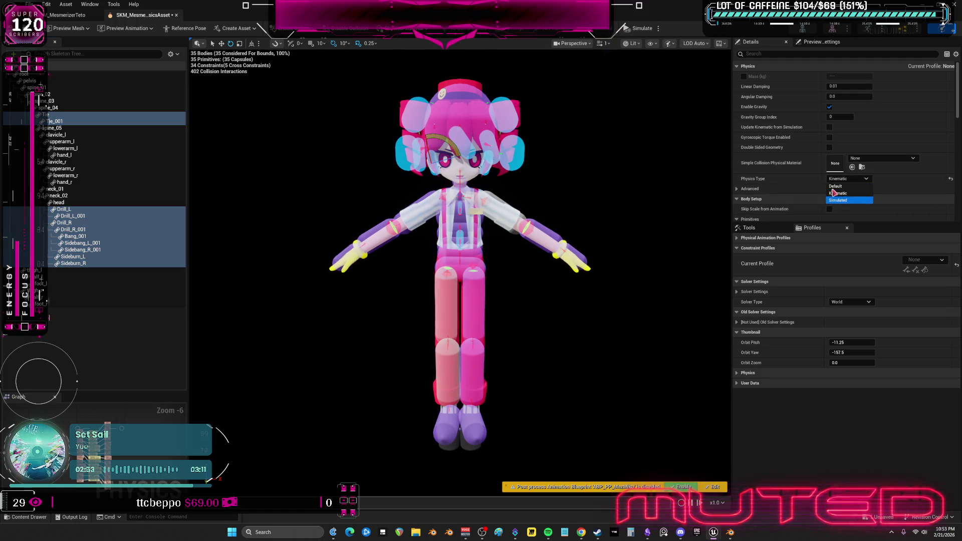
key("Return")
key("ctrl+s")
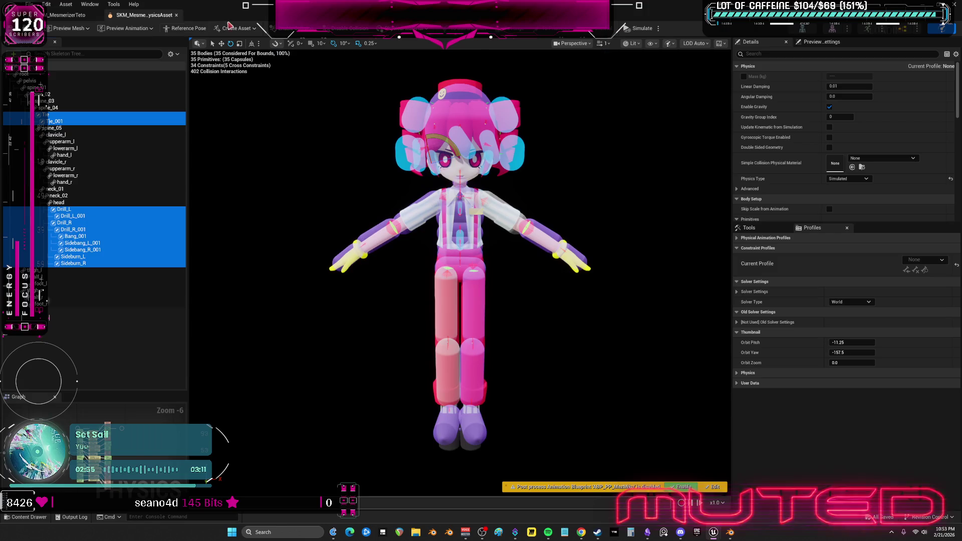
left_click(176, 15)
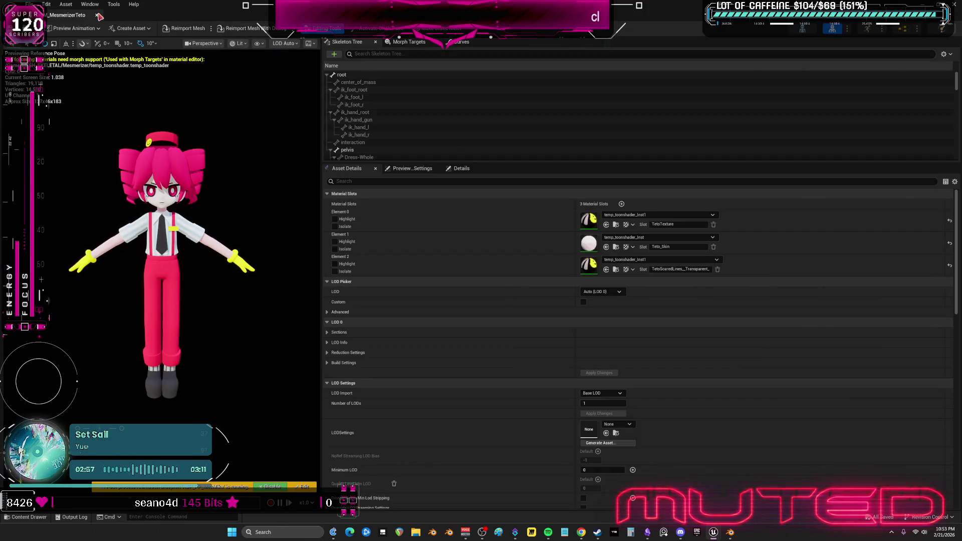
Close the Teto mesh editor and play the level, running and jumping as Teto
left_click(98, 16)
left_click(188, 29)
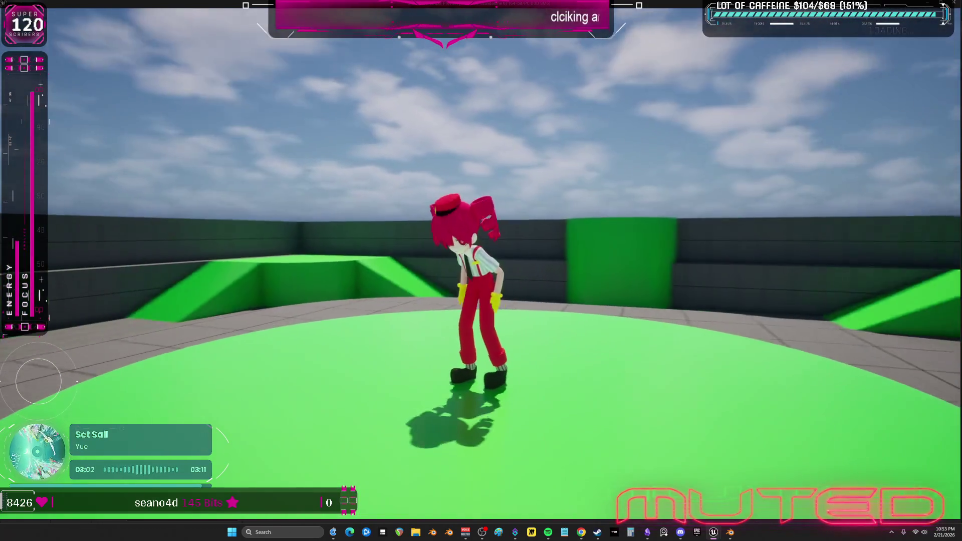
key("space")
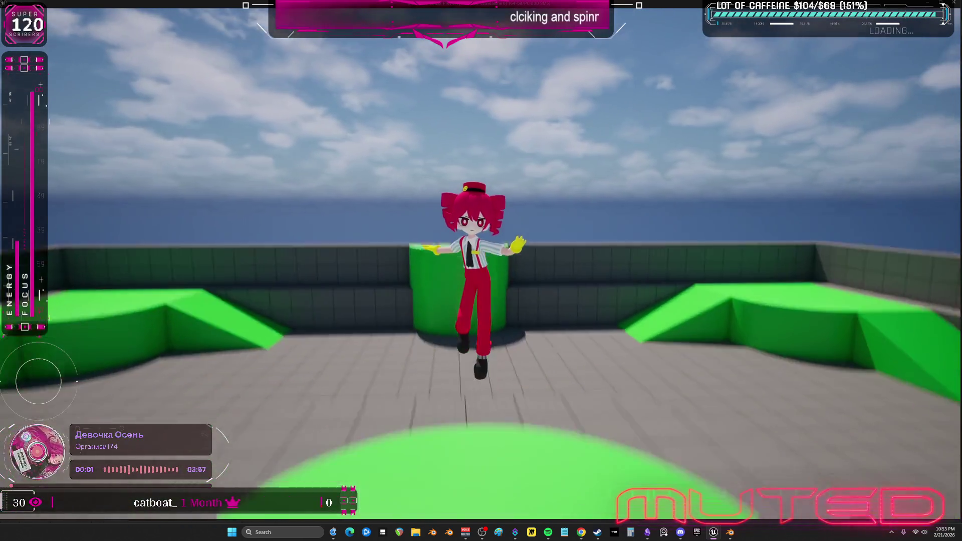
key("s")
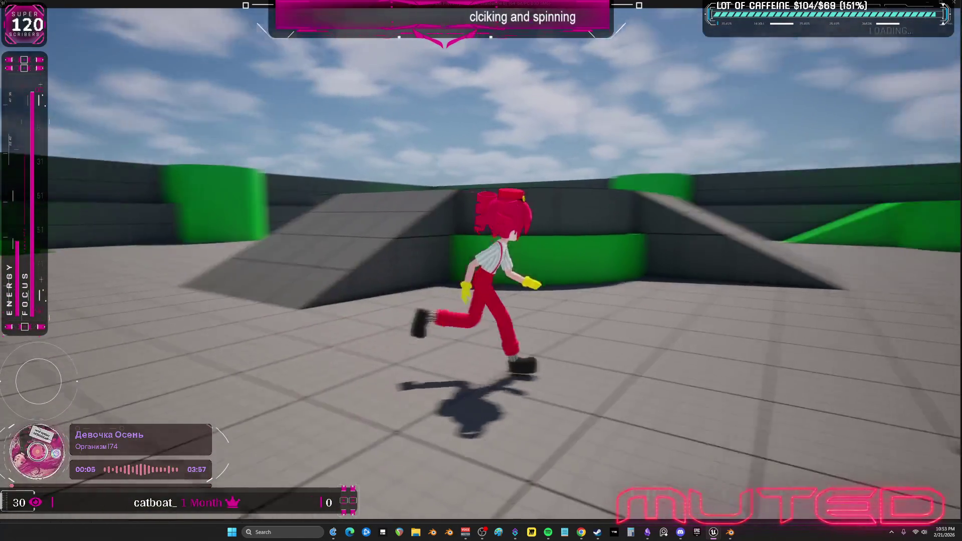
key("space")
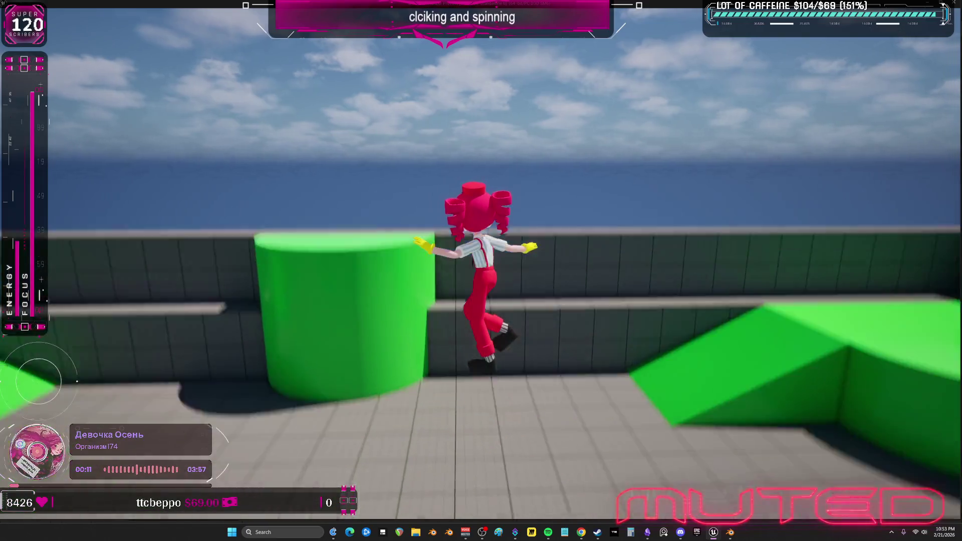
Swap between Miku and Teto with Tab, jump with Miku, then end the play session
key("Tab")
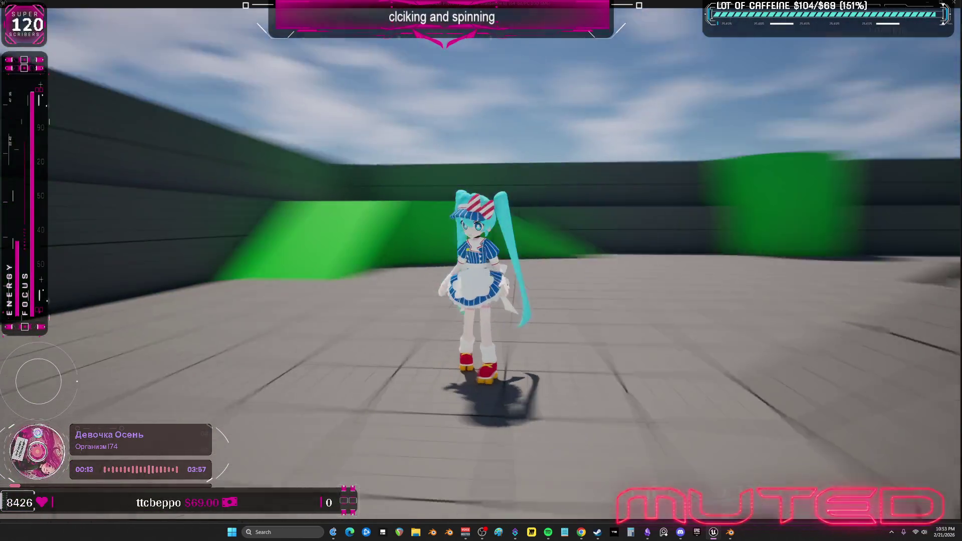
key("space")
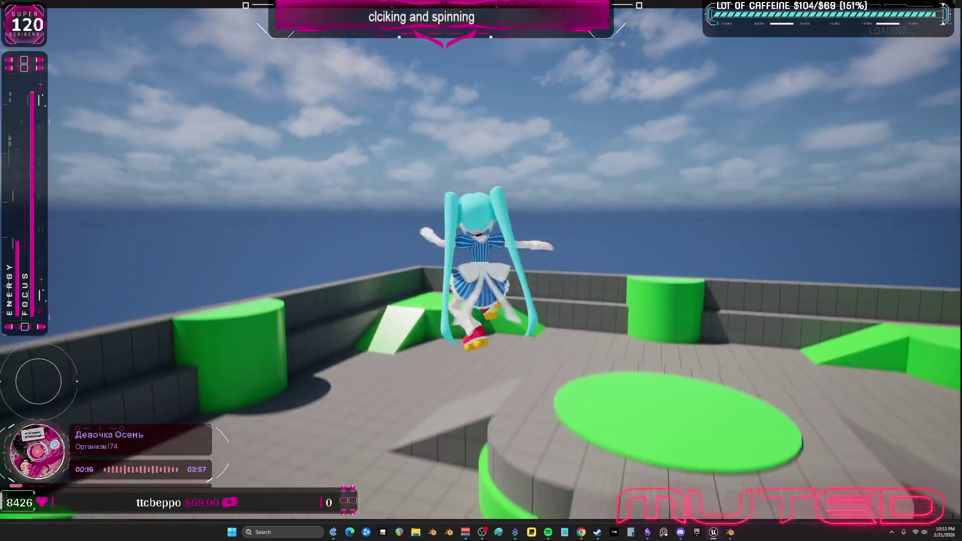
key("Tab")
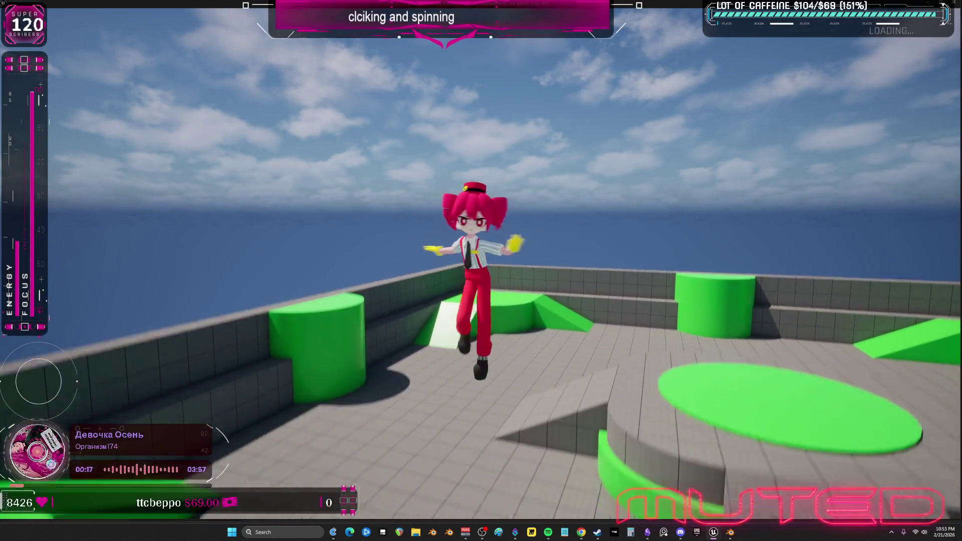
key("Tab")
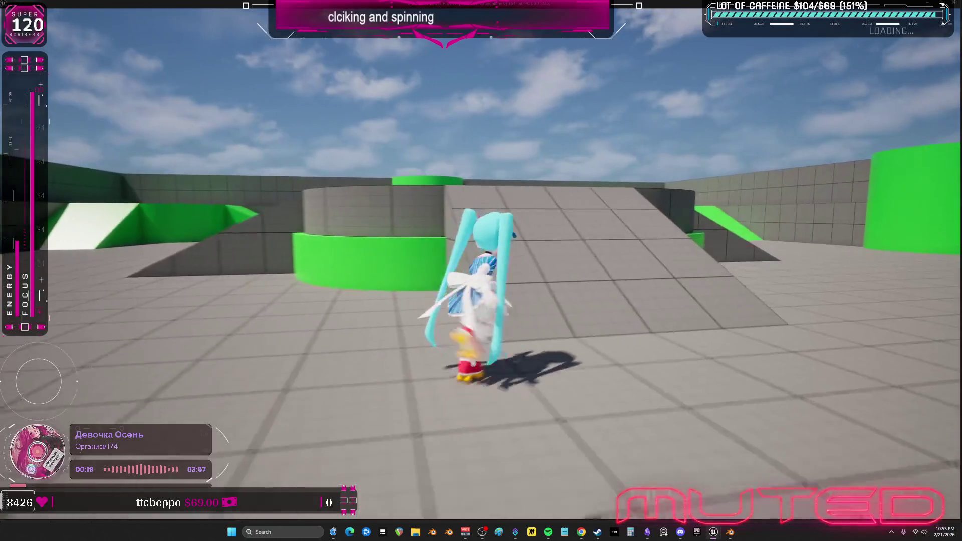
key("space")
key("Escape")
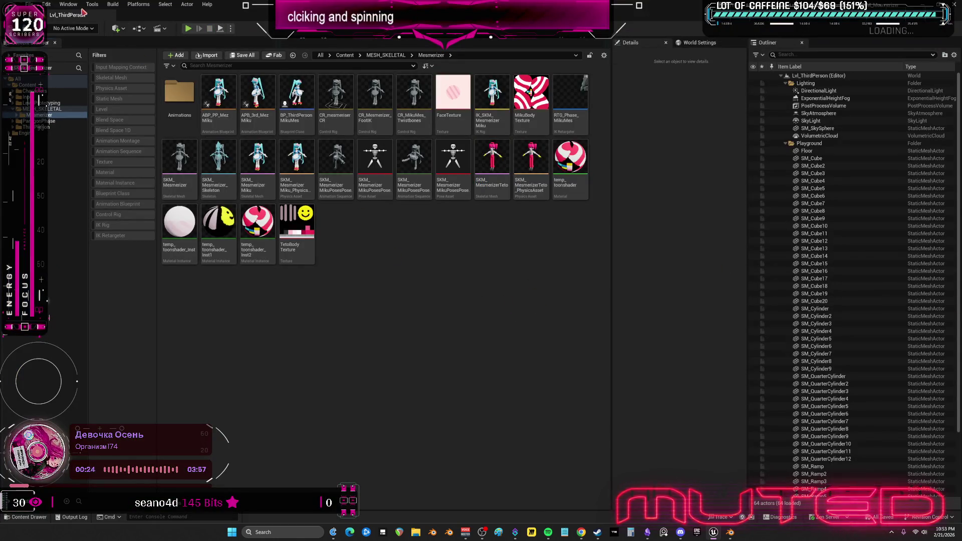
Open Miku's skeletal mesh physics asset, then bring the Obsidian canvas with the Miku image forward
left_click(30, 4)
left_click(419, 272)
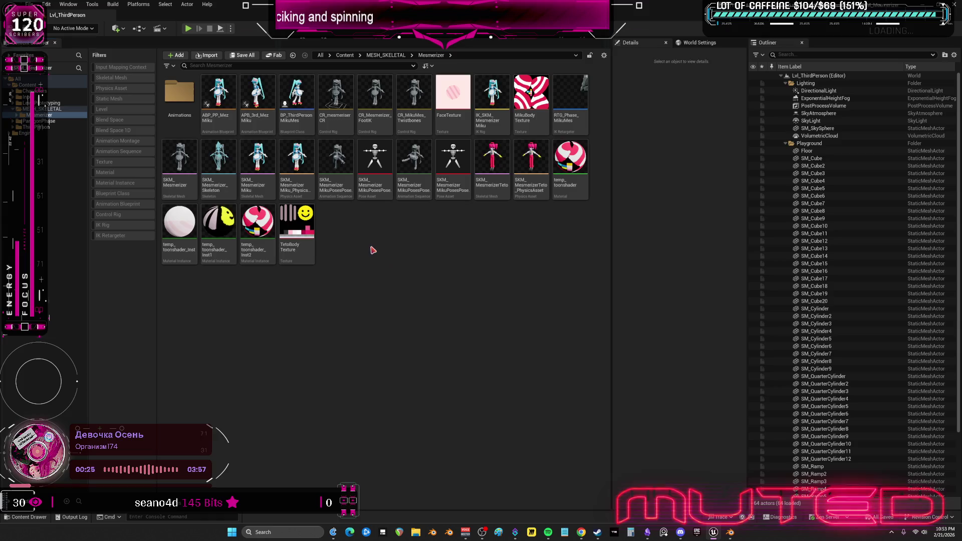
double_click(268, 193)
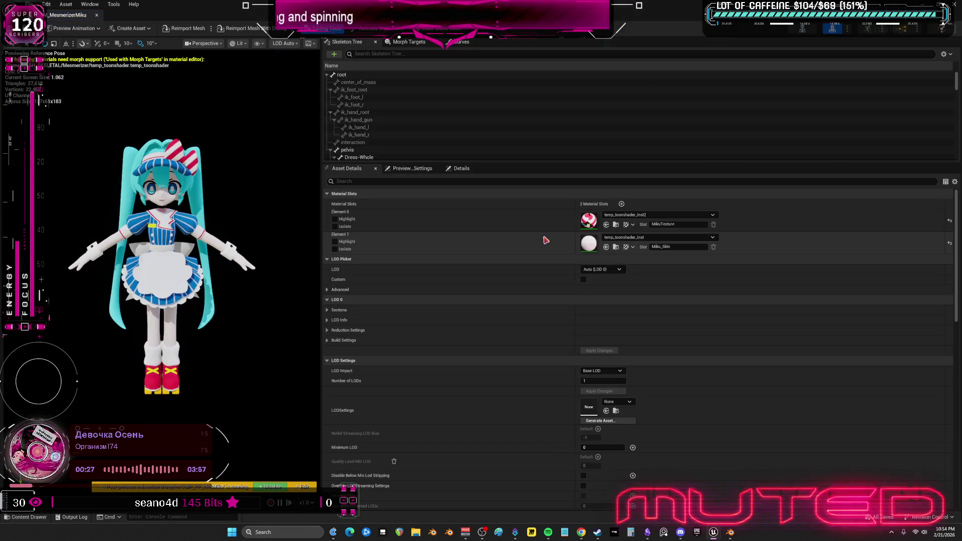
left_click(941, 29)
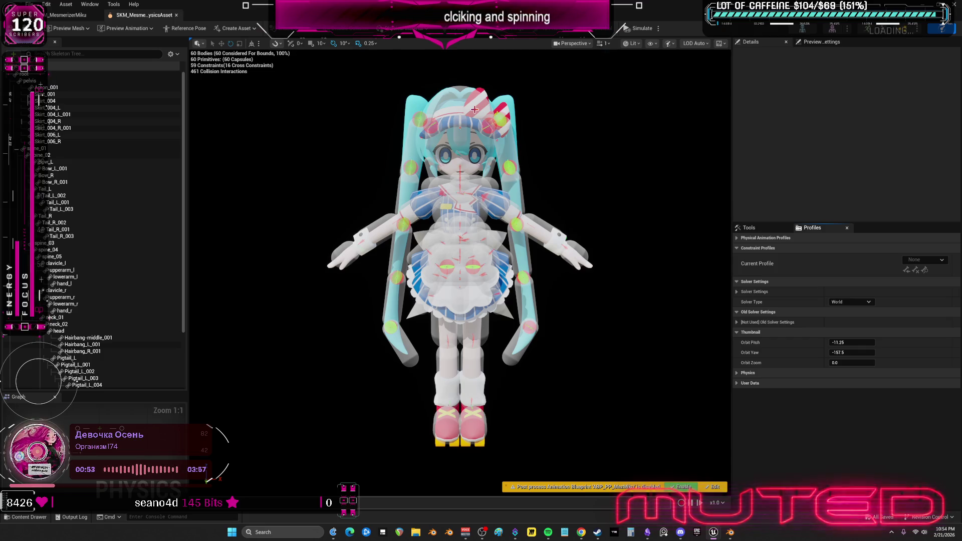
left_click(647, 532)
scroll(501, 200, "right", 1)
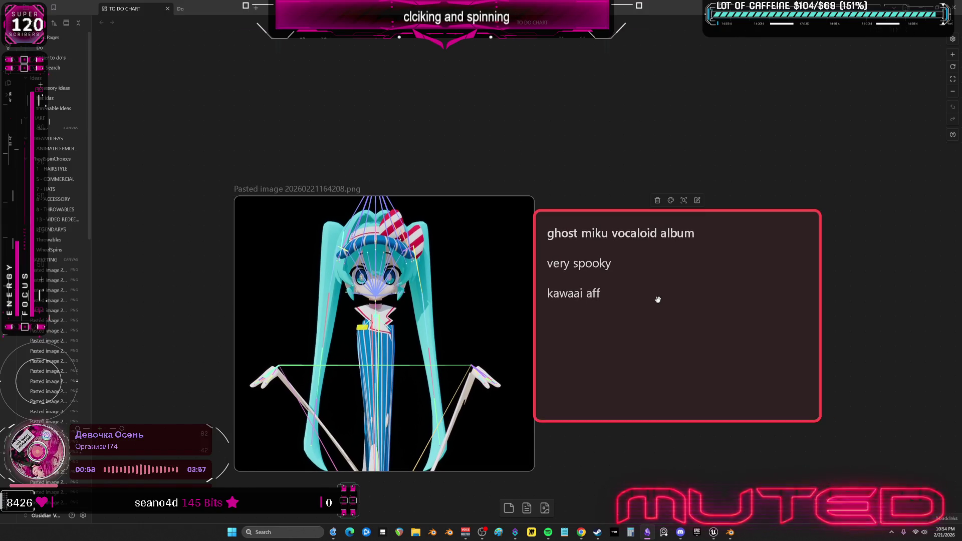
Place a card above the Miku image reading 'born 2/21/2026' and shrink it to a small box
mouse_move(621, 235)
left_mouse_down()
mouse_move(467, 195)
mouse_move(461, 95)
left_mouse_up()
double_click(461, 94)
key("ctrl+a")
type("born ")
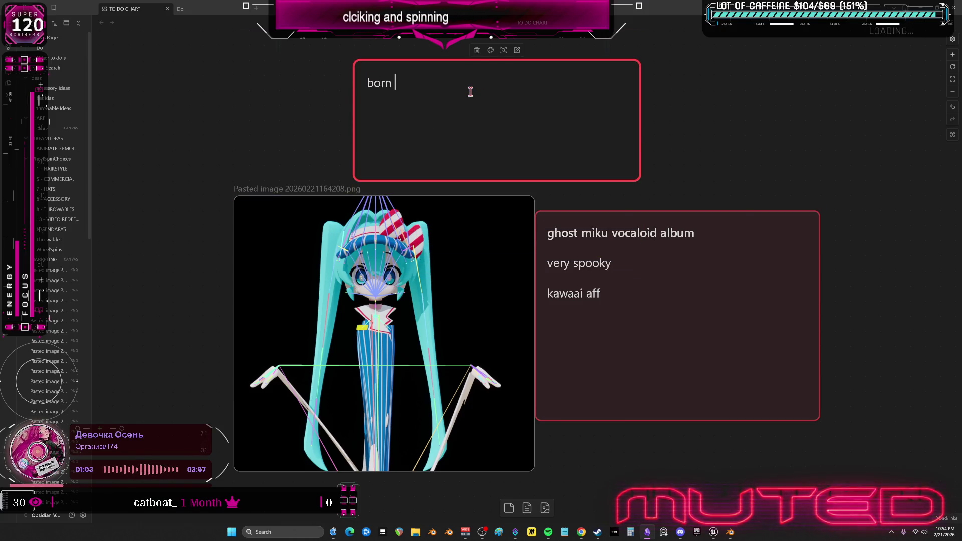
type("2/21/20")
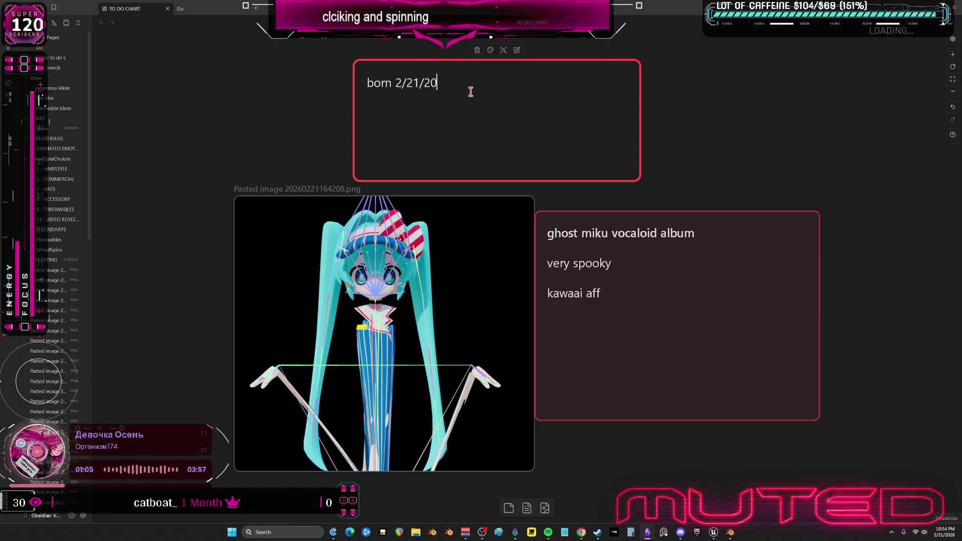
type("26")
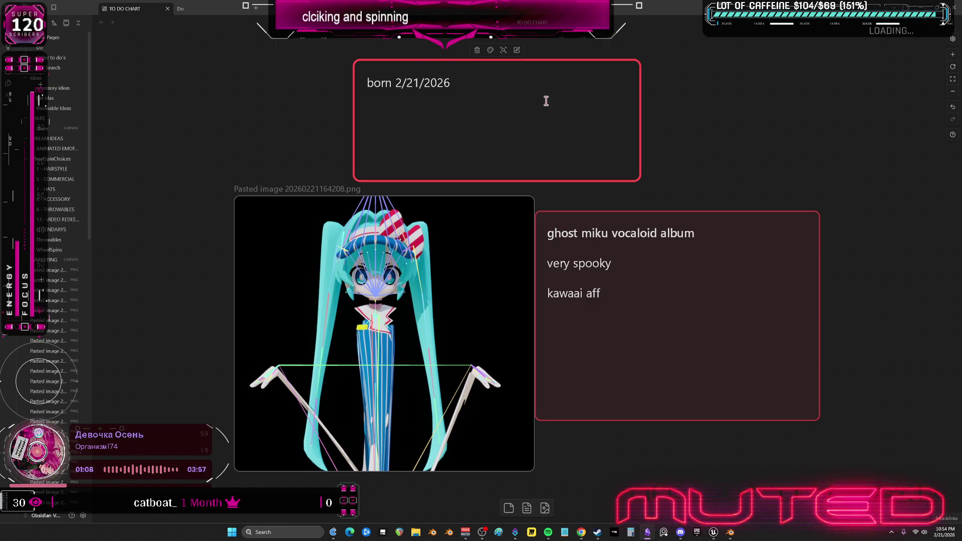
left_click(796, 166)
left_click(624, 180)
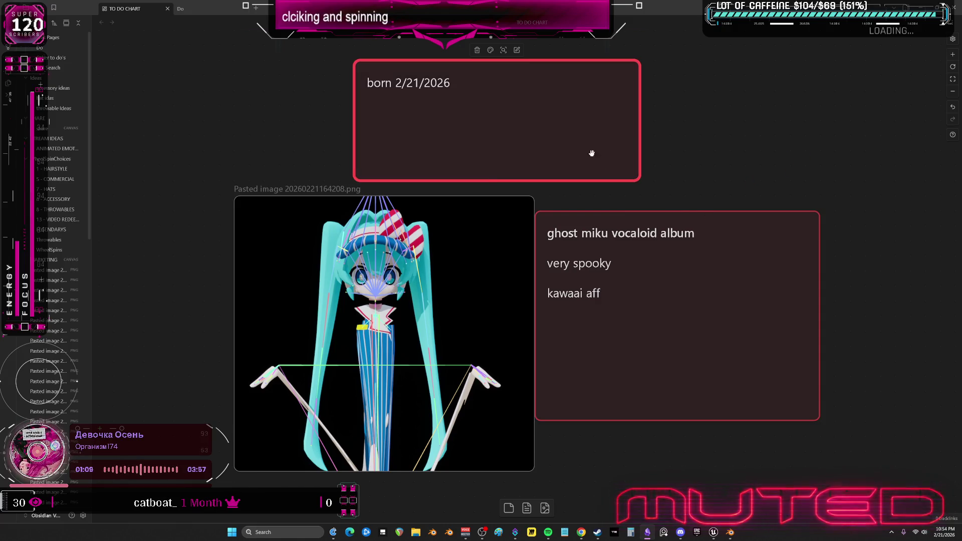
mouse_move(638, 180)
left_mouse_down()
mouse_move(516, 106)
mouse_move(591, 197)
left_mouse_up()
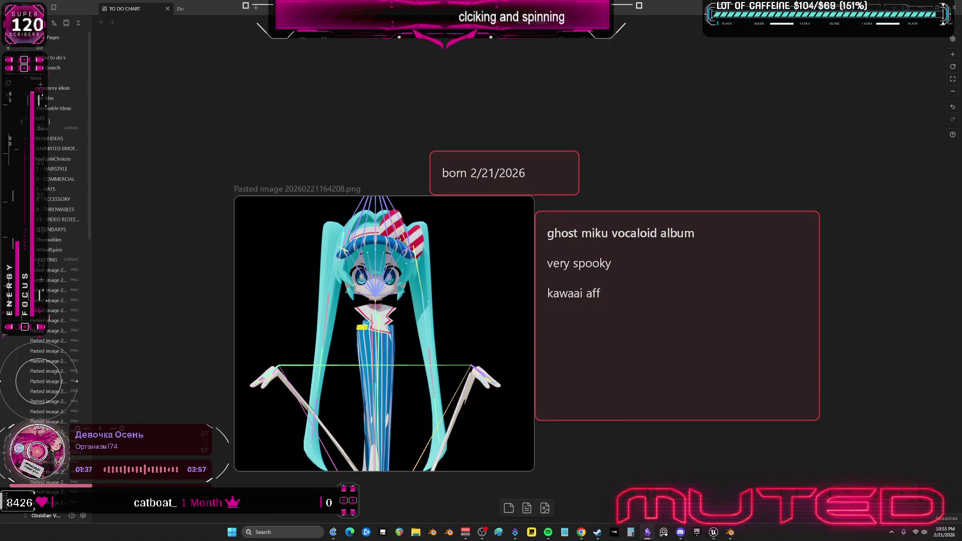
Briefly enter and leave the ghost miku album card's text, then switch to Blender
left_click(695, 298)
double_click(695, 298)
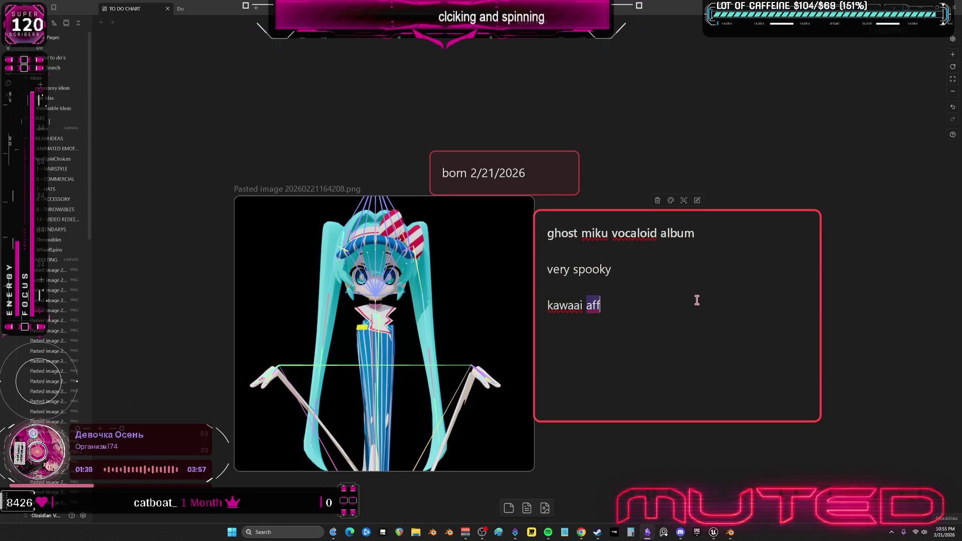
left_click(745, 106)
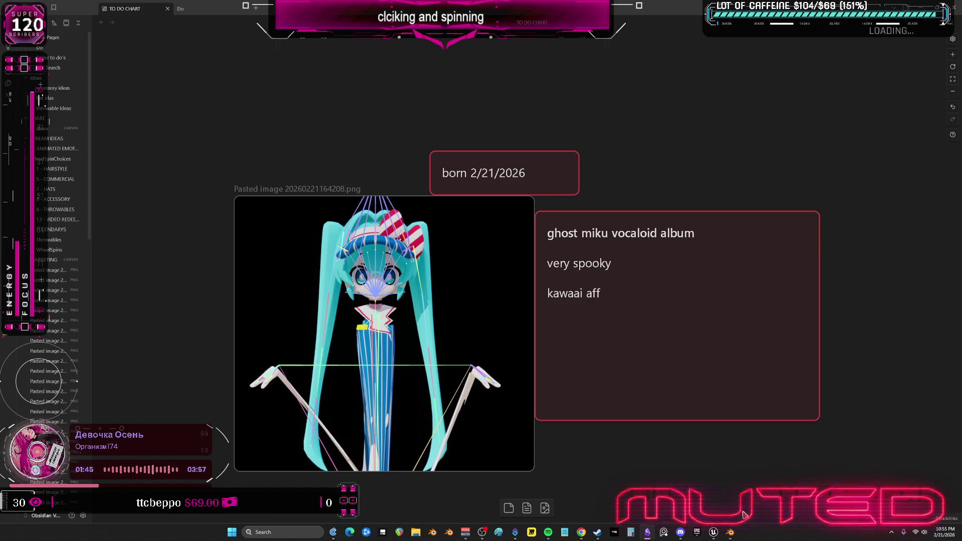
key("alt+Tab")
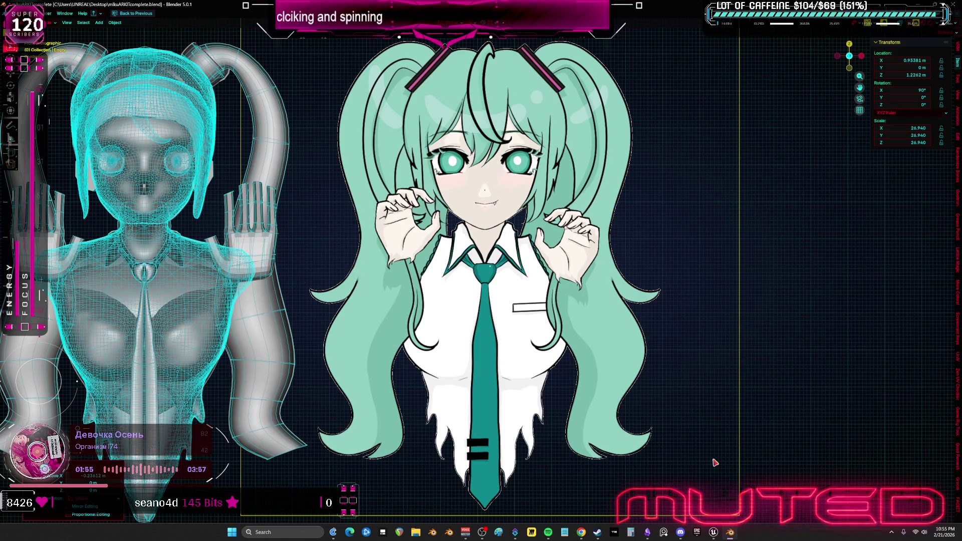
Bring the Unreal Engine SKM_Mesmerizer physics asset window back to the front
mouse_move(713, 531)
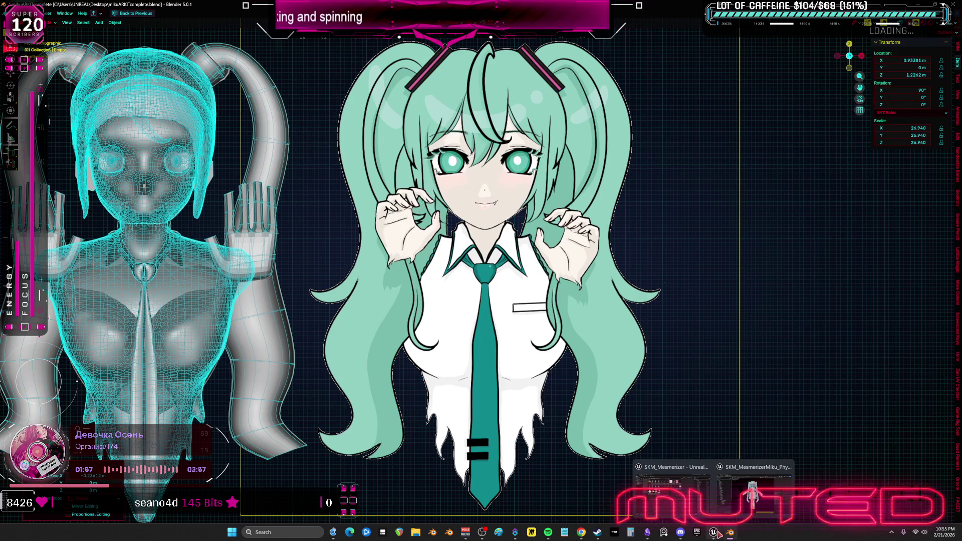
left_click(745, 481)
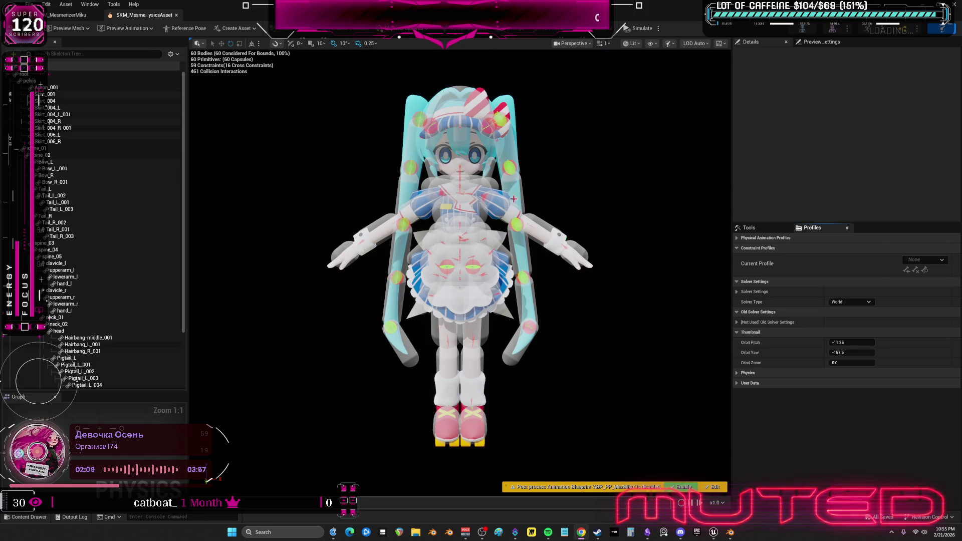
Select the leg bodies thigh_l to foot_r, plus head, neck and the right arm bodies
scroll(92, 331, "down", 5)
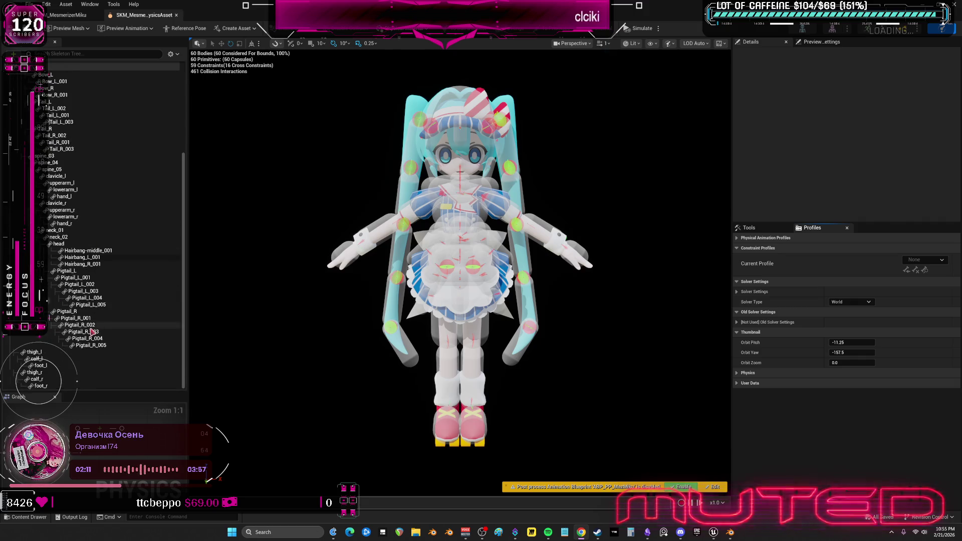
left_click(90, 386)
left_click(90, 352, "shift")
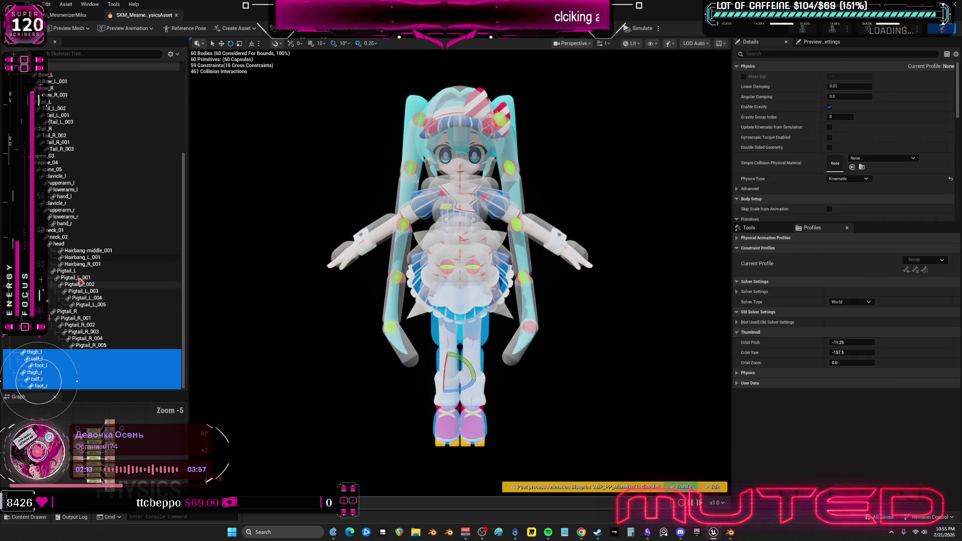
scroll(80, 282, "up", 1)
left_click(59, 256, "ctrl")
left_click(63, 242, "ctrl+shift")
left_click(63, 235, "ctrl")
left_click(65, 222, "ctrl+shift")
left_click(70, 215, "ctrl+shift")
scroll(76, 220, "up", 1)
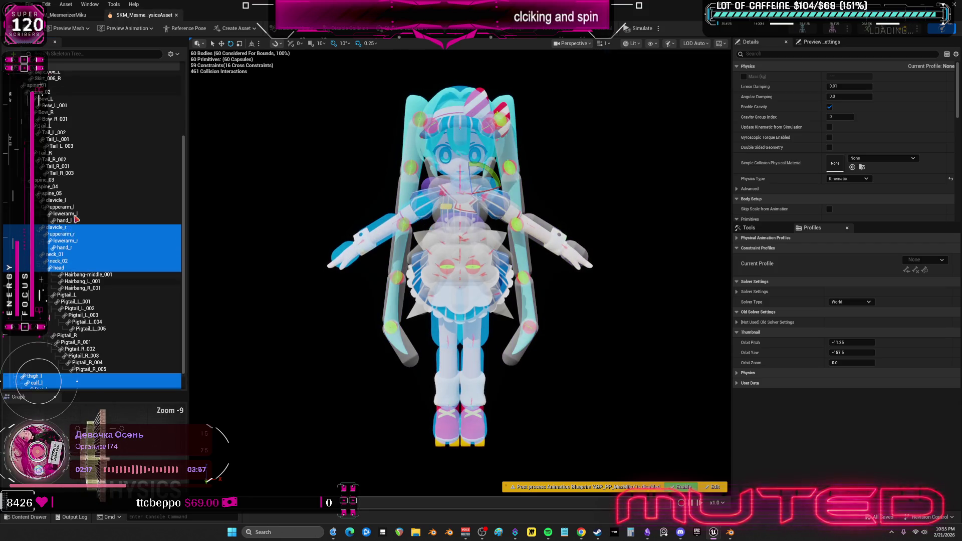
scroll(76, 220, "up", 3)
Add the left arm, spine_01 to spine_05 and pelvis bodies, keeping them all Kinematic
left_click(63, 281, "ctrl")
left_click(66, 274, "ctrl+shift")
left_click(62, 267, "ctrl+shift")
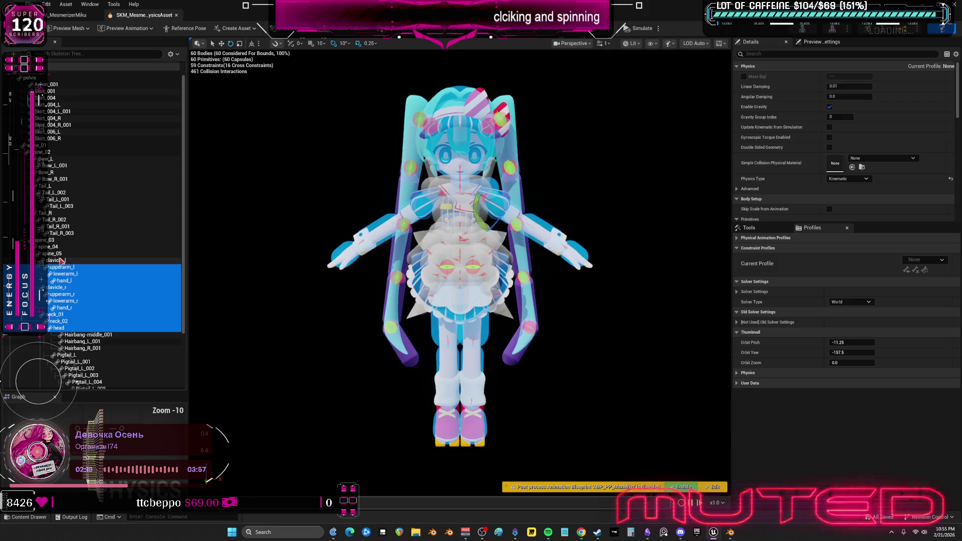
left_click(62, 261, "ctrl")
left_click(63, 253, "ctrl+shift")
left_click(64, 246, "ctrl+shift")
left_click(65, 240, "ctrl+shift")
scroll(65, 242, "up", 1)
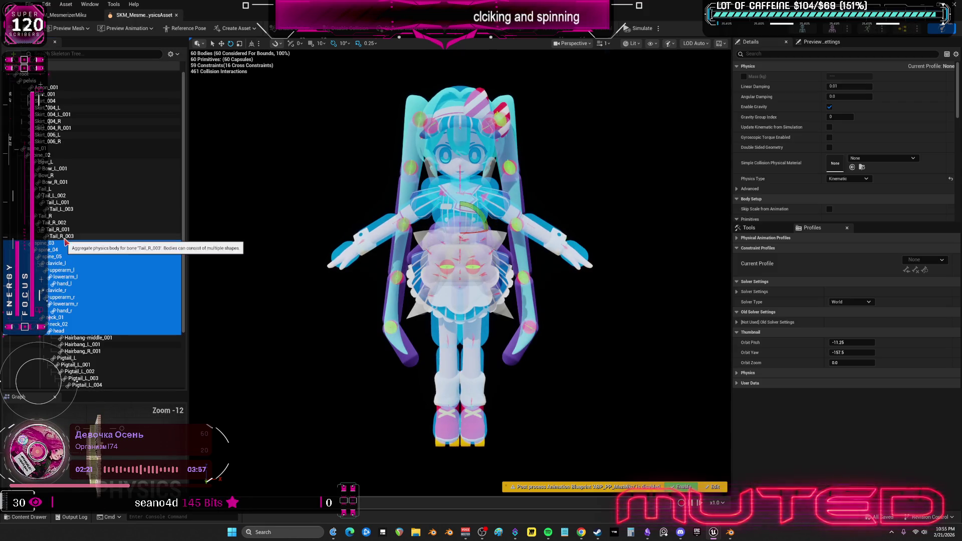
left_click(42, 155, "ctrl")
left_click(40, 149, "ctrl+shift")
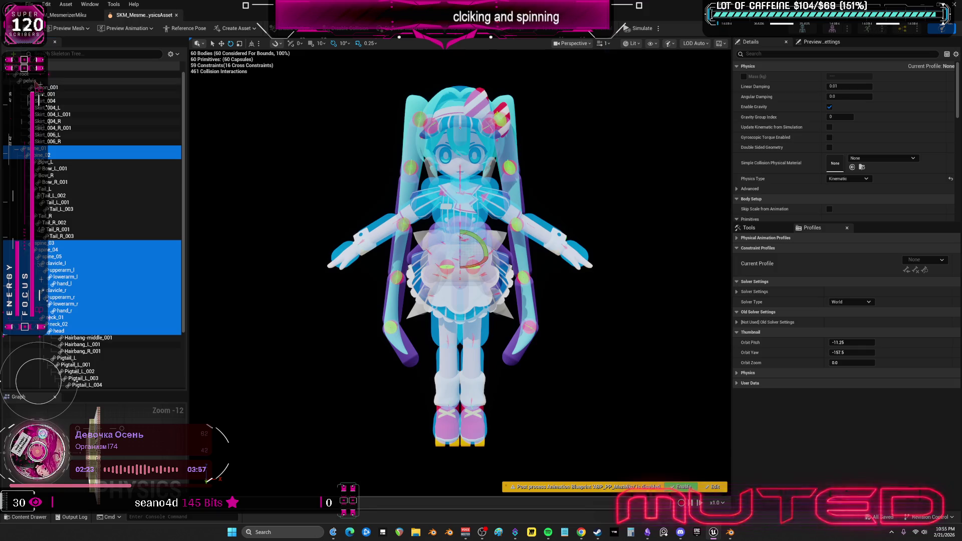
left_click(31, 80, "ctrl")
left_click(851, 179)
left_click(841, 193)
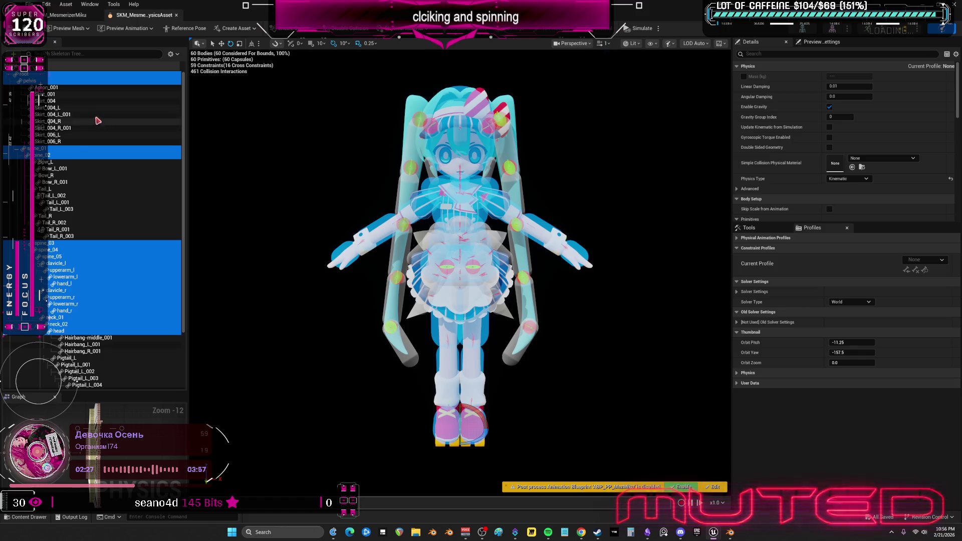
right_click(75, 144)
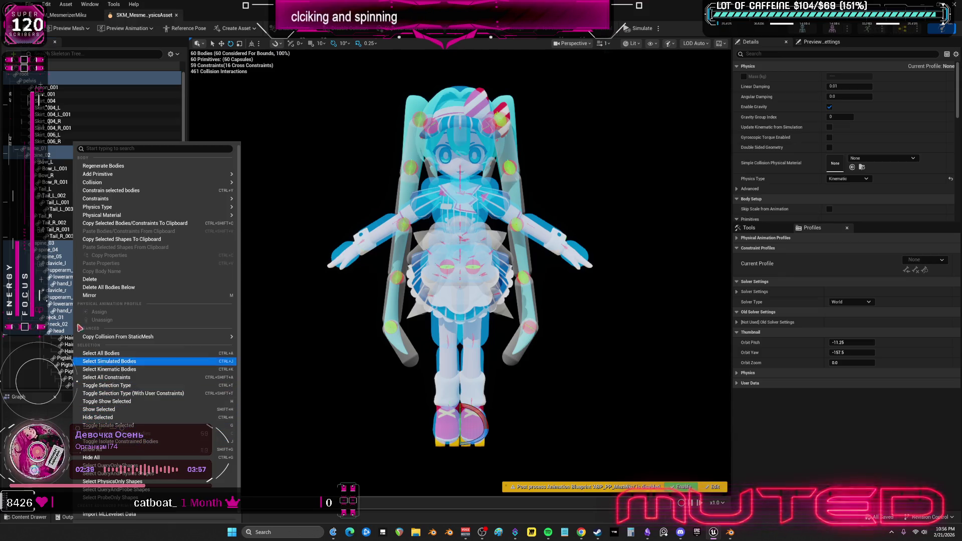
Select Apron_001 through Skirt_006_R, the Bow, Tail, Hairbang-middle_001 and Pigtail bodies, and show Physics Type choices
left_click(55, 87)
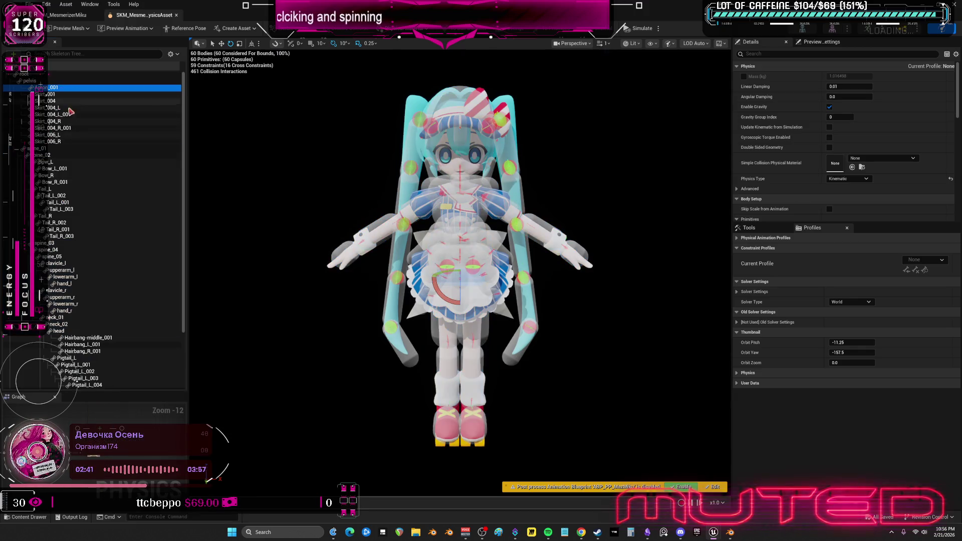
left_click(72, 143, "shift")
left_click(56, 162, "ctrl")
left_click(59, 168, "ctrl")
left_click(60, 176, "ctrl")
left_click(58, 182, "ctrl")
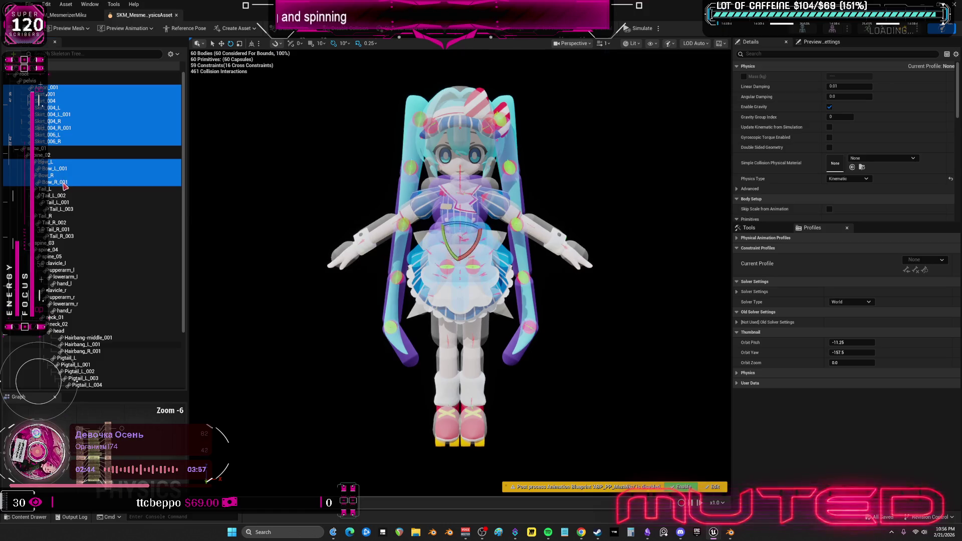
left_click(73, 236, "shift")
scroll(74, 238, "down", 4)
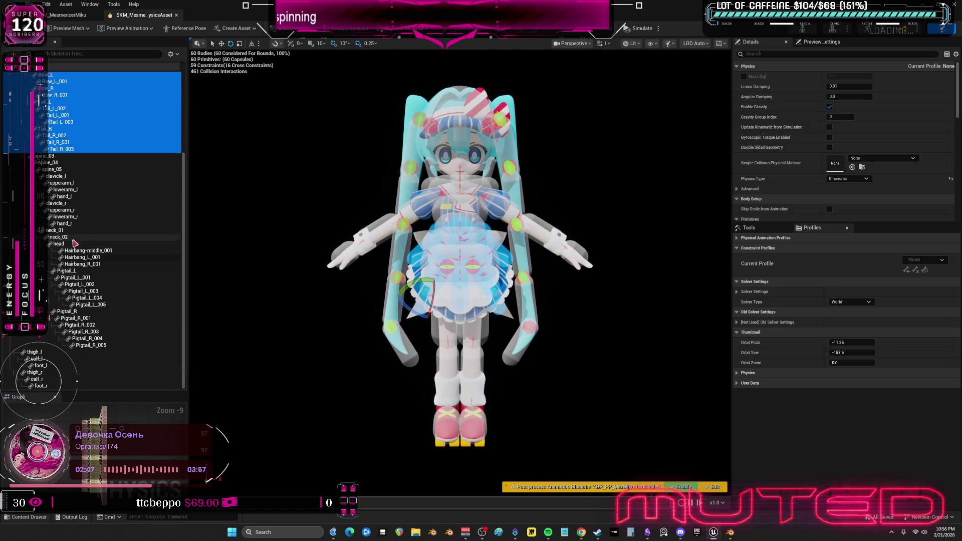
left_click(82, 250, "ctrl")
left_click(91, 345, "shift")
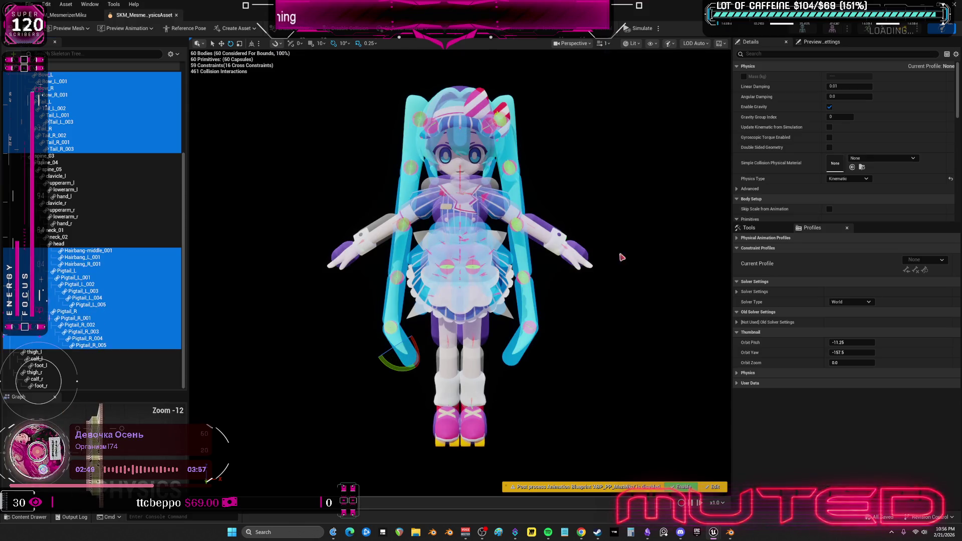
left_click(848, 179)
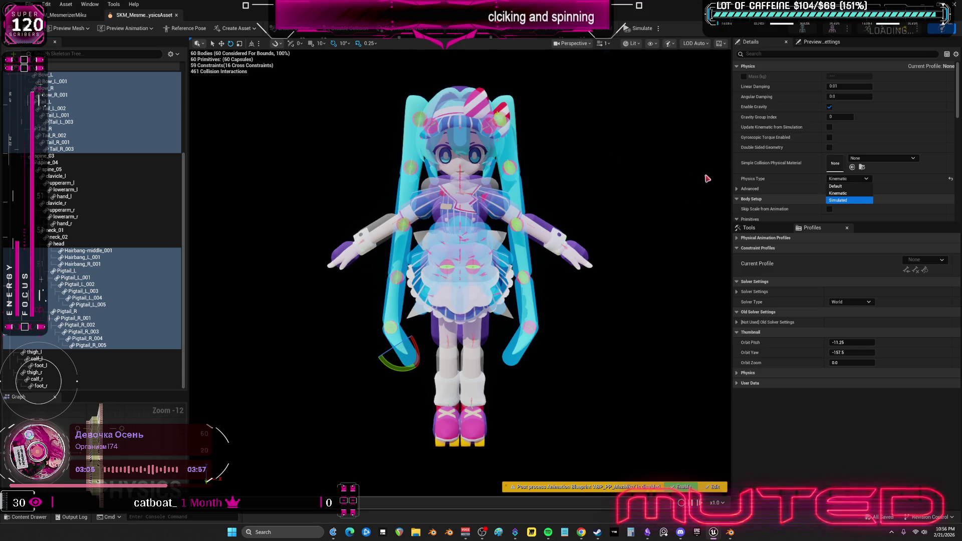
Set the skirt, tail and hair bodies to Simulated and run a brief Simulate test
left_click(560, 255)
key("alt+s")
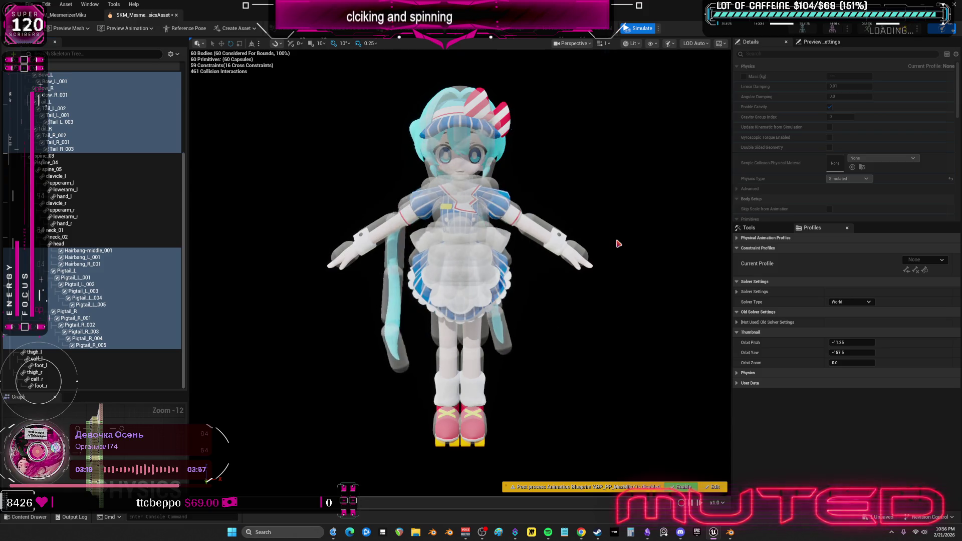
left_click(639, 28)
Select every body in the physics asset and bring up its actions menu
scroll(794, 134, "down", 3)
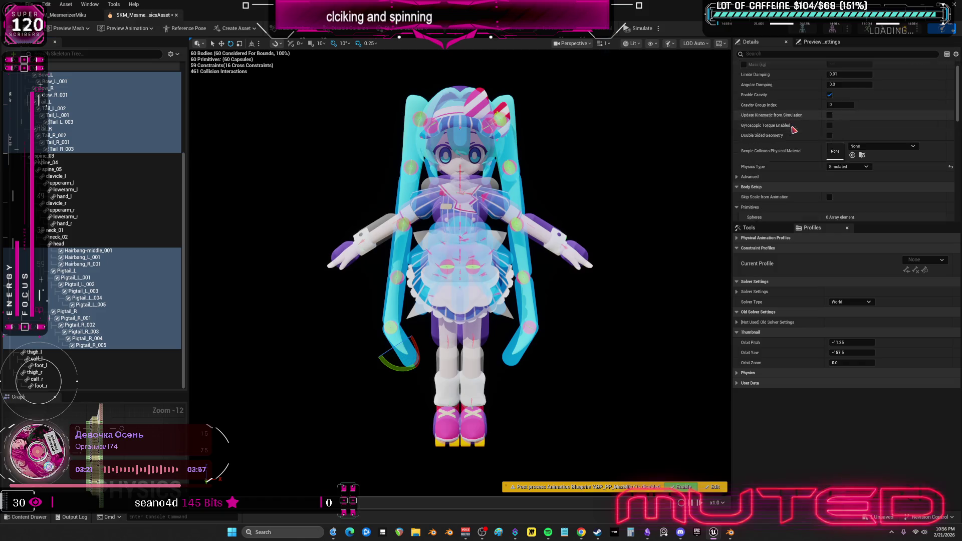
scroll(793, 134, "down", 3)
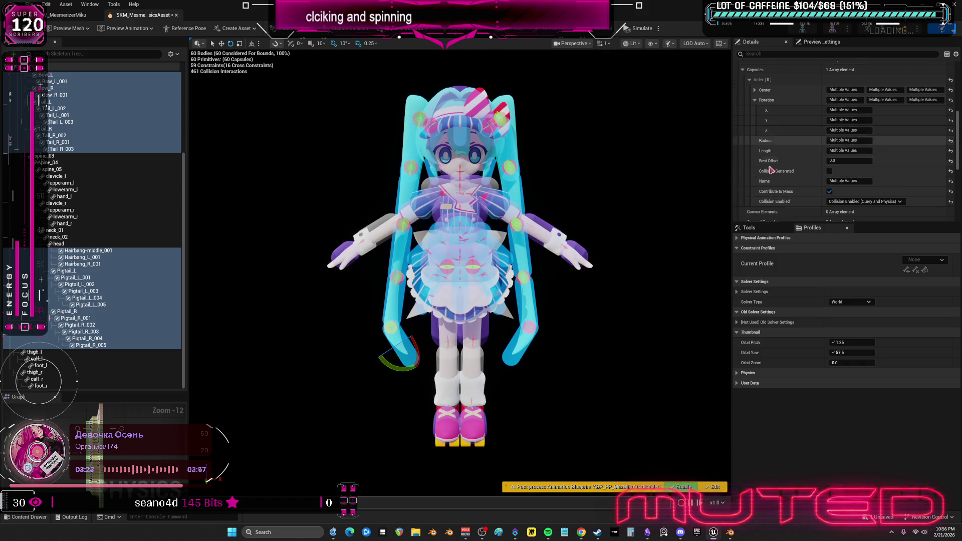
scroll(600, 226, "up", 10)
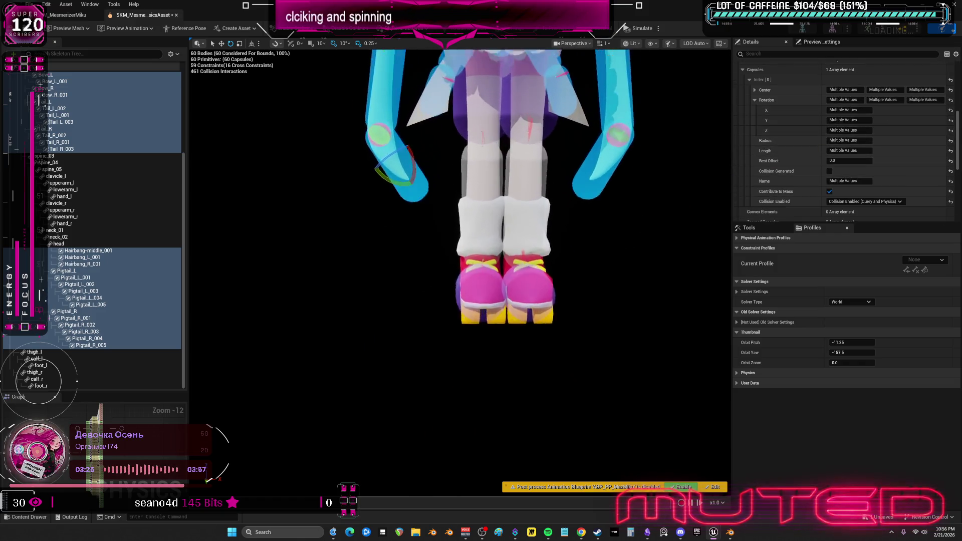
scroll(595, 223, "down", 5)
left_click(125, 185)
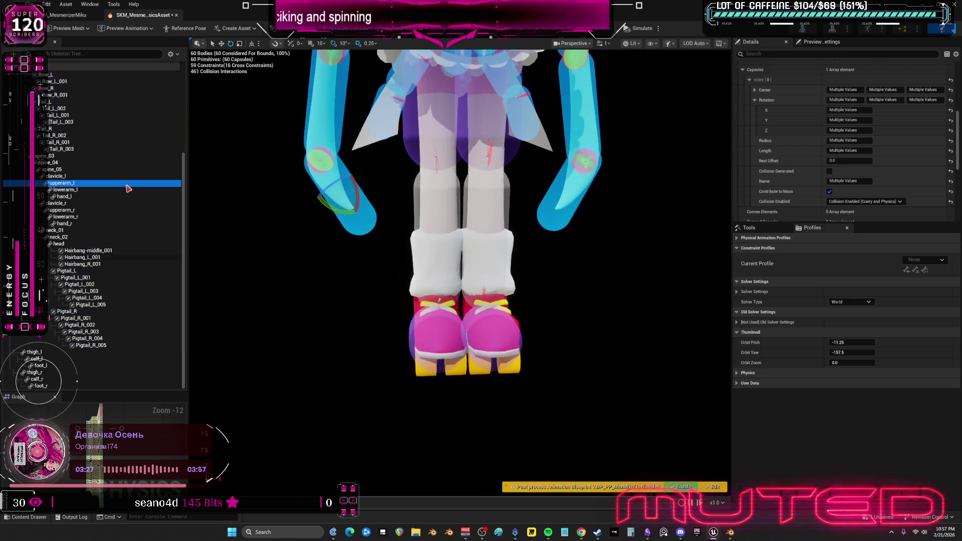
key("ctrl+a")
right_click(125, 152)
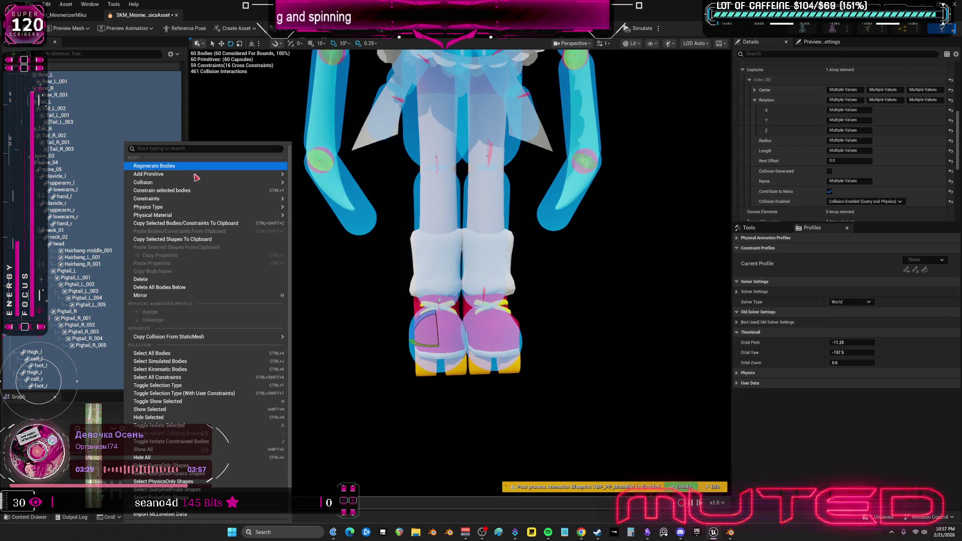
Enable collision between all the selected bodies, then pick foot_l and orbit around the feet
mouse_move(265, 183)
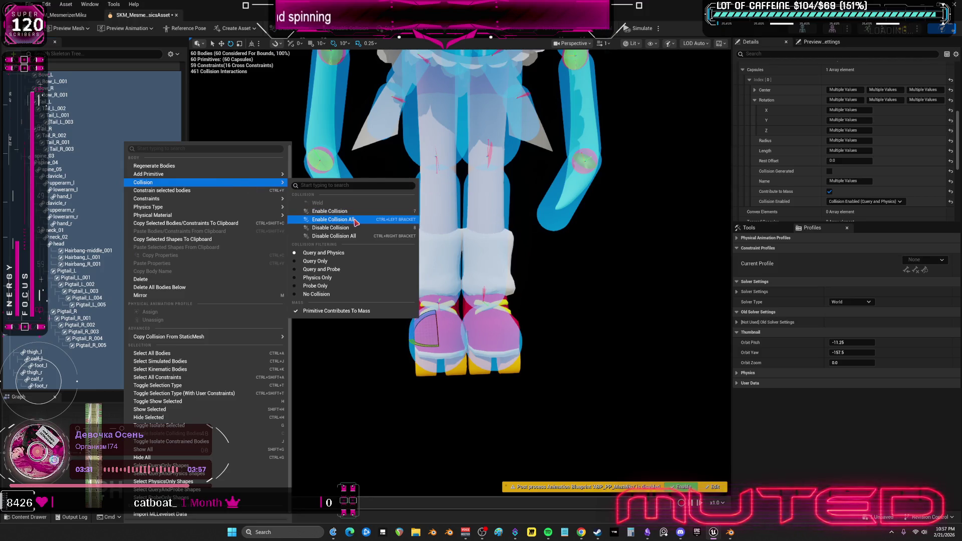
left_click(348, 211)
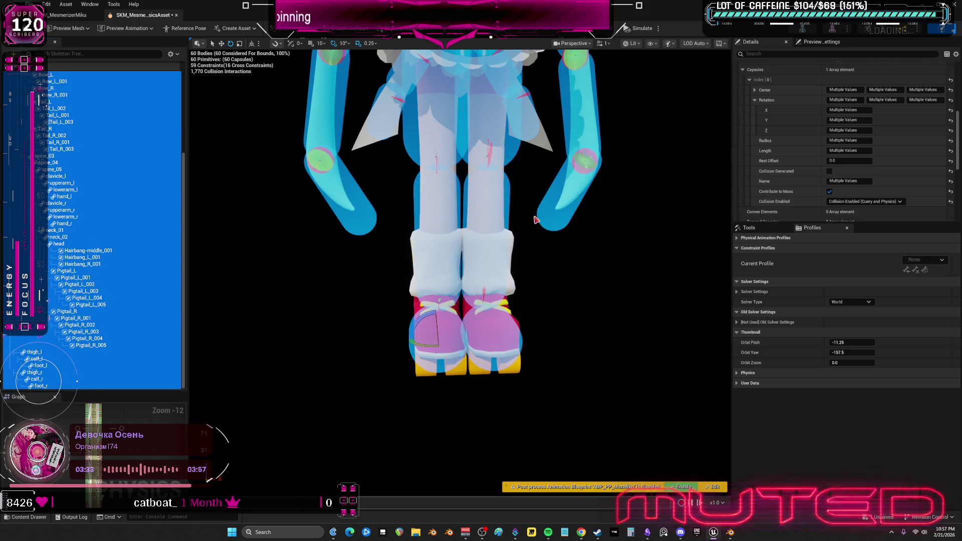
left_click(528, 164)
mouse_move(528, 163)
left_mouse_down()
mouse_move(501, 163)
mouse_move(553, 344)
left_mouse_up()
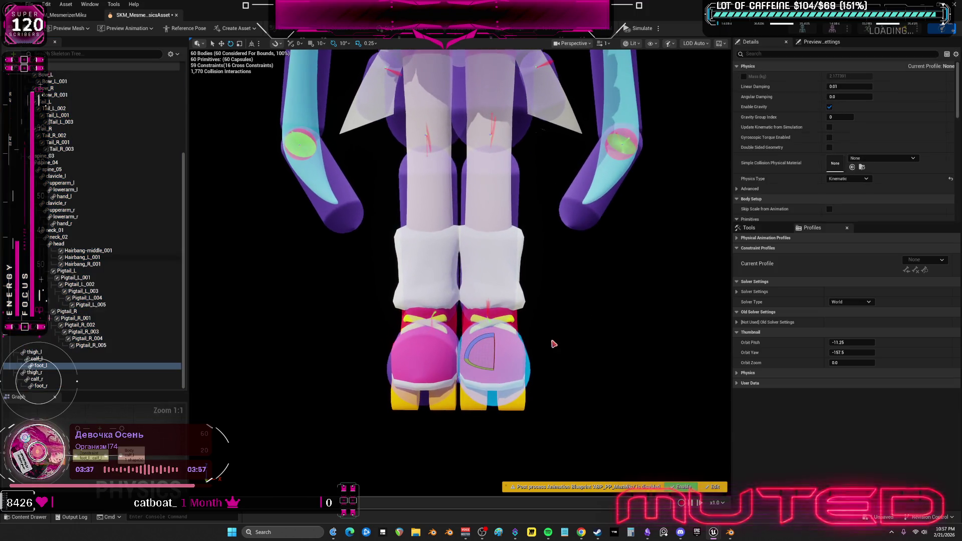
Make the thigh_r capsule thinner and mirror it onto the left thigh
left_click(424, 358)
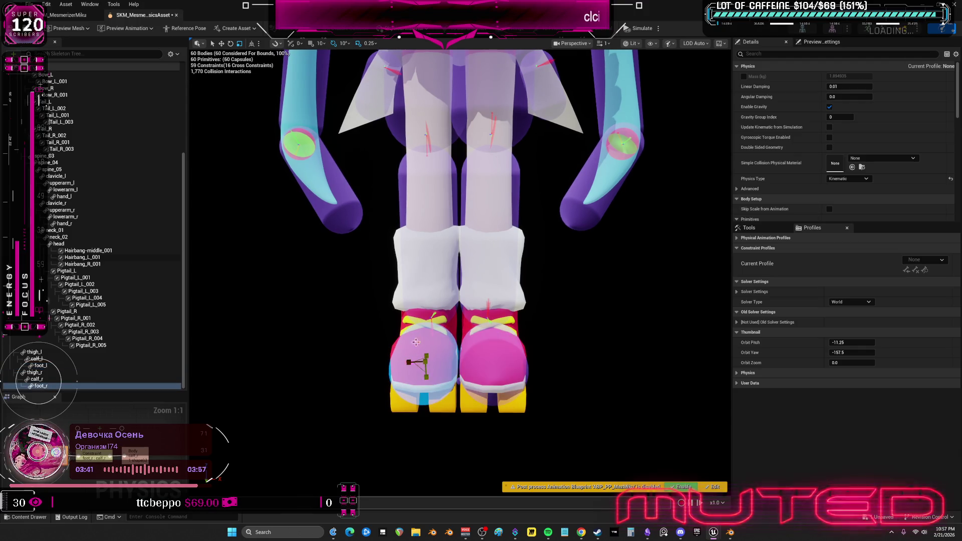
left_click(426, 292)
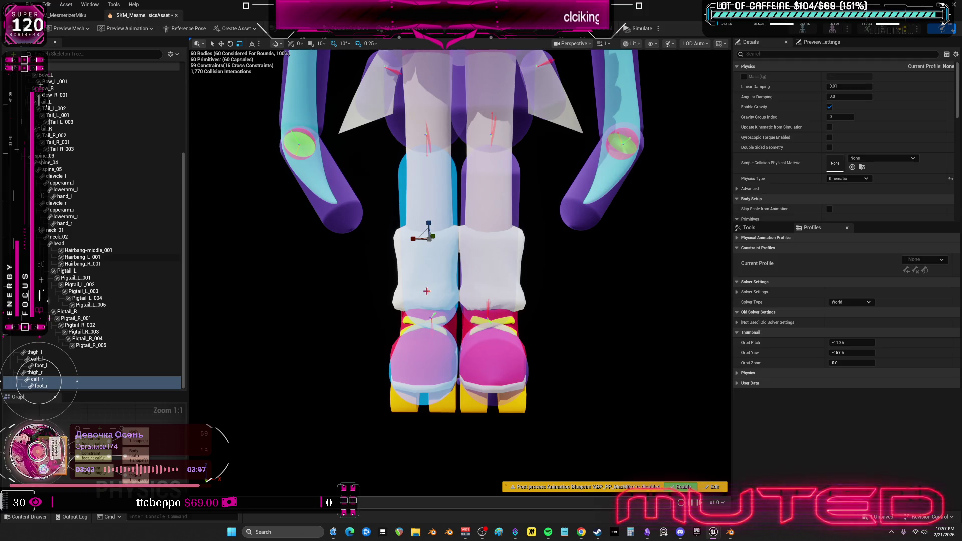
left_click_drag(426, 290, 444, 249)
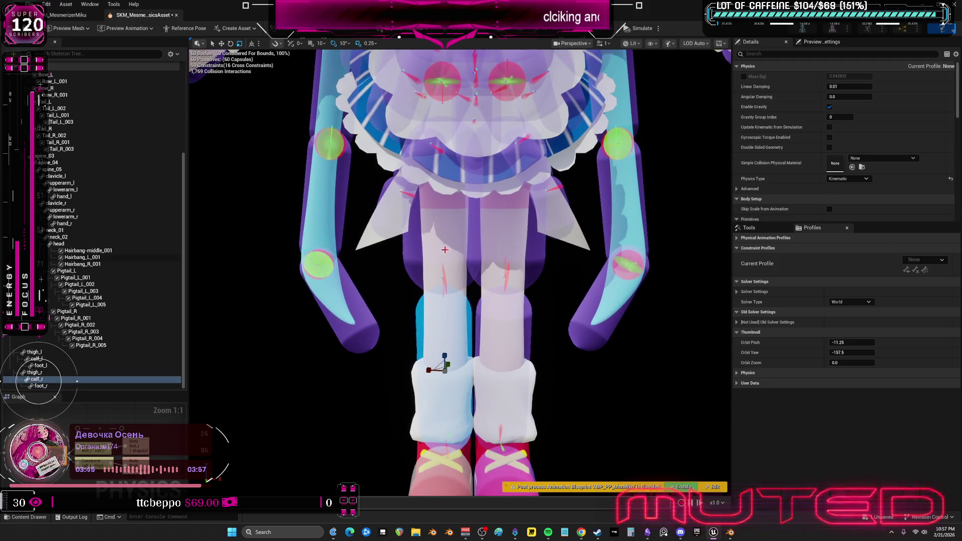
left_click(444, 247)
left_click_drag(430, 210, 408, 211)
key("ctrl+m")
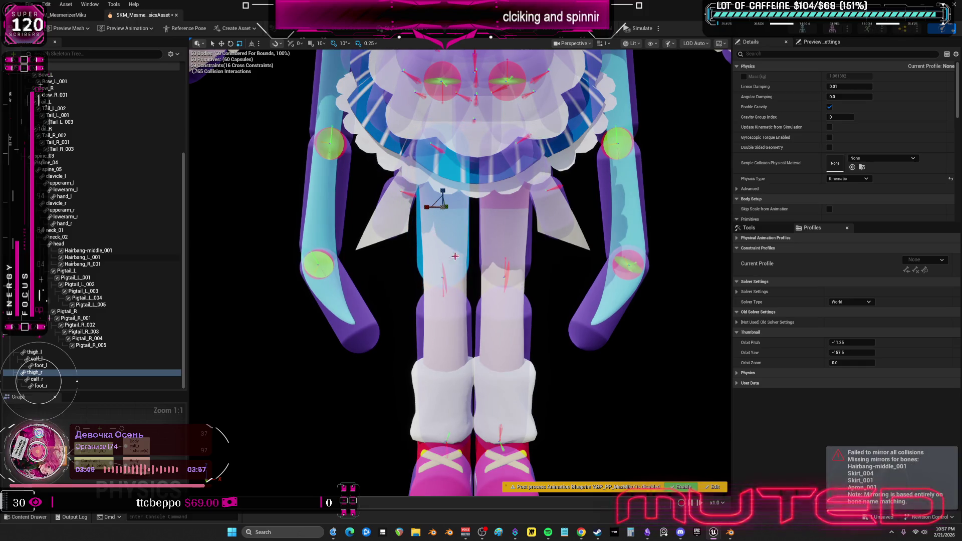
Turn off collision between the left leg's foot_l, calf_l and thigh_l bodies
left_click(441, 347)
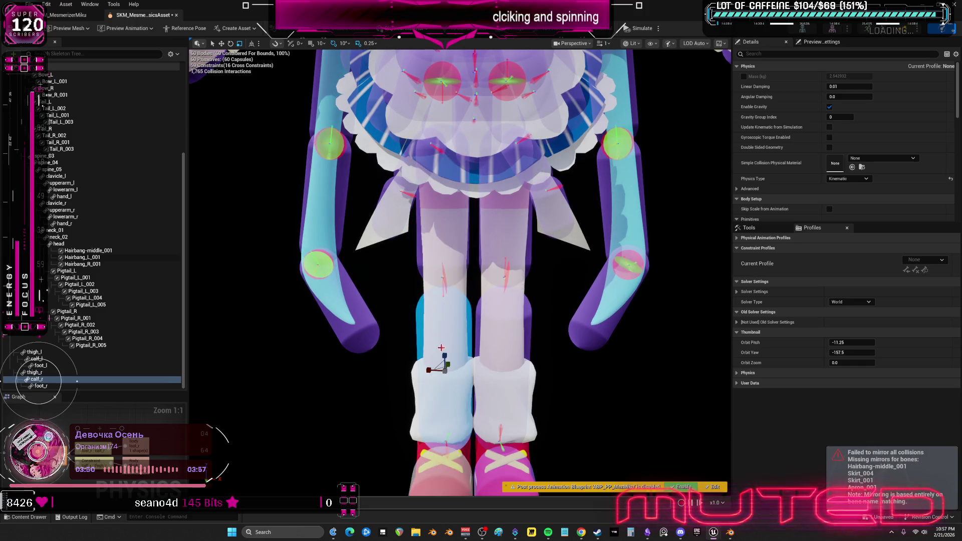
left_click(443, 255)
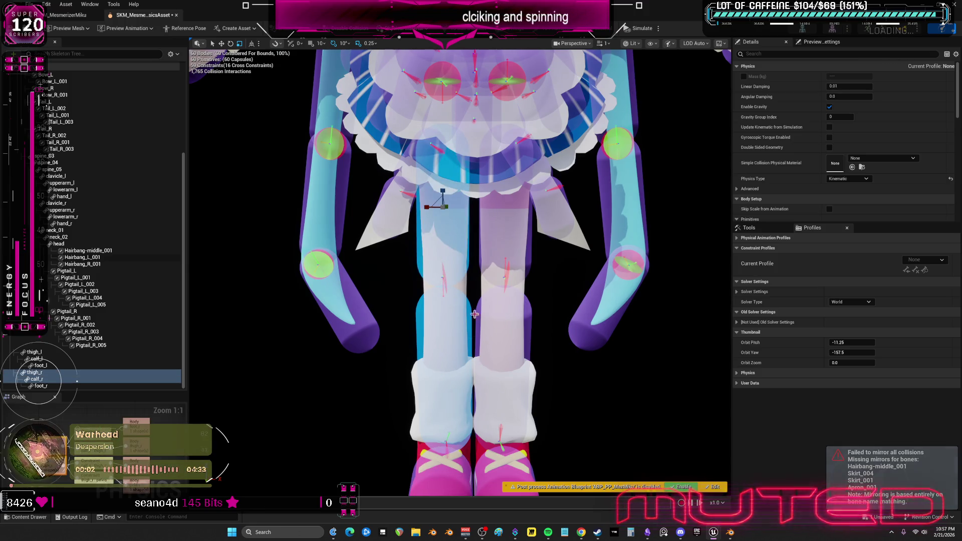
left_click(510, 448)
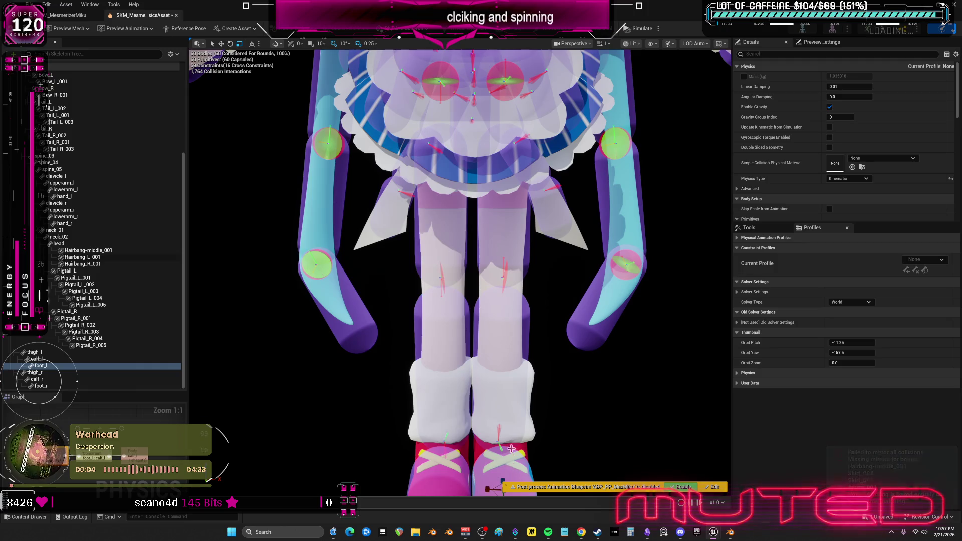
left_click(510, 410)
left_click(513, 411)
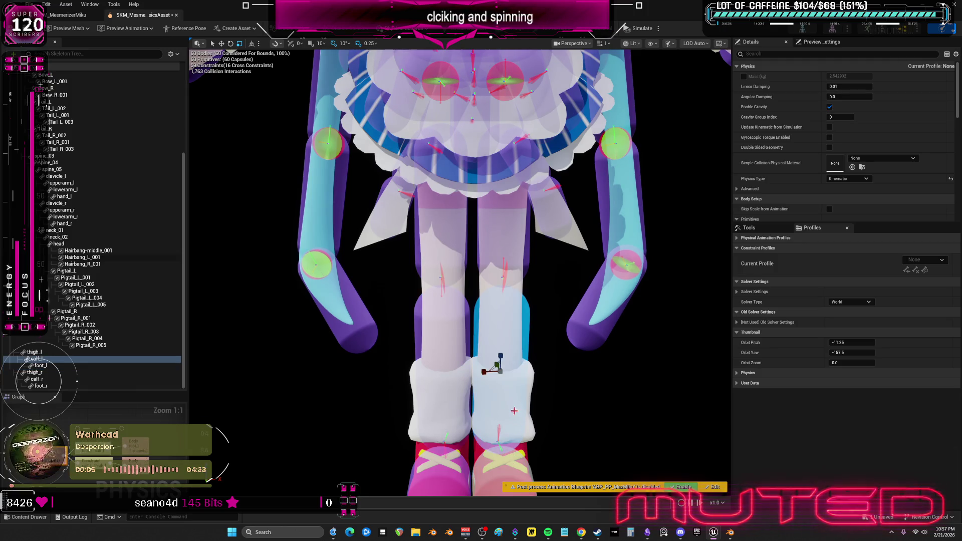
left_click(516, 254, "ctrl")
left_click_drag(516, 254, 552, 289)
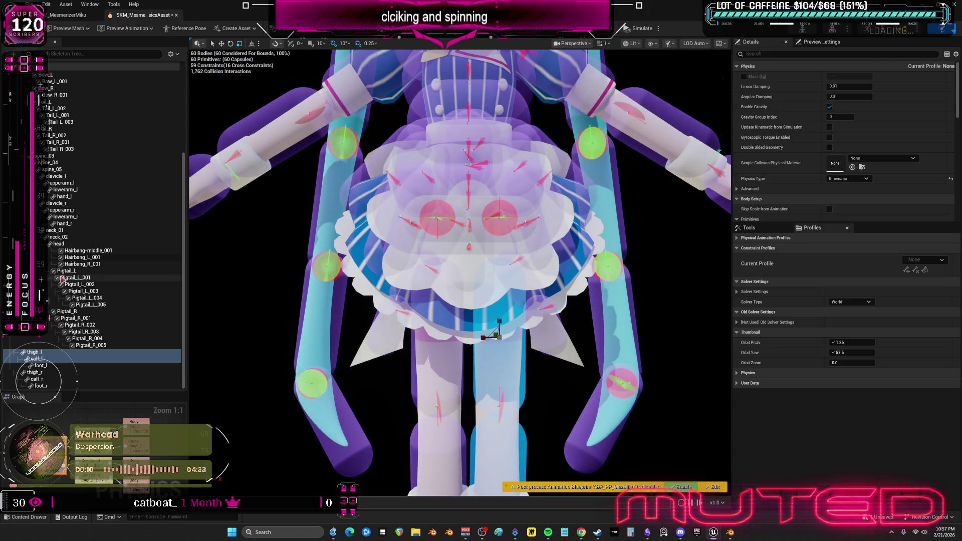
Select the bow and tail bodies from Tail_R_003 through Bow_L in the Skeleton Tree
left_click(102, 345)
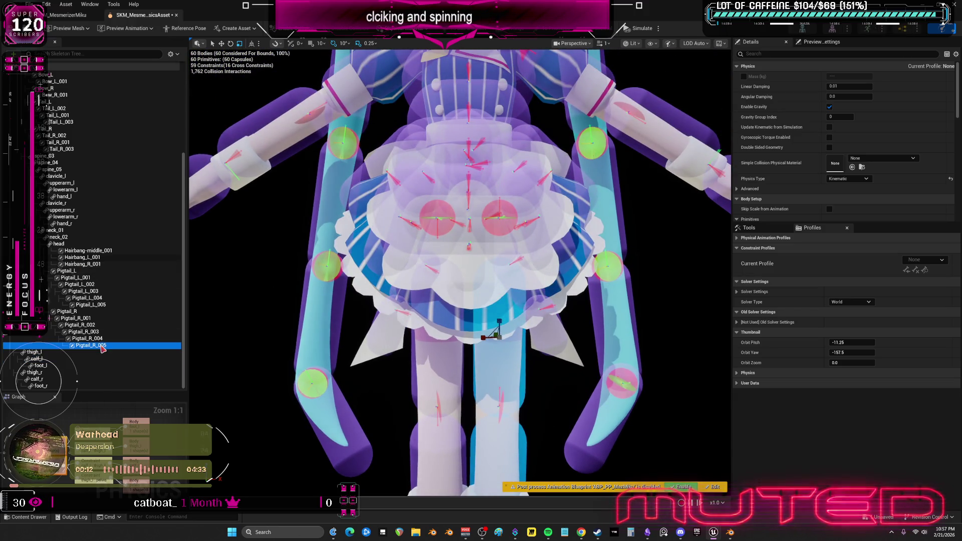
left_click(75, 250, "shift")
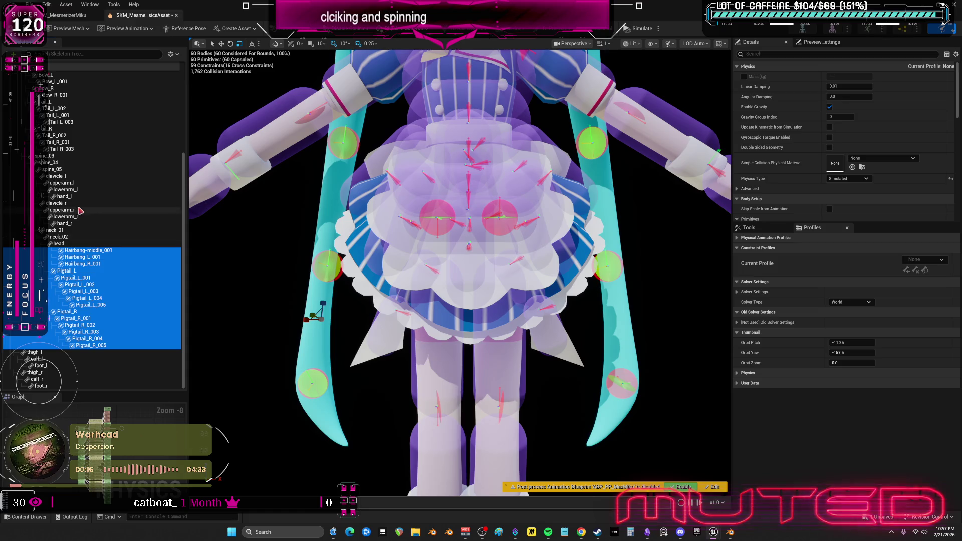
scroll(72, 215, "up", 3)
left_click(68, 220)
left_click(46, 147, "shift")
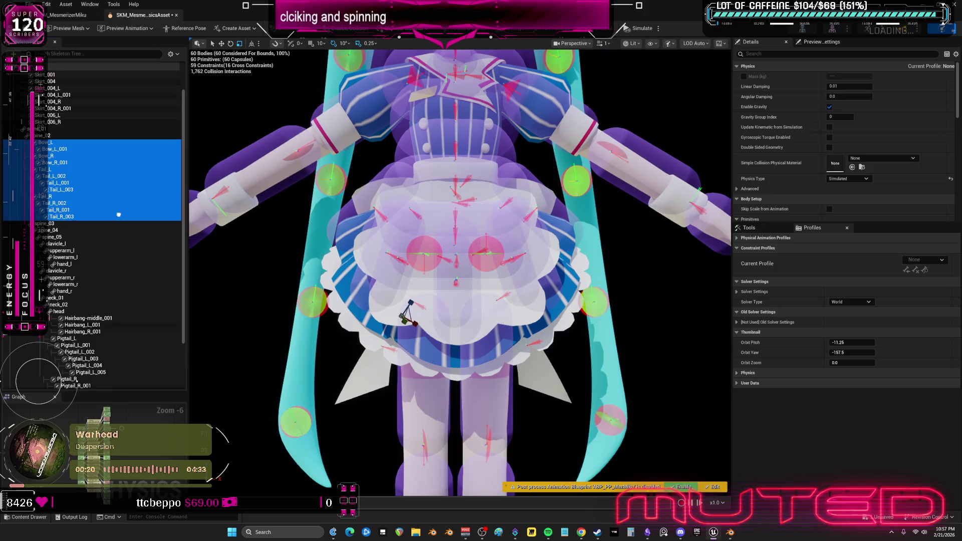
Select Apron_001 through Skirt_006_R and confirm their Physics Type is Simulated
key("Escape")
left_click(48, 141)
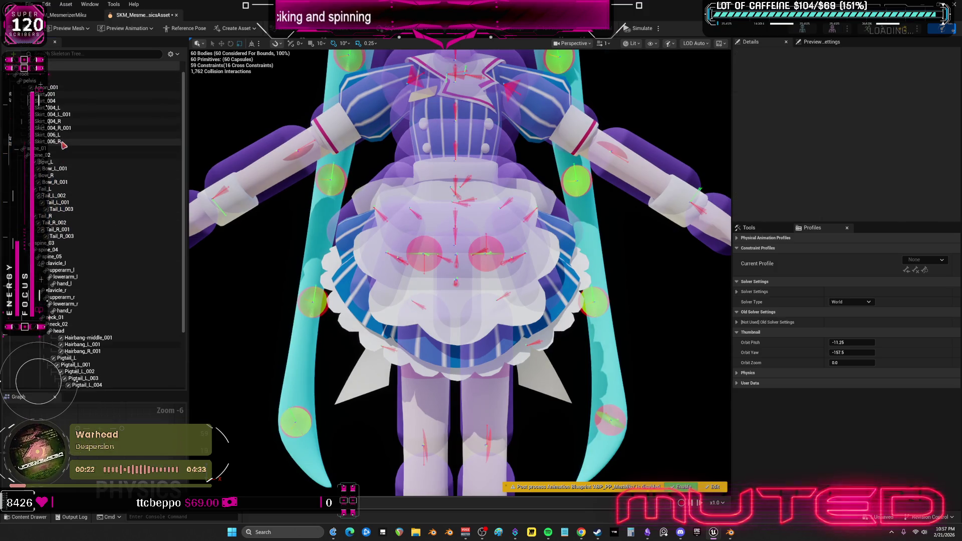
left_click(46, 87, "shift")
scroll(482, 240, "down", 6)
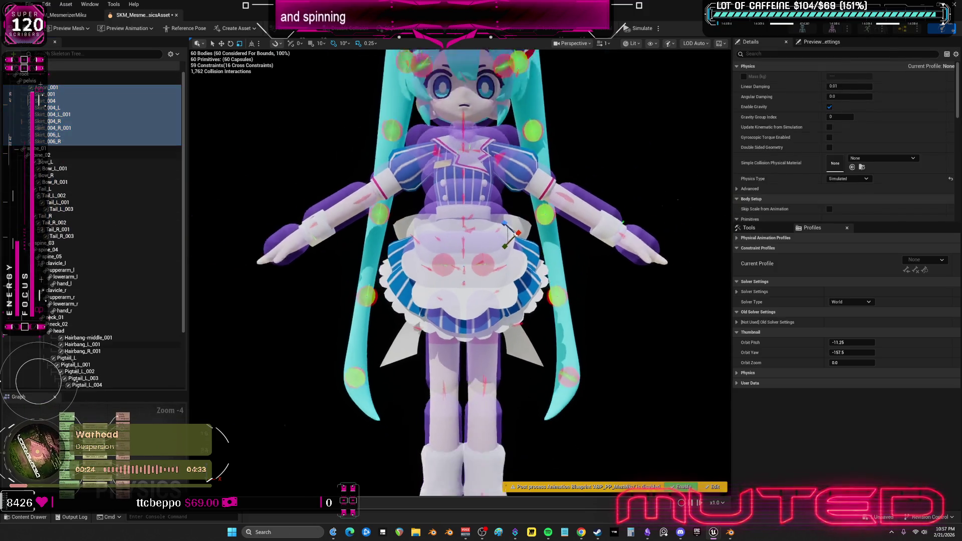
scroll(506, 308, "up", 6)
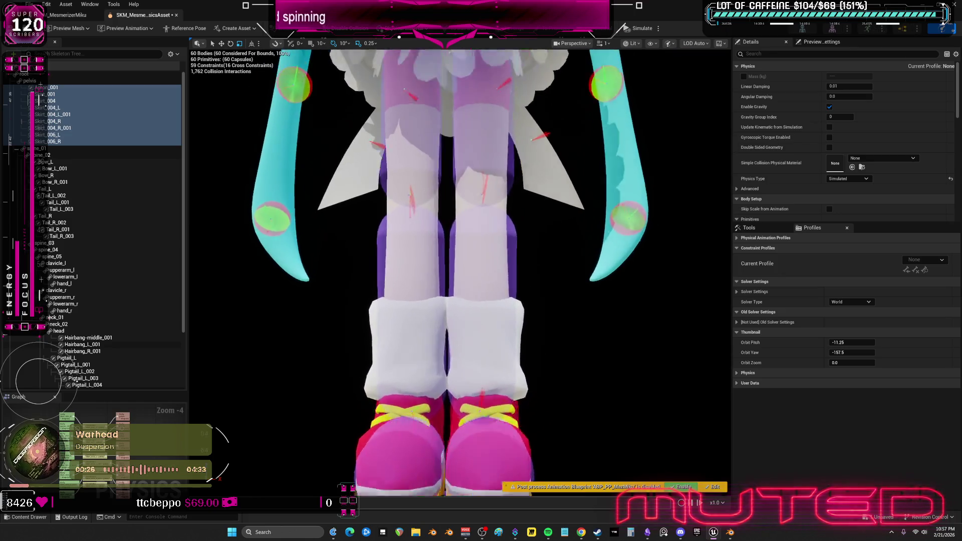
Disable collision between each thigh body and the pelvis
left_click(492, 241)
left_click_drag(489, 204, 526, 311)
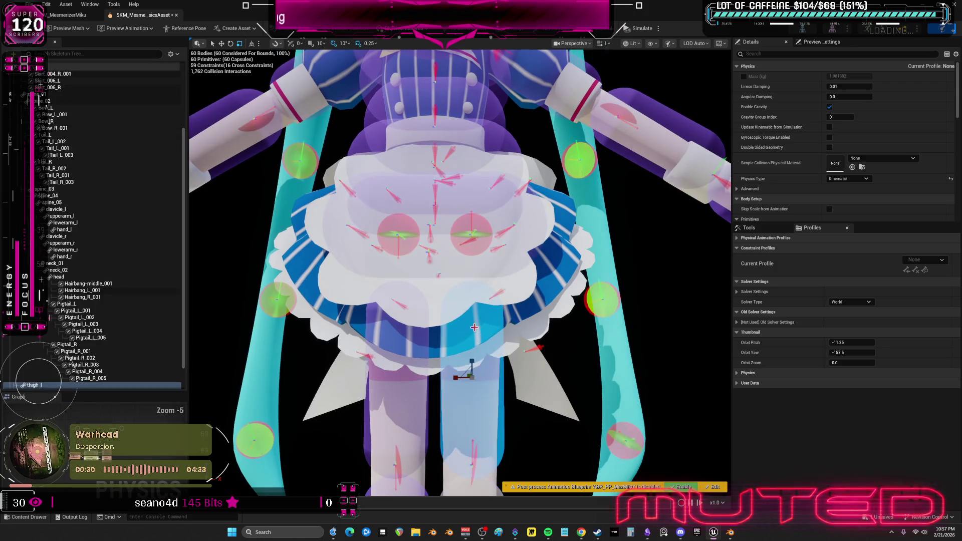
left_click(513, 269)
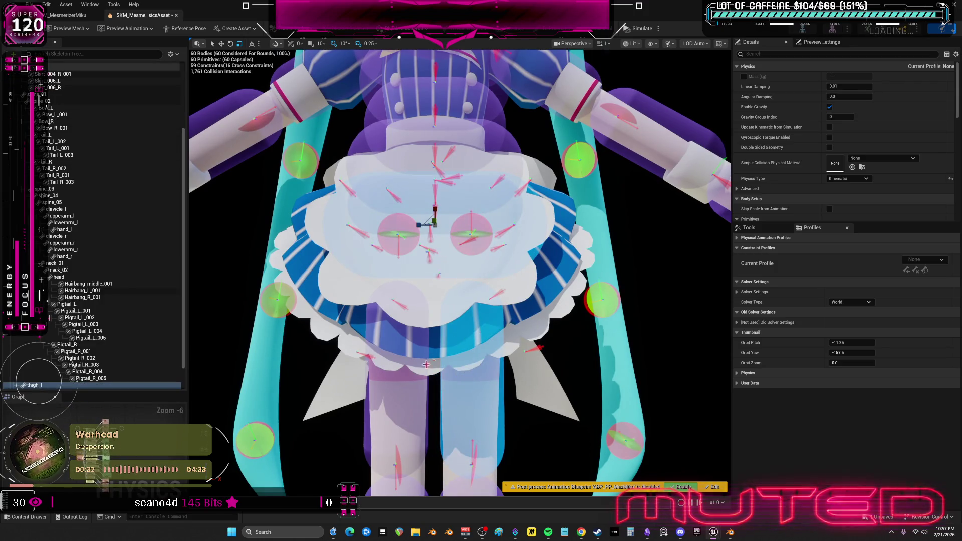
left_click(459, 361)
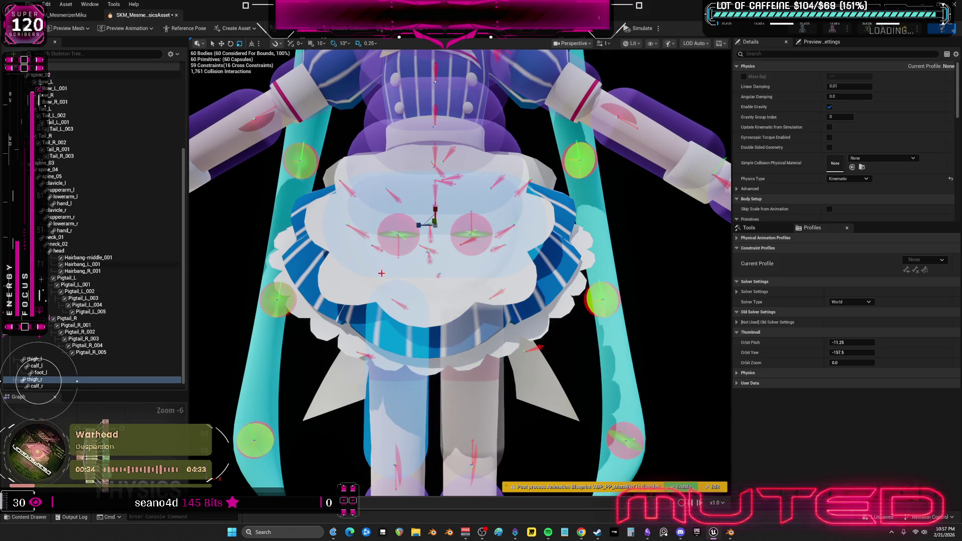
left_click_drag(524, 305, 506, 280)
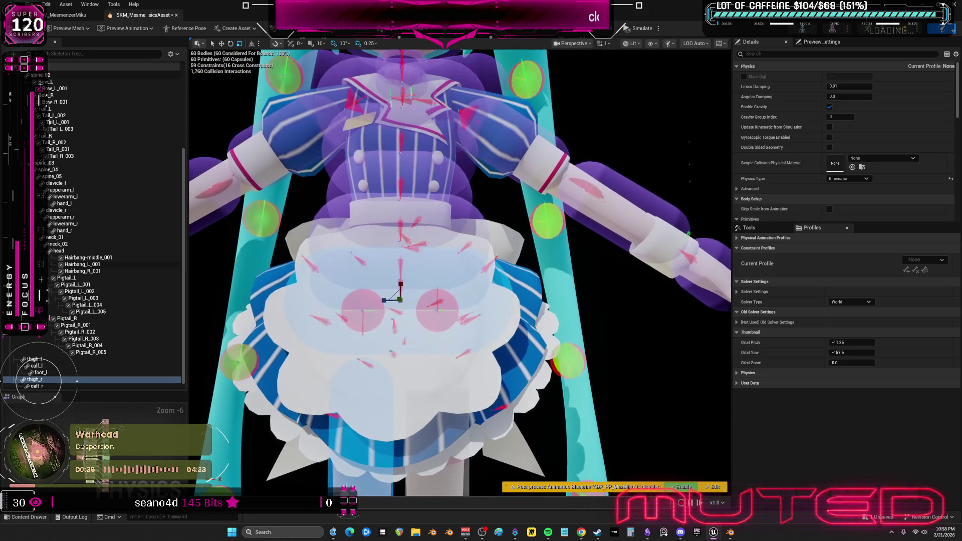
left_click(473, 333)
left_click_drag(507, 319, 485, 312)
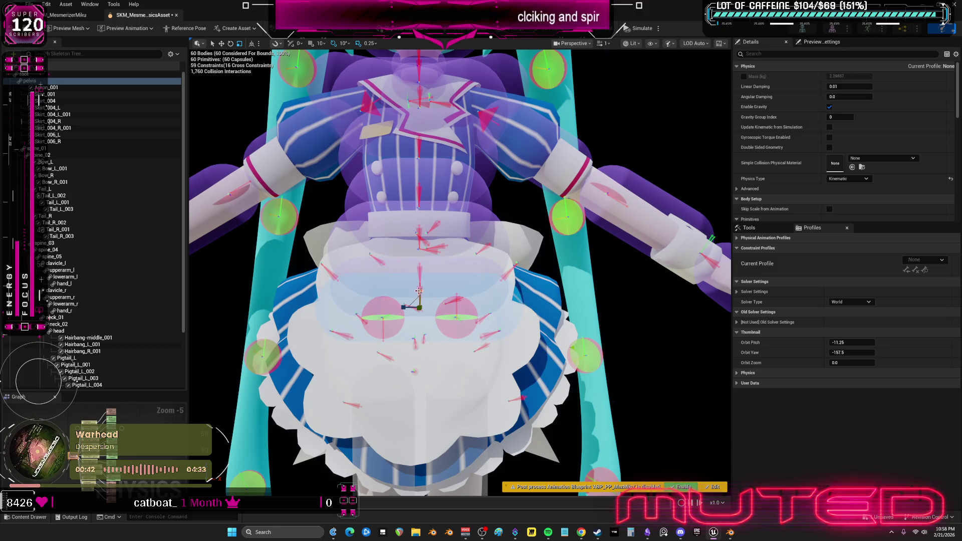
left_click_drag(479, 291, 479, 291)
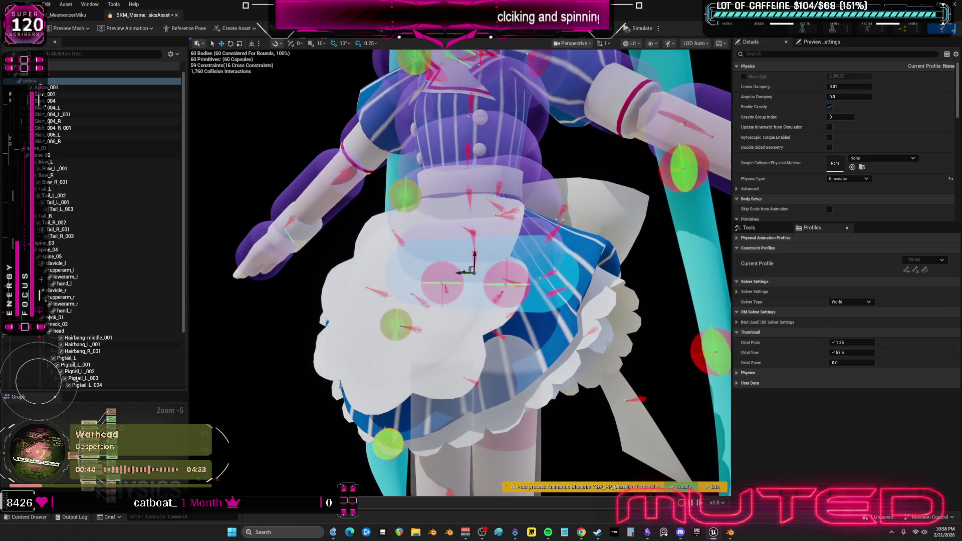
left_click(483, 274)
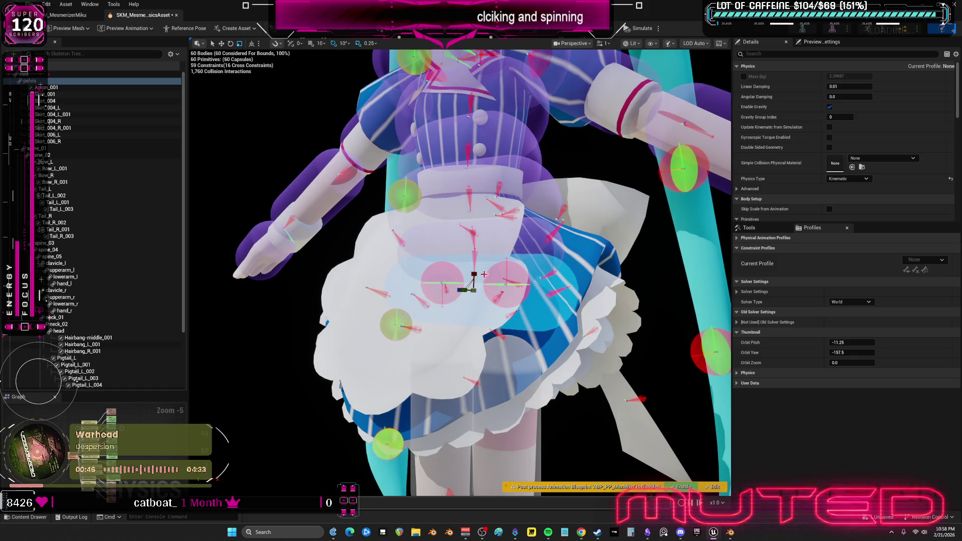
left_click_drag(474, 283, 464, 315)
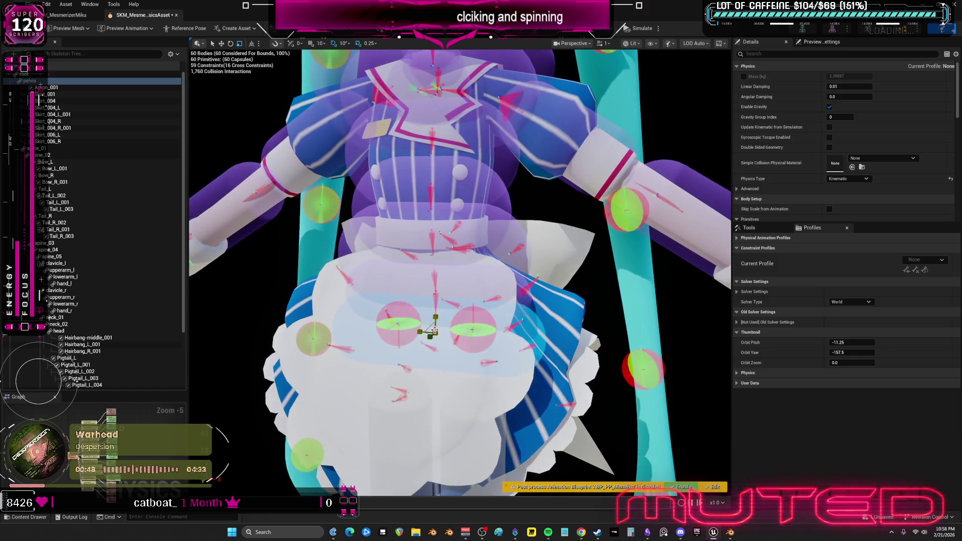
left_click(493, 301)
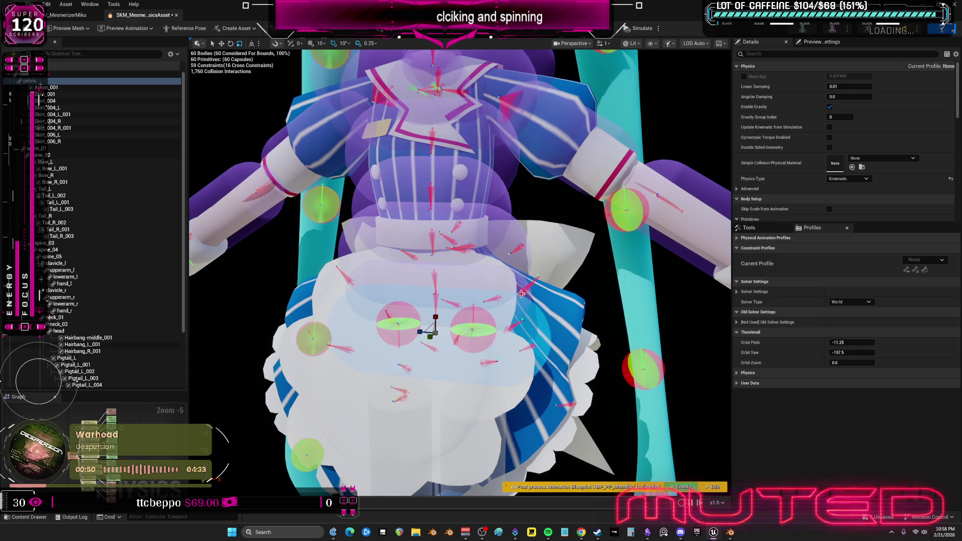
left_click(49, 149, "ctrl")
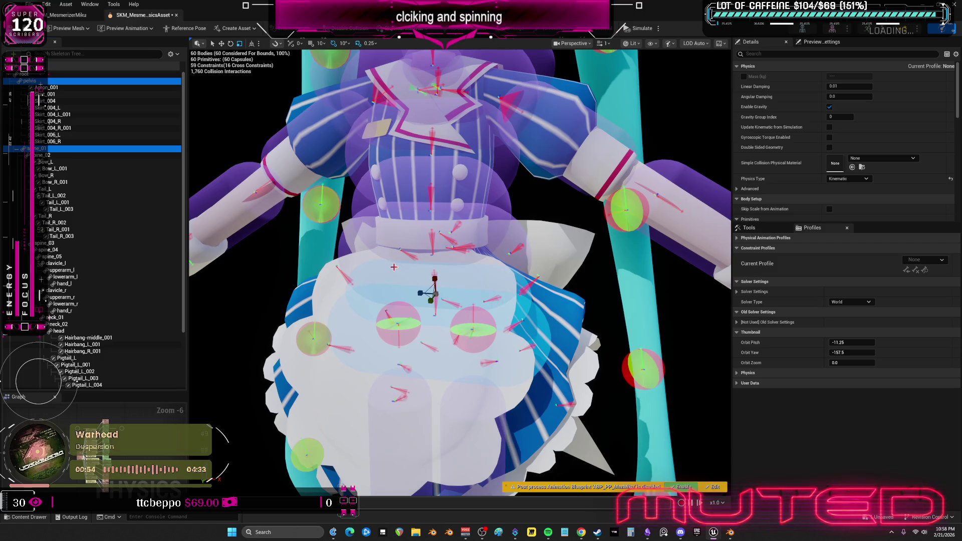
left_click(59, 149)
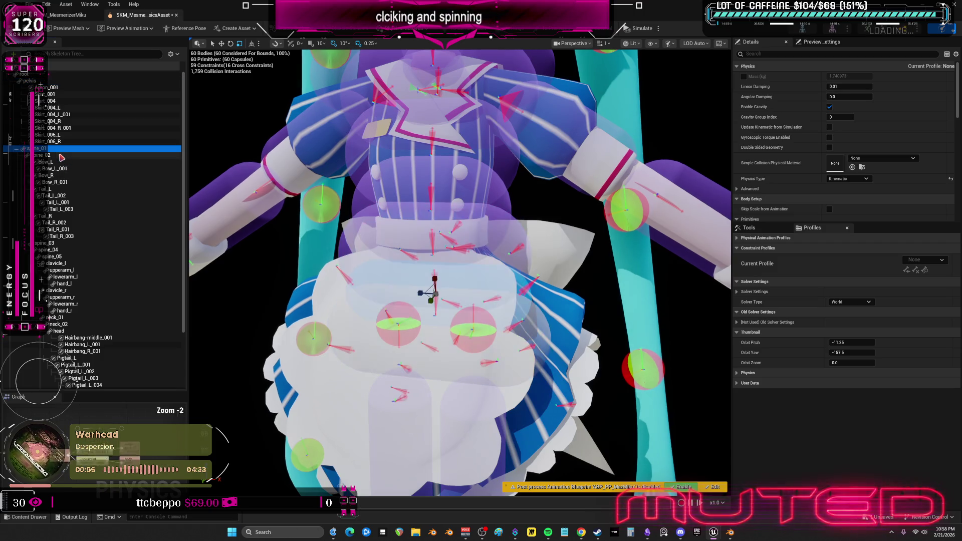
left_click(60, 156, "ctrl")
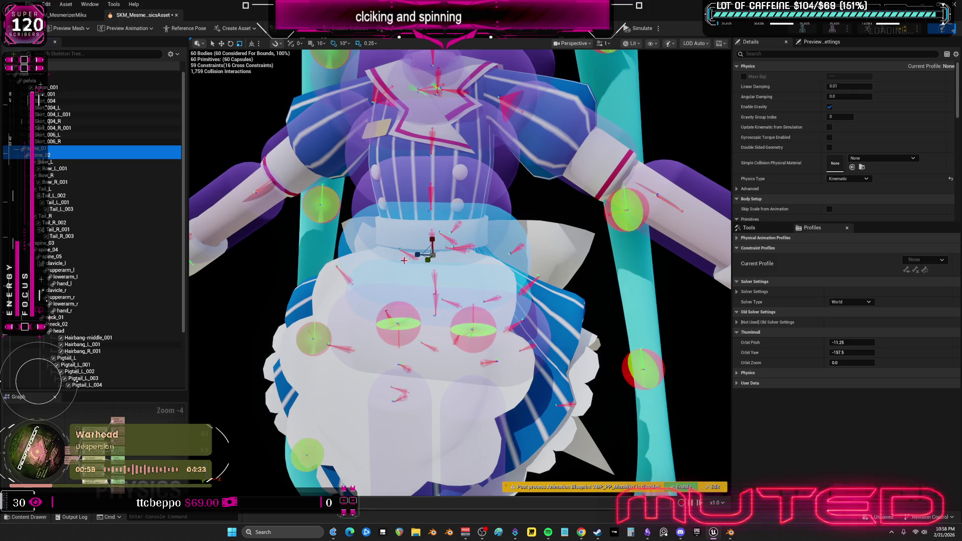
left_click(503, 255)
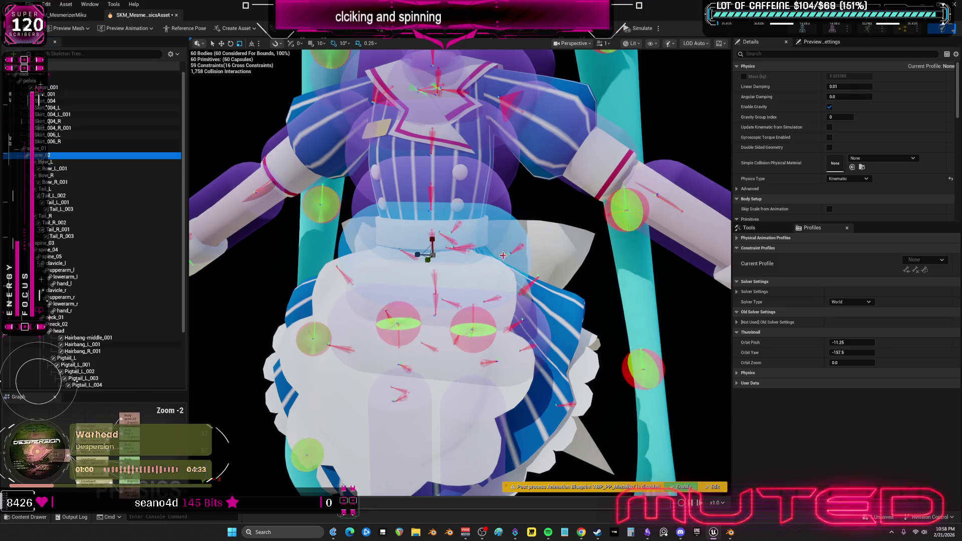
left_click(428, 247)
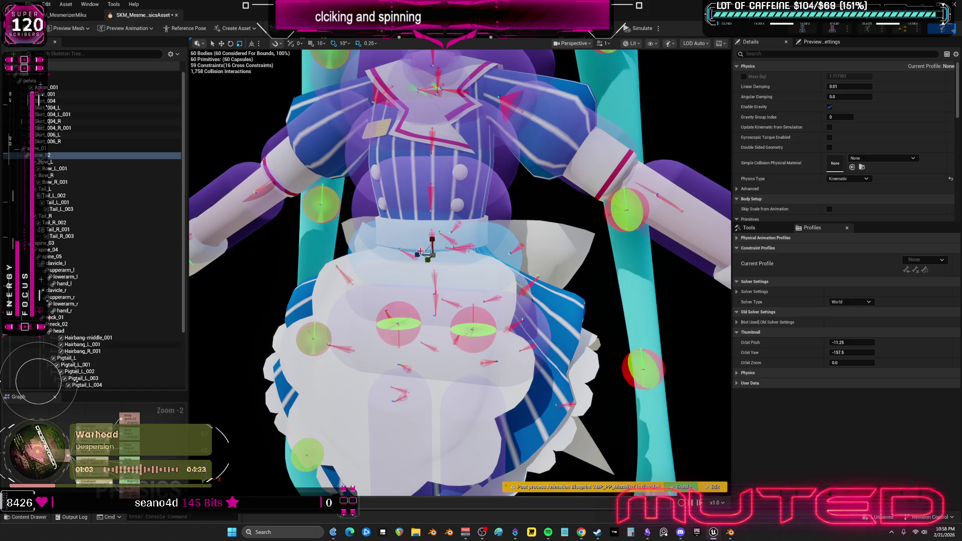
mouse_move(460, 270)
left_mouse_down()
mouse_move(506, 273)
mouse_move(460, 270)
mouse_move(460, 236)
left_mouse_up()
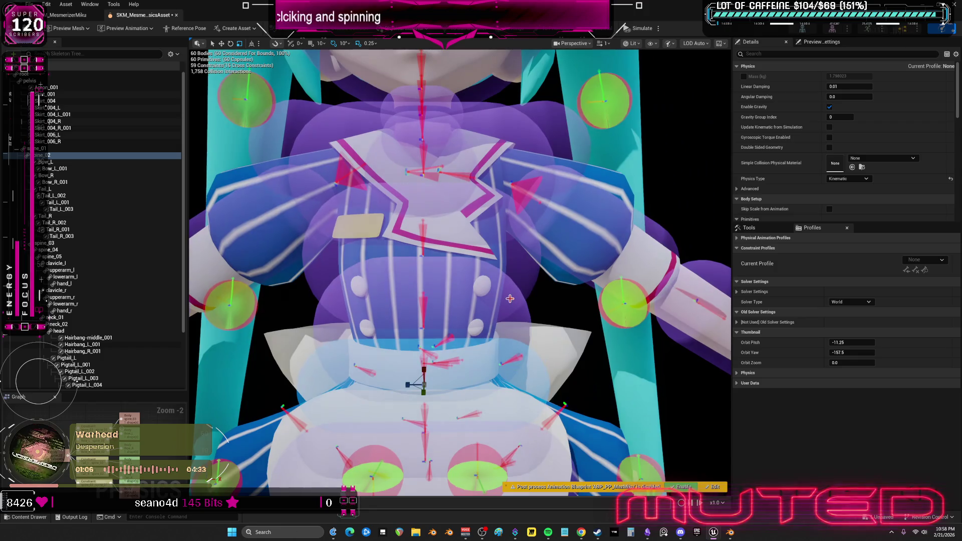
left_click(519, 316)
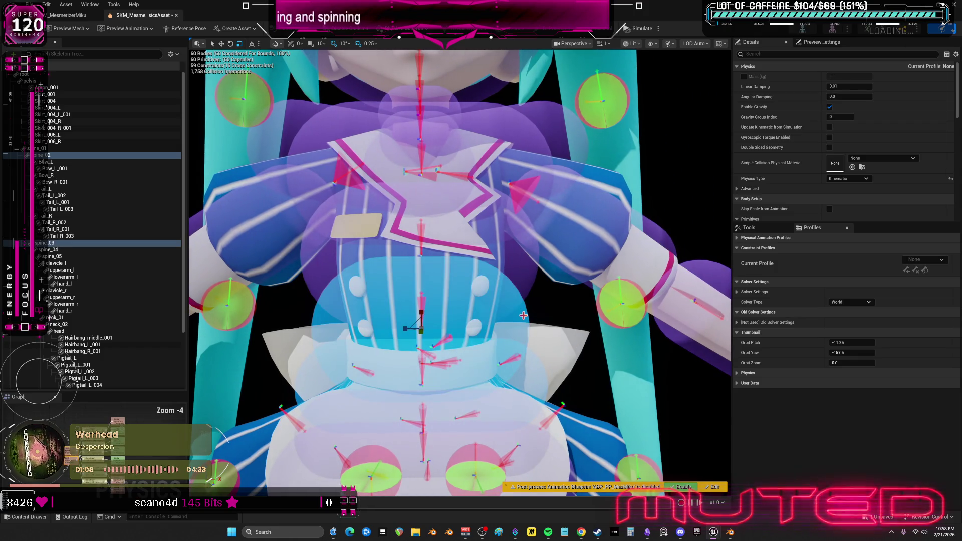
left_click(481, 320)
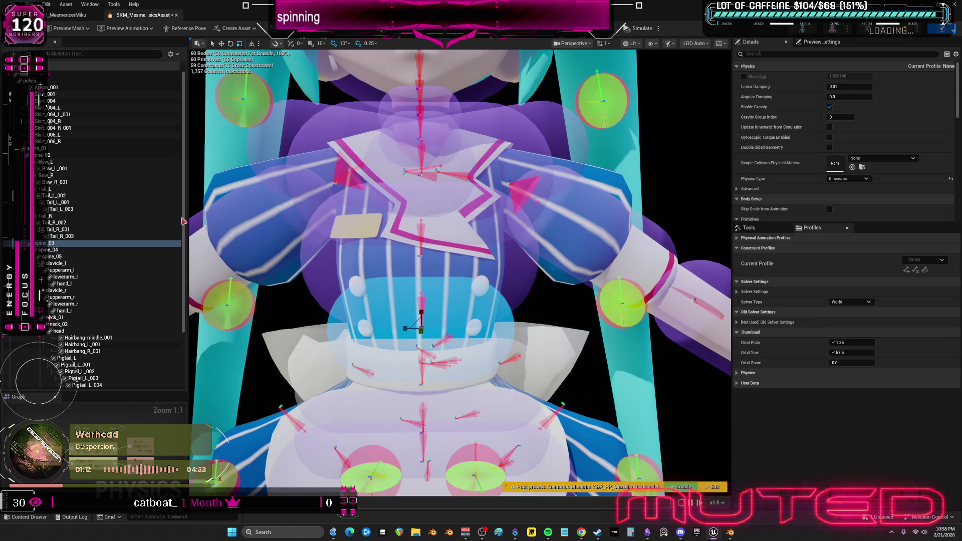
left_click(65, 250, "ctrl")
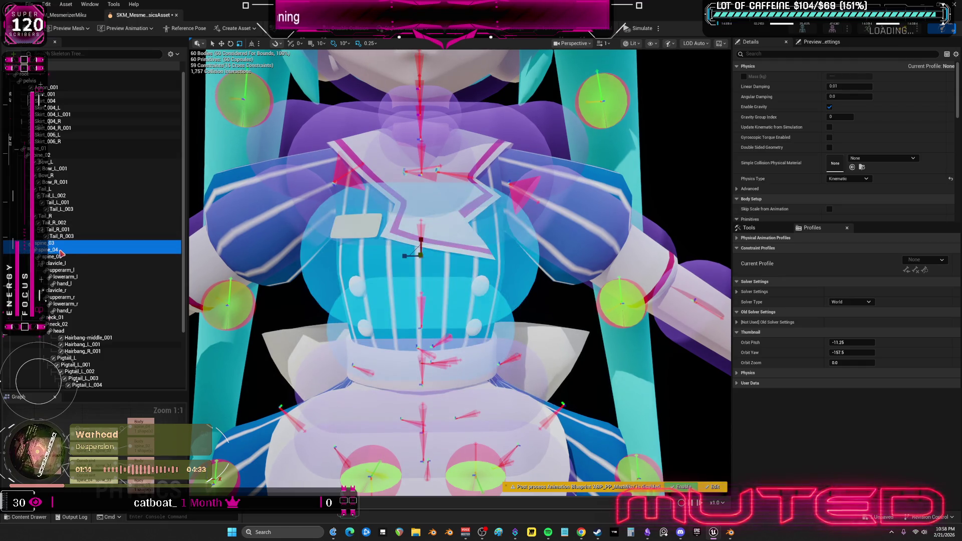
left_click(65, 257, "shift")
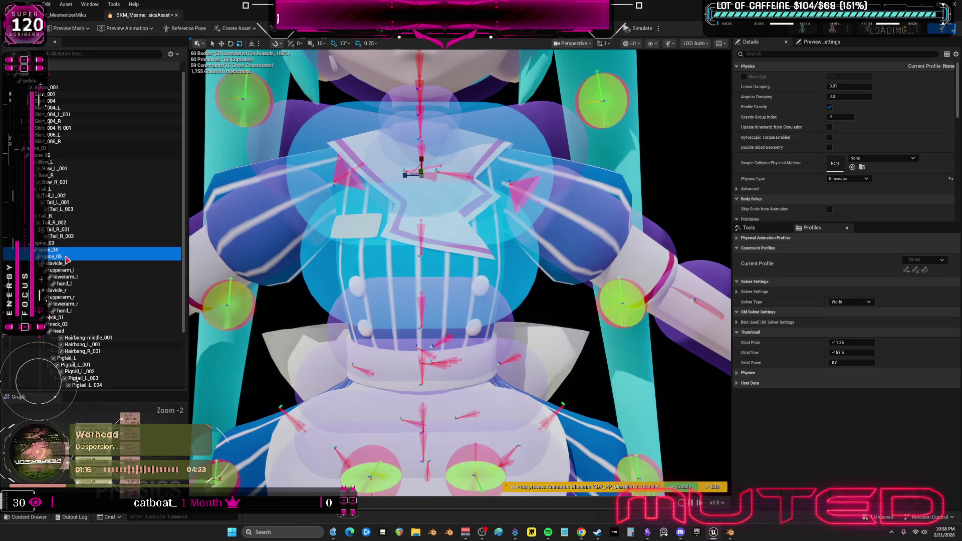
left_click(70, 264, "shift")
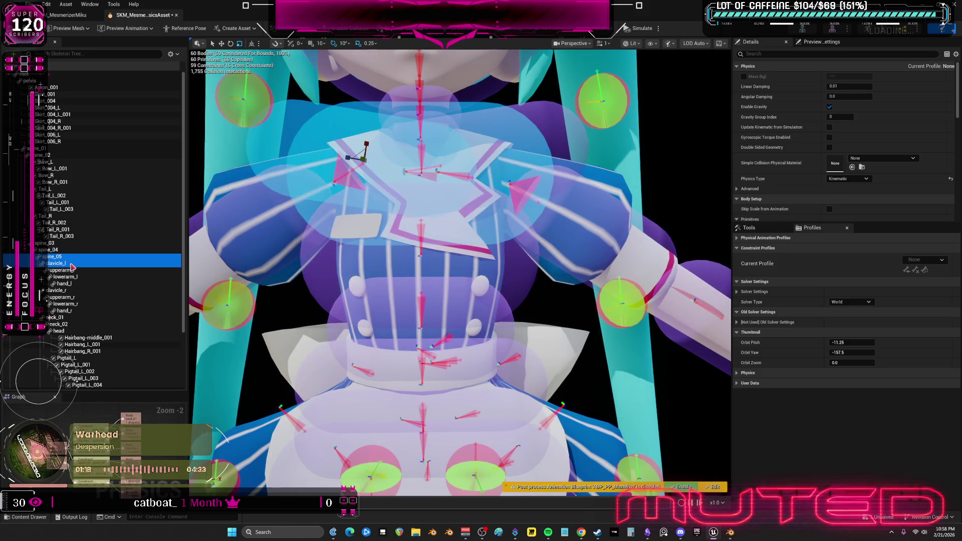
left_click(64, 290, "shift")
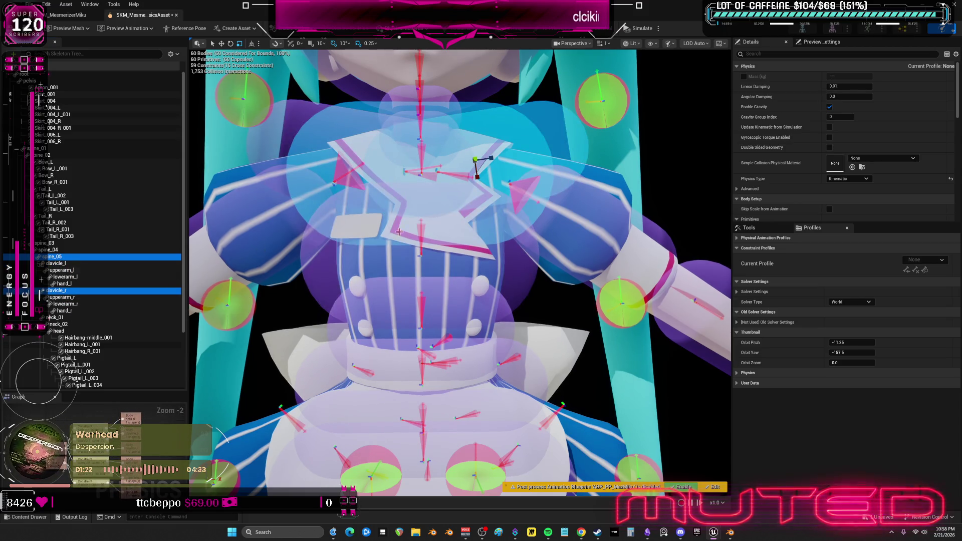
scroll(530, 236, "down", 5)
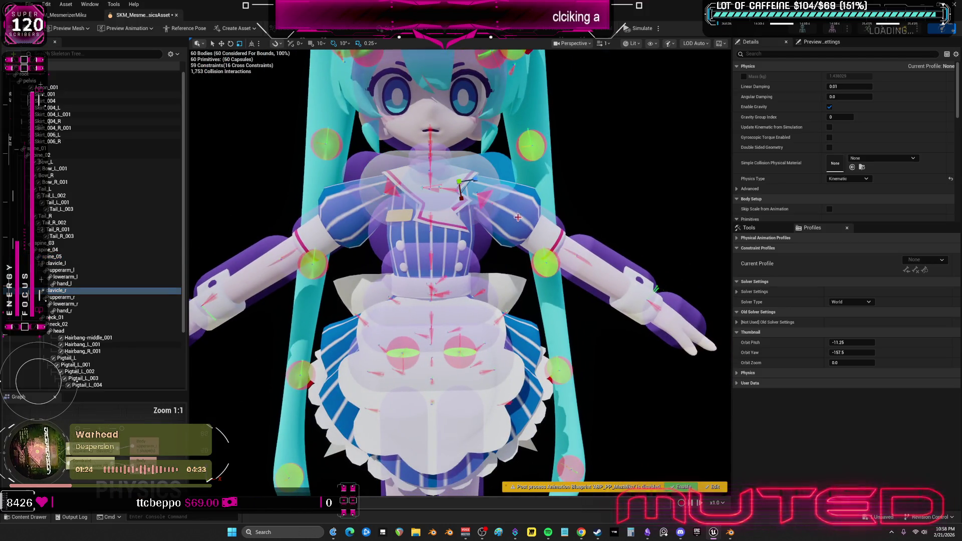
left_click(523, 206)
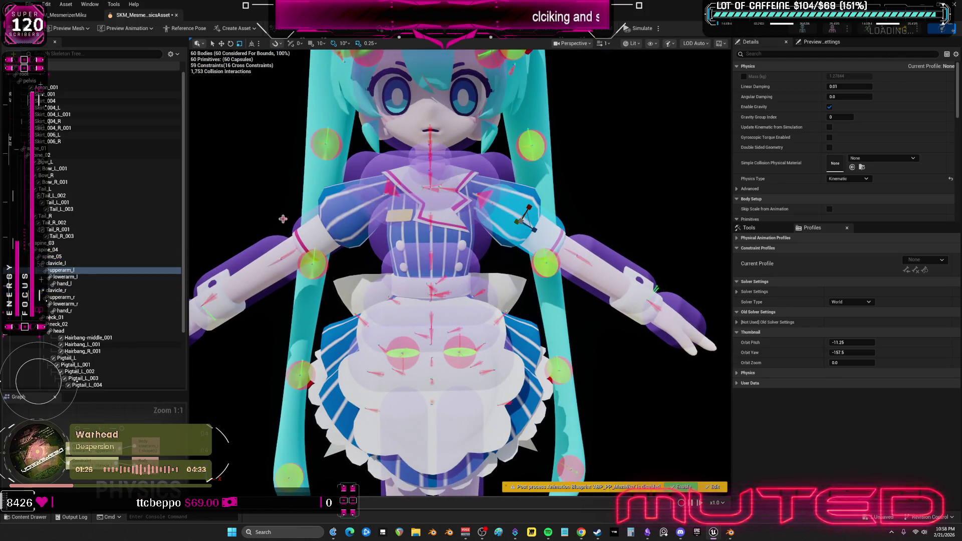
left_click(57, 256)
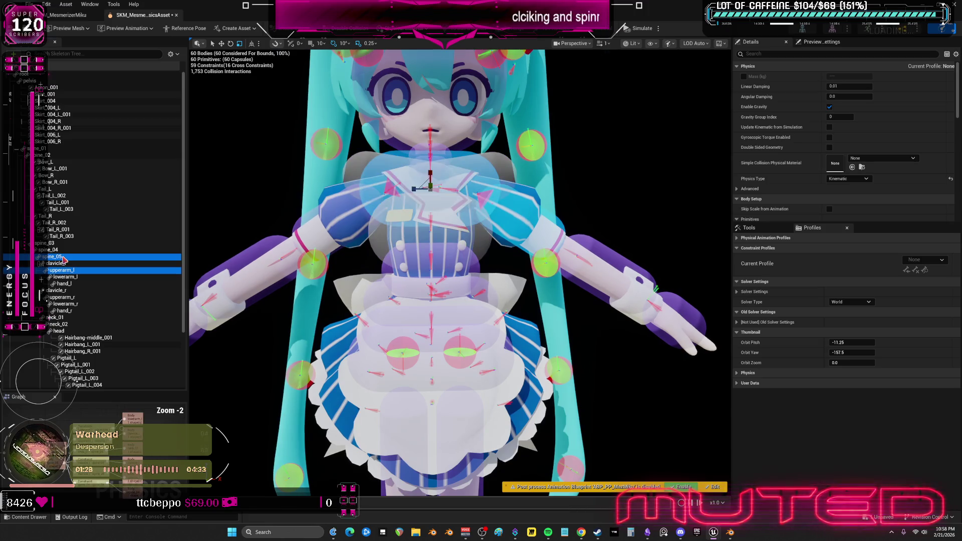
left_click(61, 297)
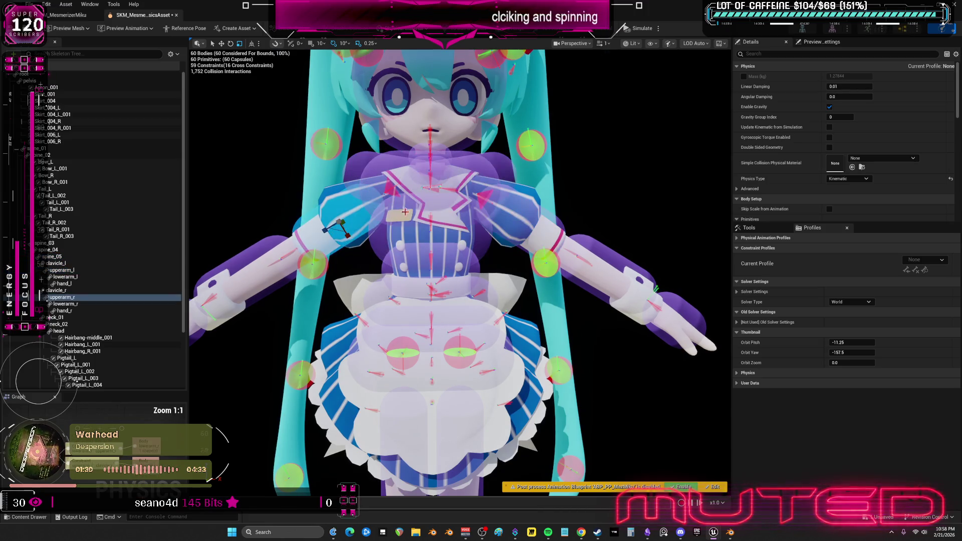
left_click(467, 151)
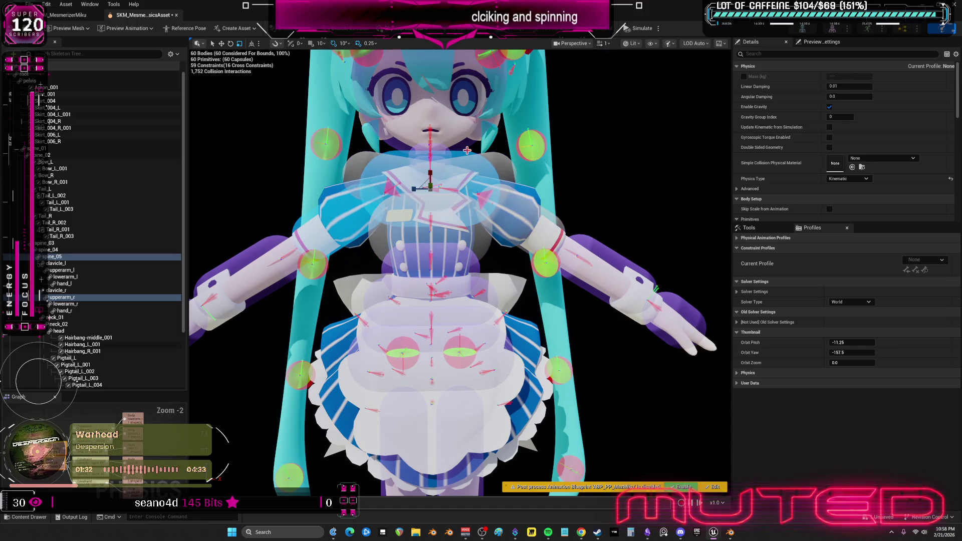
left_click(611, 257)
left_click(616, 261)
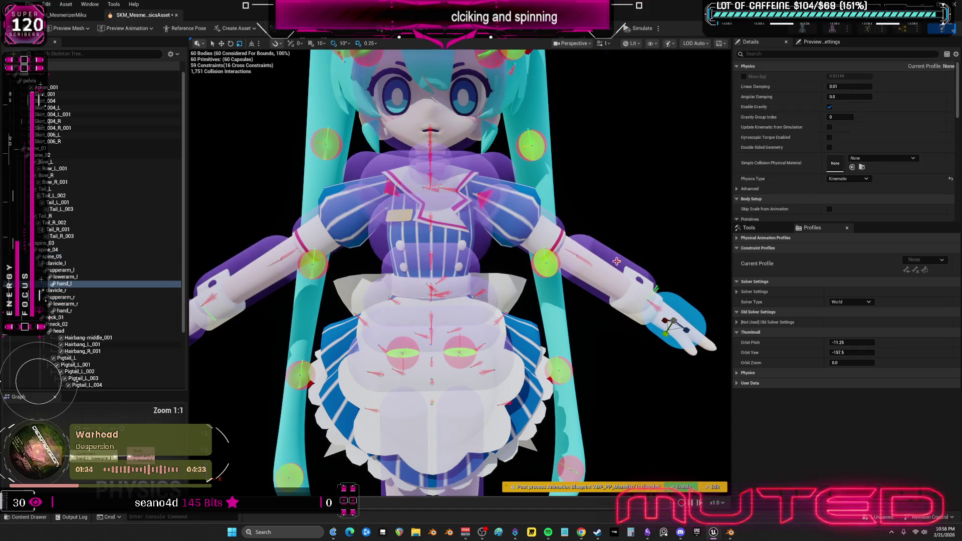
left_click(549, 226)
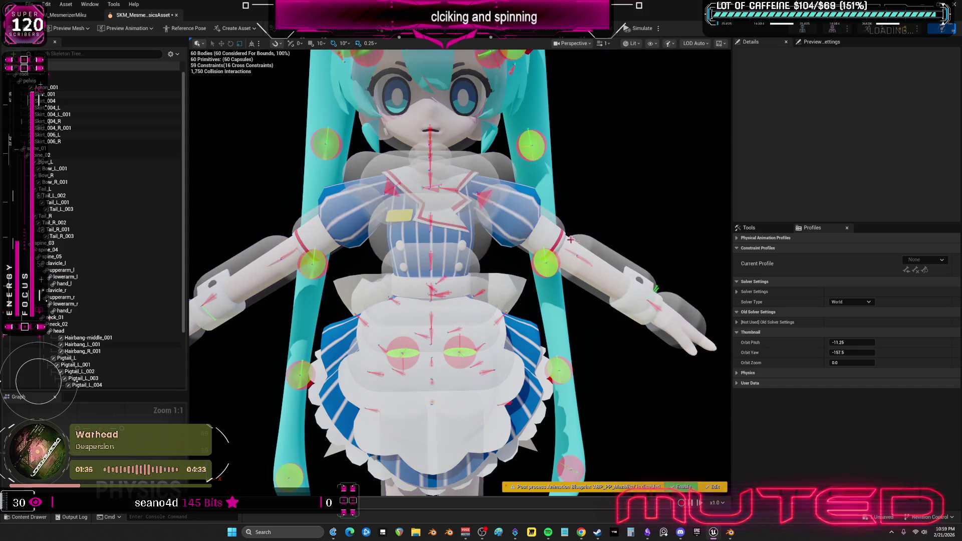
left_click(601, 260)
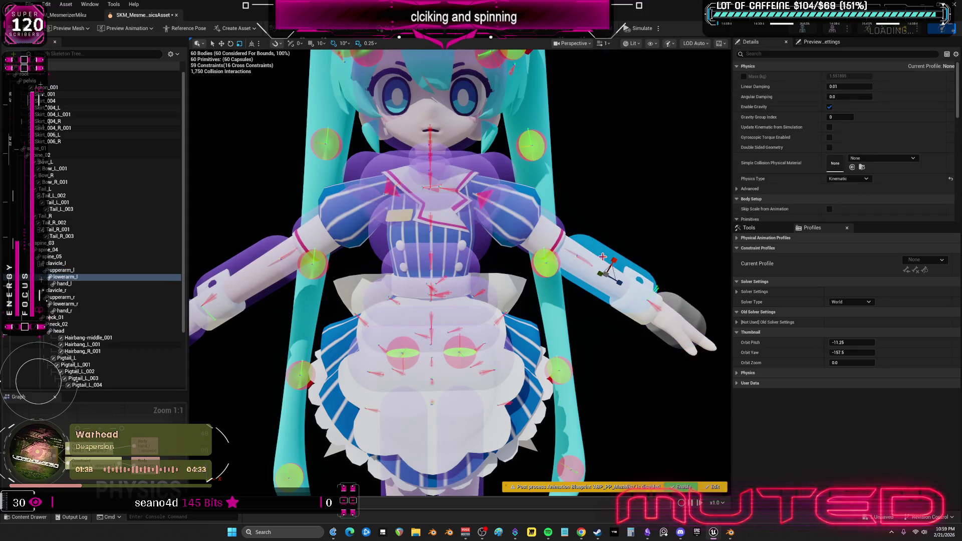
left_click_drag(281, 315, 229, 320)
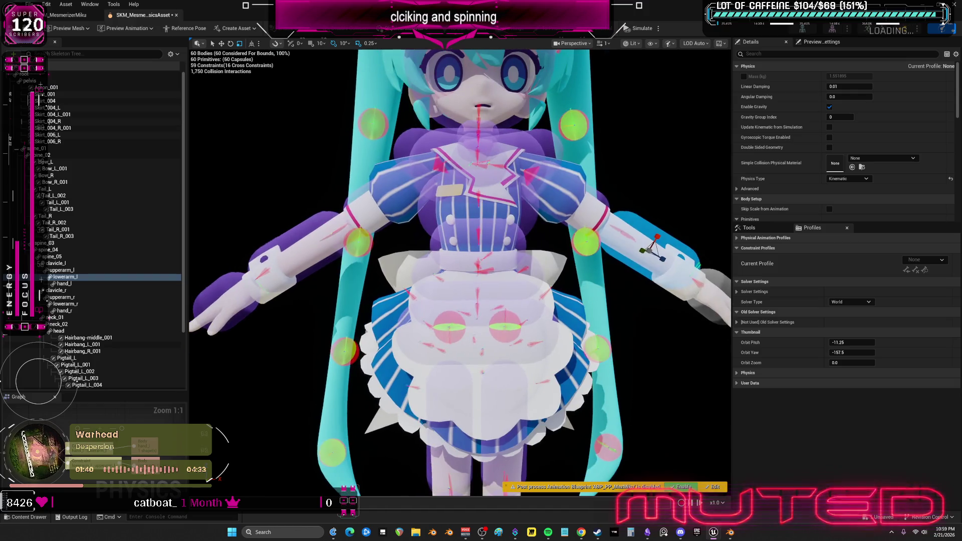
left_click(297, 248)
left_click(297, 247)
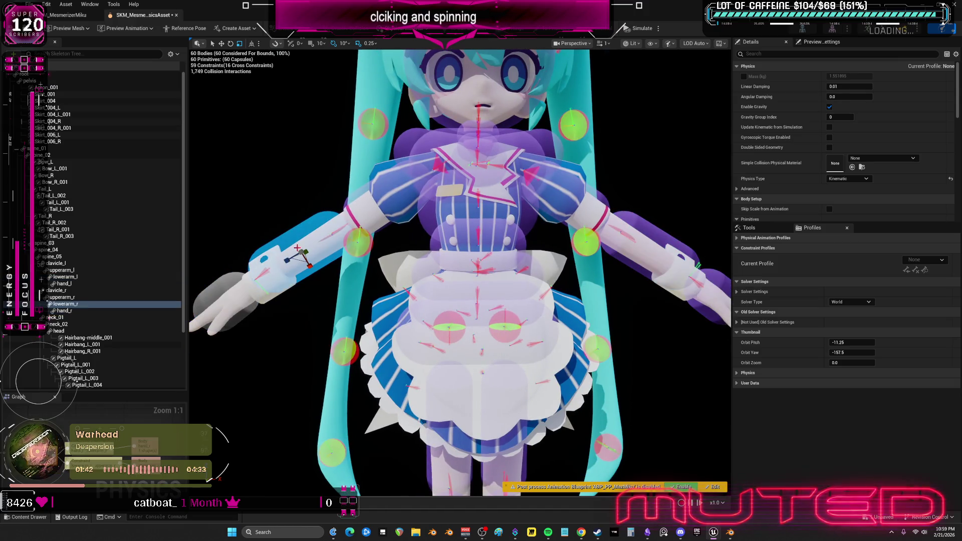
left_click(383, 197, "ctrl")
left_click(351, 147)
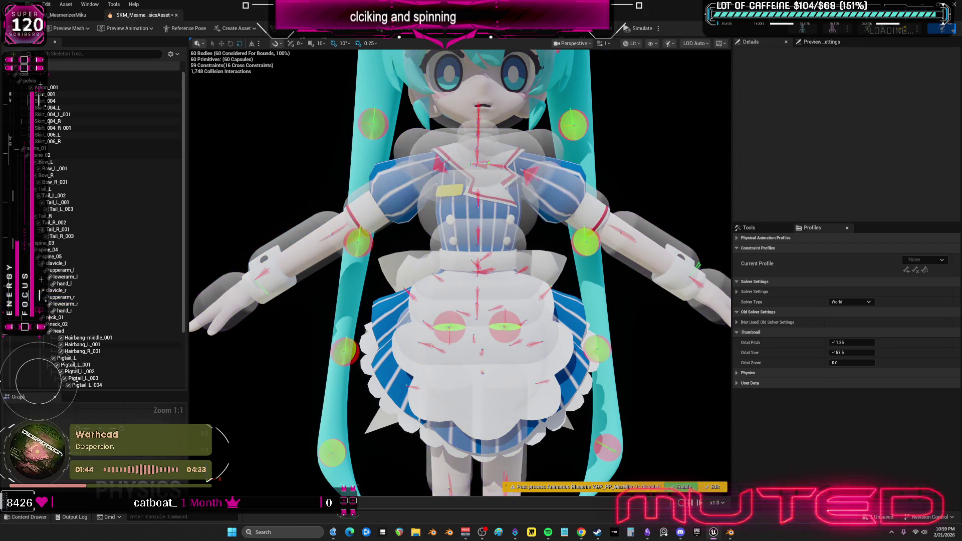
left_click(373, 191)
left_click(405, 140, "ctrl")
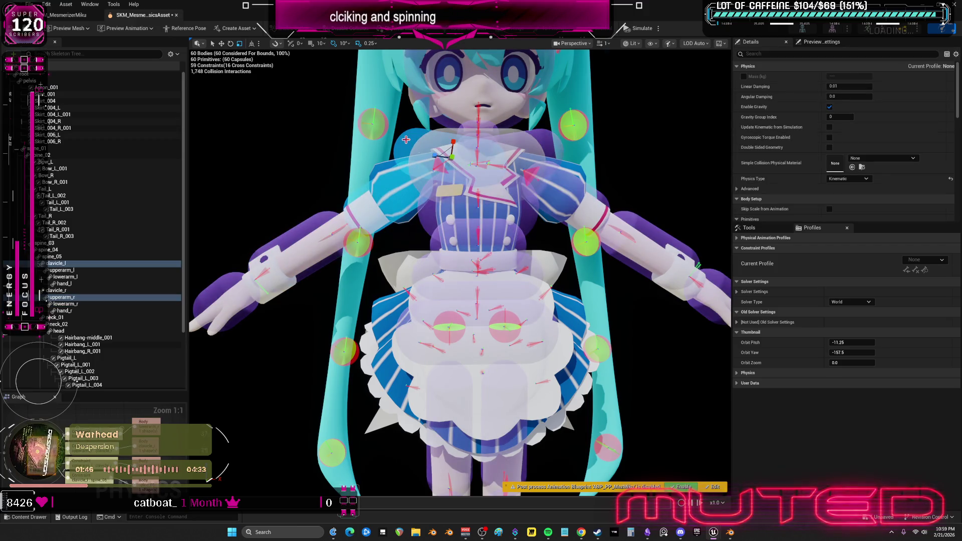
left_click(571, 188)
left_click(521, 158, "ctrl")
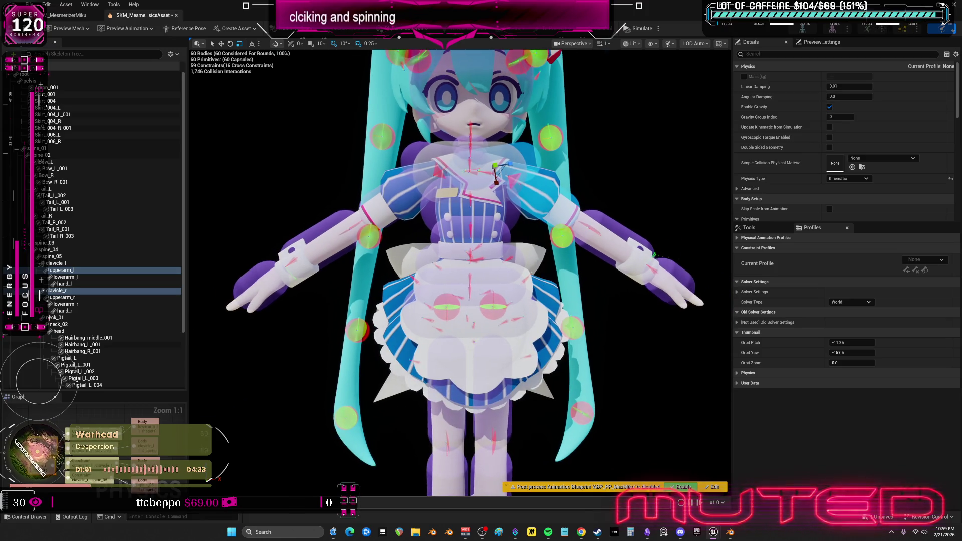
Review the head and neck bodies and nudge the spine_05 chest body slightly down
scroll(460, 273, "up", 3)
scroll(460, 273, "down", 3)
left_click(461, 180)
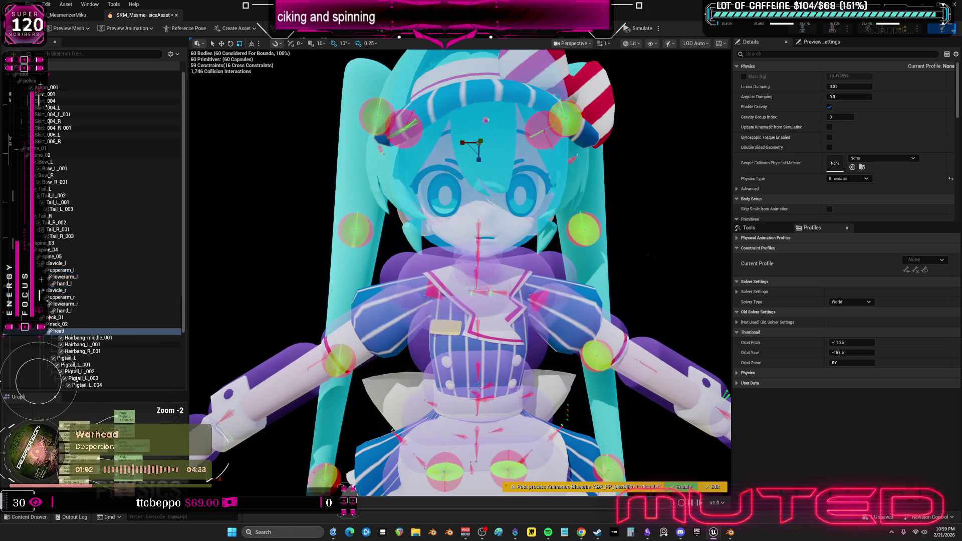
scroll(460, 273, "up", 3)
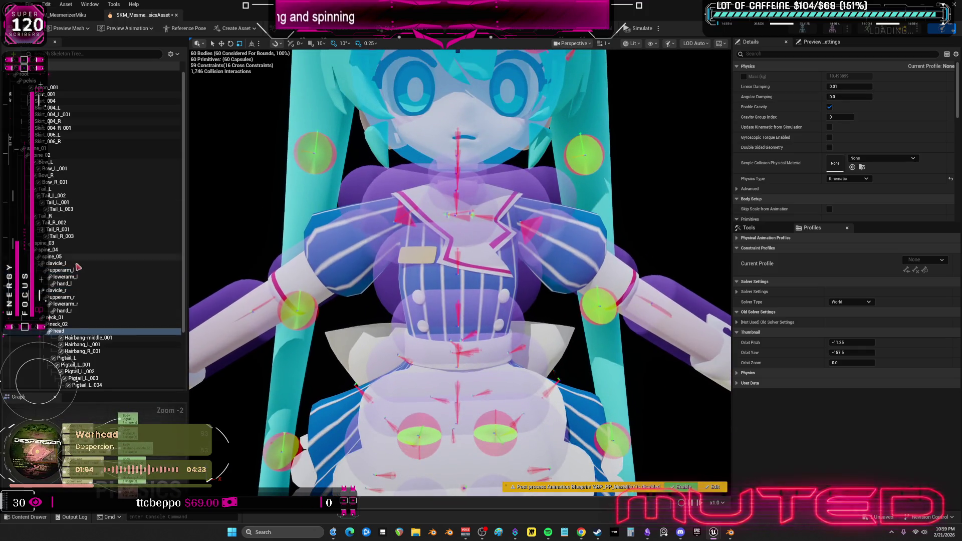
left_click(64, 324)
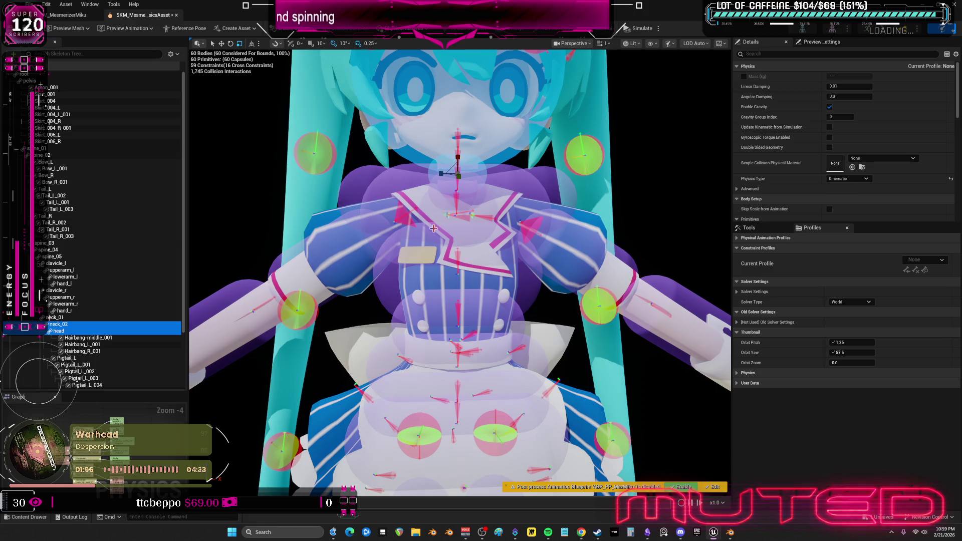
left_click(56, 317)
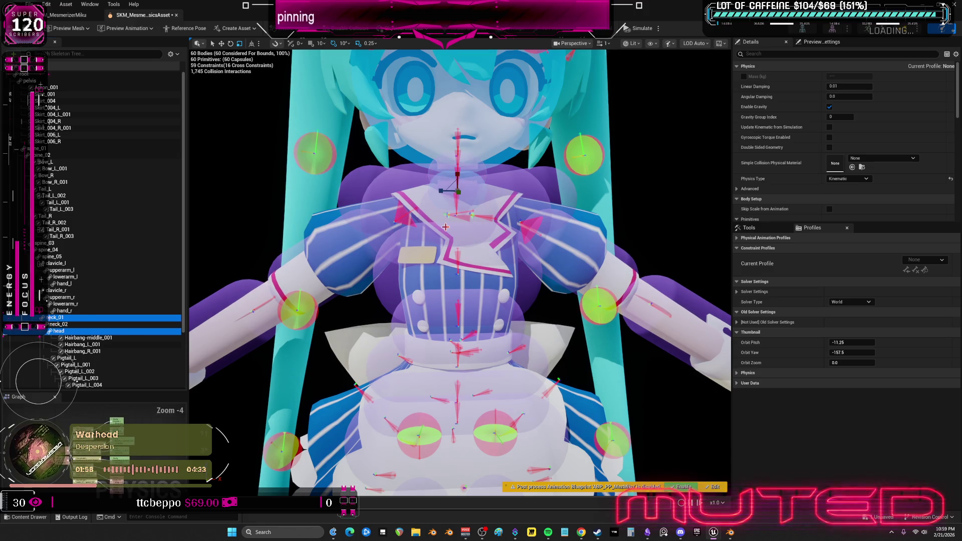
left_click(61, 324, "ctrl")
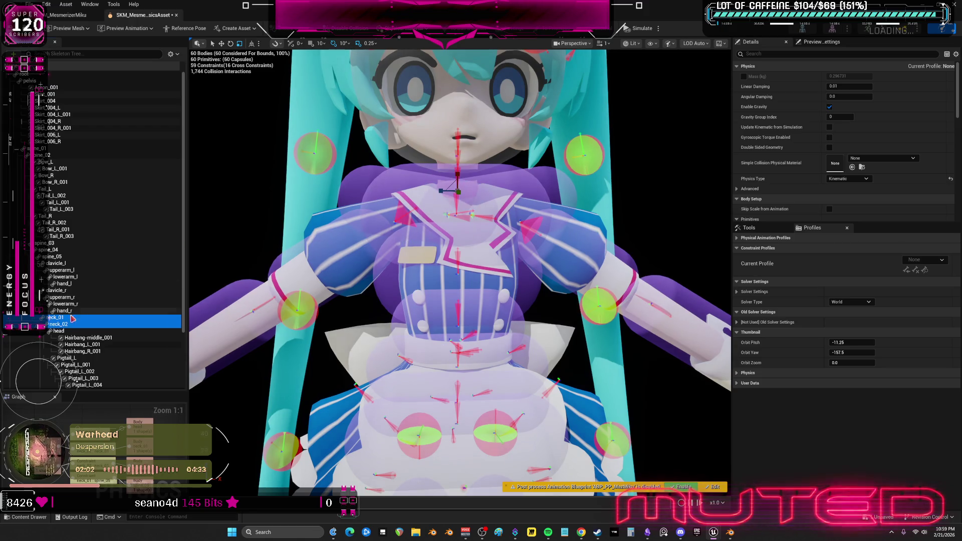
left_click(427, 173)
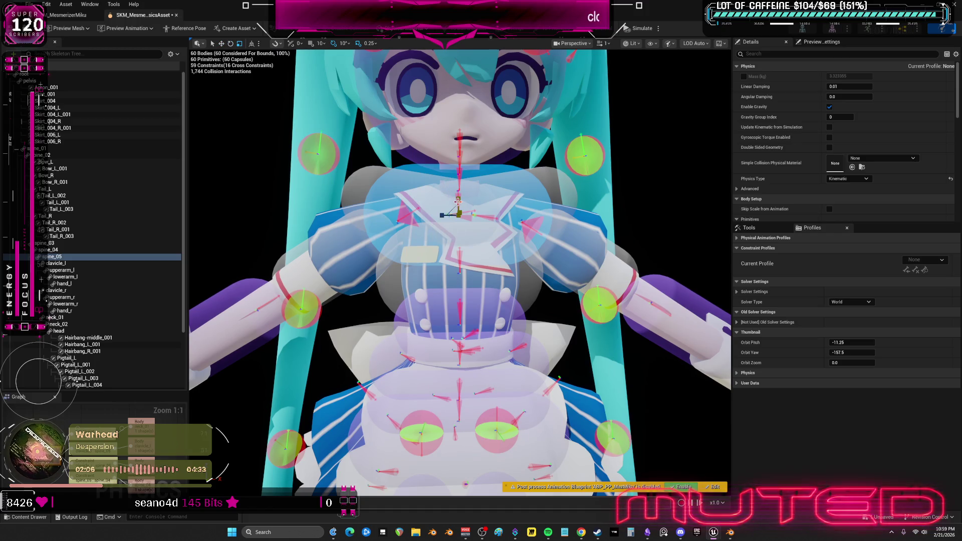
left_click_drag(457, 192, 457, 200)
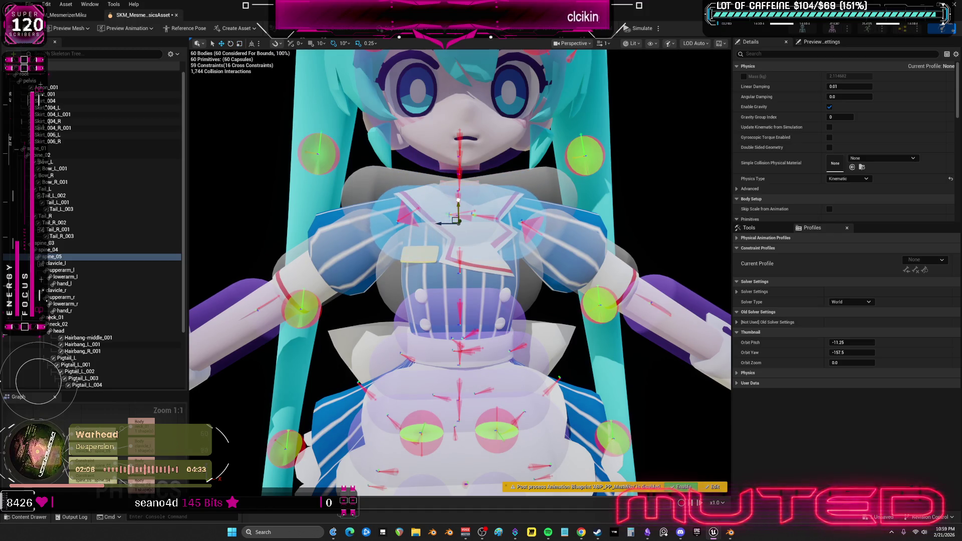
Shrink the clavicle_l capsule and shift it toward the chest centre
left_click(68, 250)
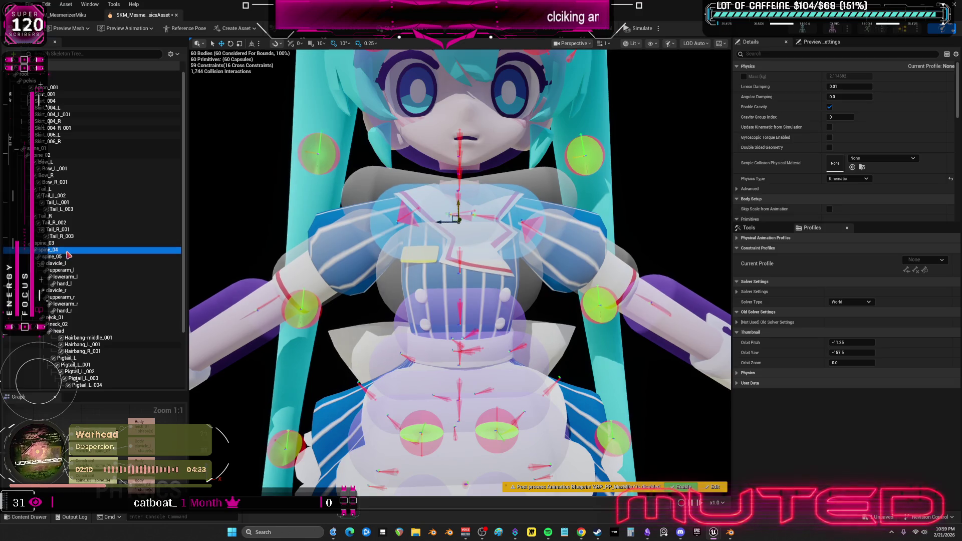
left_click(53, 256)
scroll(460, 273, "down", 5)
mouse_move(463, 262)
left_mouse_down()
mouse_move(450, 262)
mouse_move(471, 262)
mouse_move(463, 262)
left_mouse_up()
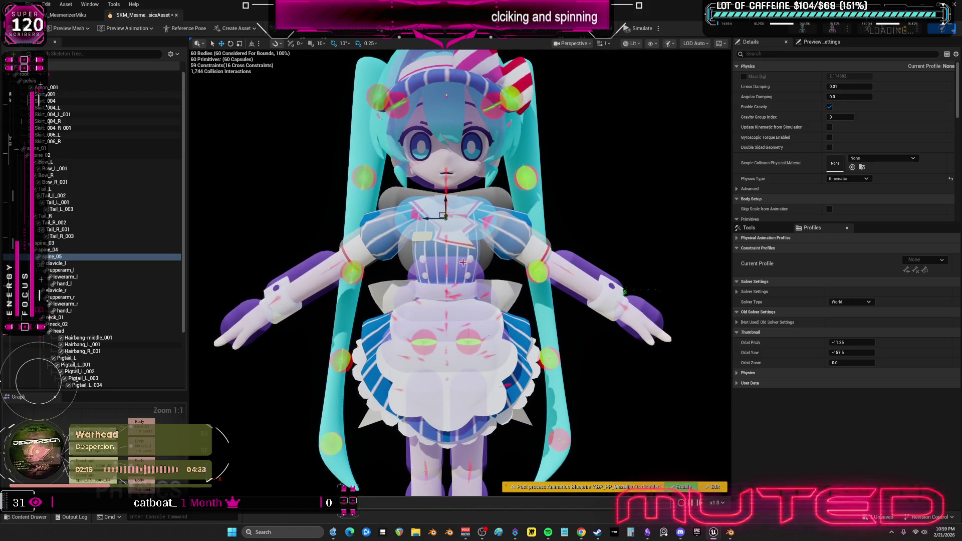
left_click(70, 264)
scroll(406, 207, "up", 2)
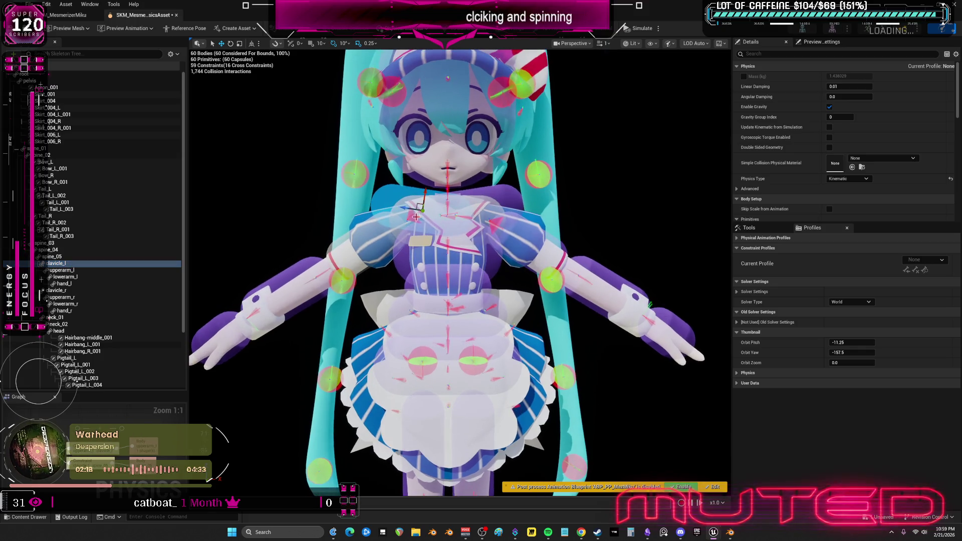
left_click(405, 207)
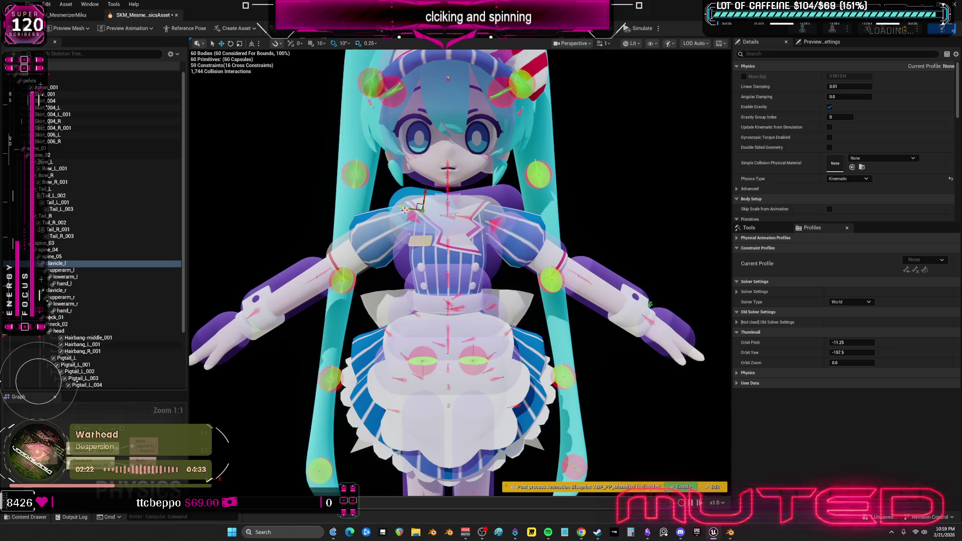
left_click_drag(405, 210, 390, 205)
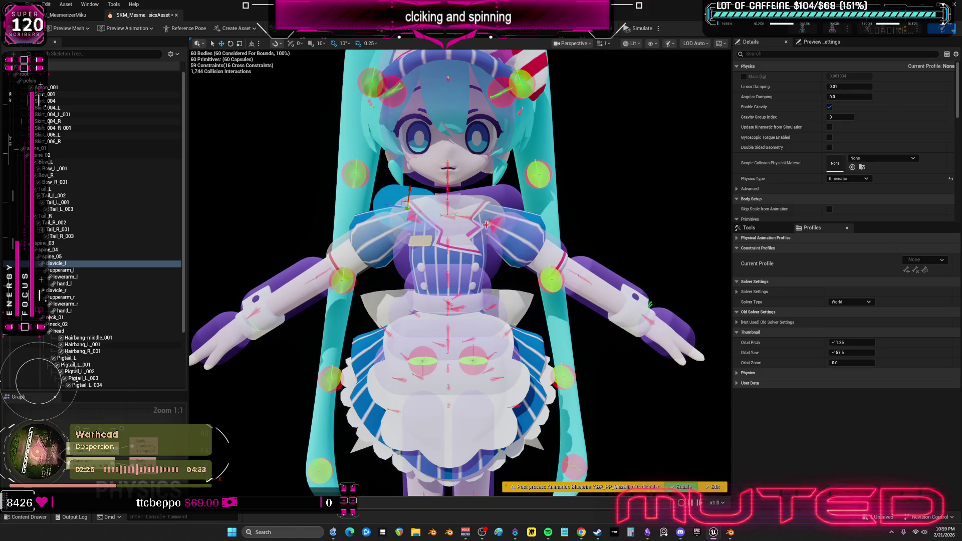
Mirror the clavicle_l body onto the right clavicle and compare it in orthographic front view
key("m")
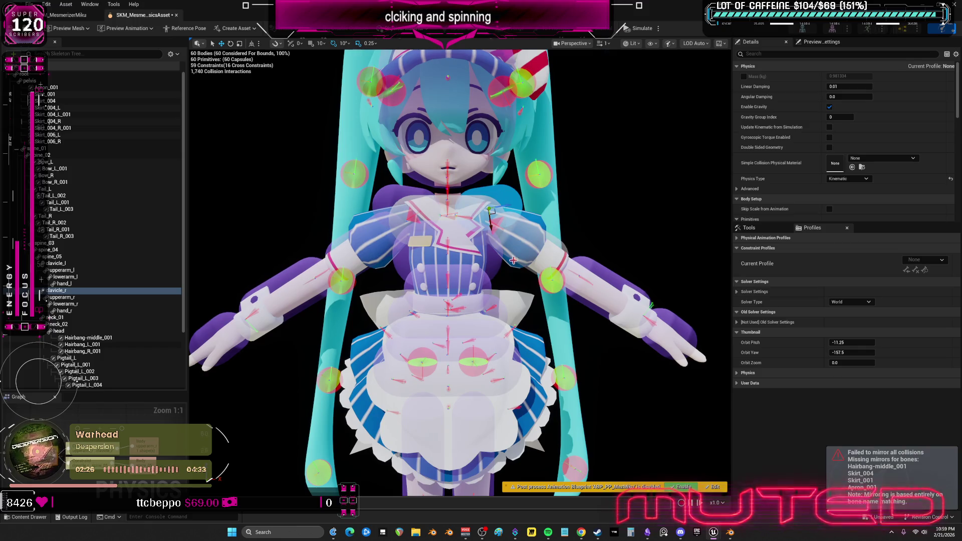
scroll(513, 259, "up", 4)
left_click(521, 302)
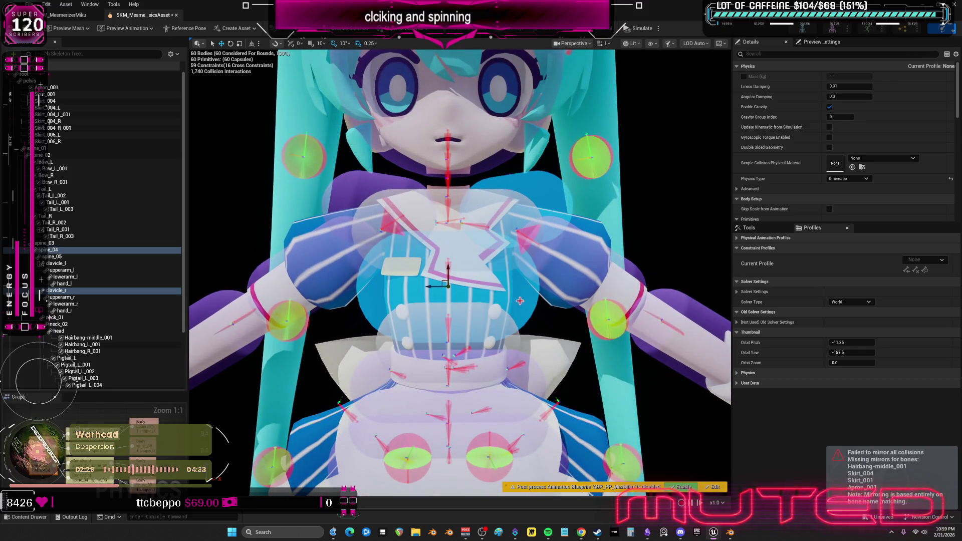
left_click(374, 305)
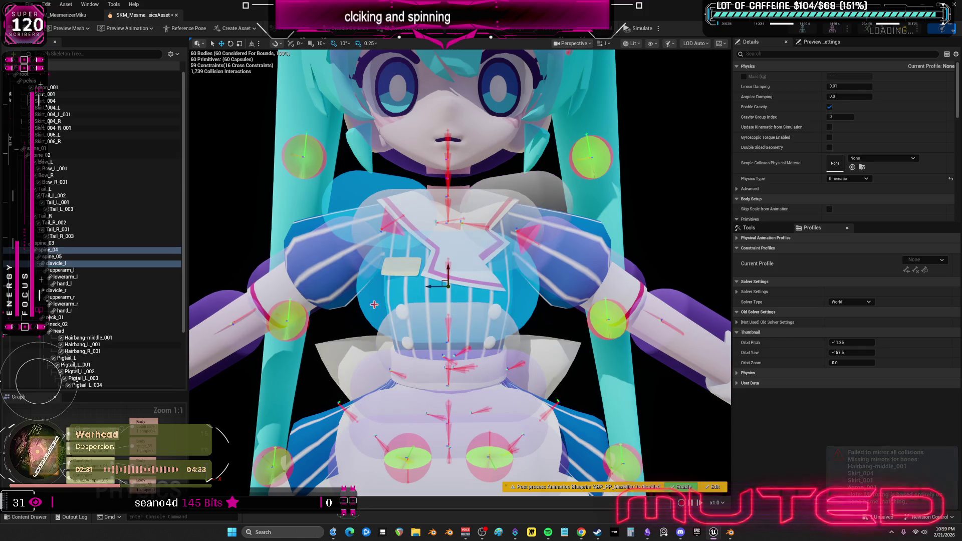
scroll(373, 304, "down", 4)
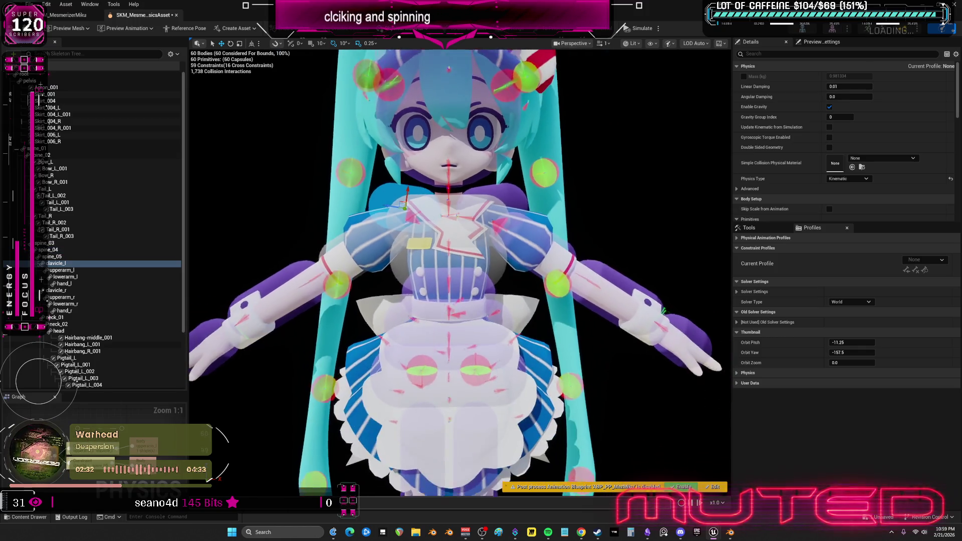
key("alt+h")
key("alt+g")
key("alt+h")
key("alt+g")
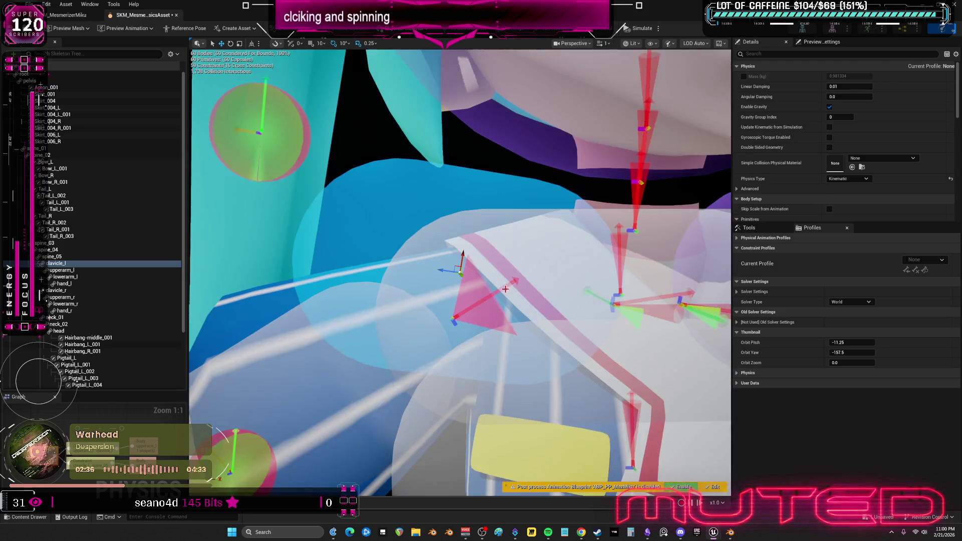
scroll(505, 289, "down", 5)
scroll(505, 289, "up", 6)
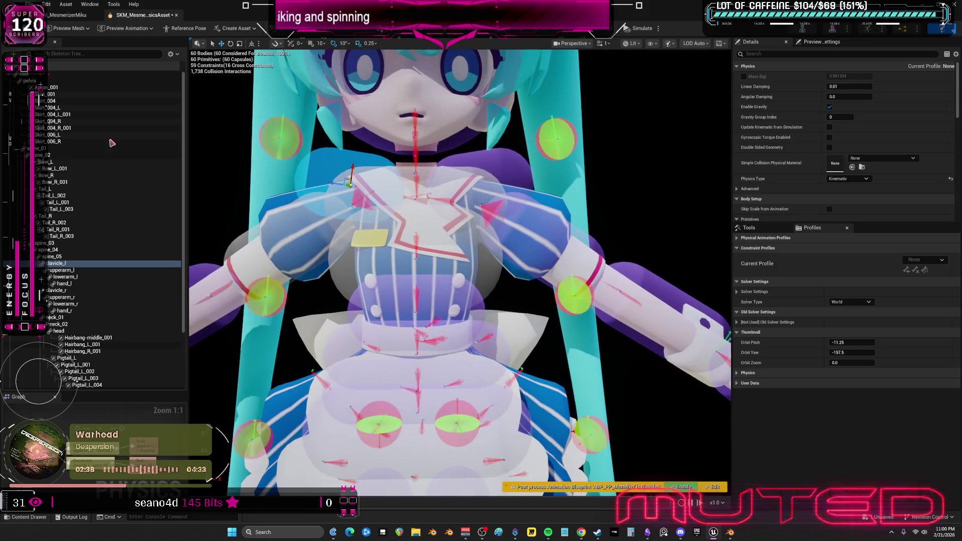
Select all simulated bodies via the Tail_L body's context menu
left_click(75, 176)
left_click(57, 189)
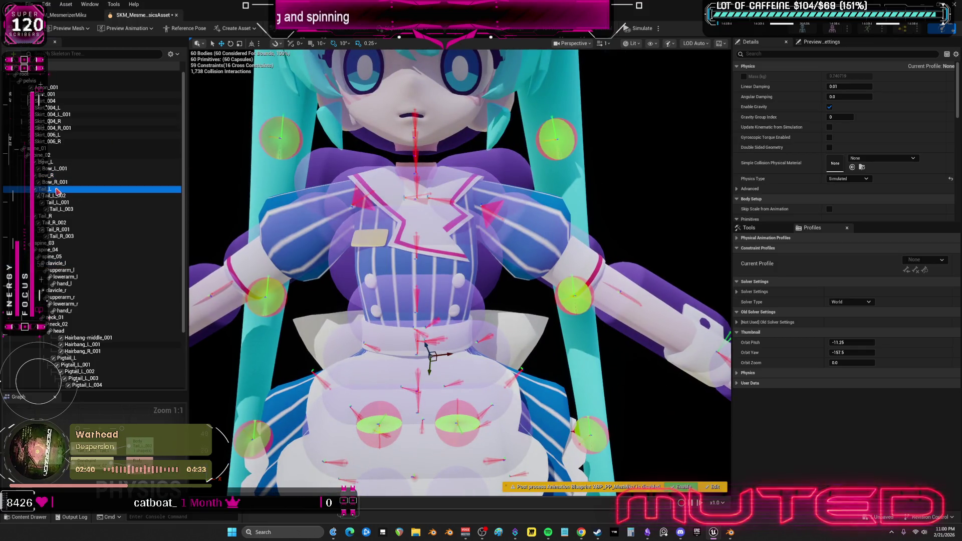
right_click(57, 190)
left_click(85, 350)
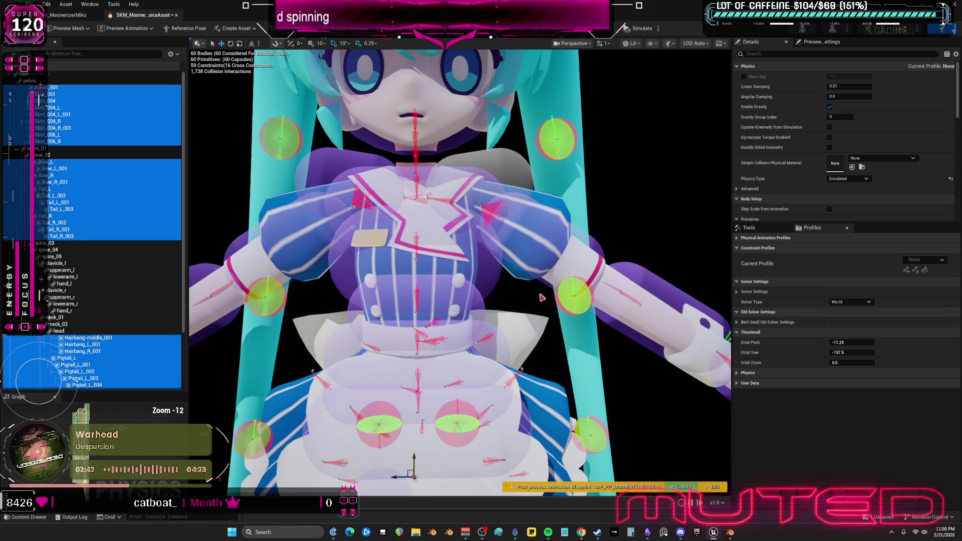
Narrow the spine_04 chest capsule and check it against upperarm_l and upperarm_r
left_click(531, 210)
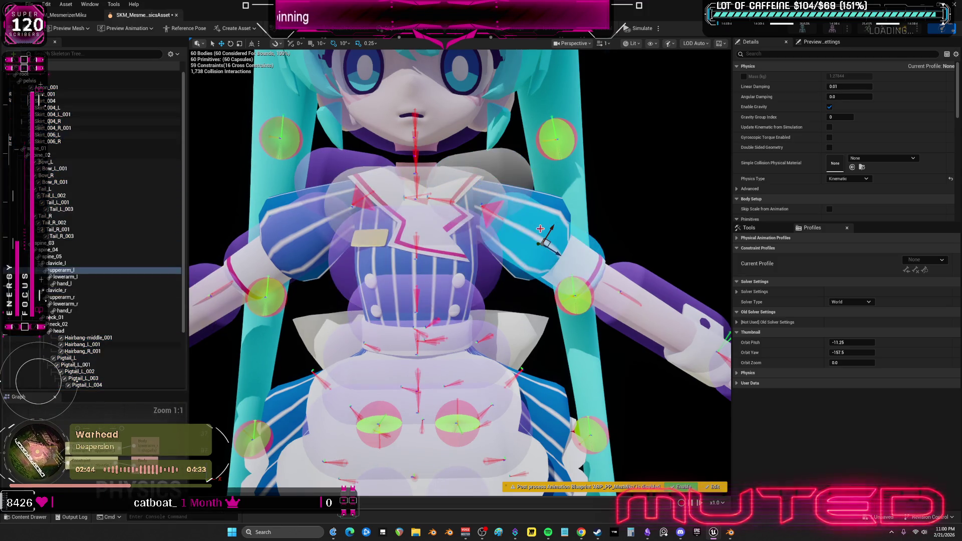
left_click(496, 276, "ctrl")
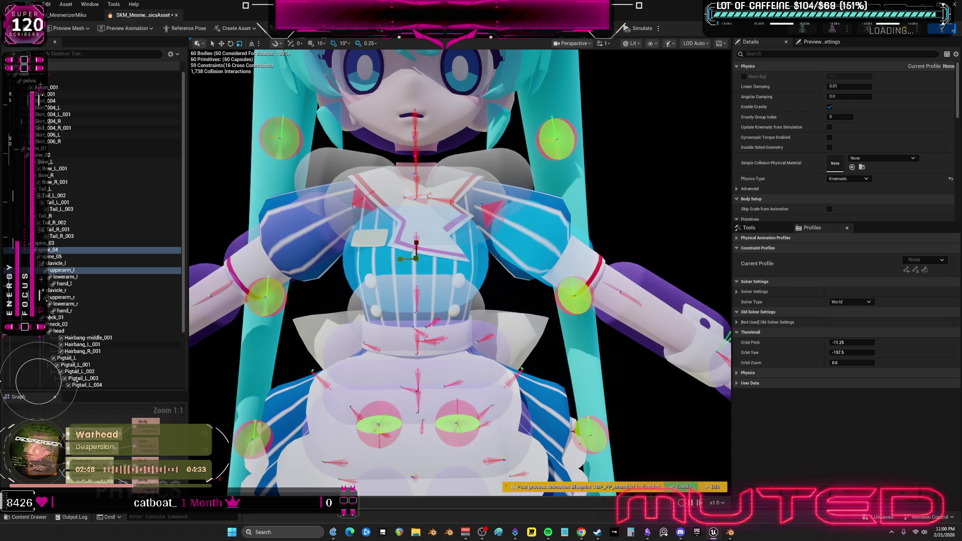
key("ctrl+z")
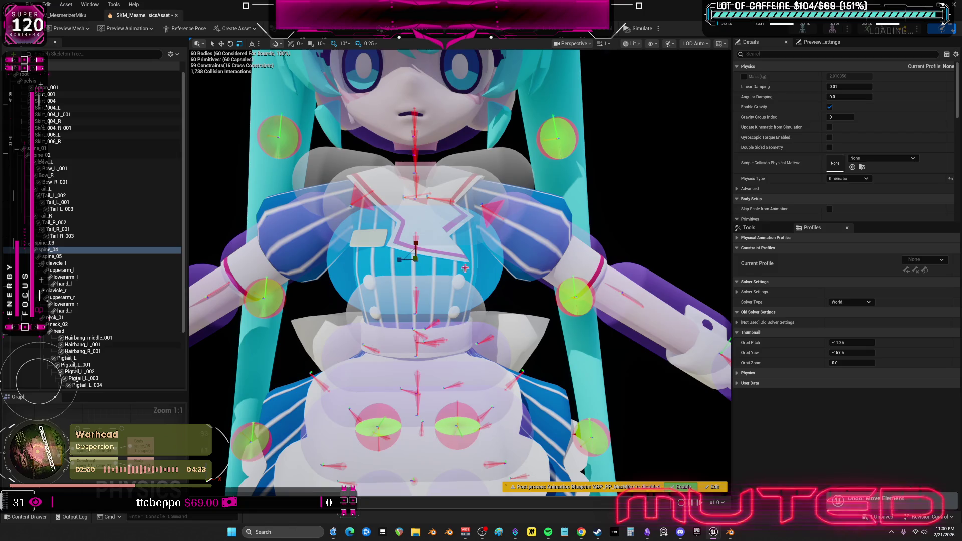
left_click_drag(400, 259, 408, 258)
left_click(545, 248)
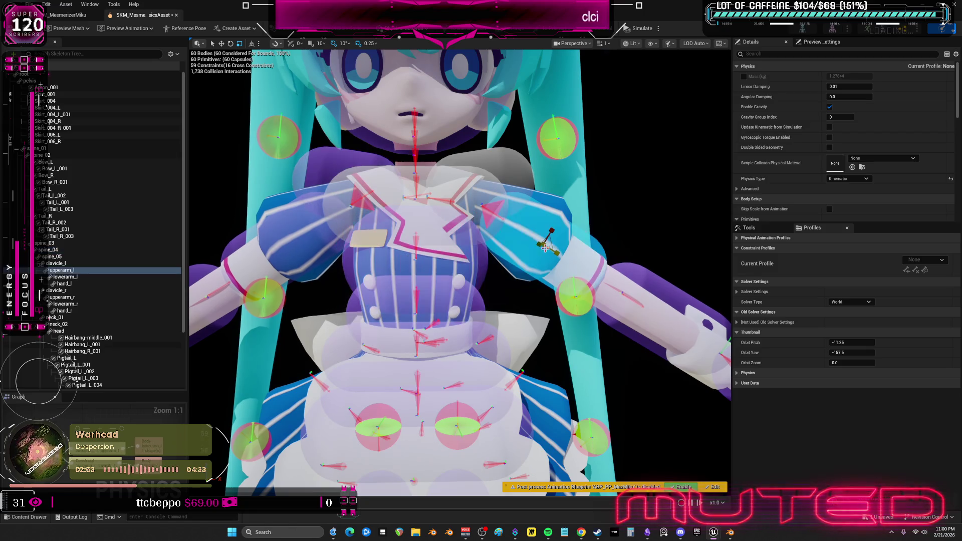
left_click(482, 265, "ctrl")
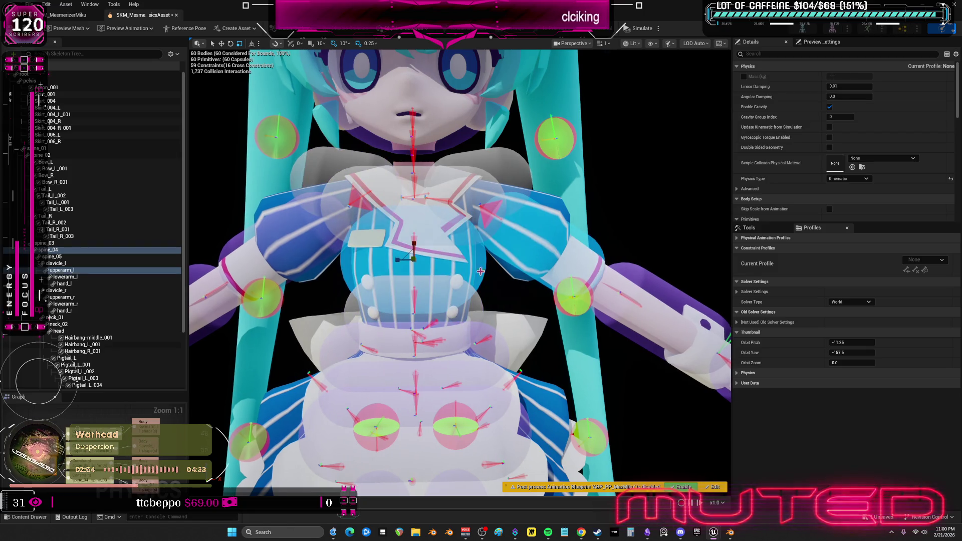
left_click(364, 271)
left_click(350, 271, "ctrl")
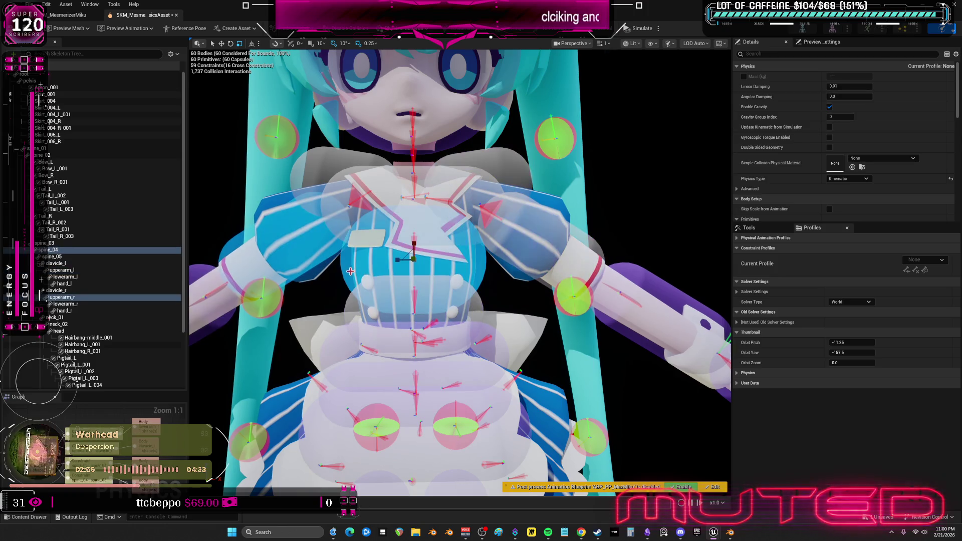
Check the spine_02 and pelvis bodies, then run Simulate to test the swinging hair
scroll(459, 272, "down", 3)
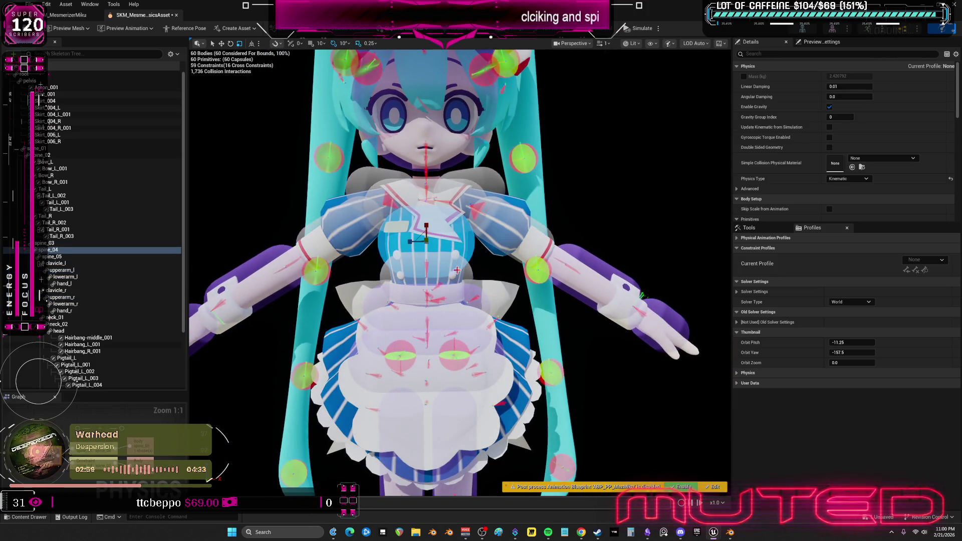
left_click(476, 292)
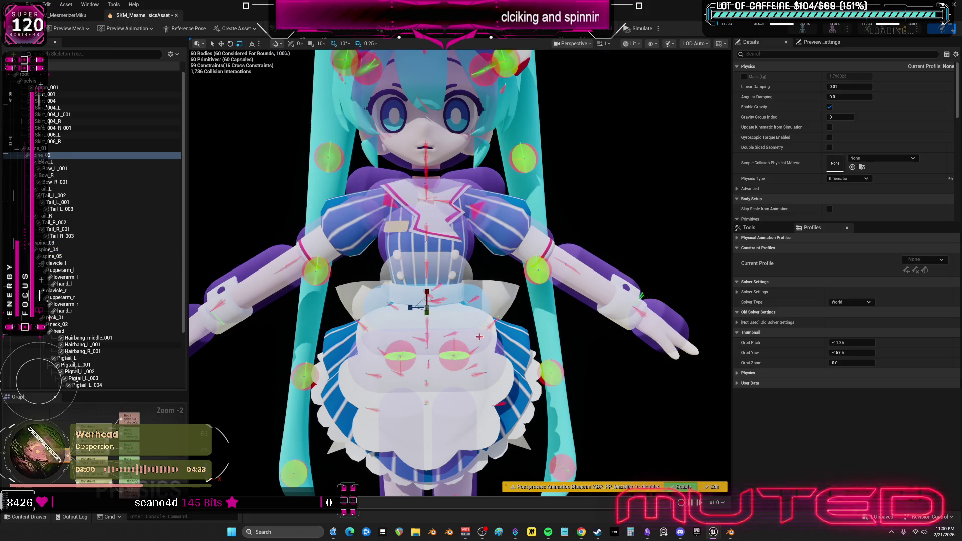
left_click(494, 290)
scroll(494, 290, "up", 3)
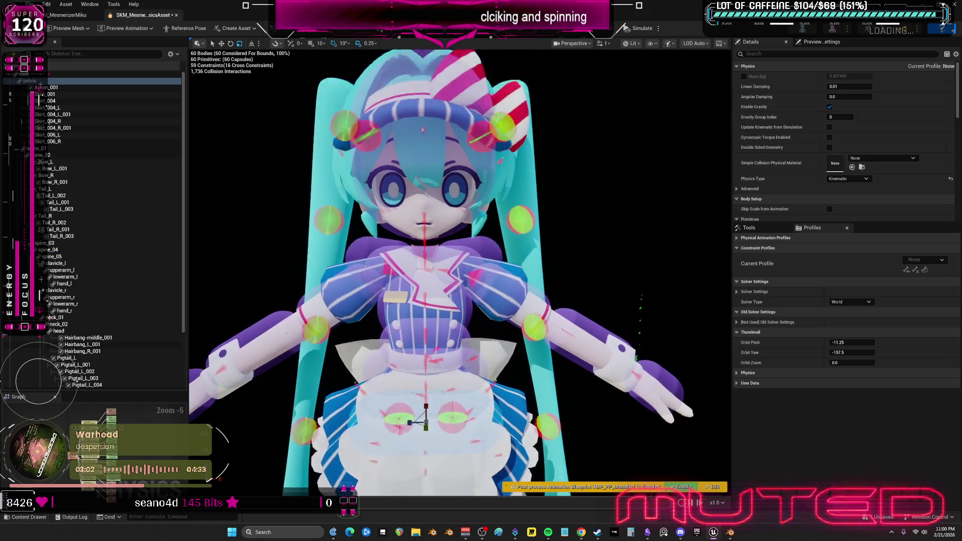
scroll(494, 290, "down", 5)
scroll(499, 173, "up", 1)
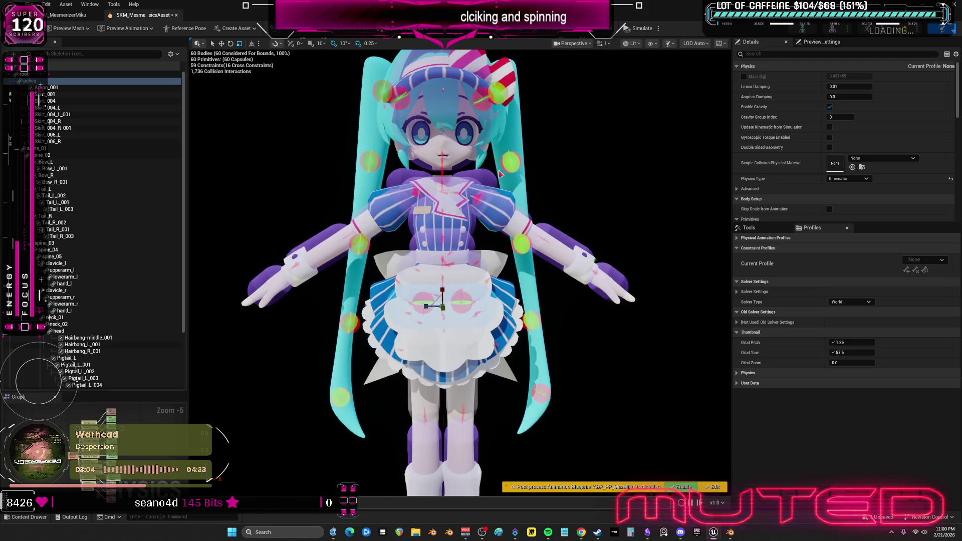
left_click(647, 31)
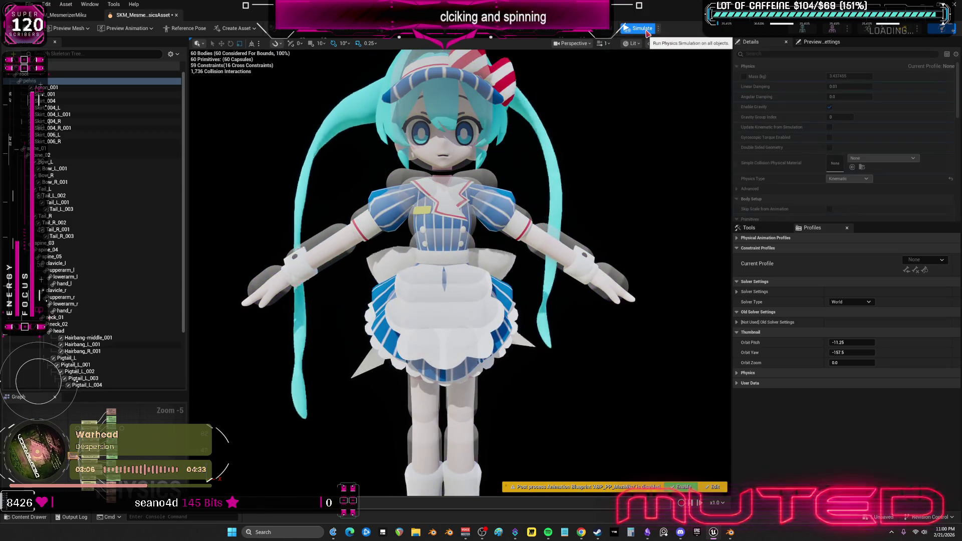
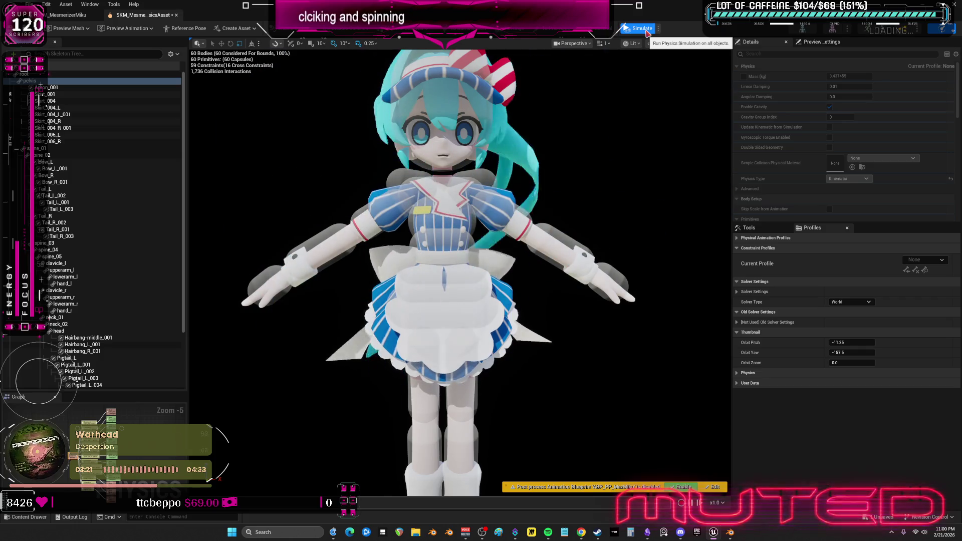
Replay and stop the physics simulation, then select Hairbang-middle_001 through Pigtail_R_005
left_click(645, 30)
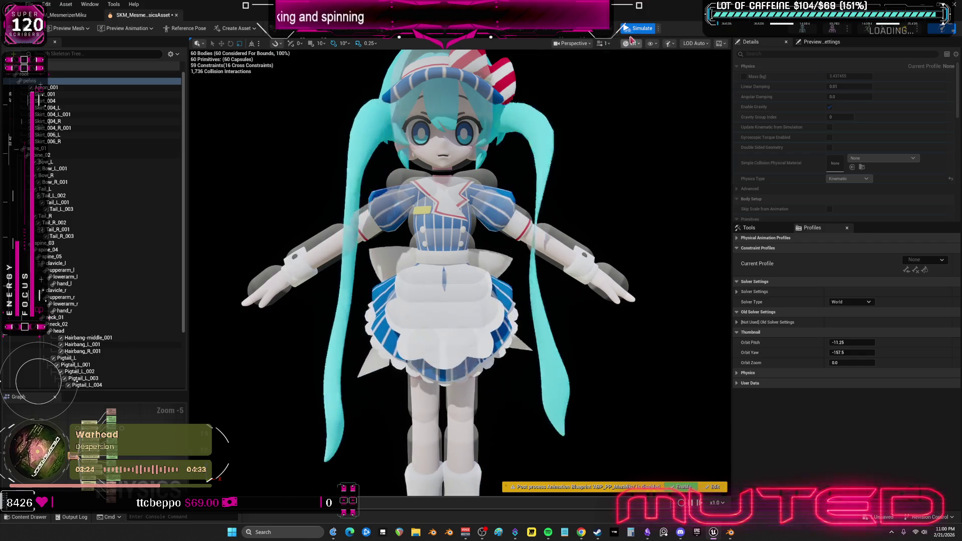
left_click(625, 30)
scroll(97, 257, "down", 5)
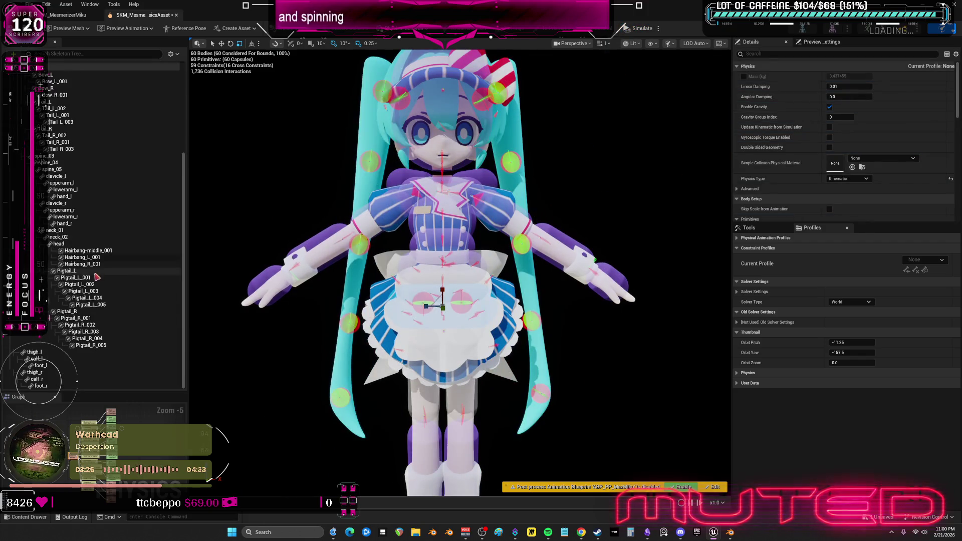
left_click(88, 250)
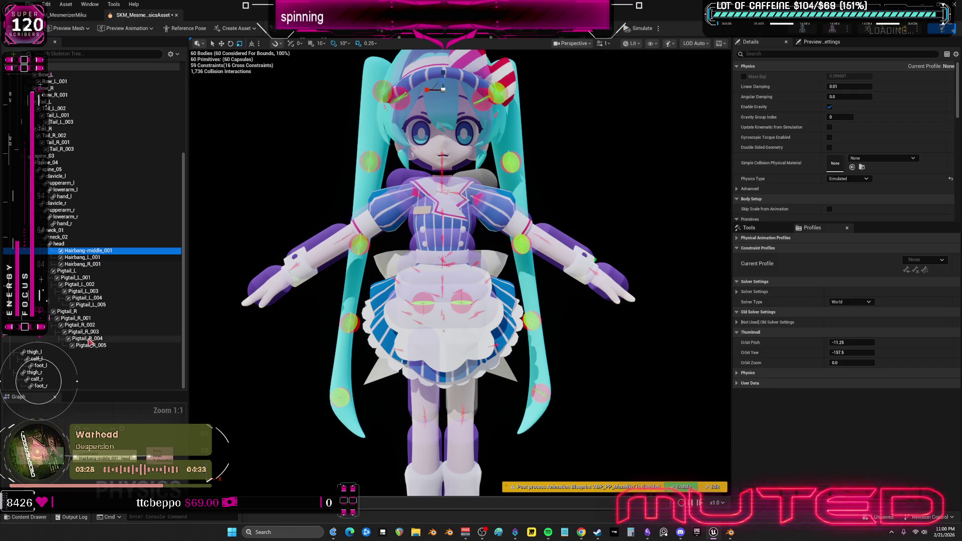
left_click(93, 349, "shift")
right_click(93, 349)
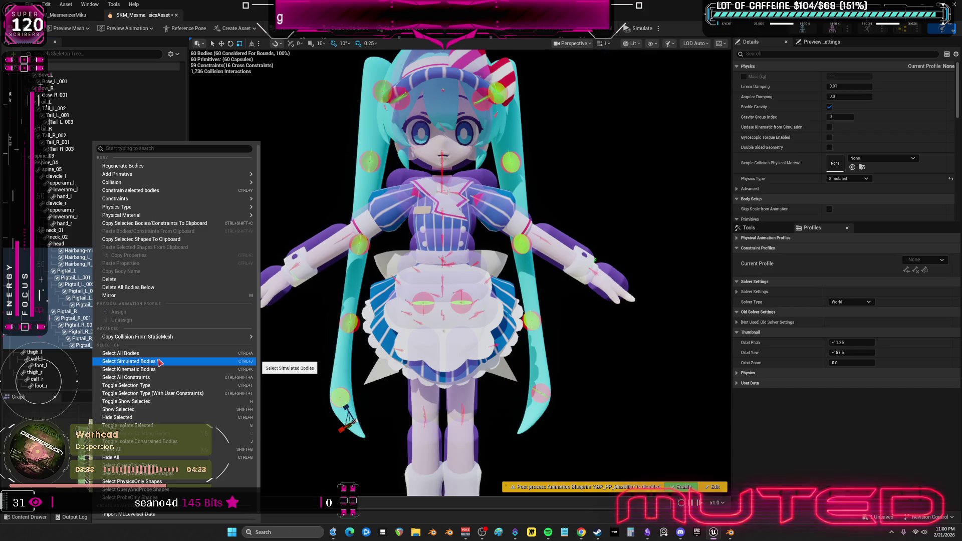
left_click(141, 410)
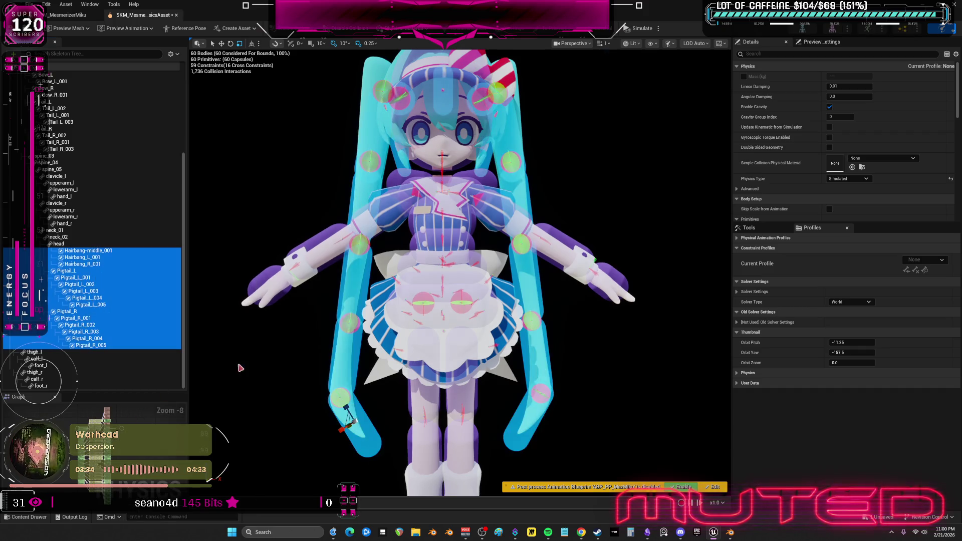
mouse_move(408, 387)
left_mouse_down()
mouse_move(408, 315)
mouse_move(427, 299)
left_mouse_up()
left_click(426, 282)
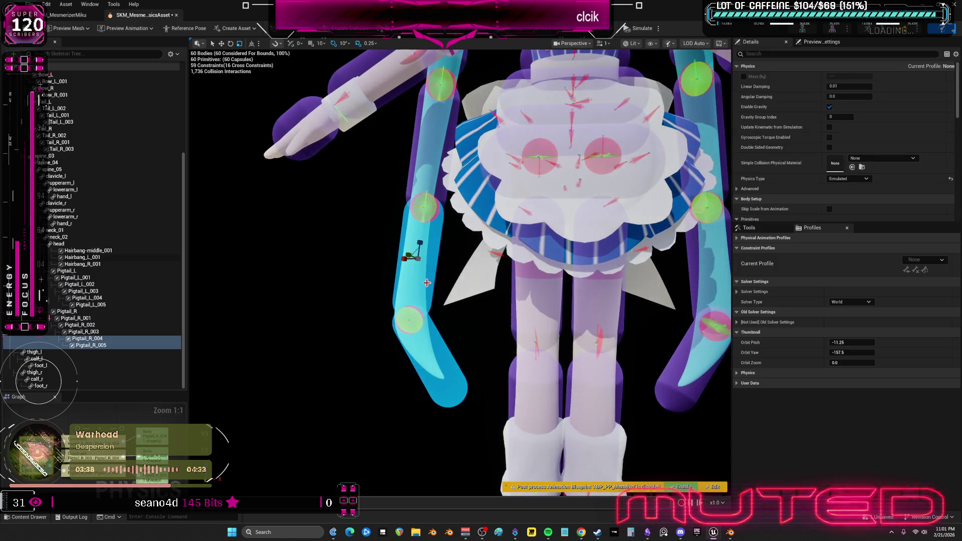
left_click(435, 168, "ctrl")
left_click_drag(472, 252, 423, 201)
left_click(422, 201, "ctrl")
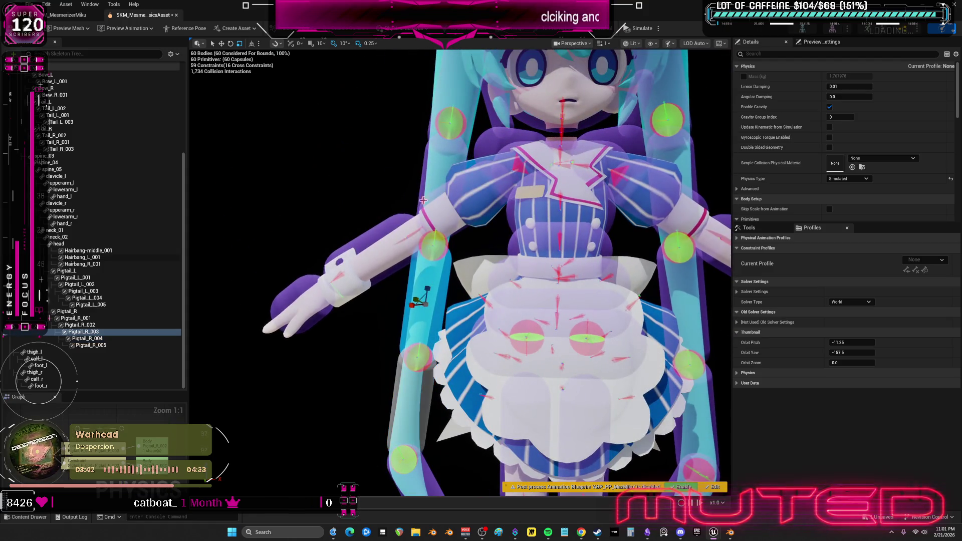
left_click(422, 172, "ctrl")
left_click(435, 238, "ctrl")
mouse_move(436, 238)
left_mouse_down()
mouse_move(435, 190)
mouse_move(401, 217)
left_mouse_up()
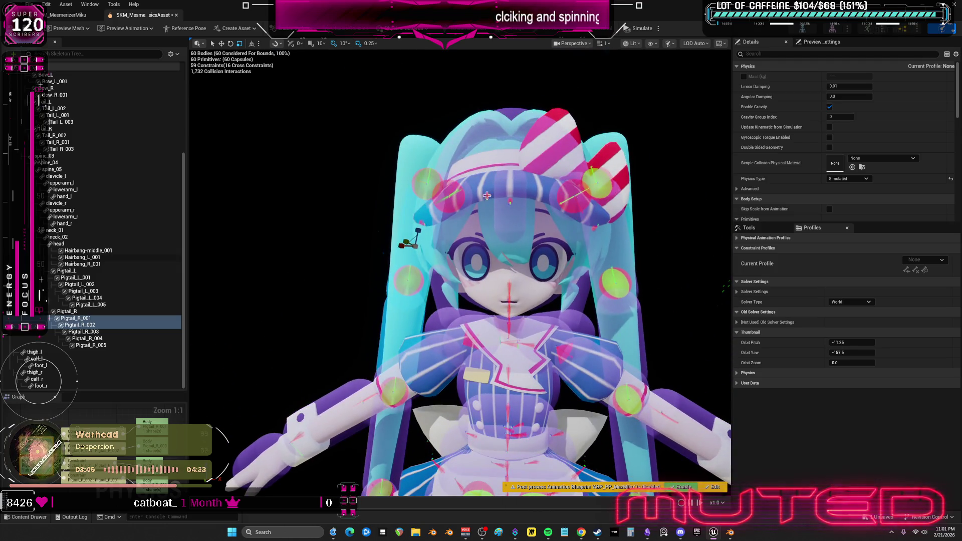
left_click(400, 216)
left_click(400, 216)
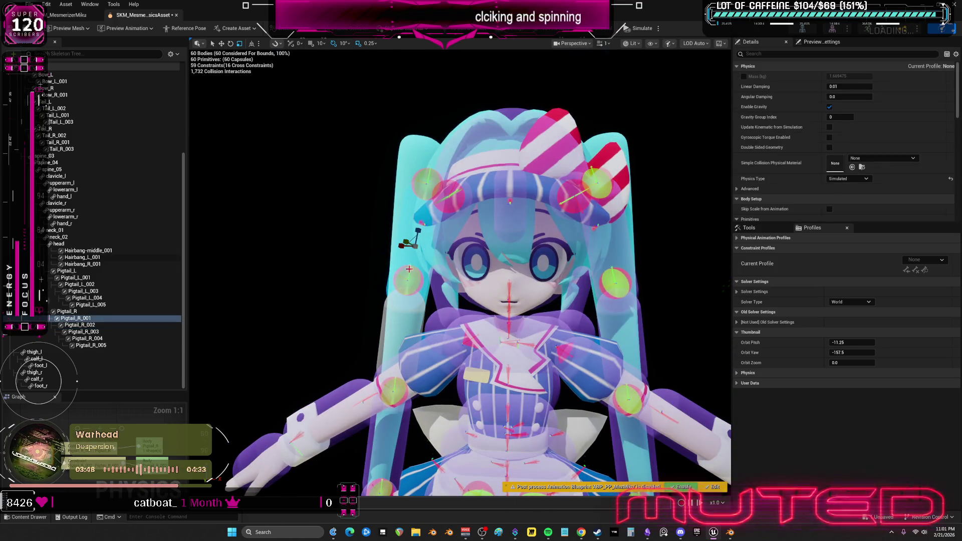
left_click(467, 146, "ctrl")
mouse_move(467, 146)
left_mouse_down()
mouse_move(551, 216)
mouse_move(541, 251)
left_mouse_up()
left_click(506, 396)
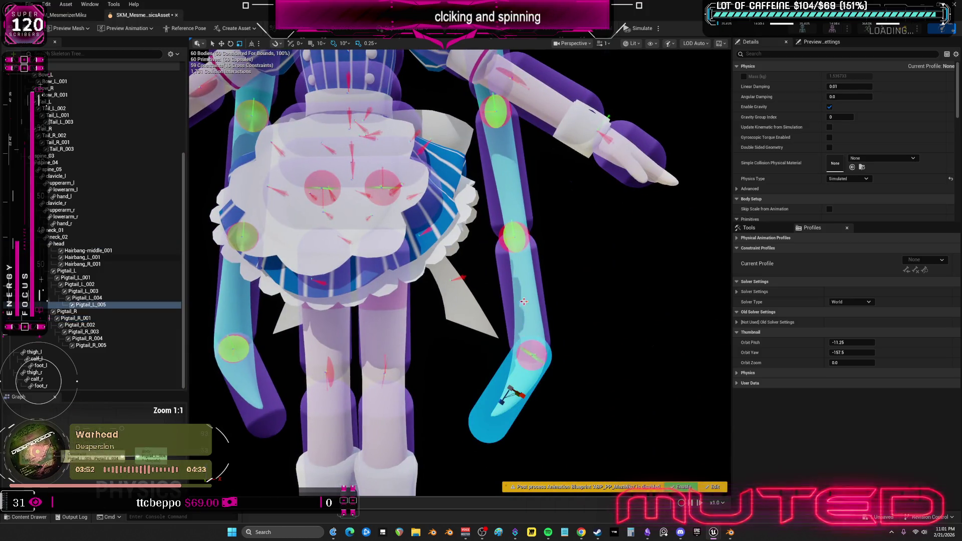
left_click(525, 302, "ctrl")
left_click(511, 192)
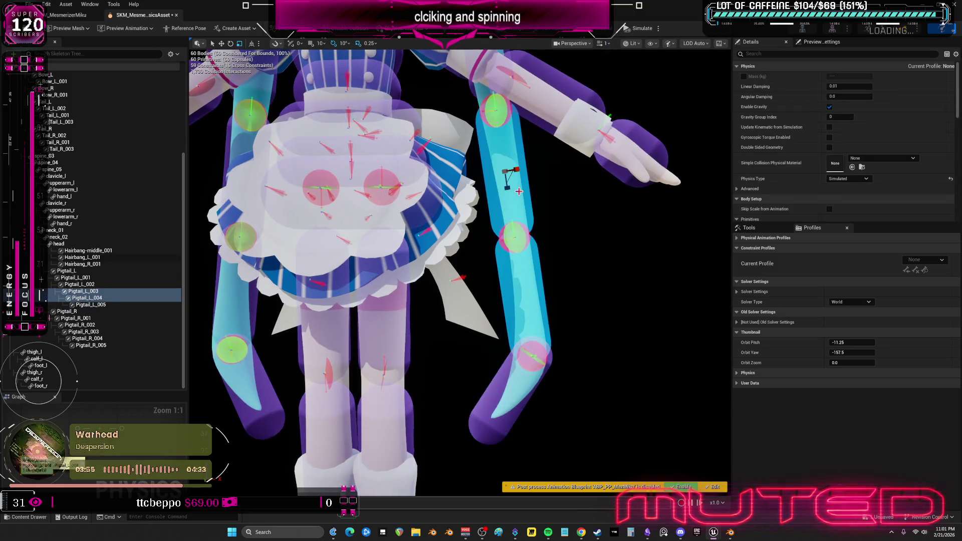
scroll(511, 192, "down", 5)
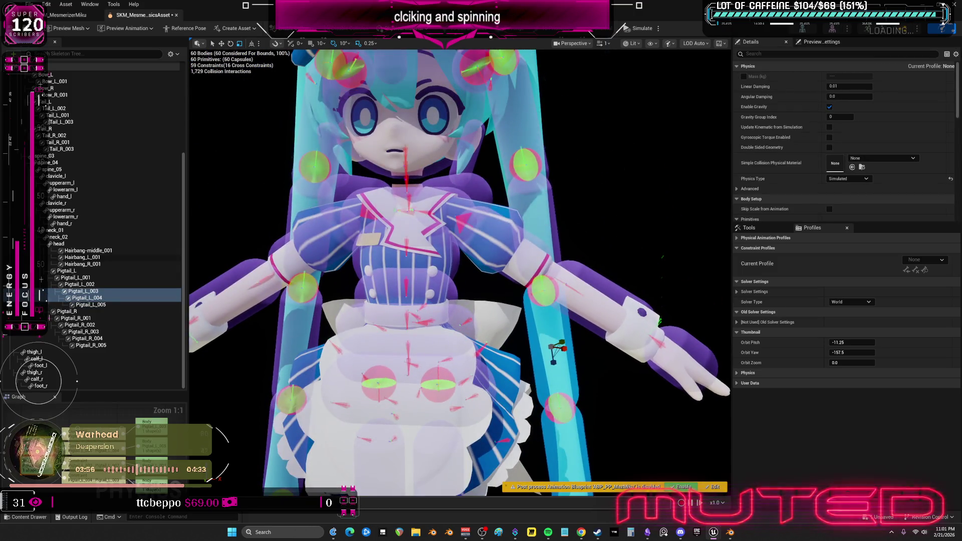
left_click(562, 303)
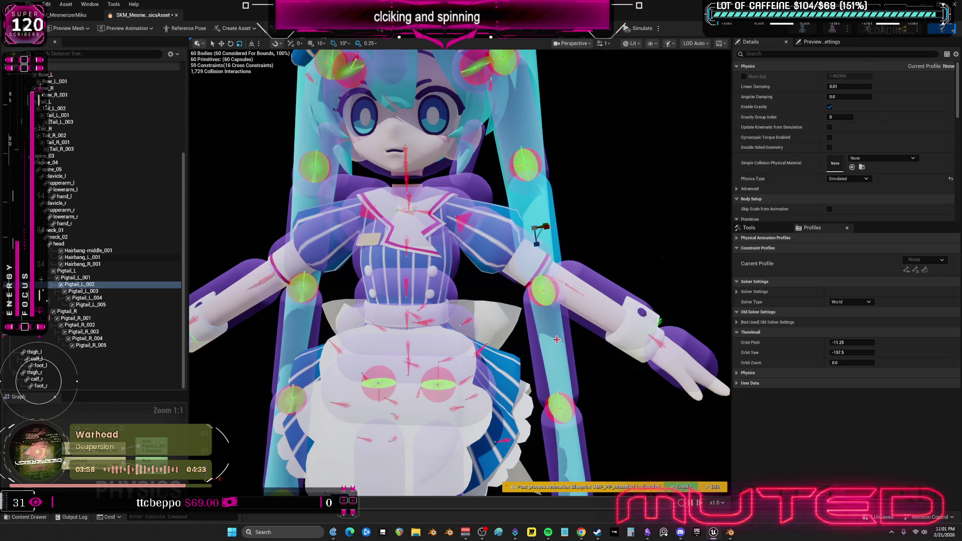
key("Escape")
left_click(543, 228)
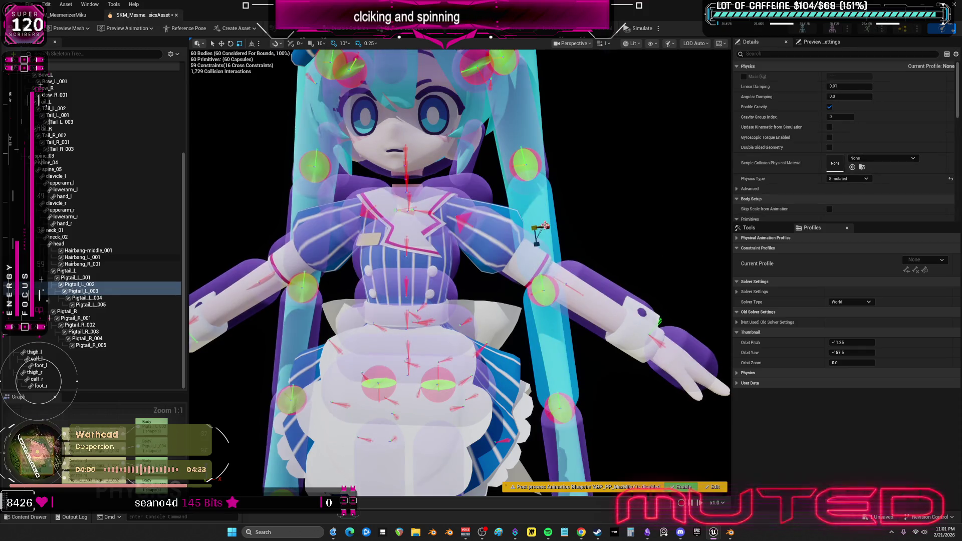
left_click(534, 130)
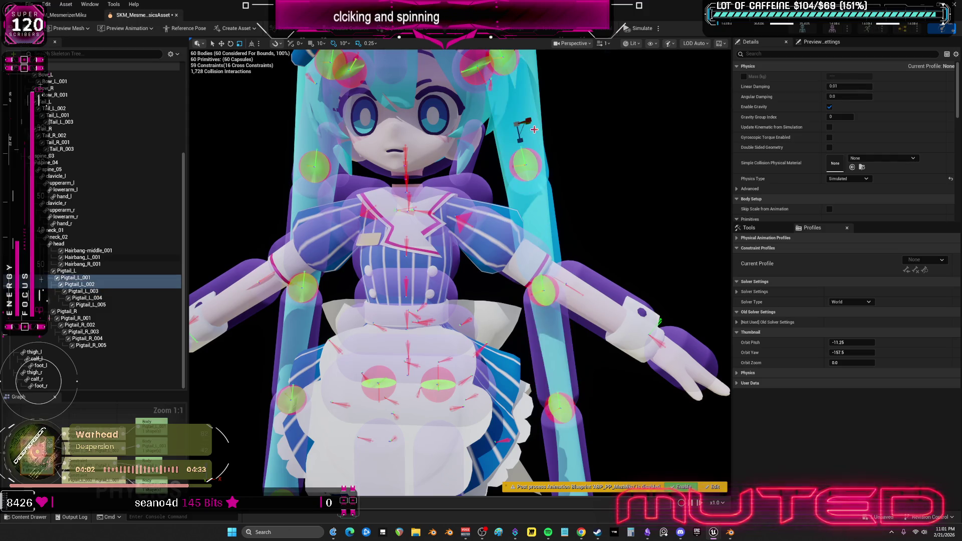
left_click(544, 169)
scroll(545, 160, "up", 2)
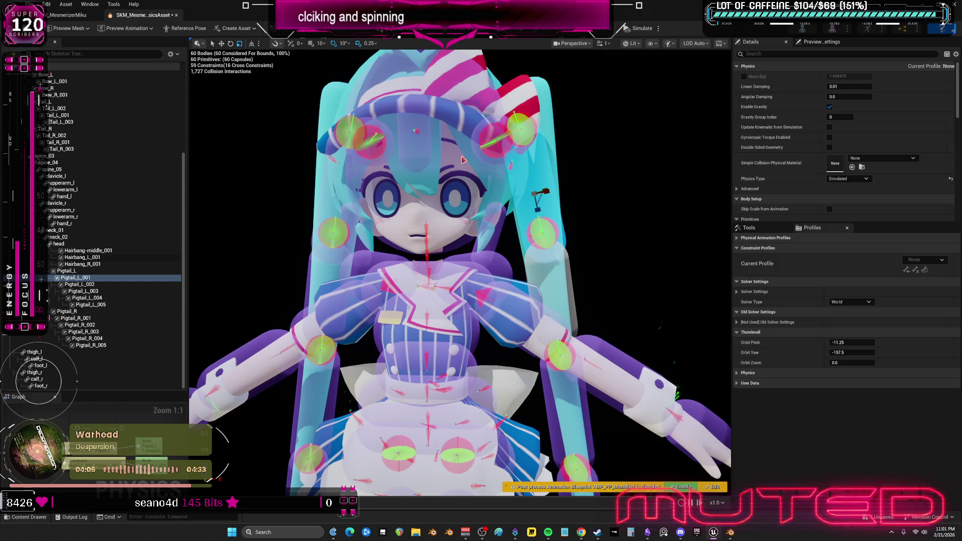
left_click(464, 158, "ctrl")
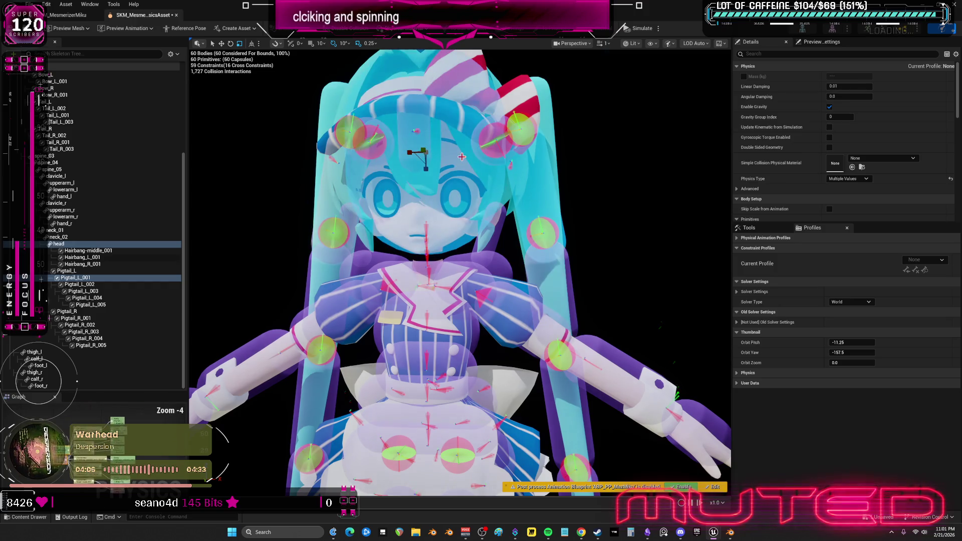
scroll(575, 192, "up", 2)
left_click(435, 142)
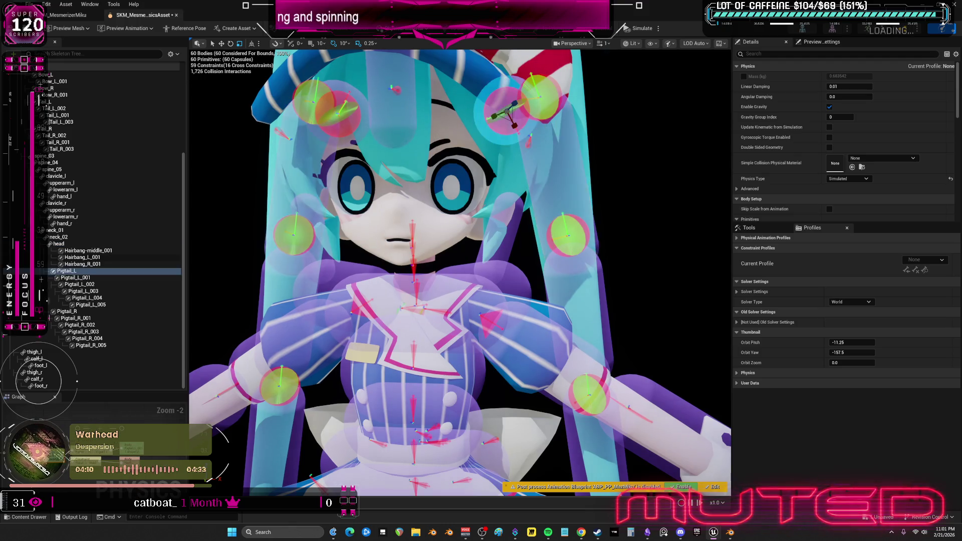
scroll(564, 178, "up", 2)
left_click(565, 177)
left_click(565, 177)
left_click(553, 158)
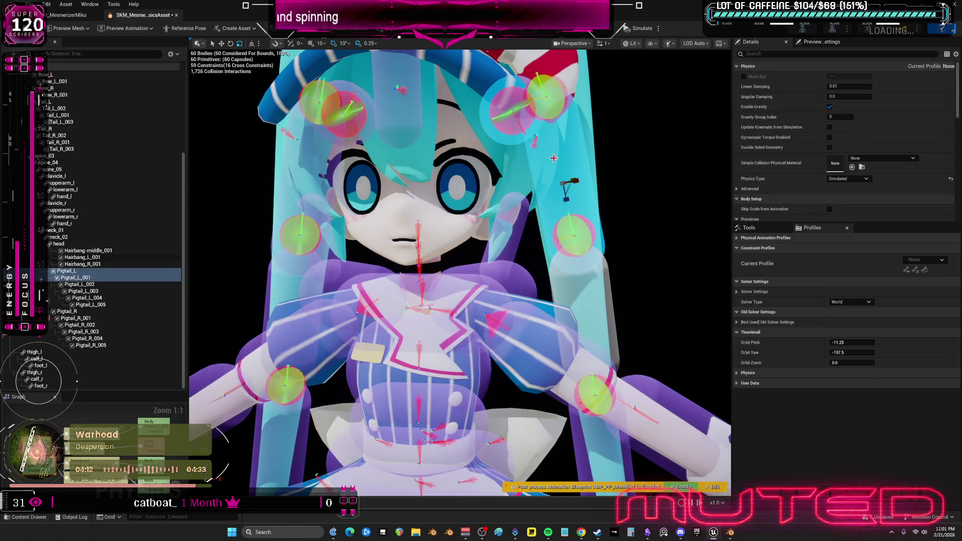
left_click(309, 167)
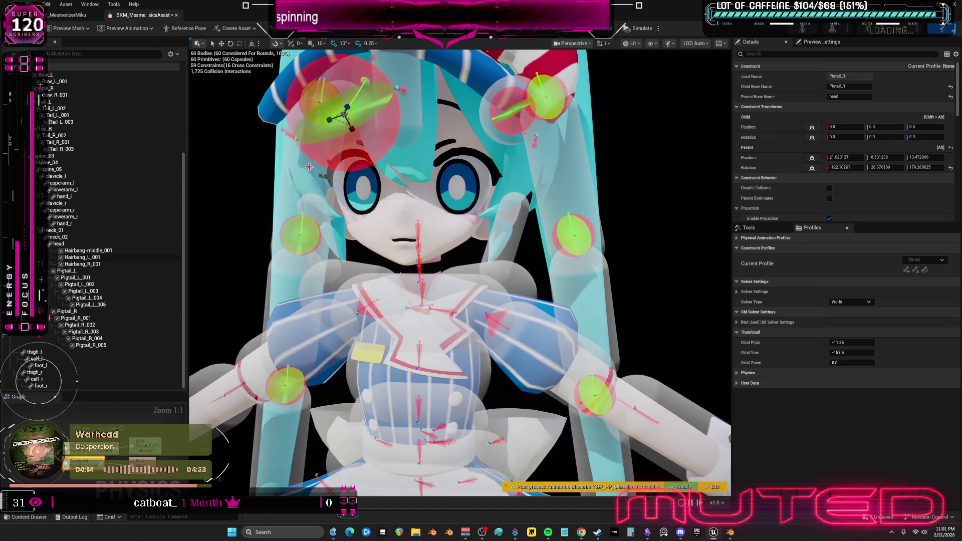
left_click(365, 93)
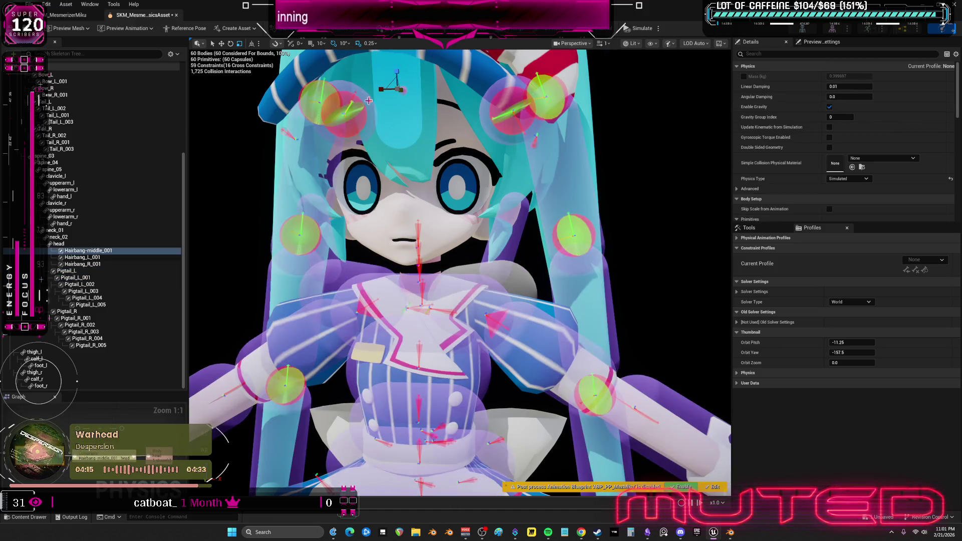
left_click(310, 168, "ctrl")
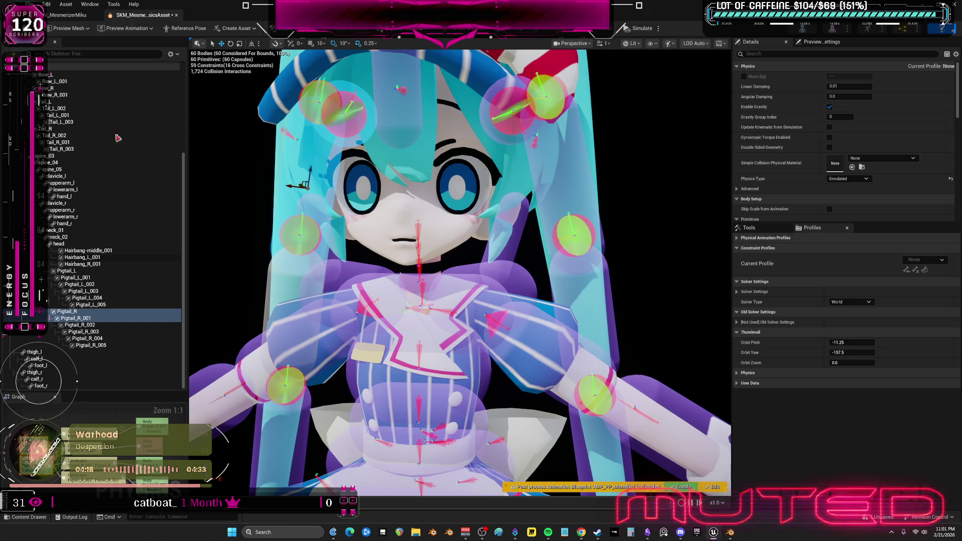
left_click(80, 264)
right_click(80, 264)
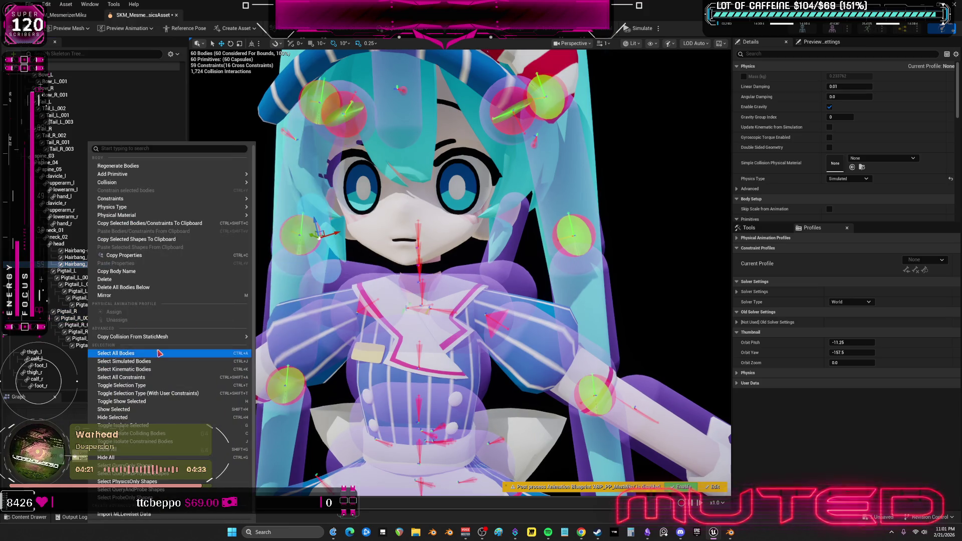
left_click(181, 412)
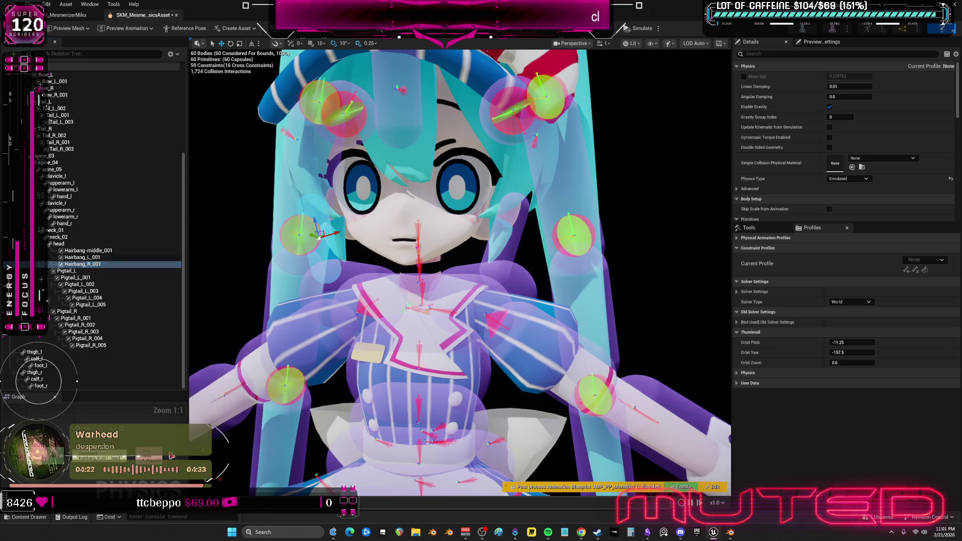
left_click(439, 223)
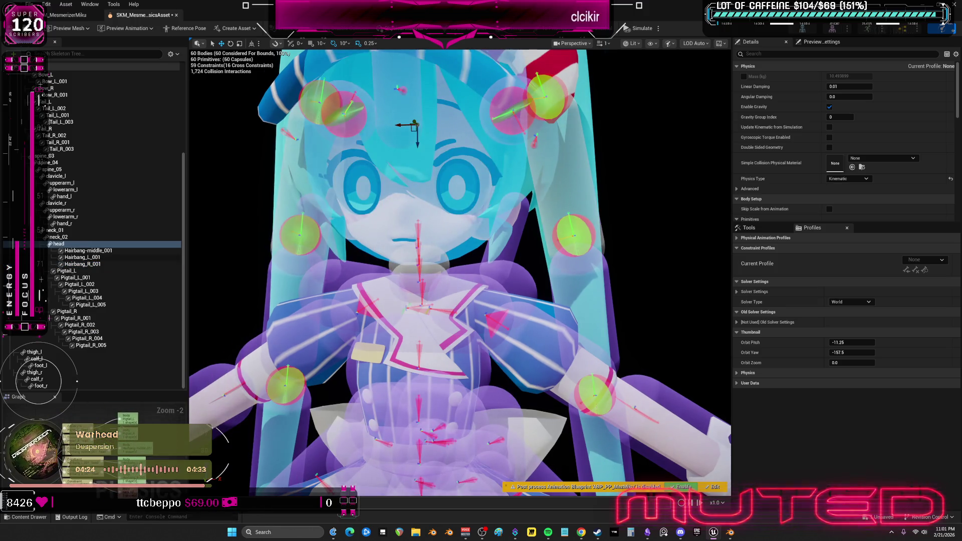
scroll(524, 287, "up", 3)
left_click(524, 287)
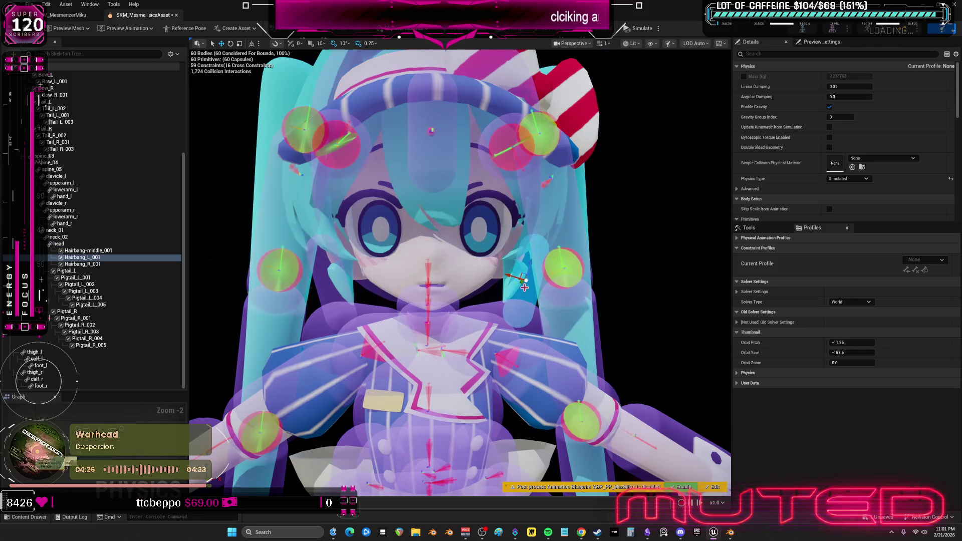
left_click(426, 163, "ctrl")
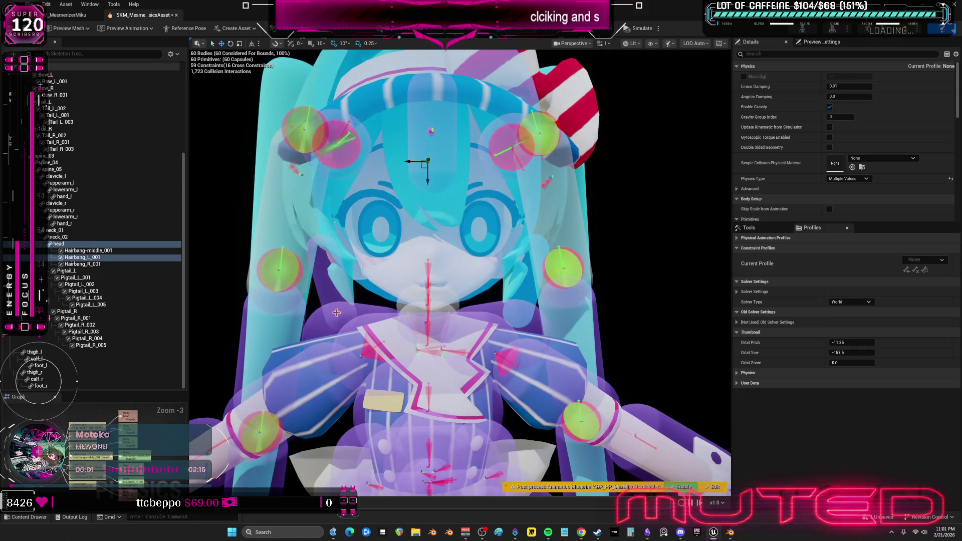
left_click(335, 275, "ctrl")
left_click(387, 240, "ctrl")
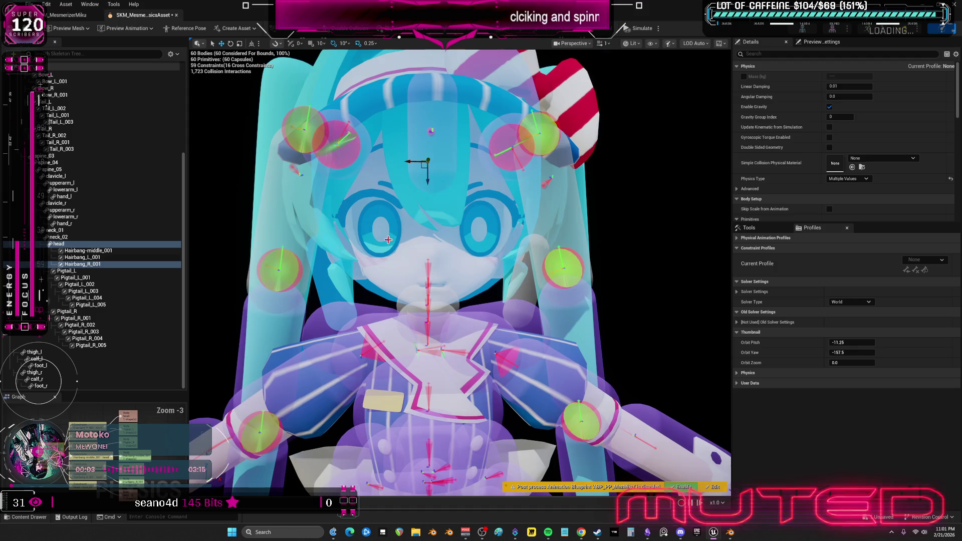
scroll(457, 347, "down", 5)
left_click(457, 346)
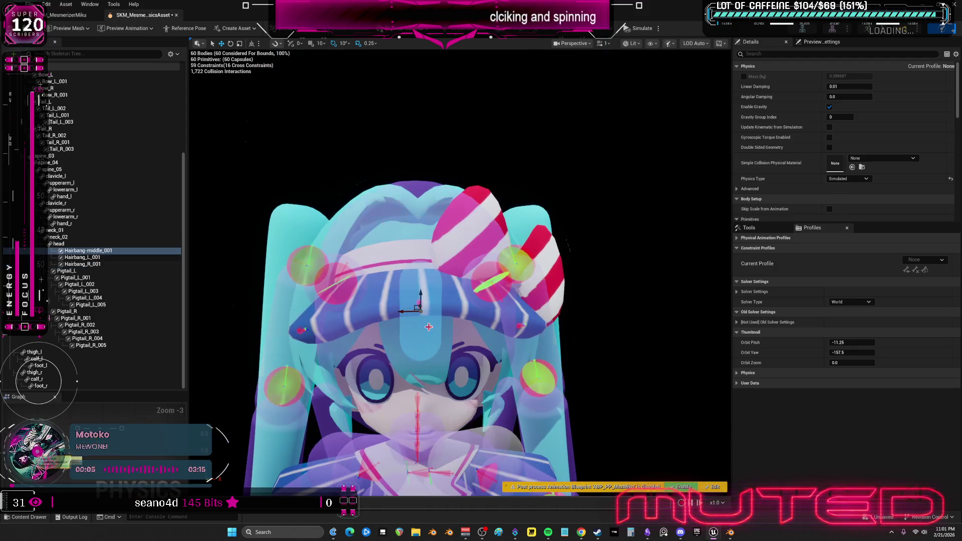
mouse_move(457, 347)
left_mouse_down()
mouse_move(451, 325)
mouse_move(501, 310)
mouse_move(481, 238)
left_mouse_up()
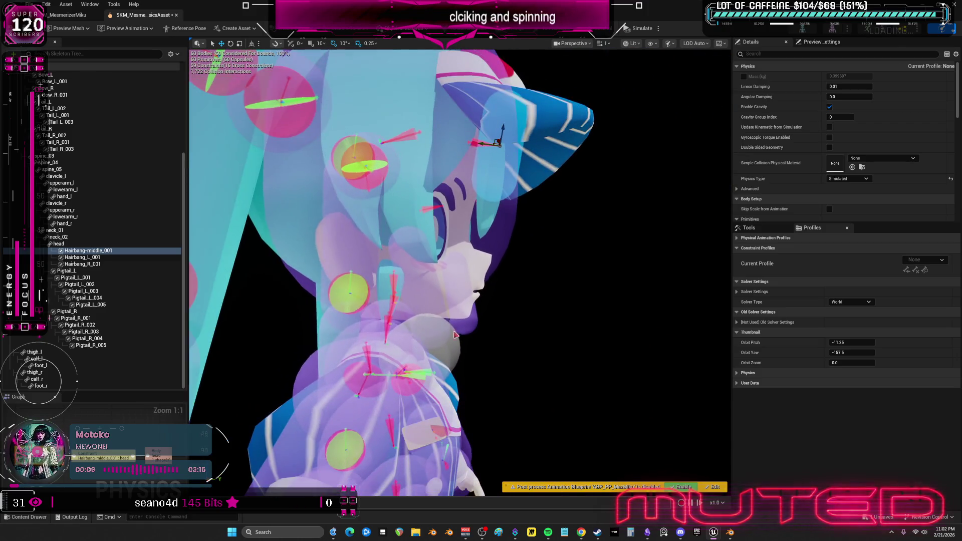
left_click(331, 194, "ctrl")
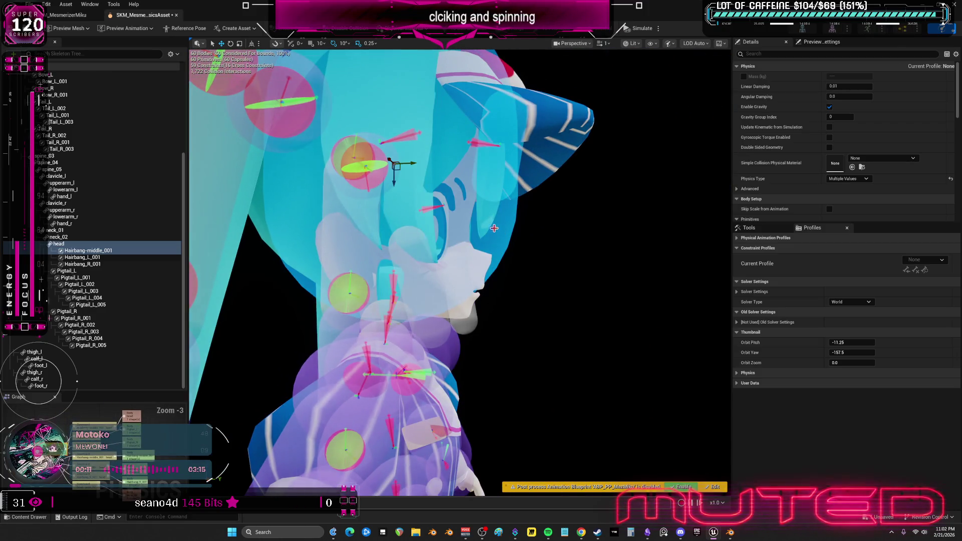
left_click(337, 251)
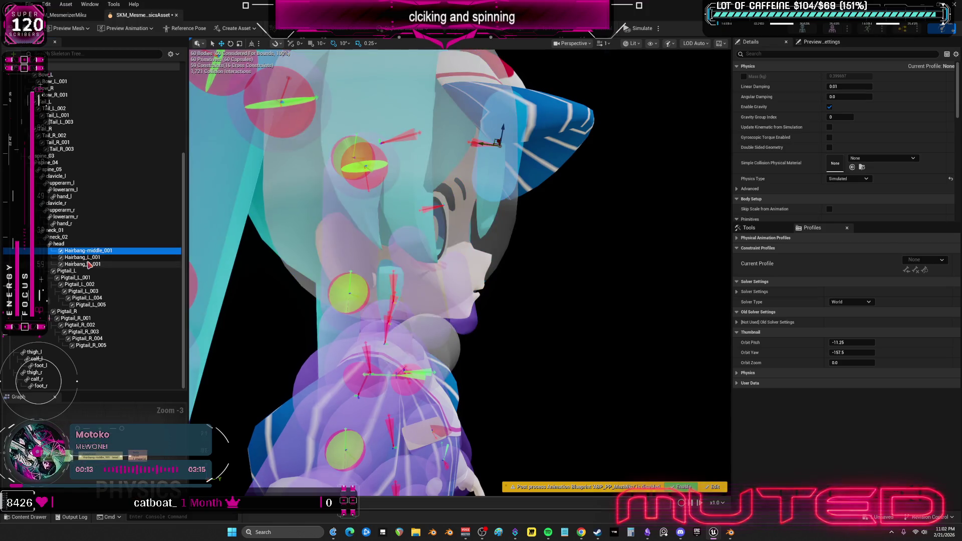
left_click(395, 166, "ctrl")
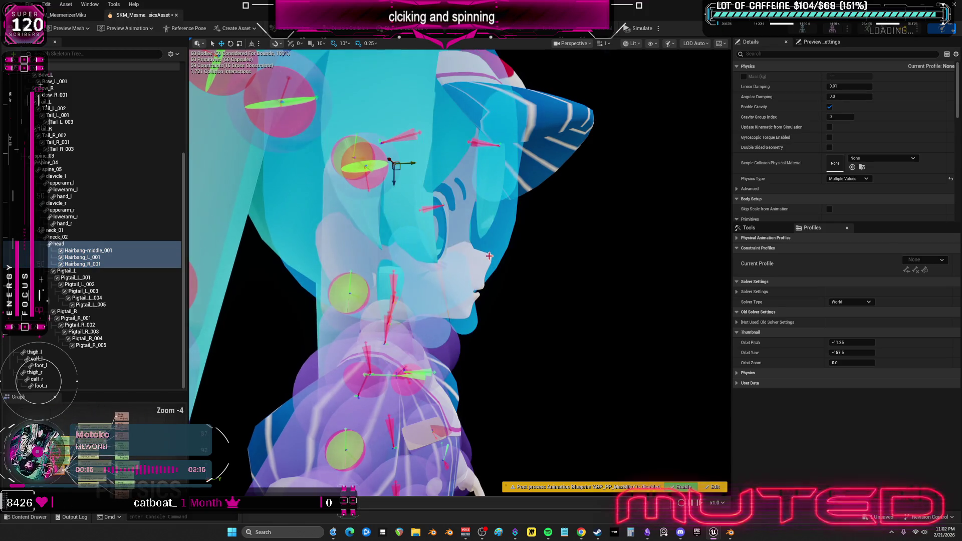
key("f")
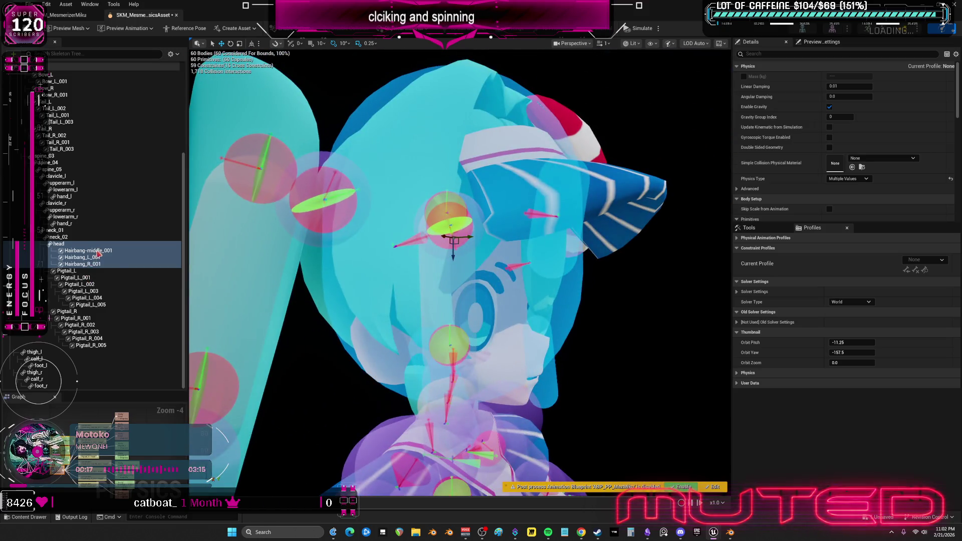
left_click(89, 251)
left_click(98, 264, "shift")
left_click(98, 270, "shift")
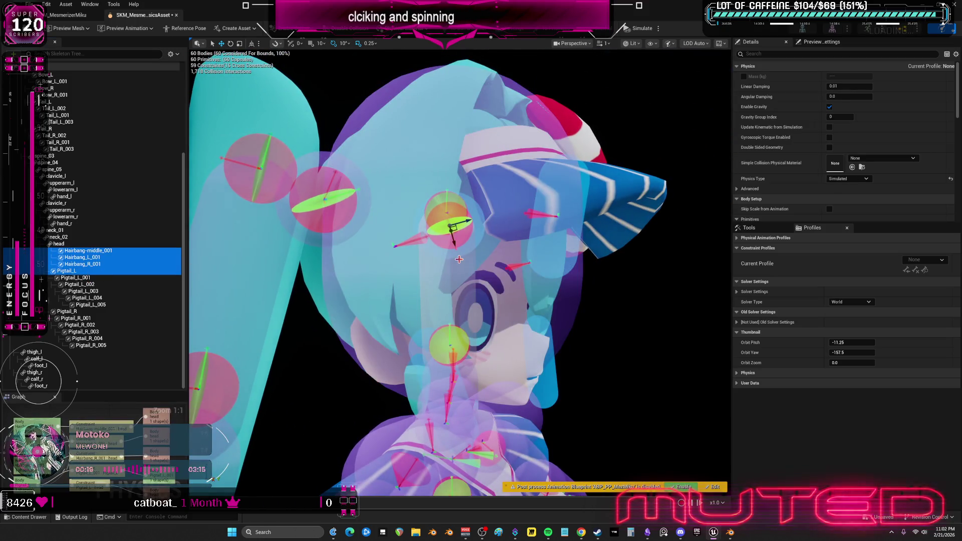
left_click(93, 251)
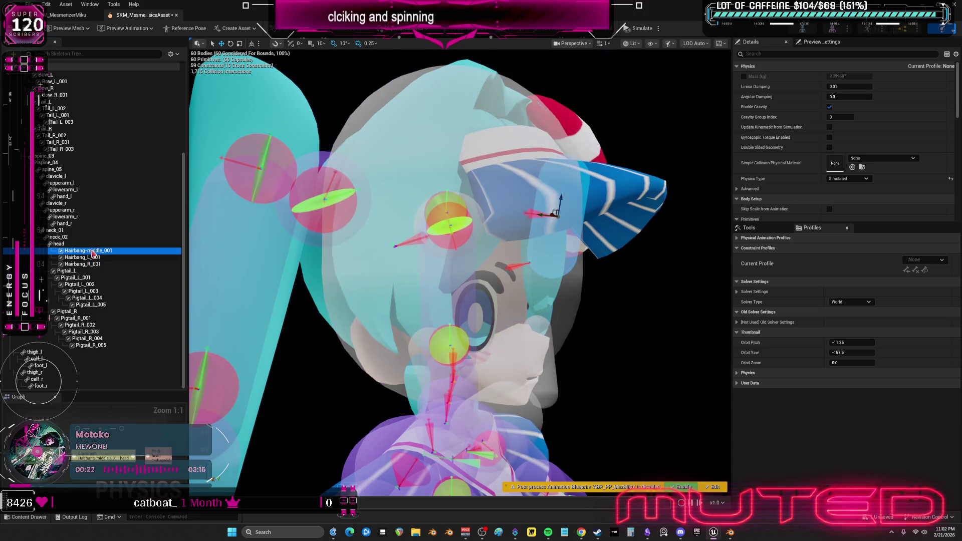
left_click(96, 264, "shift")
left_click(70, 311, "ctrl")
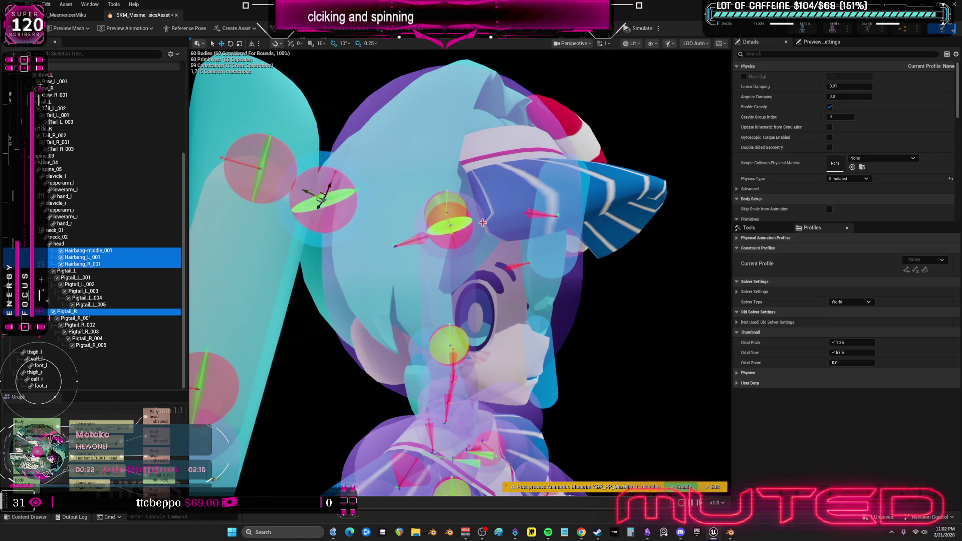
mouse_move(480, 221)
left_mouse_down()
mouse_move(431, 225)
mouse_move(456, 223)
left_mouse_up()
key("ctrl+a")
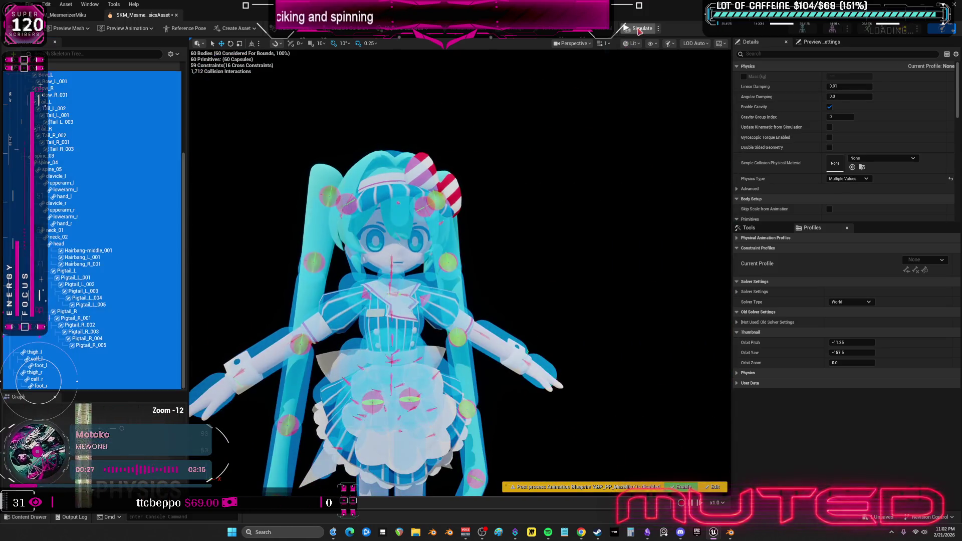
key("alt+Return")
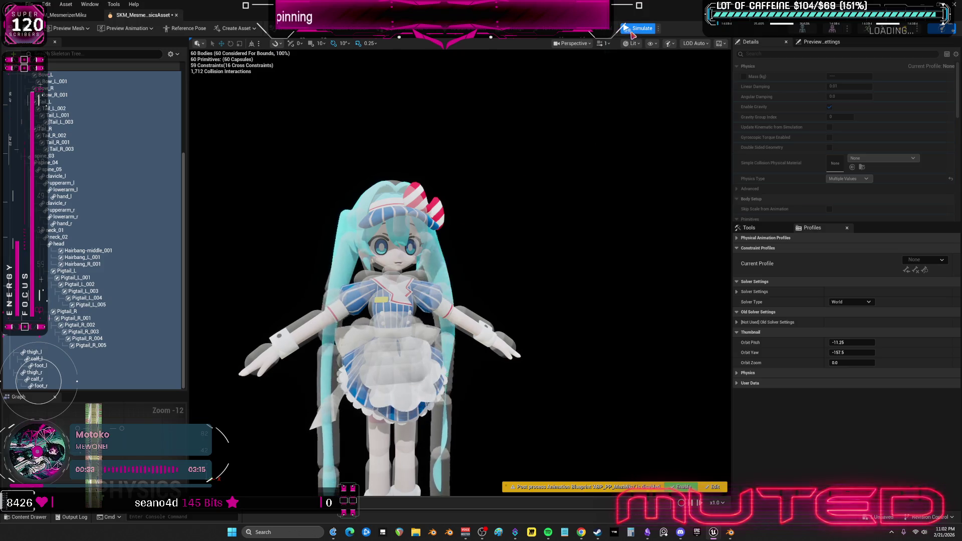
key("alt+Return")
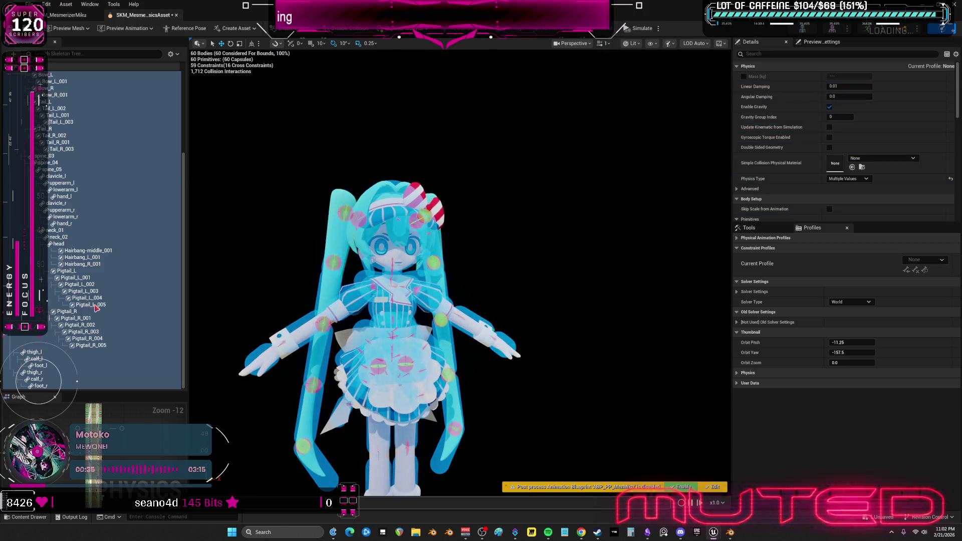
left_click(99, 346)
left_click(66, 311)
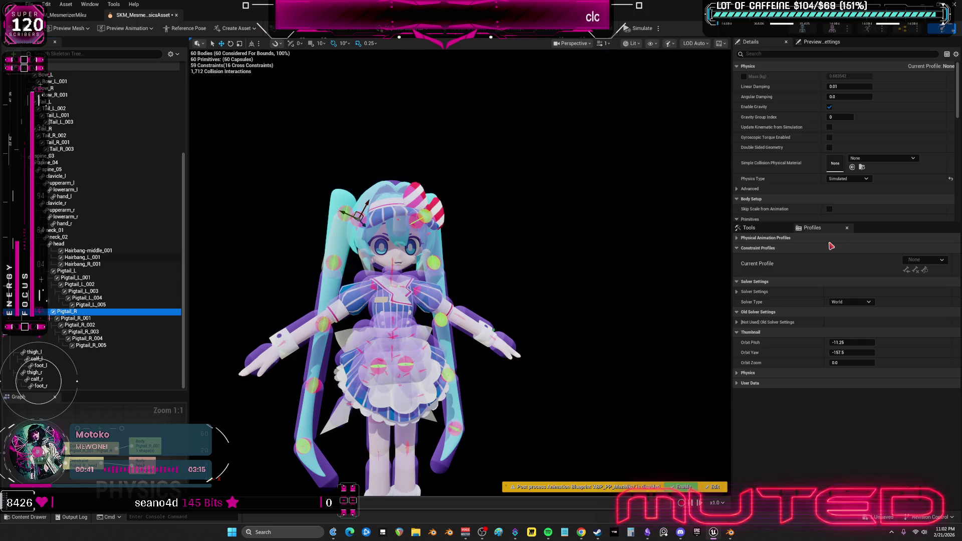
left_click(12, 28)
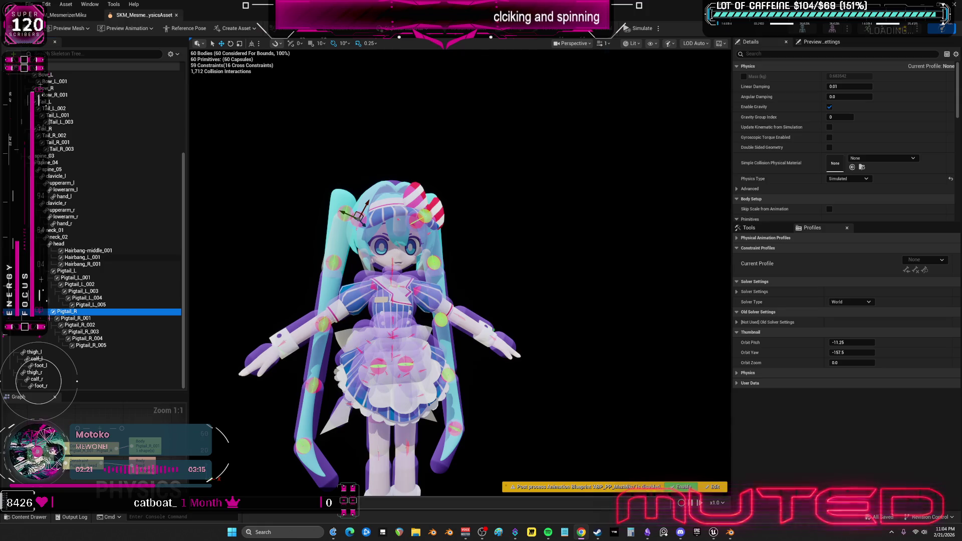
Zoom the viewport in on the shoulders and select the clavicle_r body
scroll(459, 272, "up", 8)
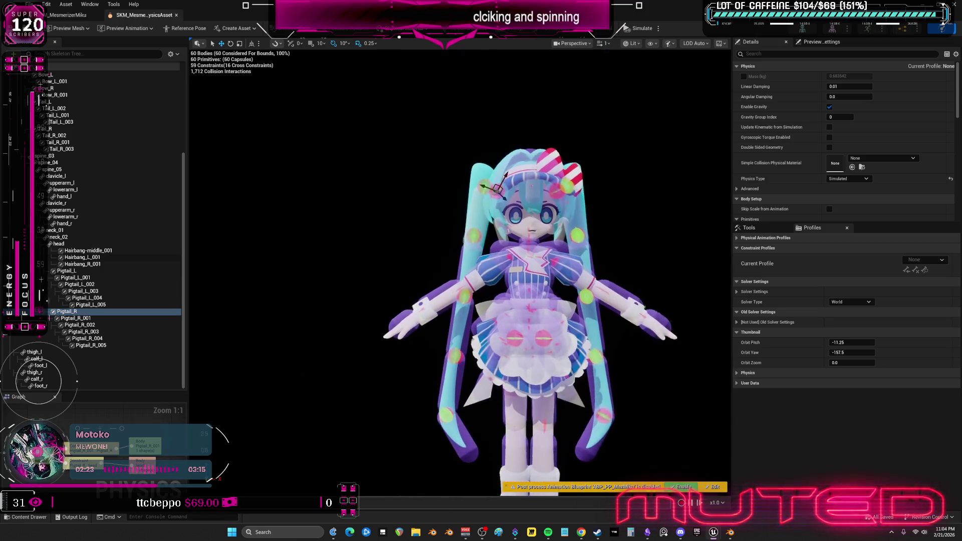
scroll(565, 329, "down", 2)
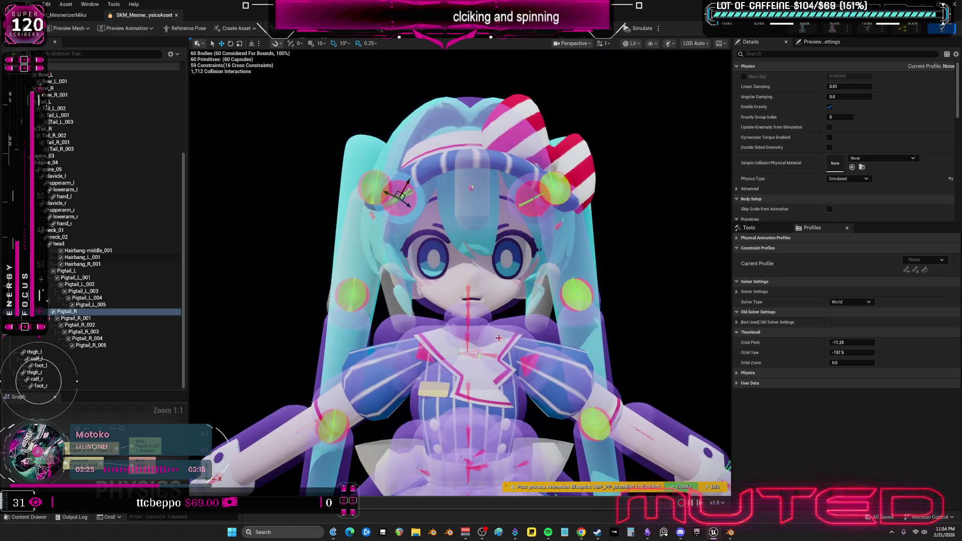
scroll(564, 329, "down", 3)
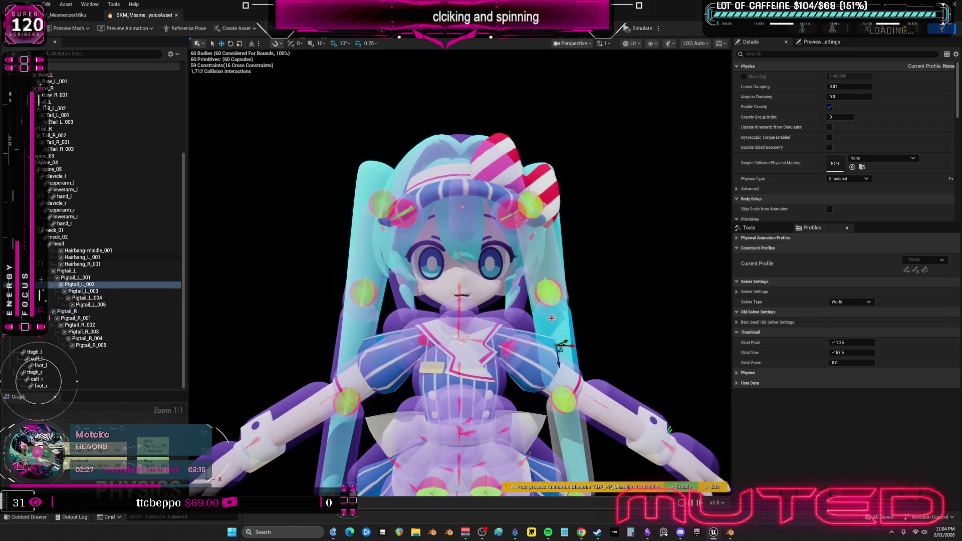
left_click(503, 334)
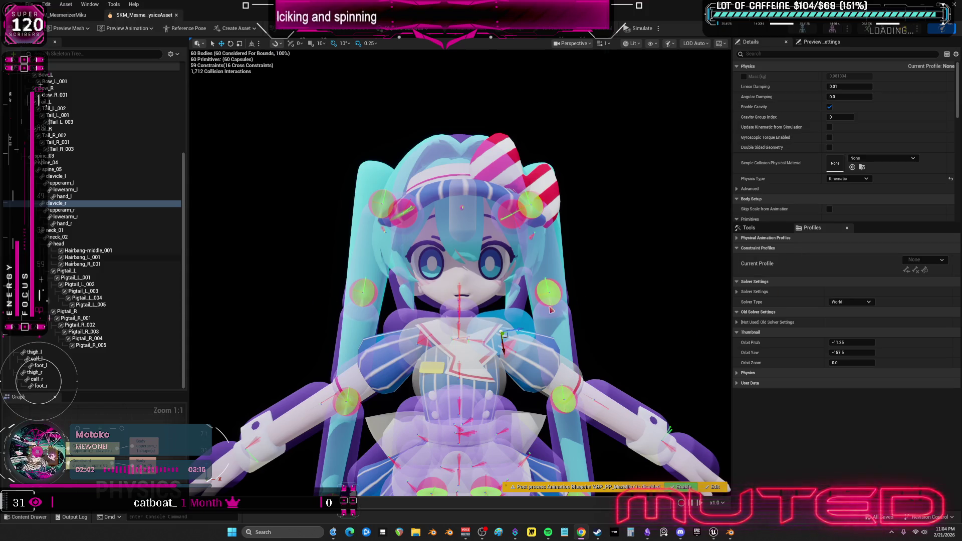
Rotate the clavicle_r body slightly, reducing collision interactions to 1,708
scroll(588, 333, "up", 5)
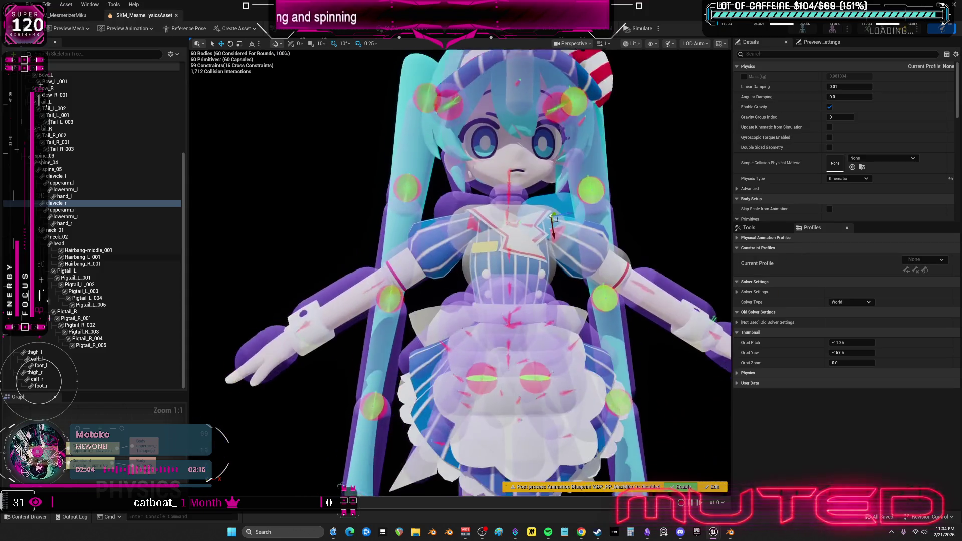
key("e")
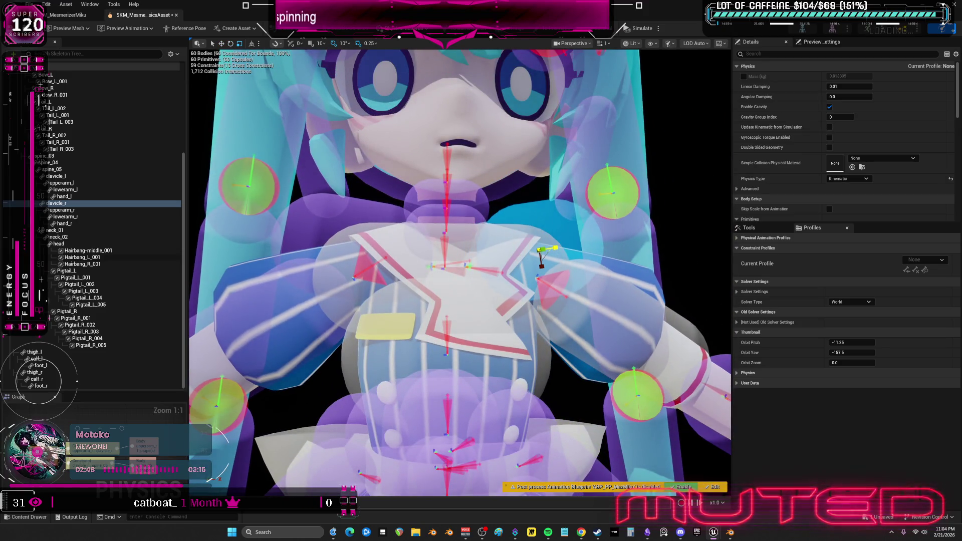
left_click_drag(560, 248, 535, 251)
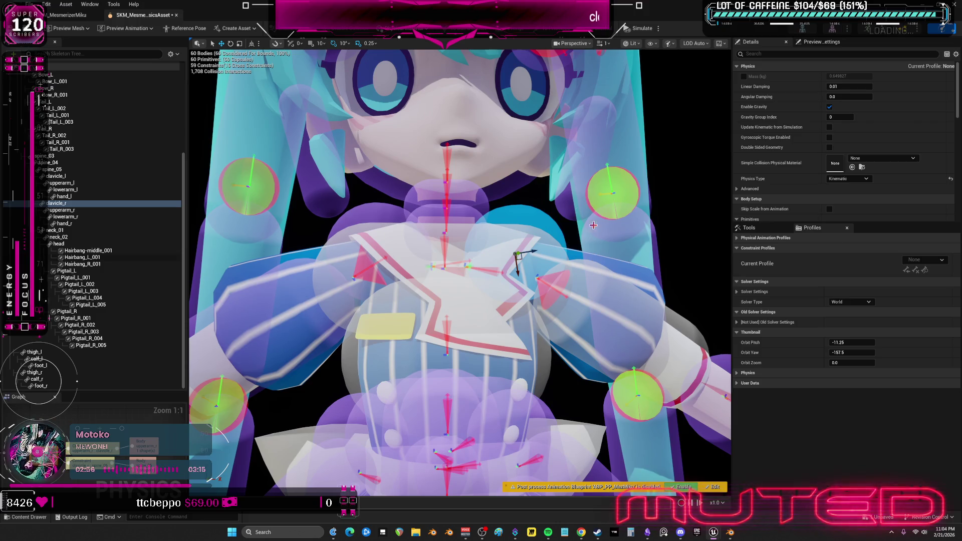
scroll(660, 207, "down", 5)
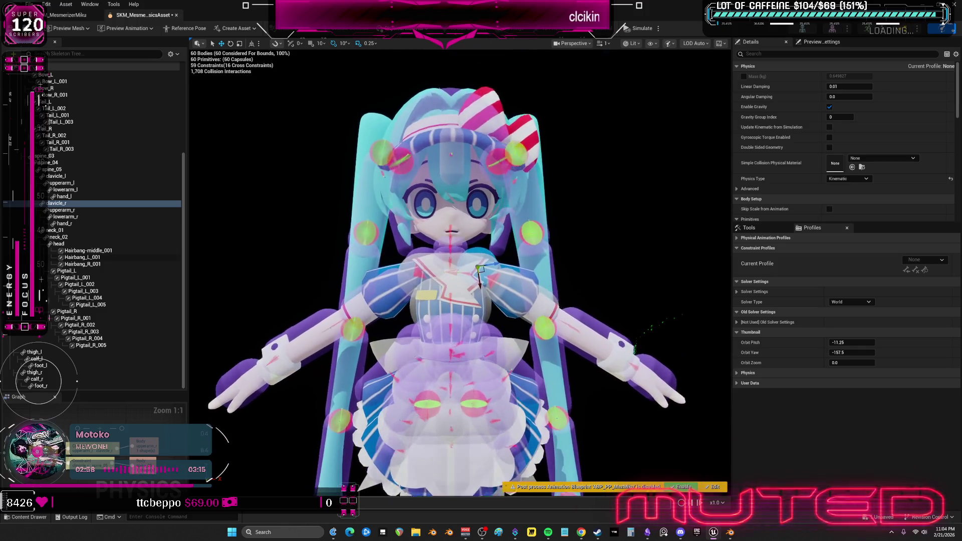
left_click(468, 265)
scroll(468, 264, "up", 5)
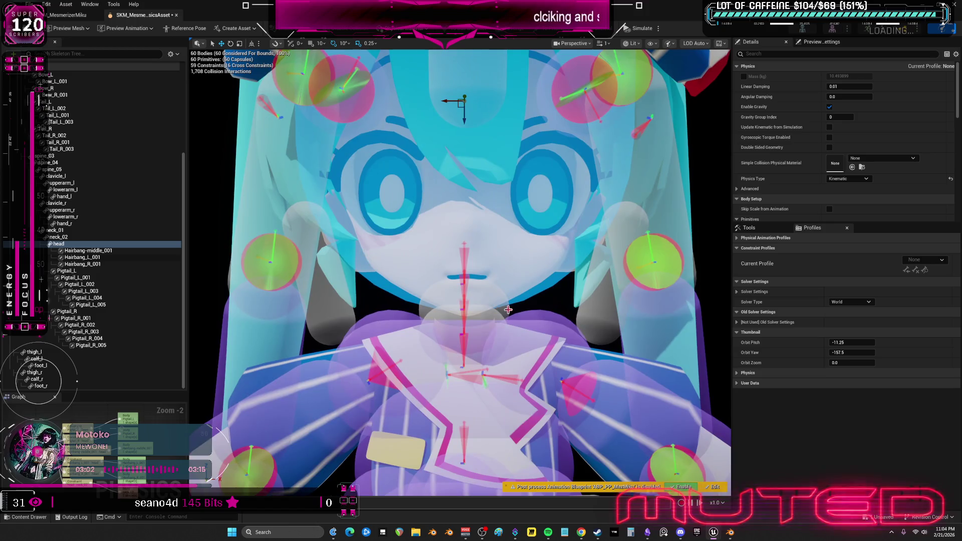
left_click(491, 319)
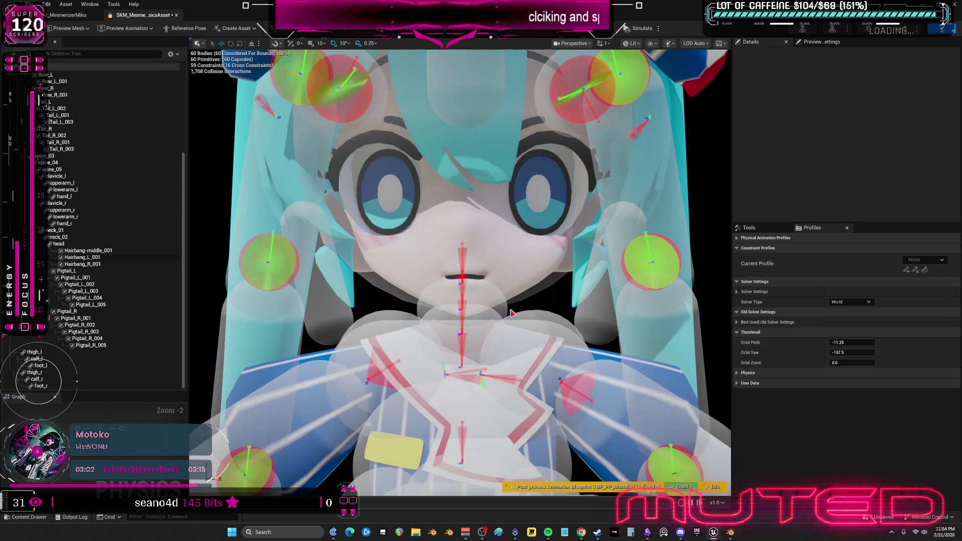
left_click(492, 318)
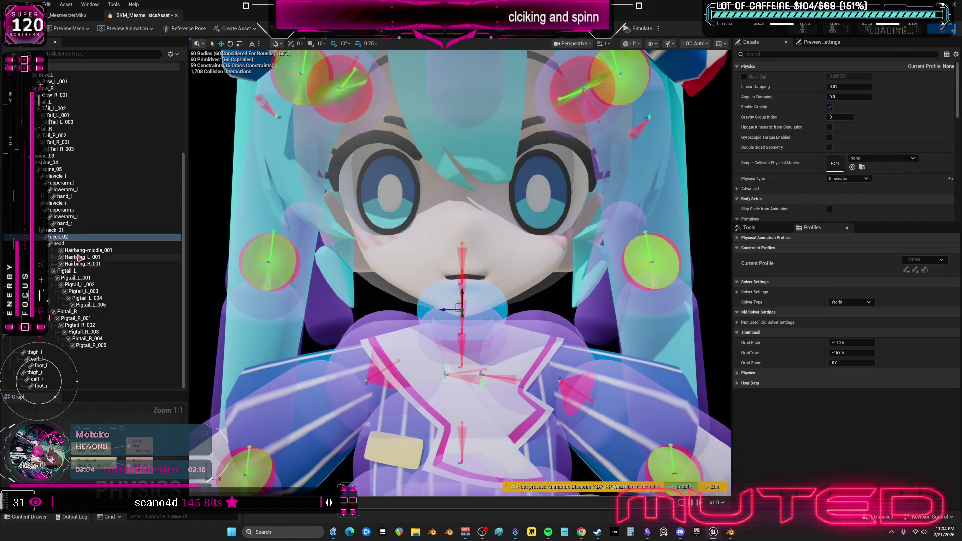
left_click(450, 328)
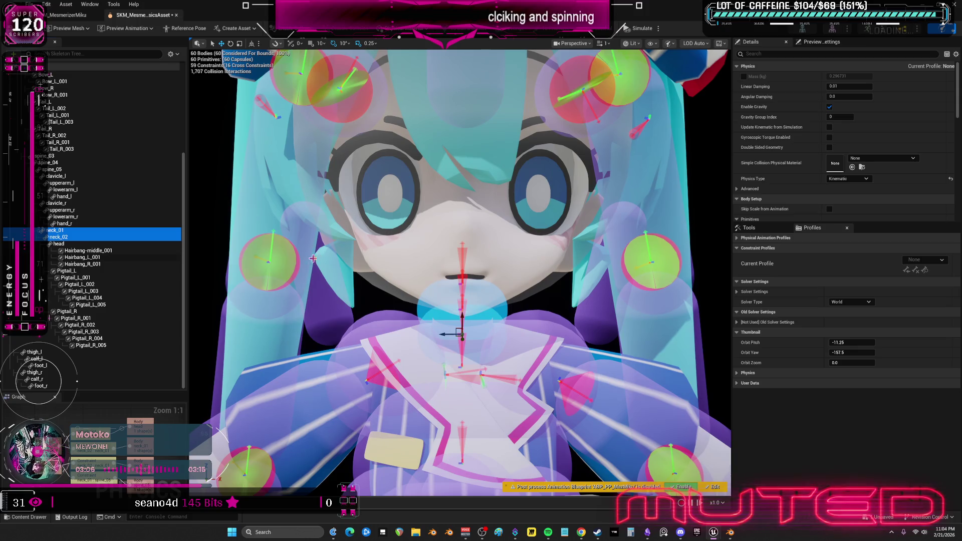
left_click(70, 245)
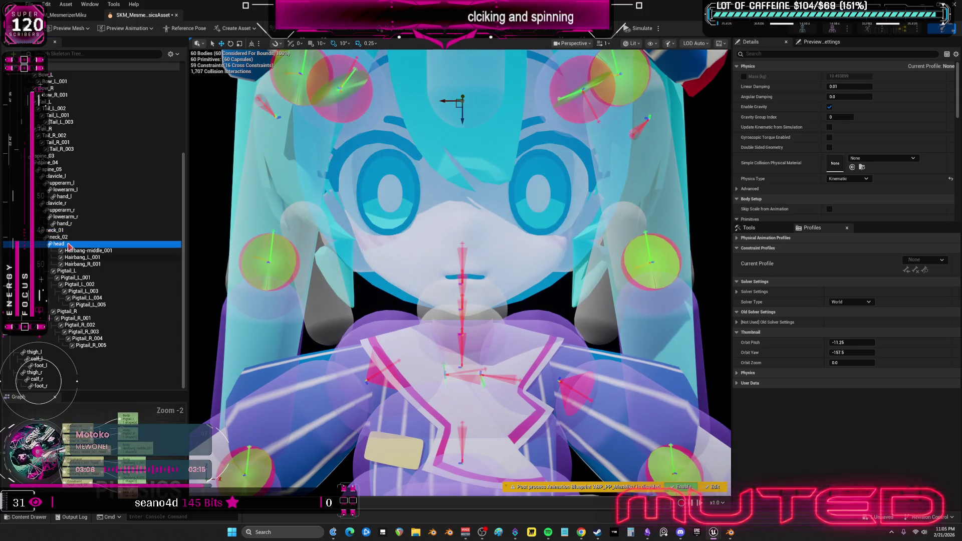
left_click(71, 238)
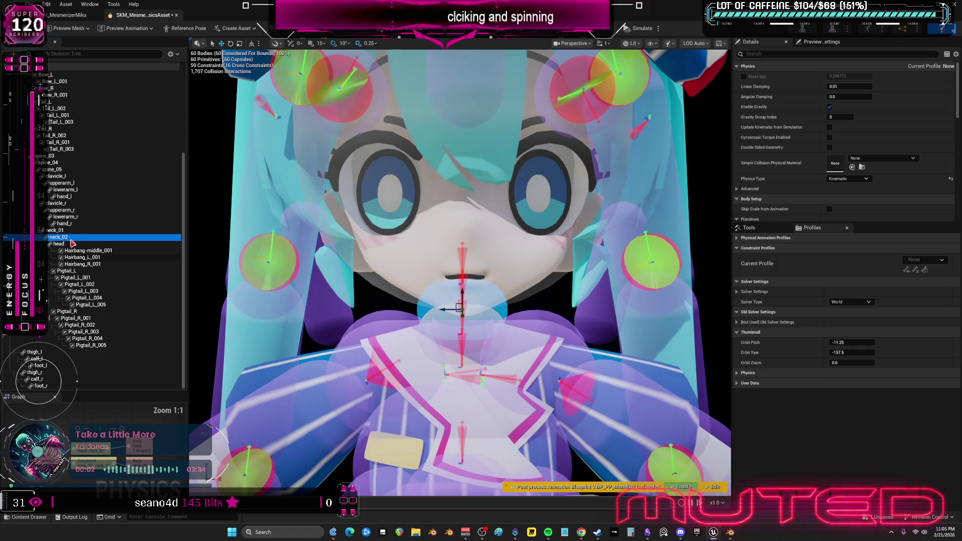
left_click(56, 177, "ctrl")
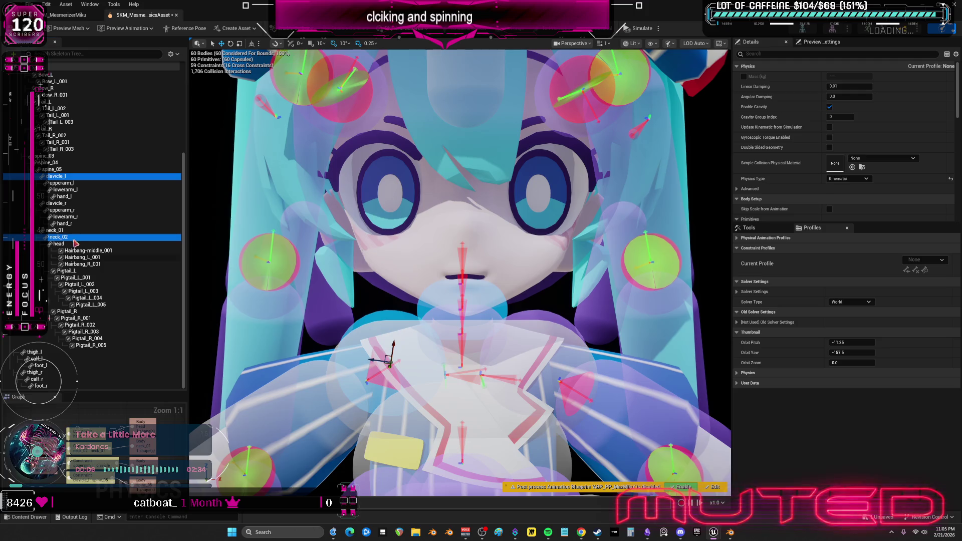
left_click(75, 239)
left_click(76, 204, "ctrl")
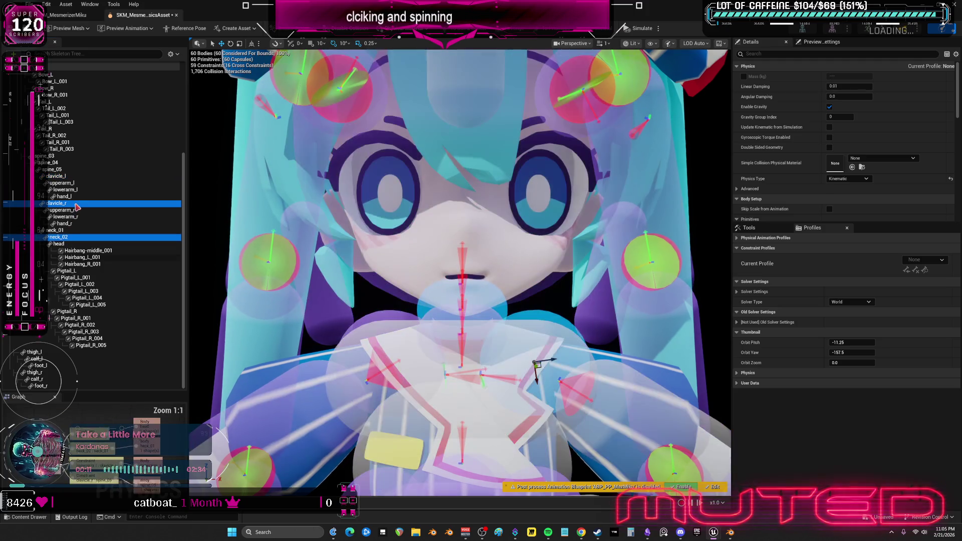
key("Up")
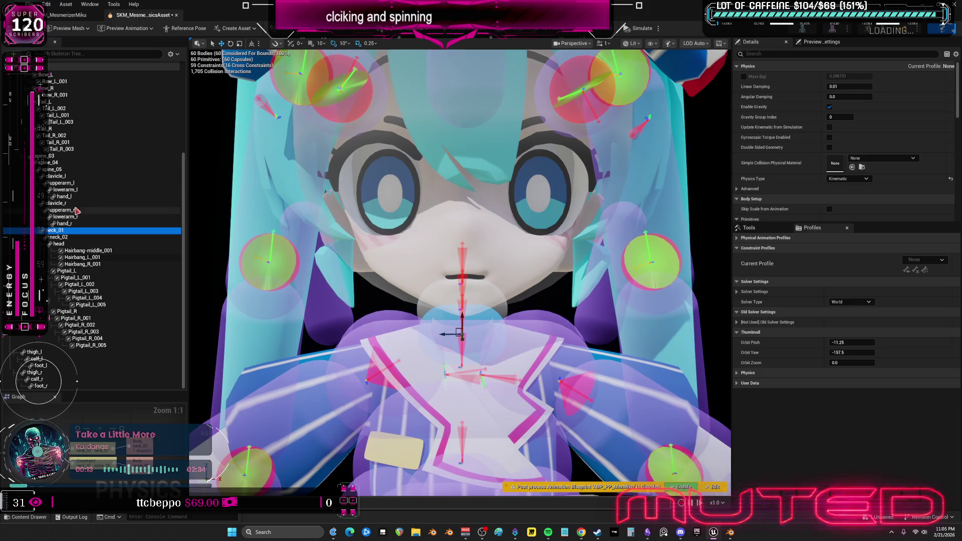
left_click(75, 203, "ctrl")
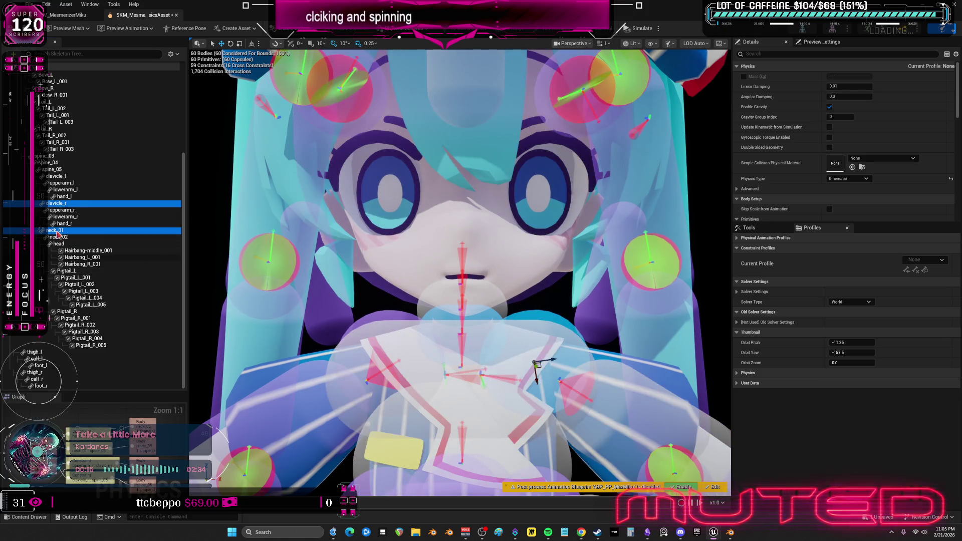
left_click(57, 203, "ctrl")
left_click(56, 176, "ctrl")
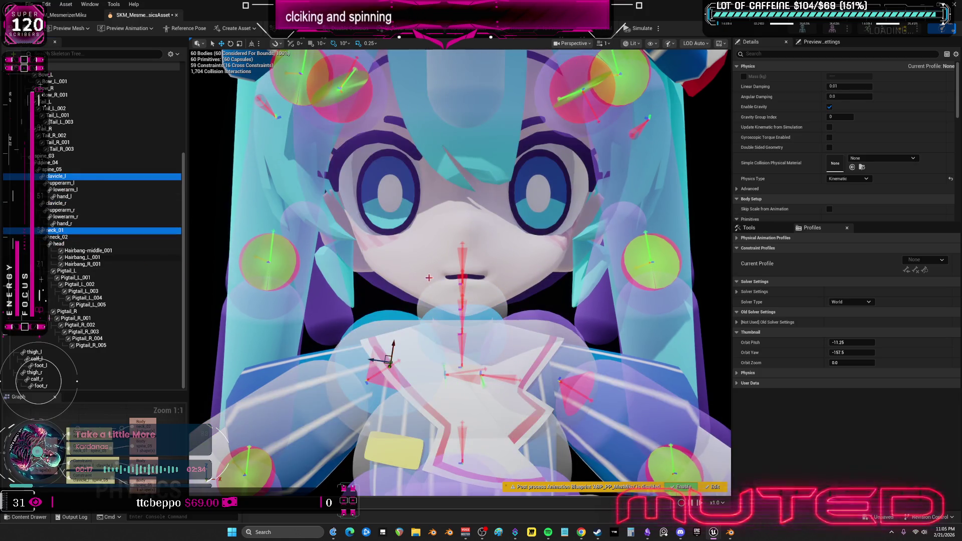
scroll(252, 219, "down", 5)
scroll(461, 286, "down", 3)
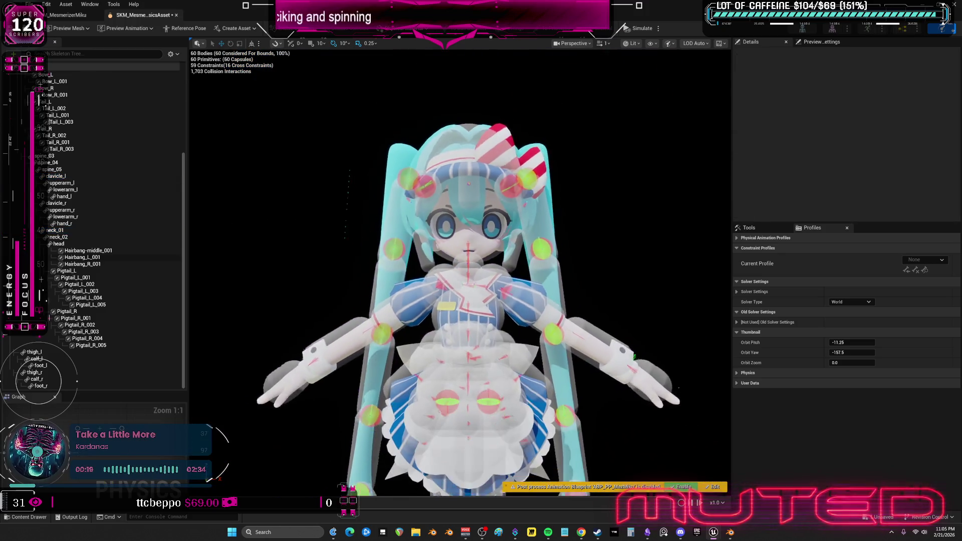
Run a quick physics simulation, stop it, and select the Hairbang_L_001 body
left_click(640, 28)
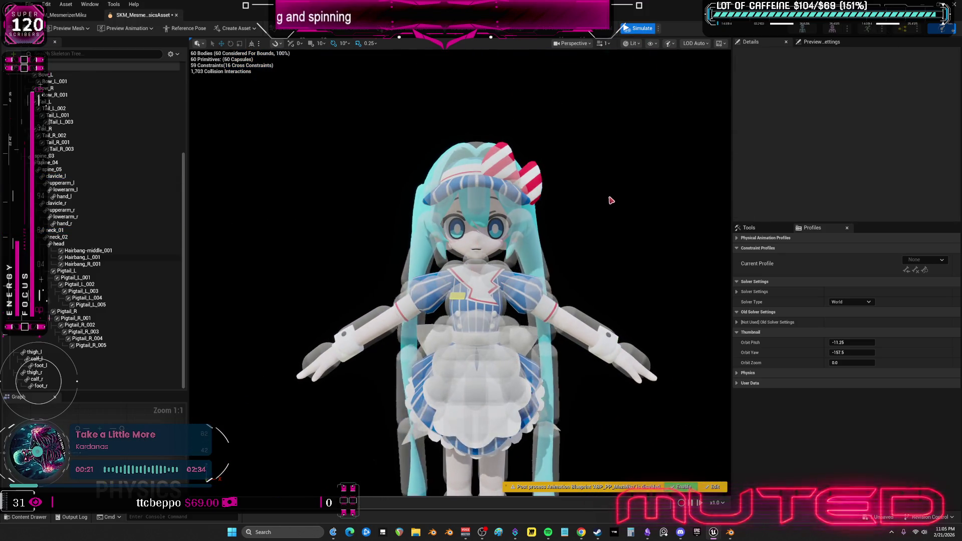
key("alt+s")
left_click(125, 257)
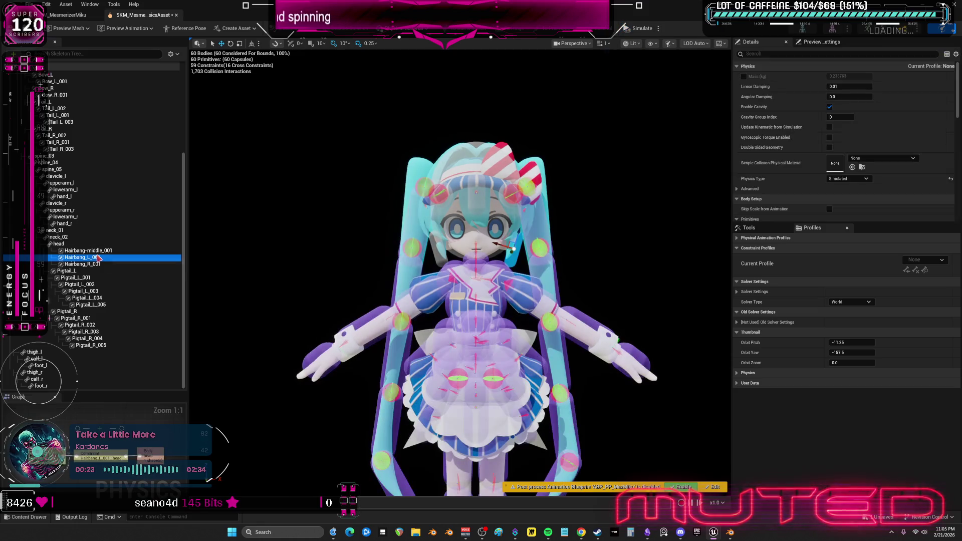
Select all bodies, simulate and stop, then zoom and orbit toward the skirt
key("ctrl+a")
key("alt+s")
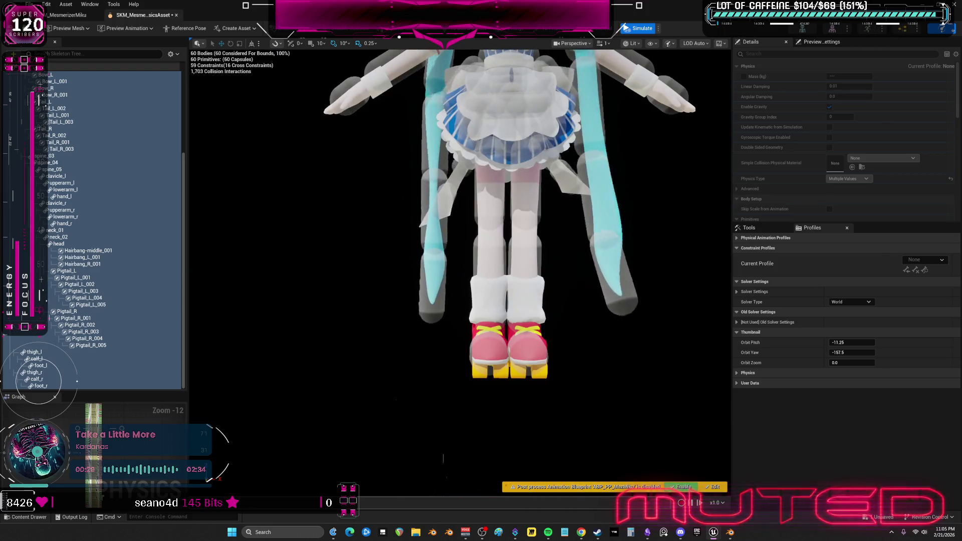
left_click(637, 28)
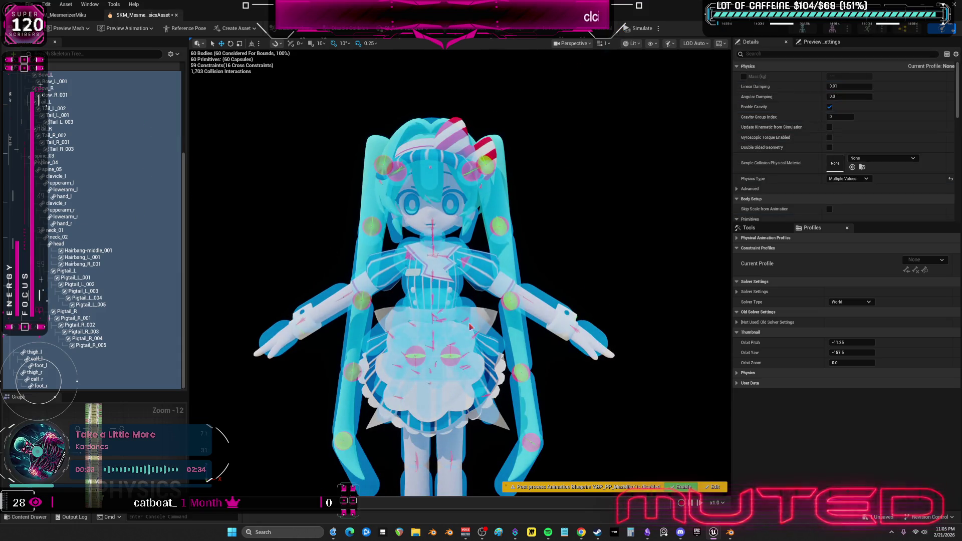
scroll(469, 326, "up", 10)
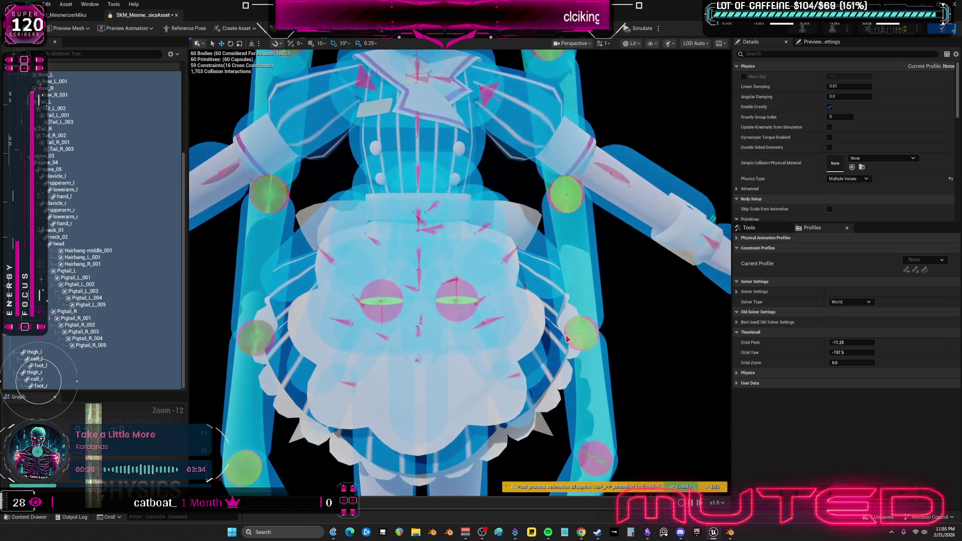
mouse_move(567, 340)
left_mouse_down()
mouse_move(723, 339)
mouse_move(723, 309)
mouse_move(410, 341)
left_mouse_up()
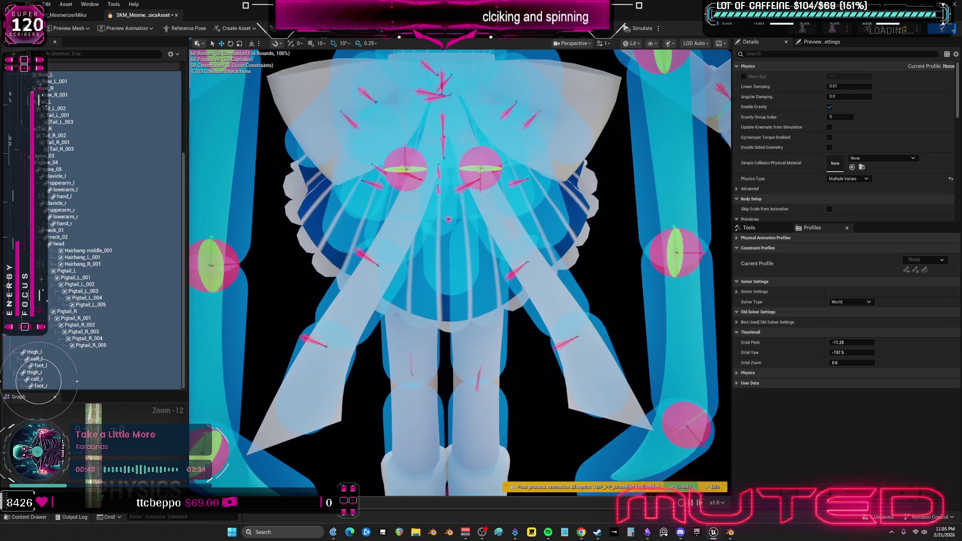
left_click(411, 278)
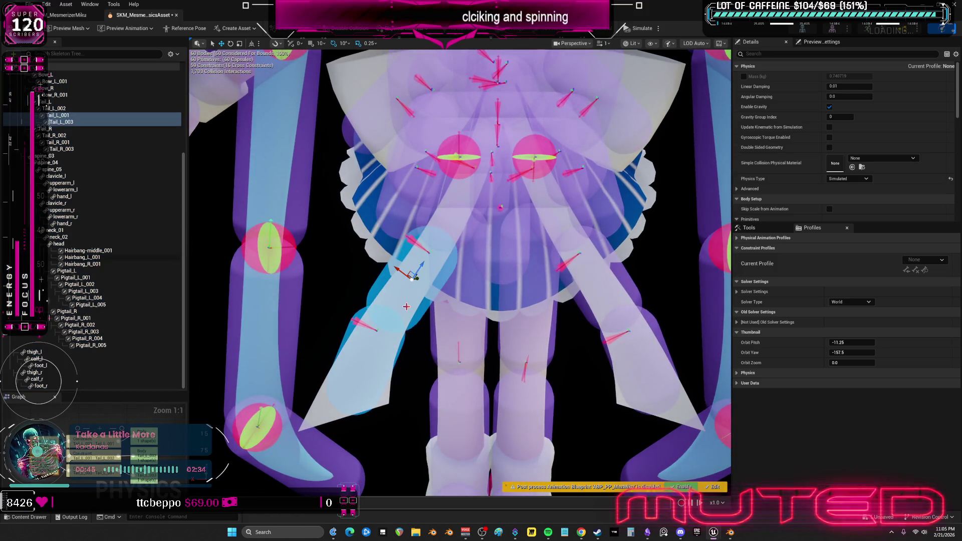
left_click(457, 230)
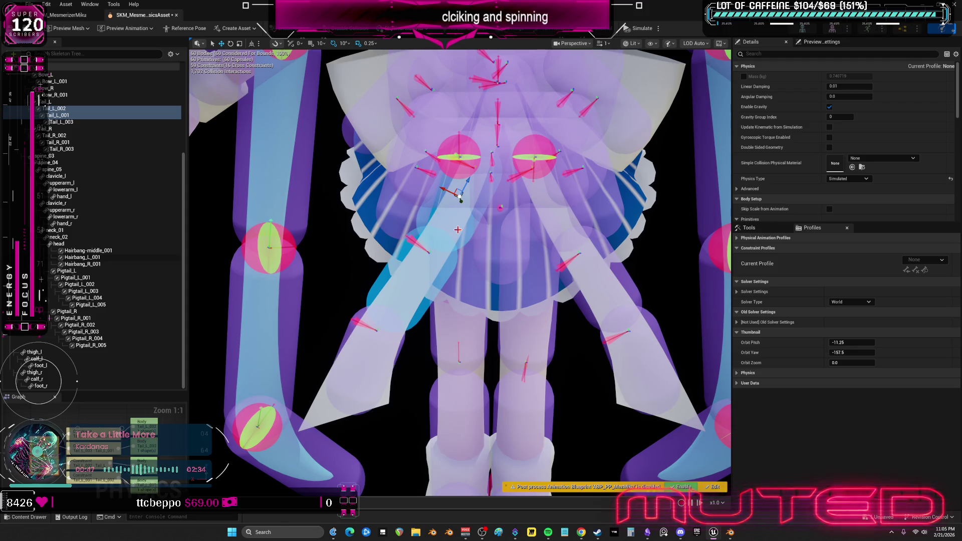
mouse_move(457, 230)
left_mouse_down()
mouse_move(457, 285)
mouse_move(452, 202)
left_mouse_up()
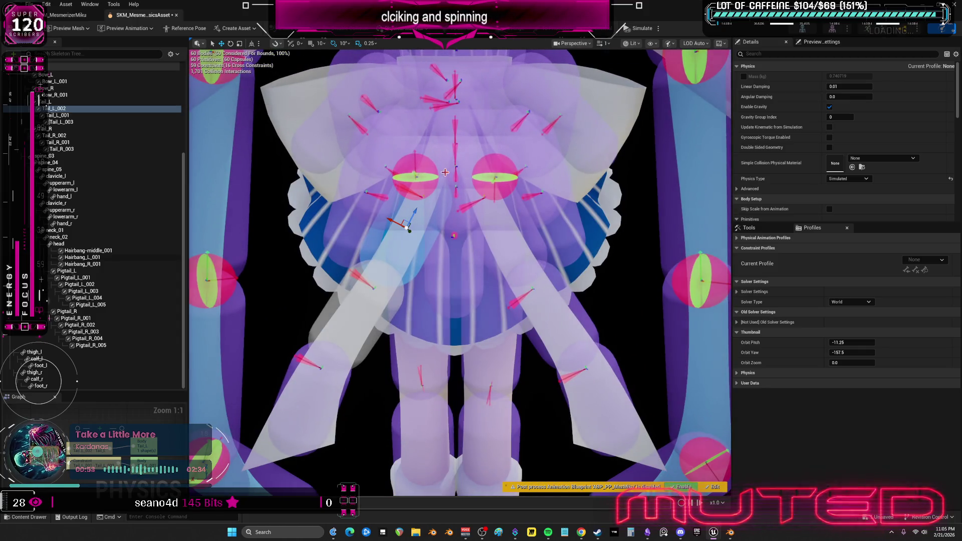
scroll(68, 130, "up", 2)
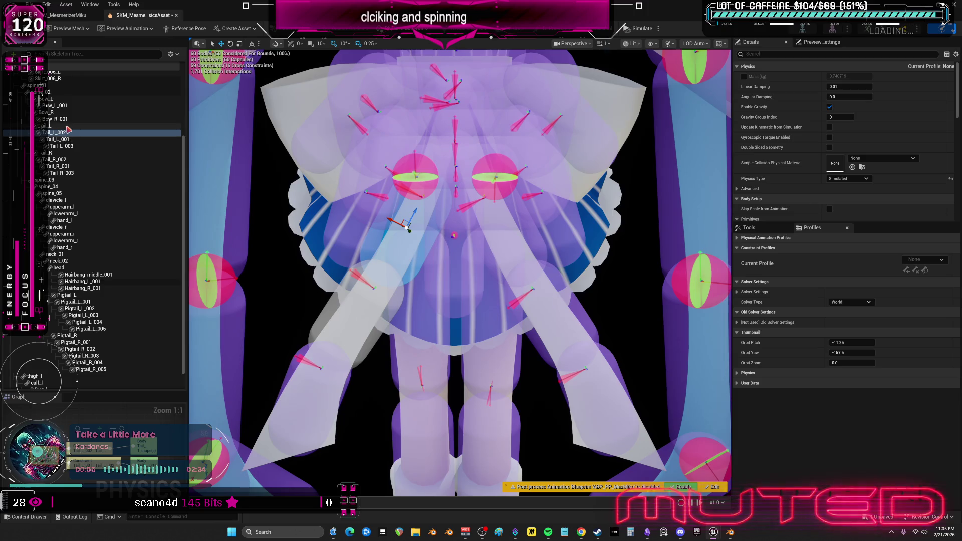
left_click(68, 129)
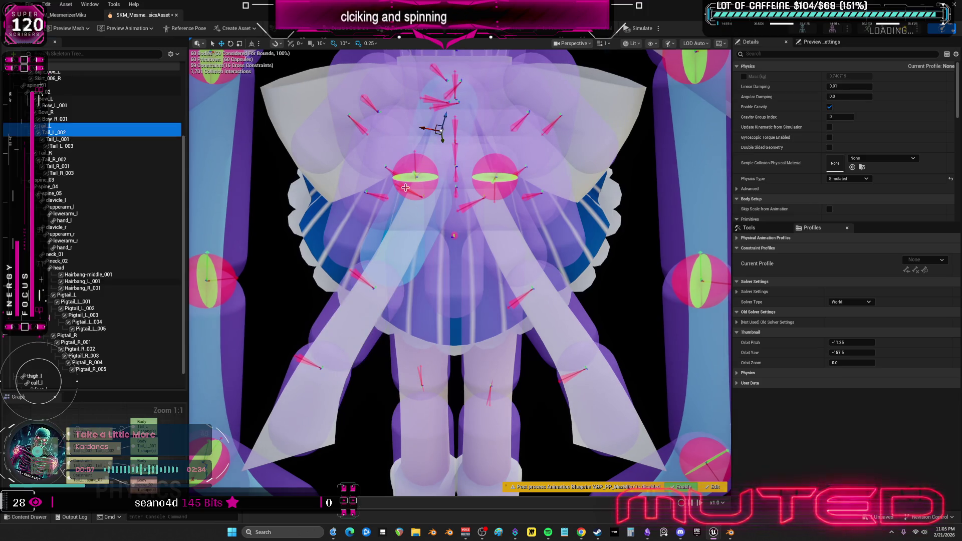
left_click(542, 312)
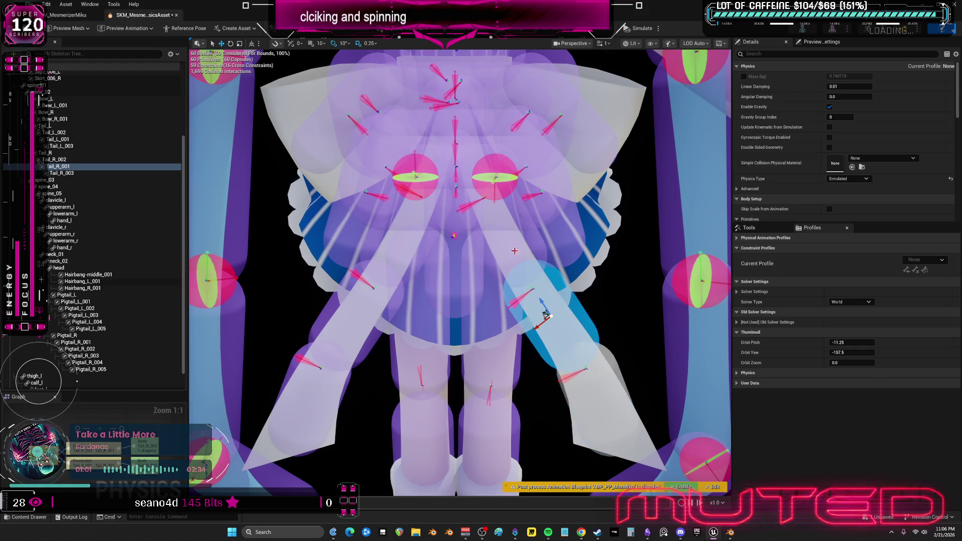
left_click(498, 233)
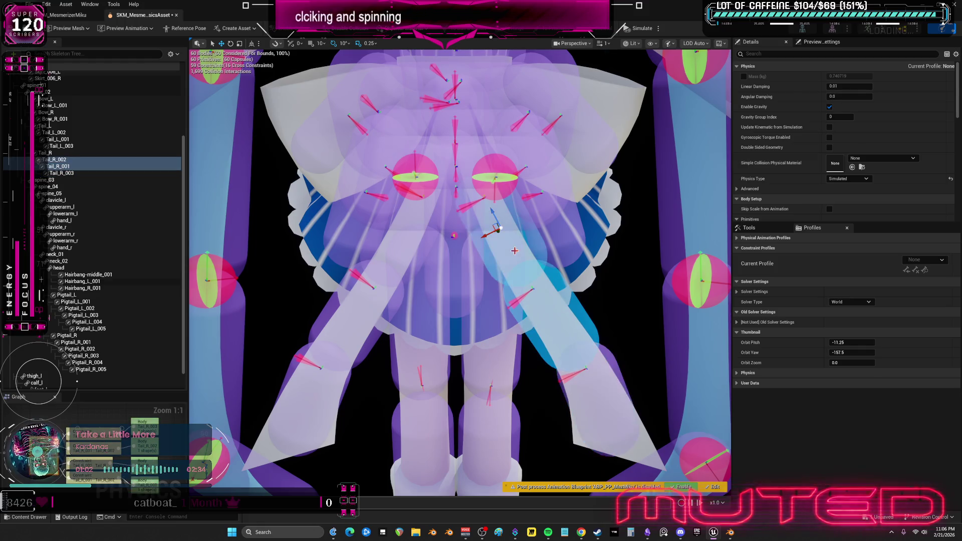
left_click(50, 159)
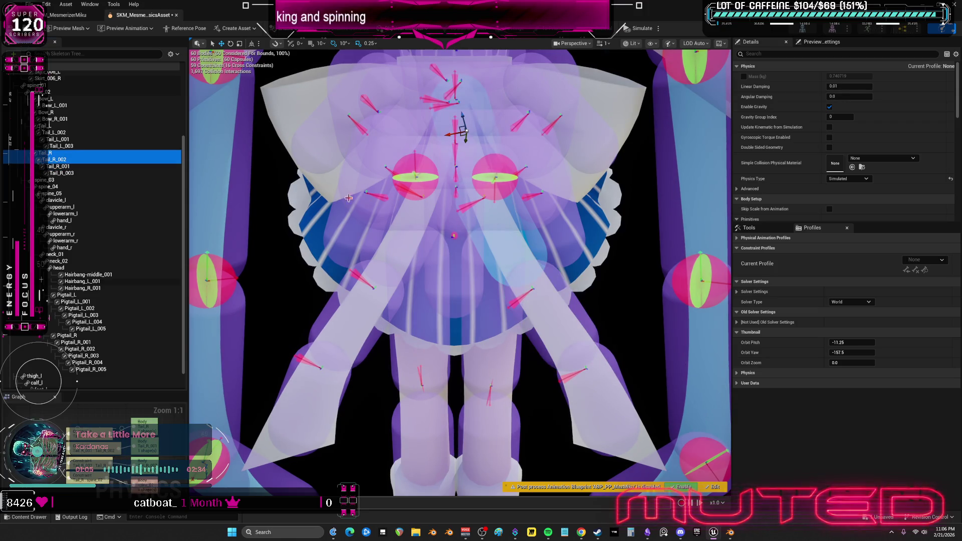
scroll(75, 180, "up", 5)
left_click(70, 183)
left_click(136, 178, "ctrl")
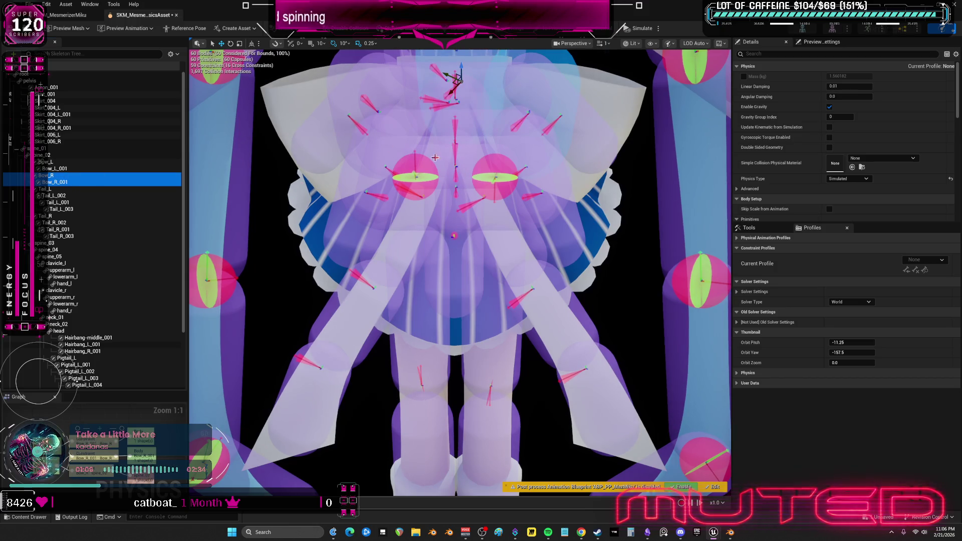
left_click(386, 153)
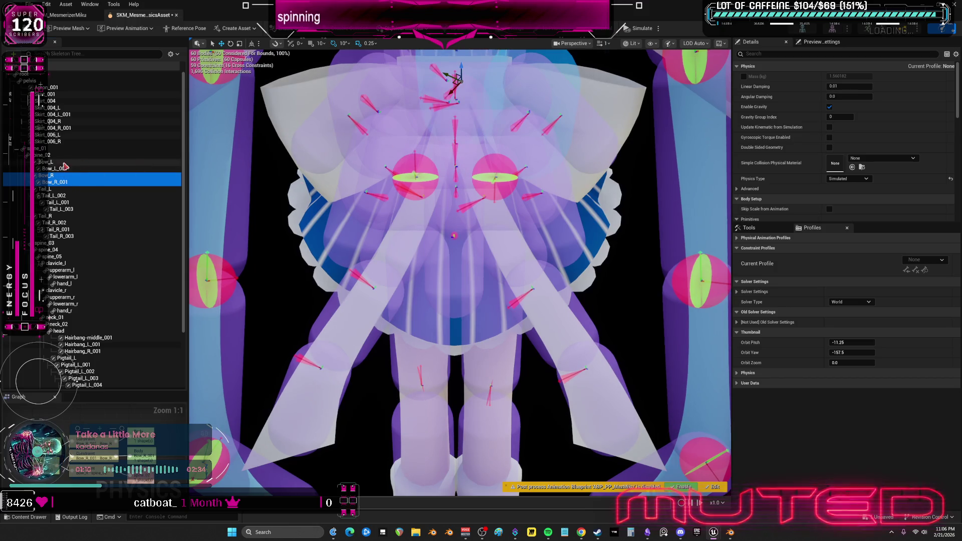
left_click(382, 160)
left_click(380, 167)
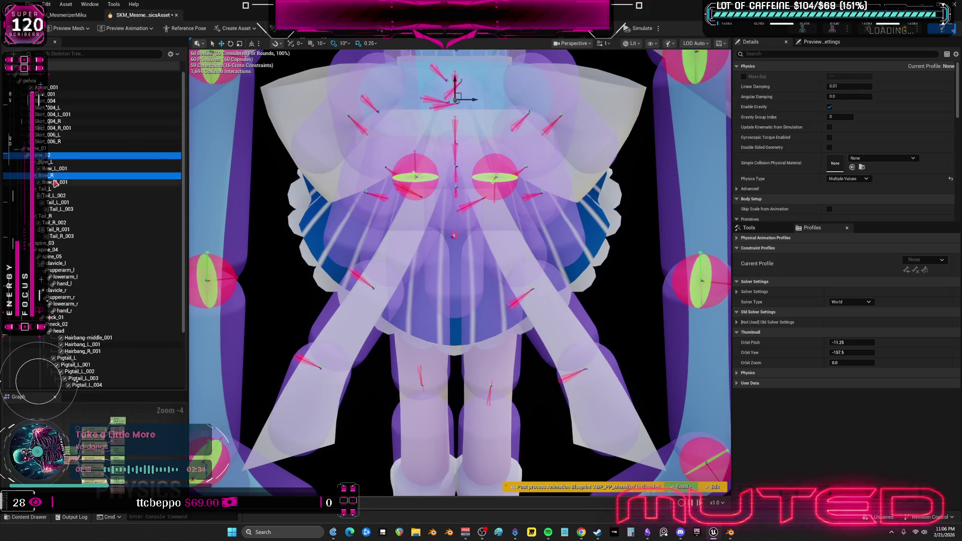
left_click(58, 149)
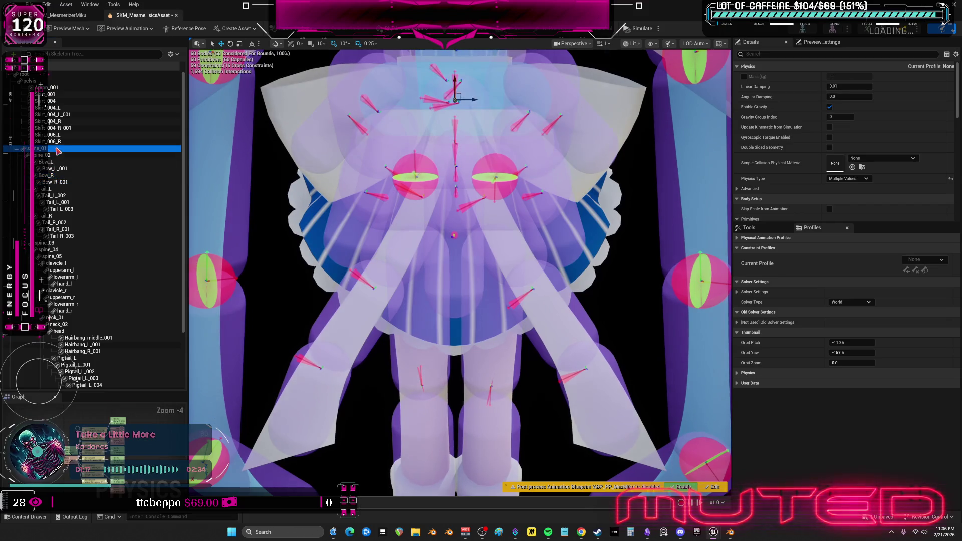
left_click(407, 168)
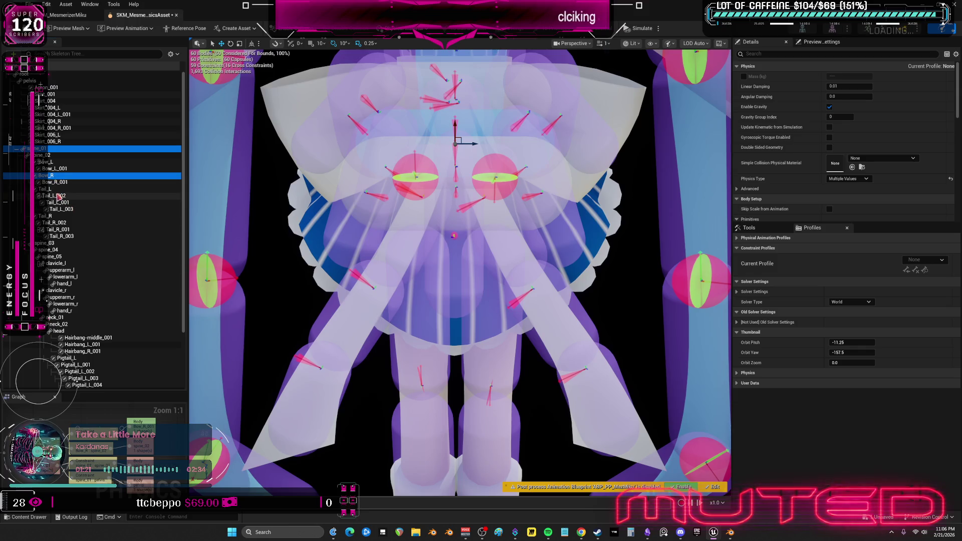
left_click(55, 175)
left_click(45, 242, "ctrl")
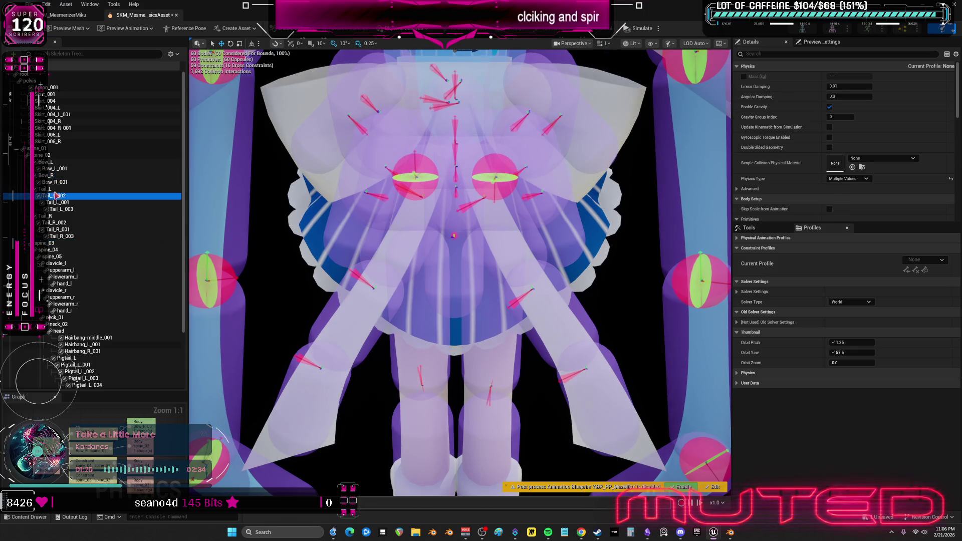
left_click(47, 243, "ctrl")
left_click(58, 250, "ctrl")
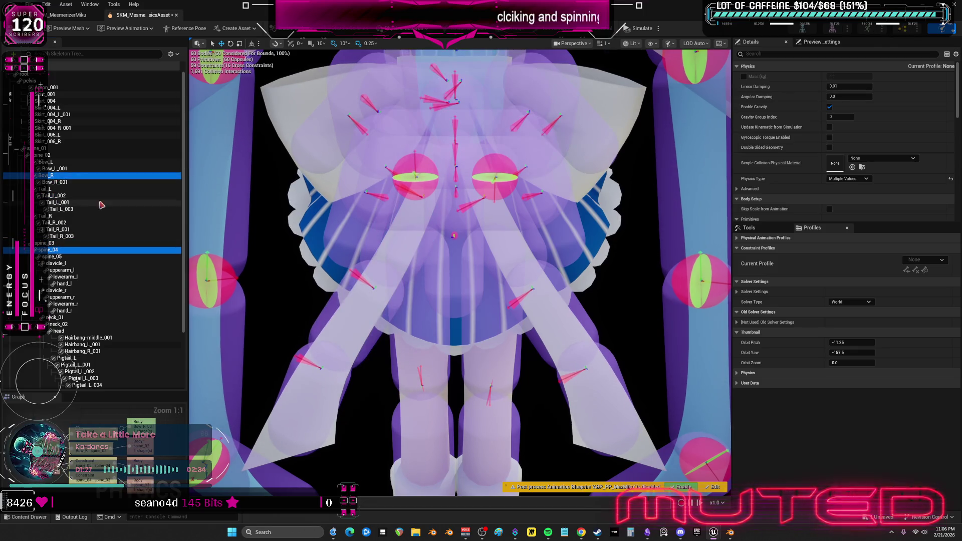
left_click(51, 162)
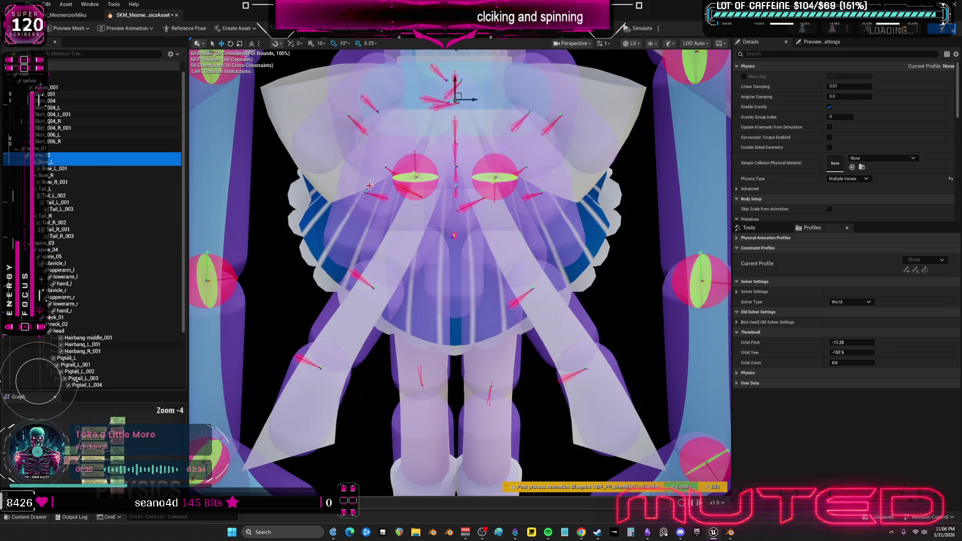
left_click(50, 162)
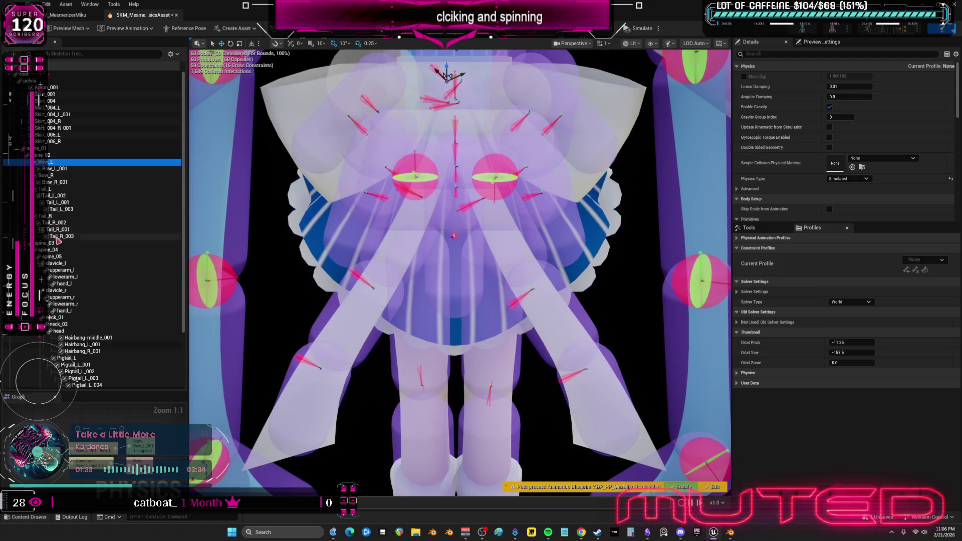
left_click(61, 243)
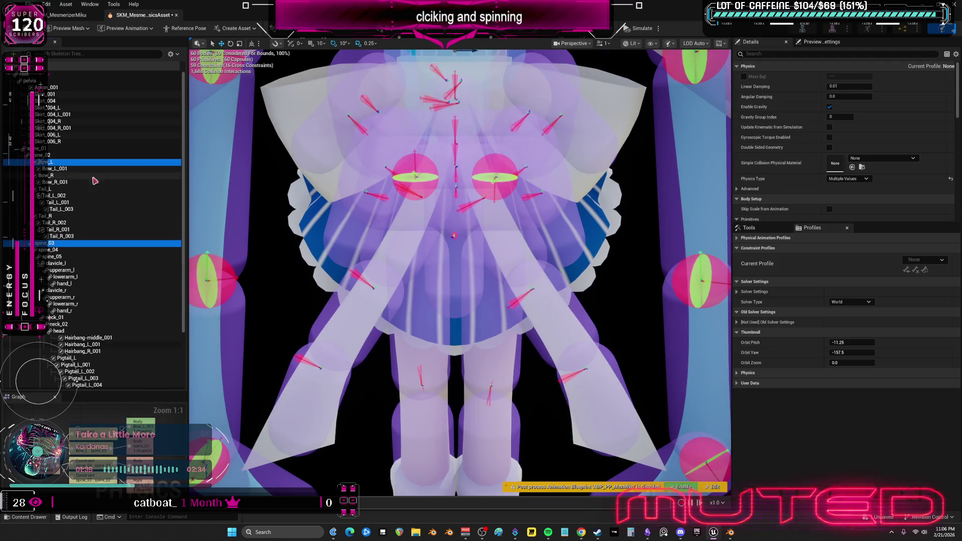
left_click(62, 242, "ctrl")
left_click(56, 248, "ctrl")
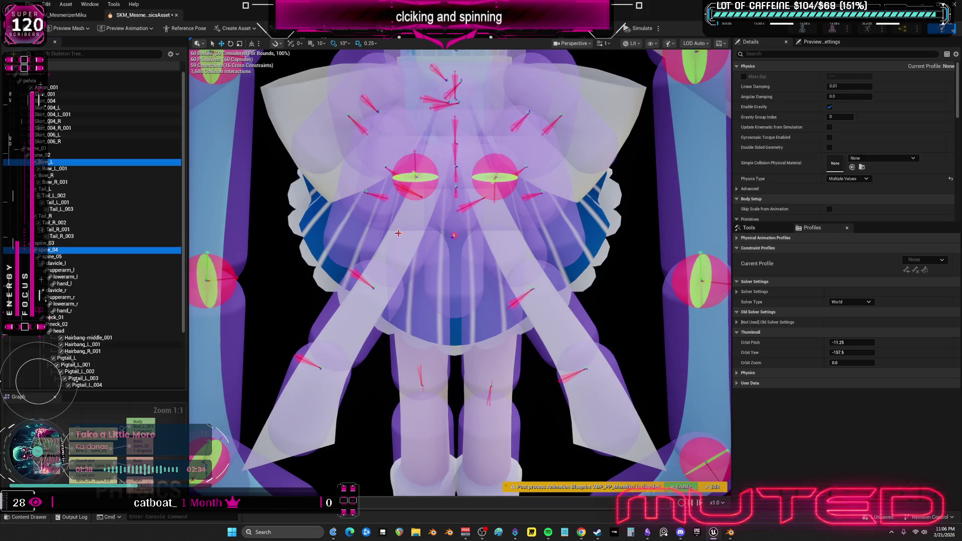
mouse_move(398, 233)
left_mouse_down()
mouse_move(411, 180)
mouse_move(425, 194)
left_mouse_up()
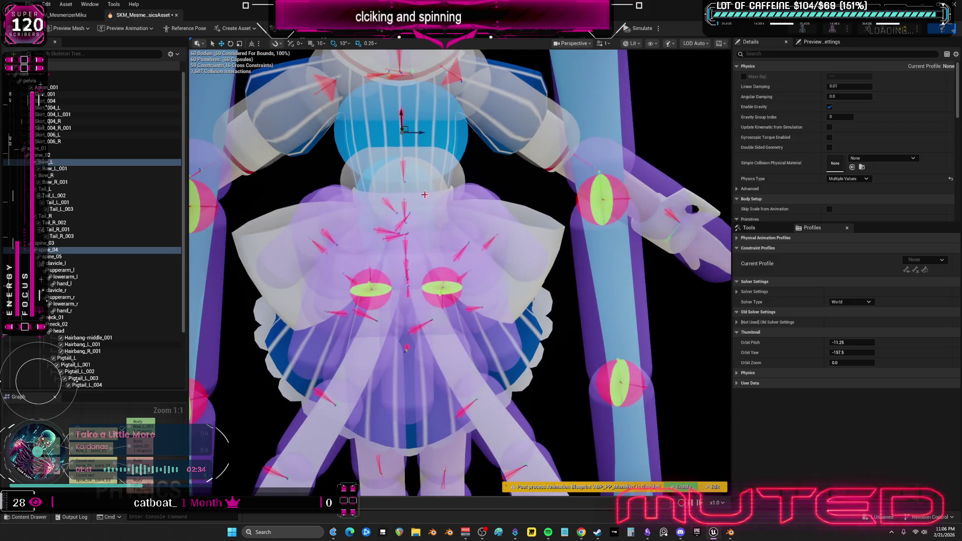
Save Miku_PhysicsAsset, re-zoom on the skirt, and select the Skirt_006_R body
key("ctrl+s")
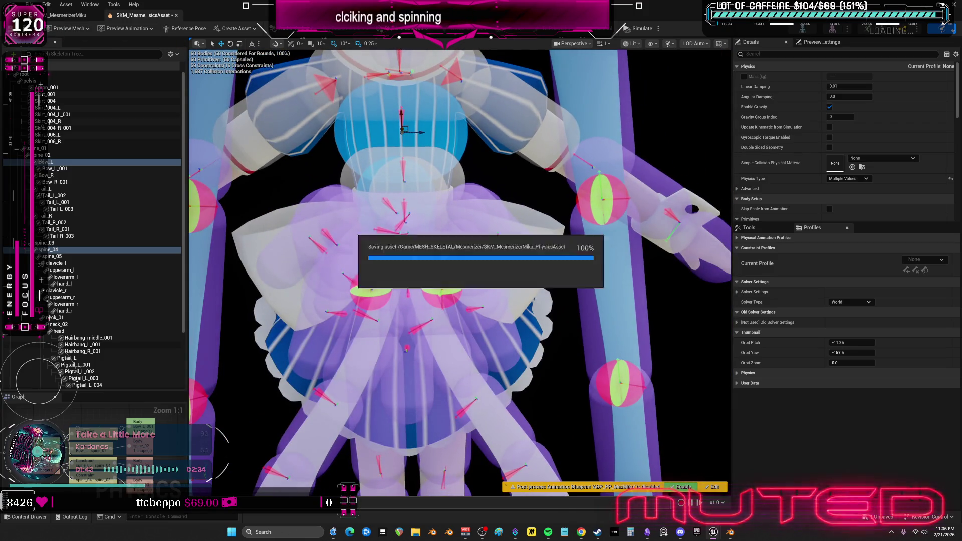
scroll(313, 173, "down", 3)
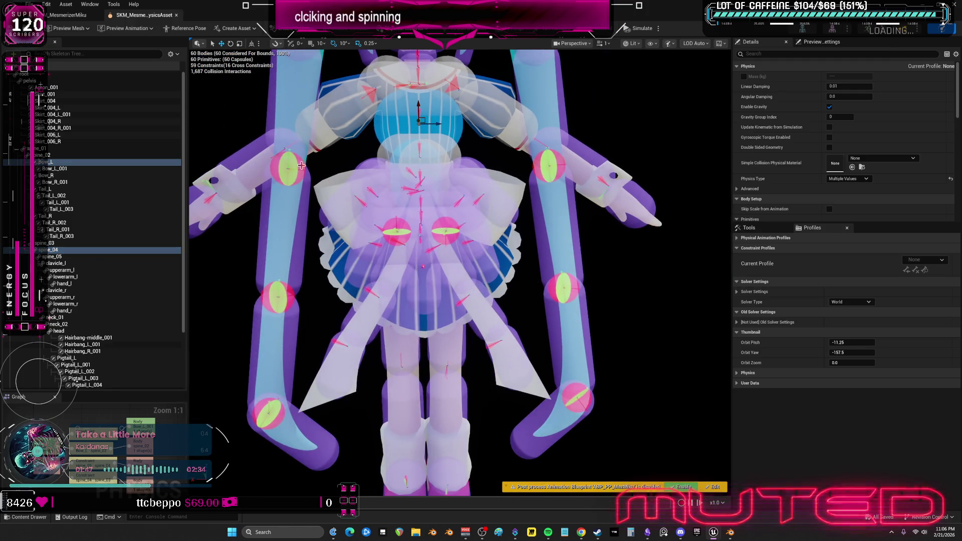
scroll(339, 303, "down", 3)
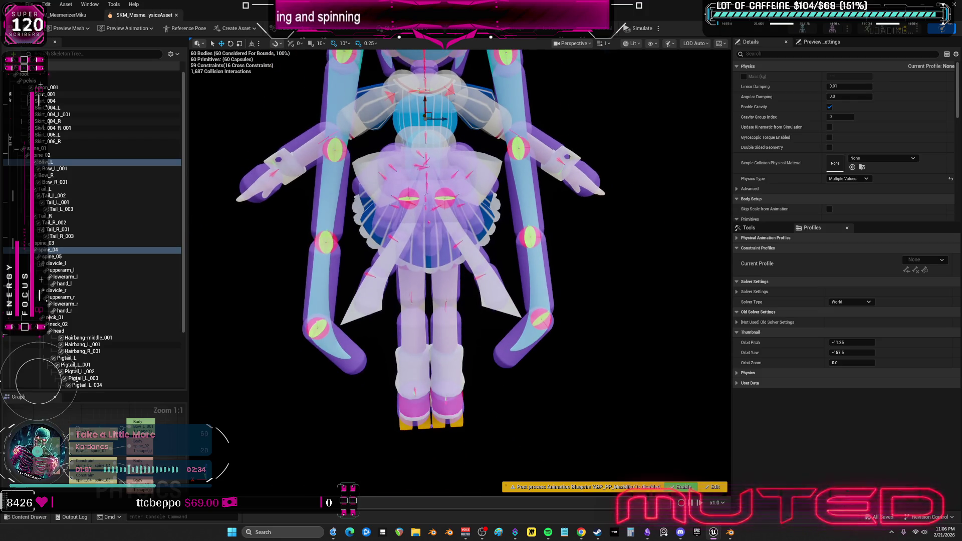
scroll(419, 257, "up", 2)
scroll(365, 296, "up", 6)
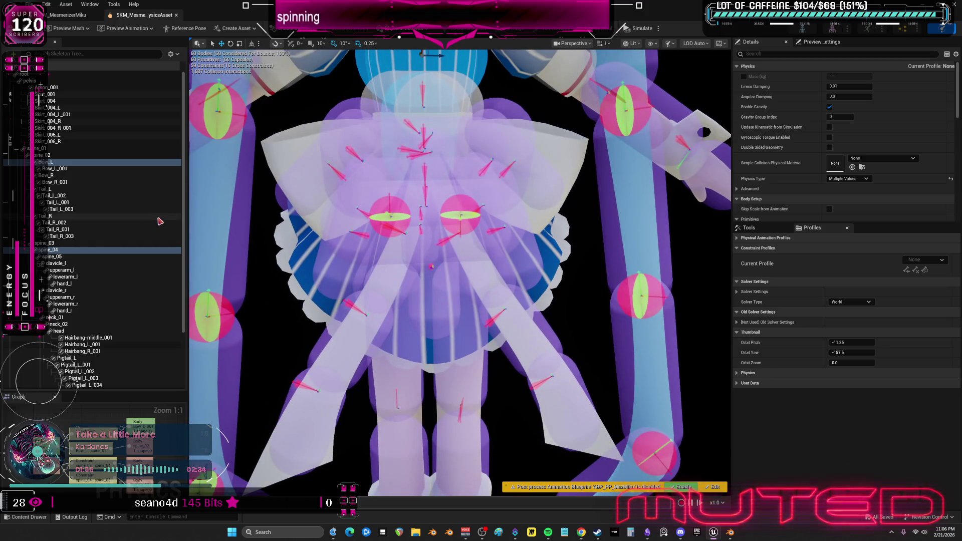
left_click(71, 142)
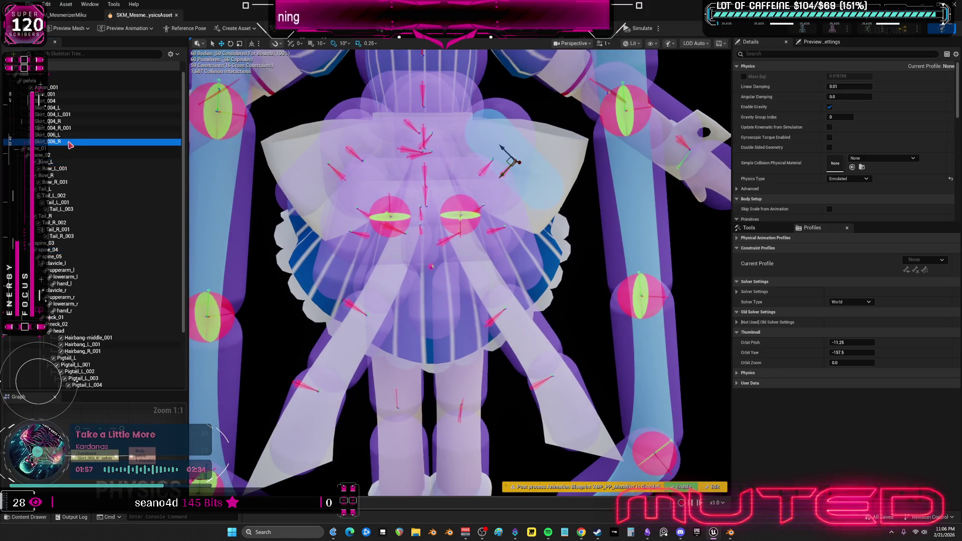
left_click(64, 88, "shift")
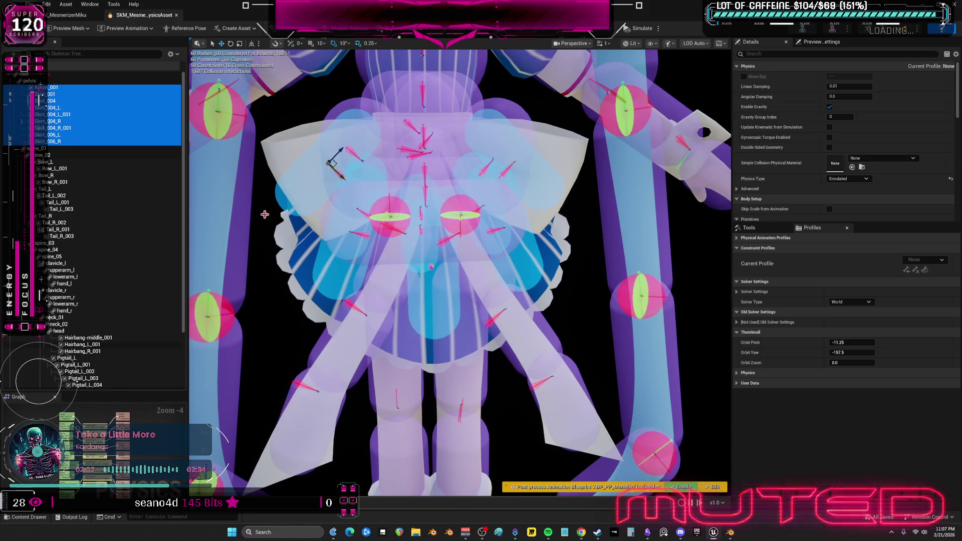
mouse_move(374, 221)
left_mouse_down()
mouse_move(401, 211)
mouse_move(406, 240)
mouse_move(406, 225)
left_mouse_up()
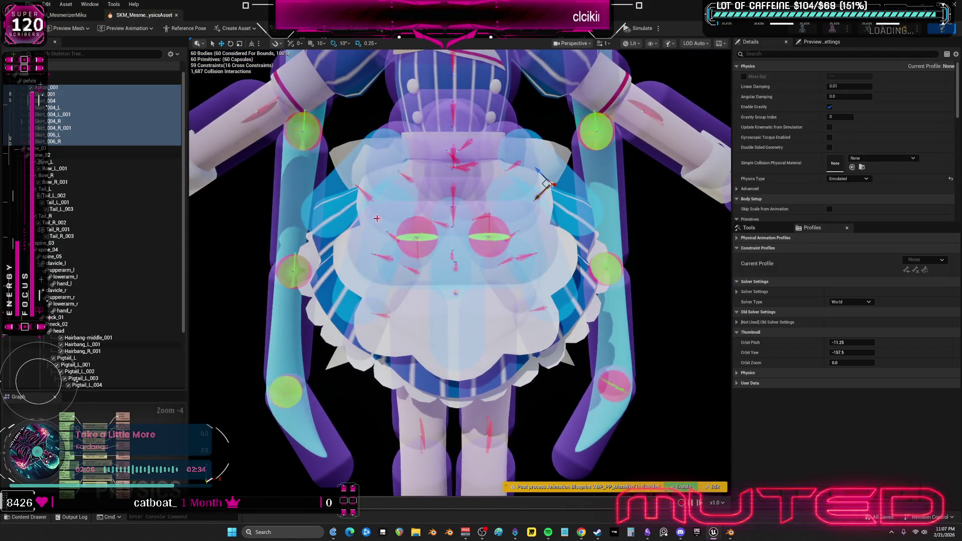
scroll(377, 218, "down", 3)
scroll(366, 214, "up", 2)
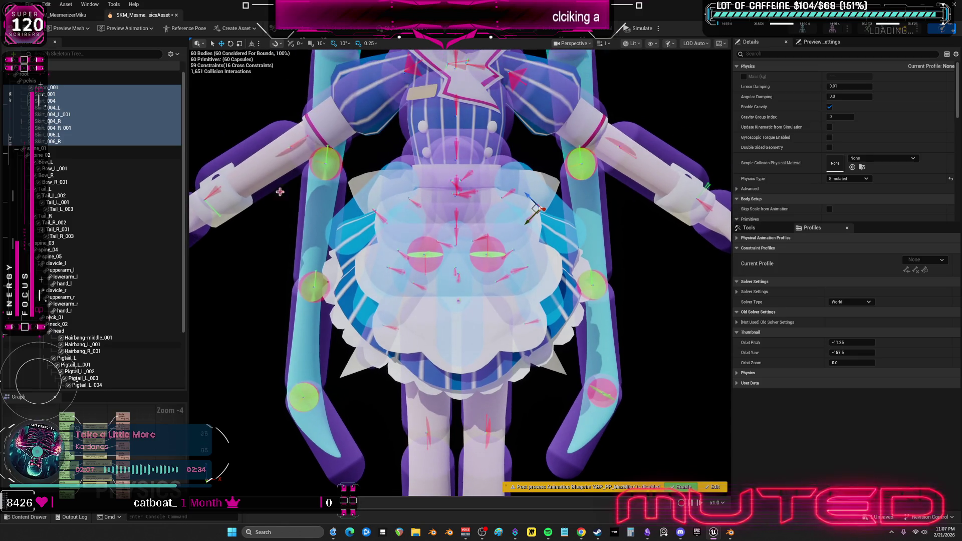
left_click(50, 149)
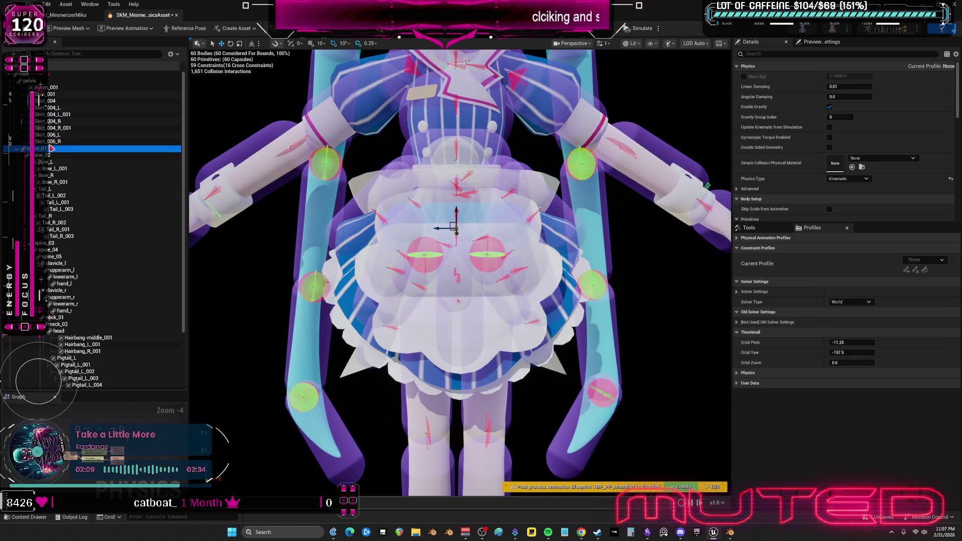
left_click(59, 88)
left_click(53, 141, "shift")
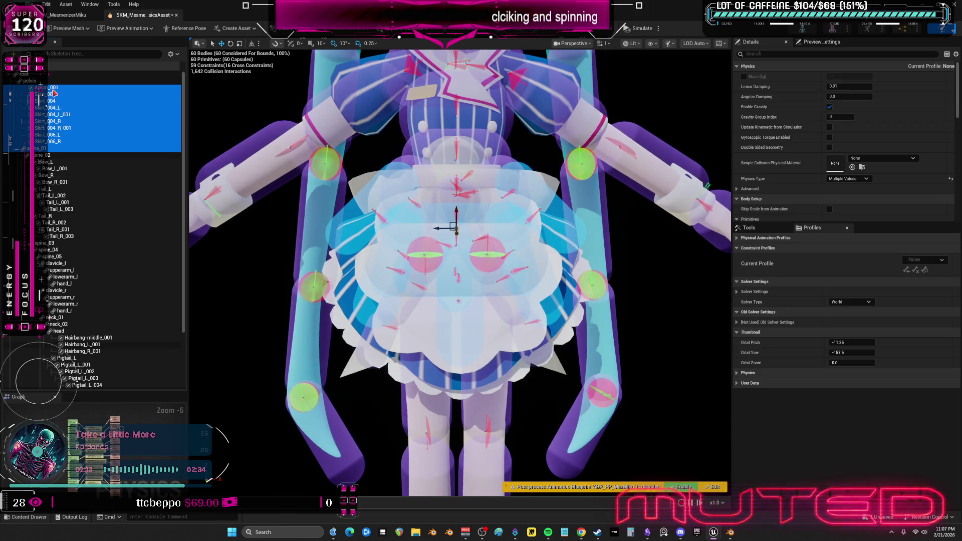
left_click(410, 211, "ctrl")
left_click_drag(409, 211, 255, 159)
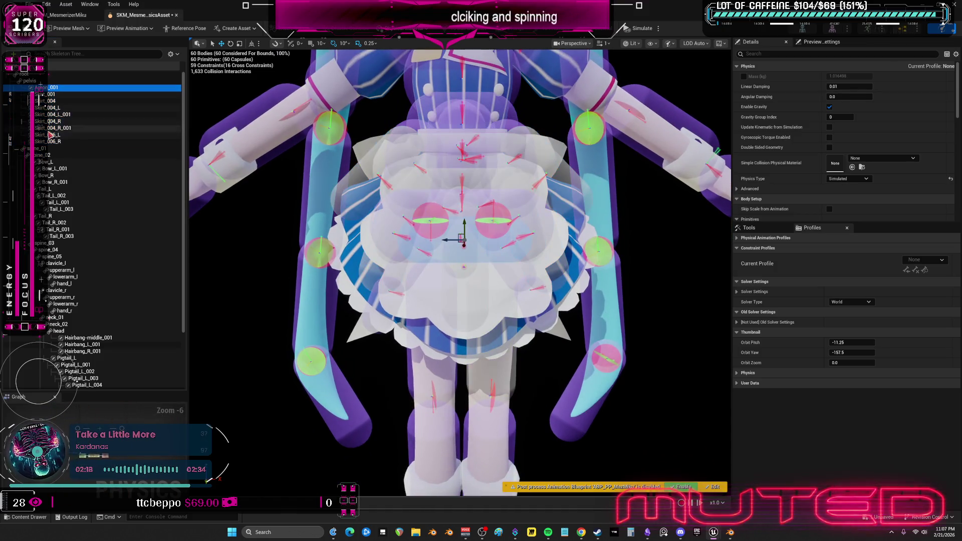
left_click(42, 155, "ctrl")
left_click(59, 163, "ctrl")
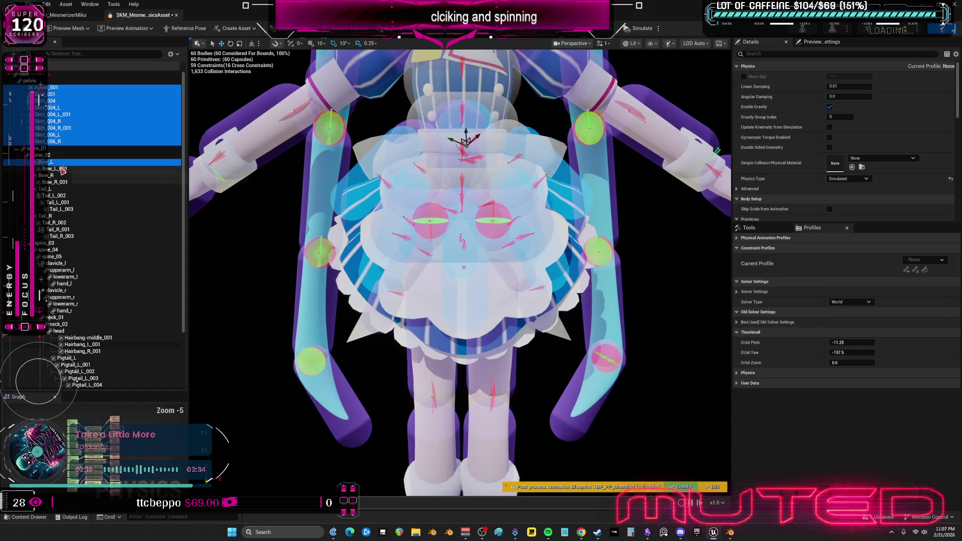
left_click(60, 168, "ctrl")
left_click(63, 175, "ctrl")
left_click(65, 182, "ctrl")
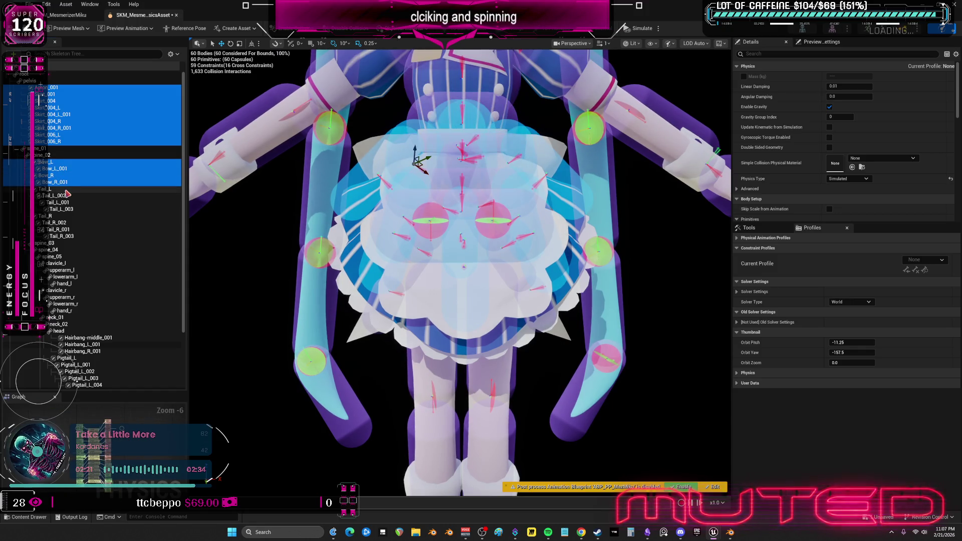
left_click(50, 189, "ctrl")
left_click(55, 196, "ctrl")
left_click(47, 216, "ctrl")
left_click(55, 222, "ctrl")
left_click_drag(285, 228, 423, 241)
left_click(635, 247)
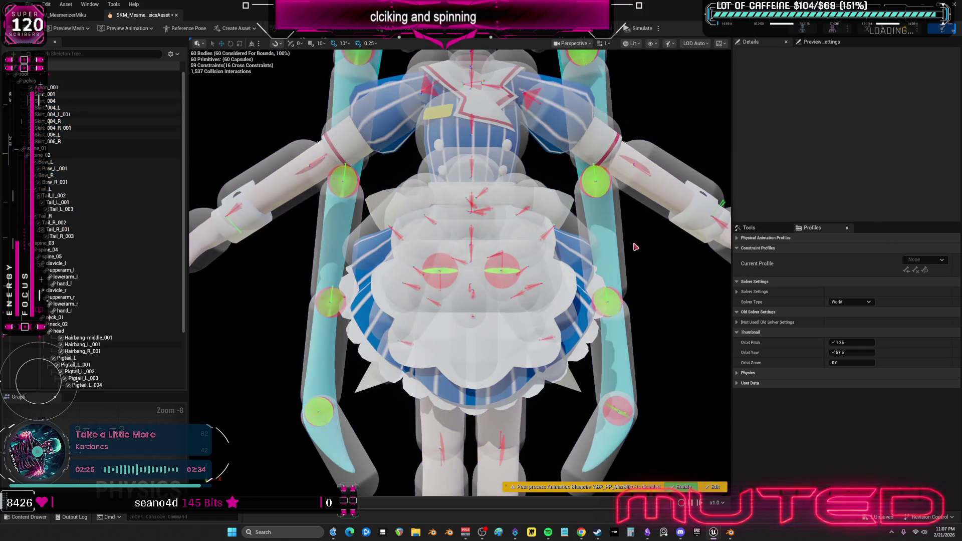
left_click(630, 29)
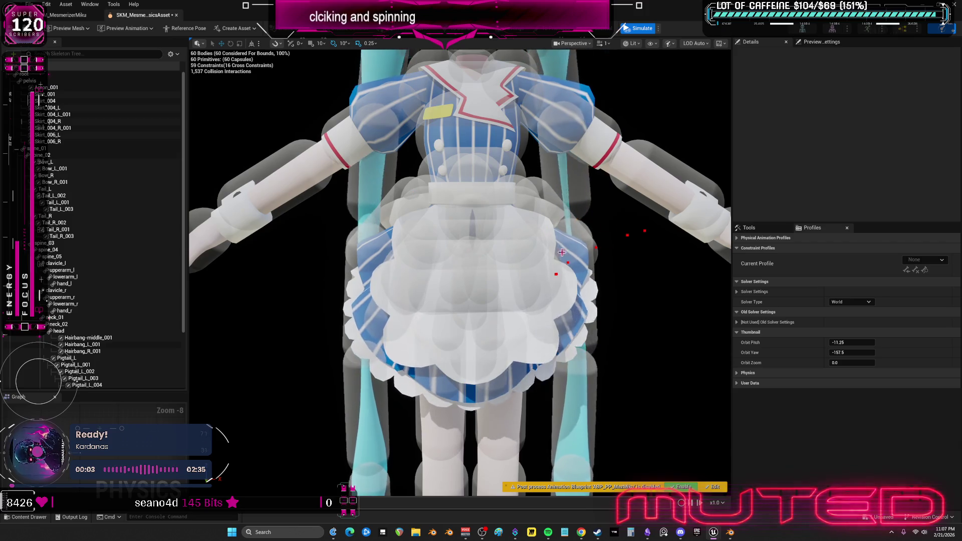
left_click(446, 261)
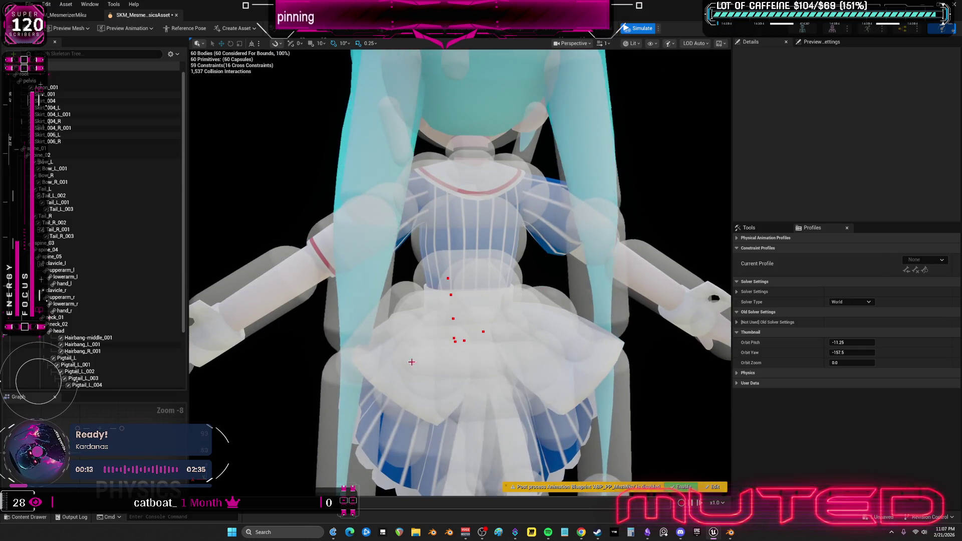
left_click(631, 31)
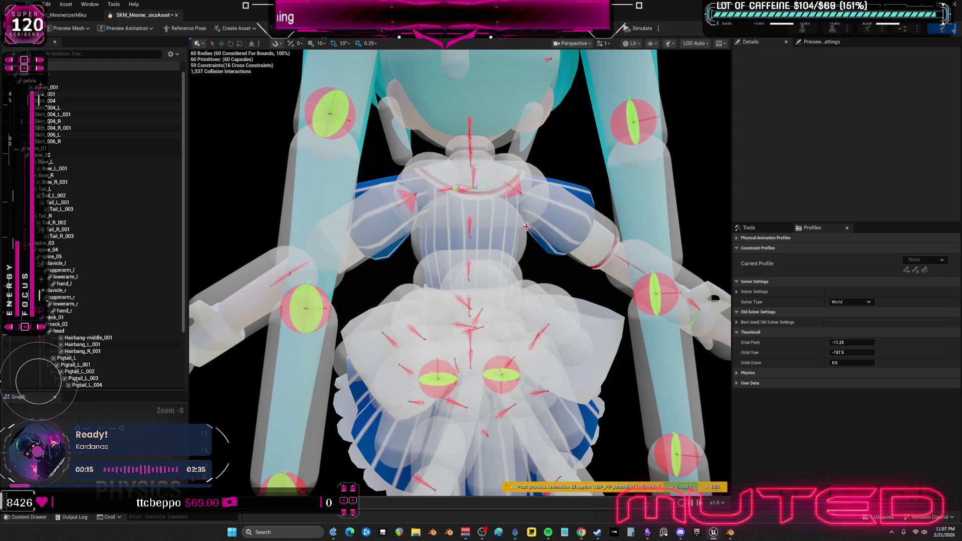
Select the Pigtail_L and Pigtail_R root bodies and set their mass to 100 kg
scroll(93, 245, "down", 5)
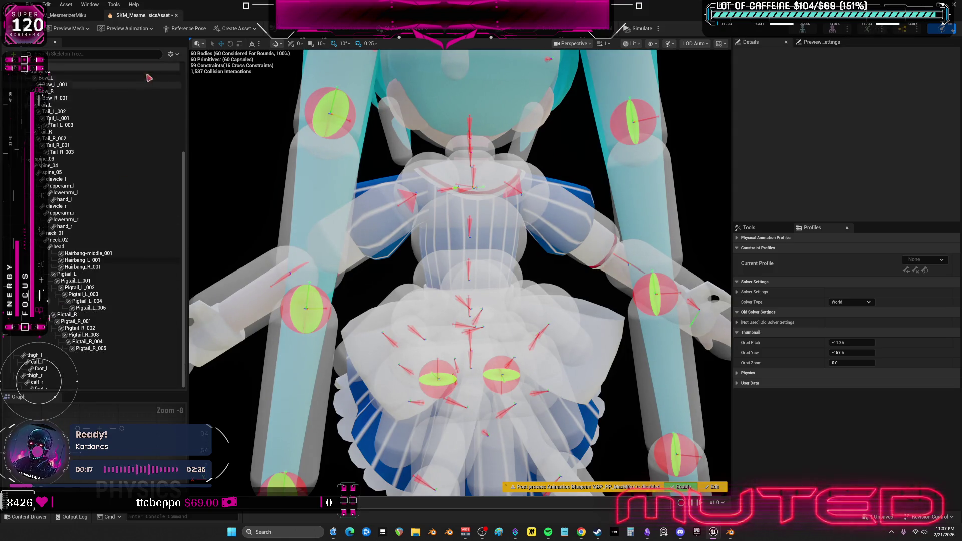
left_click(176, 55)
left_click(109, 349)
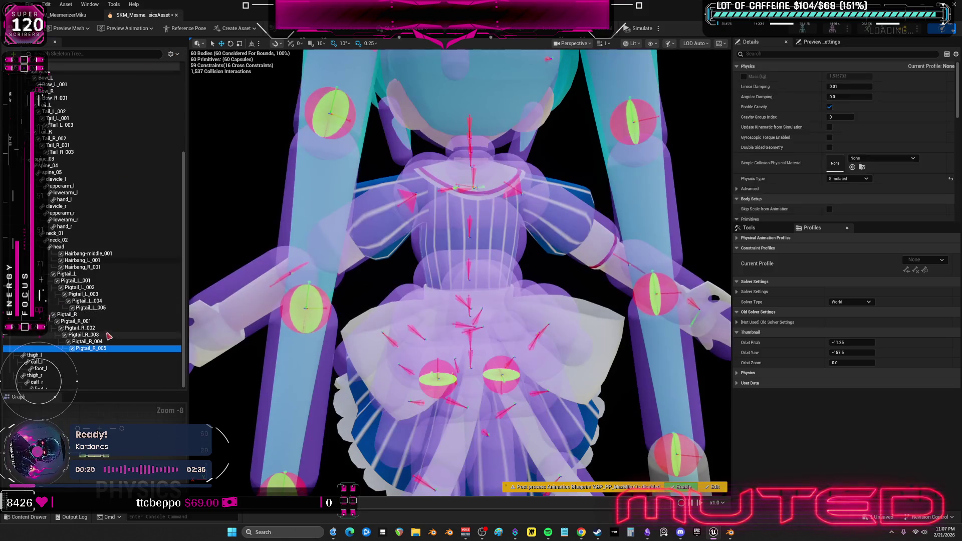
left_click(88, 274)
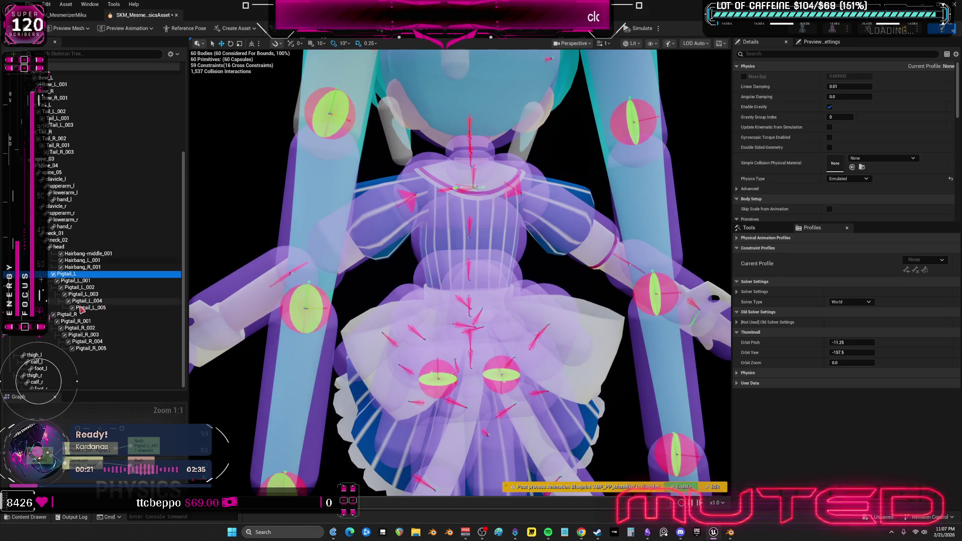
left_click(70, 314, "ctrl")
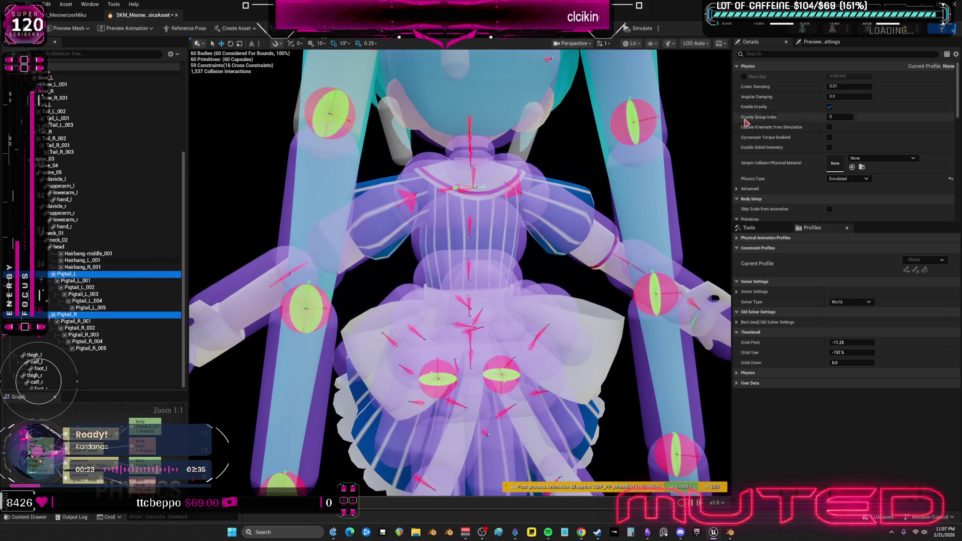
left_click(849, 86)
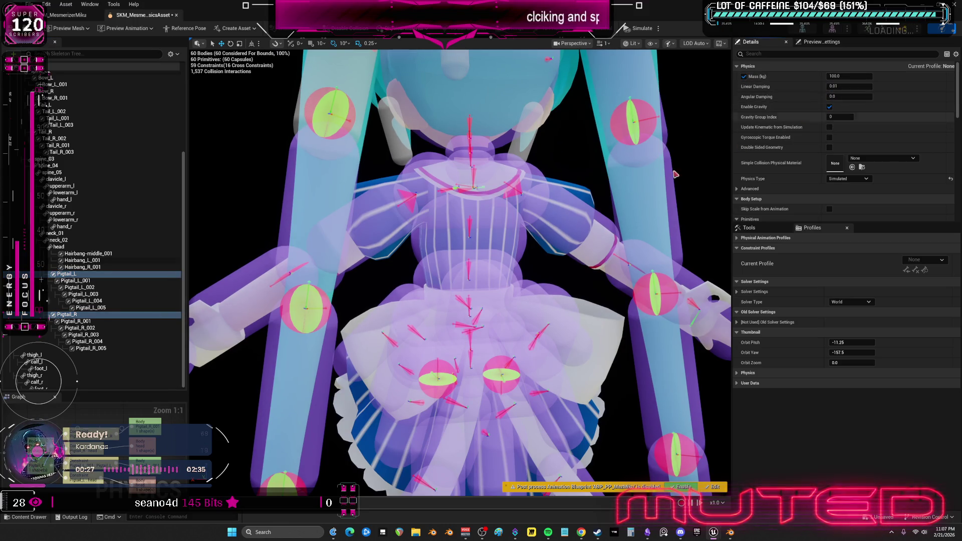
left_click(862, 76)
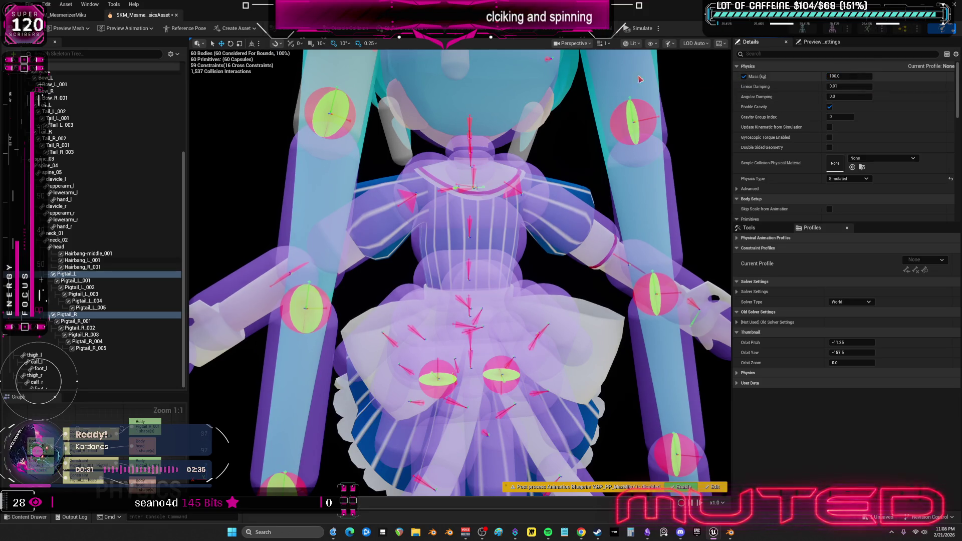
Override the mass of the Pigtail_001 and Pigtail_002 pairs with decreasing values
left_click(75, 280)
left_click(75, 321, "ctrl")
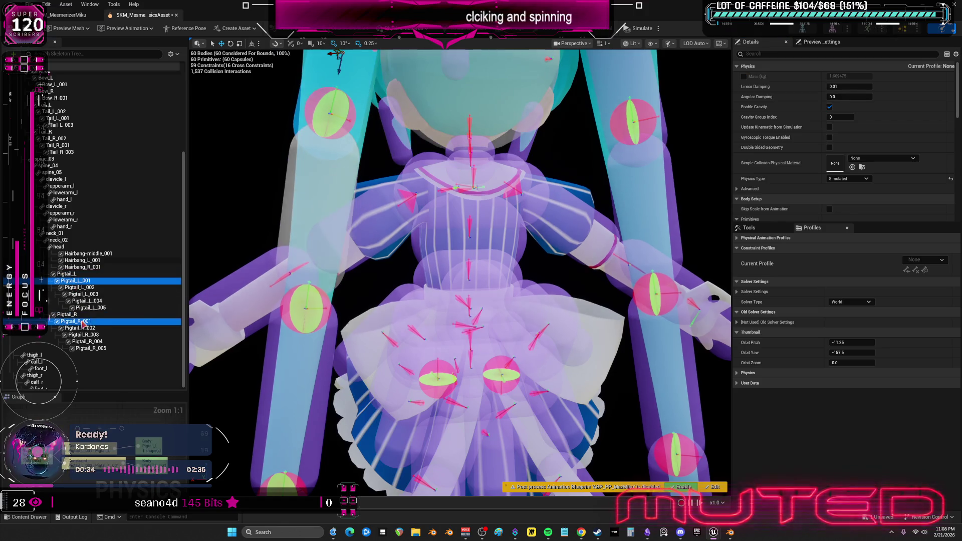
left_click(855, 80)
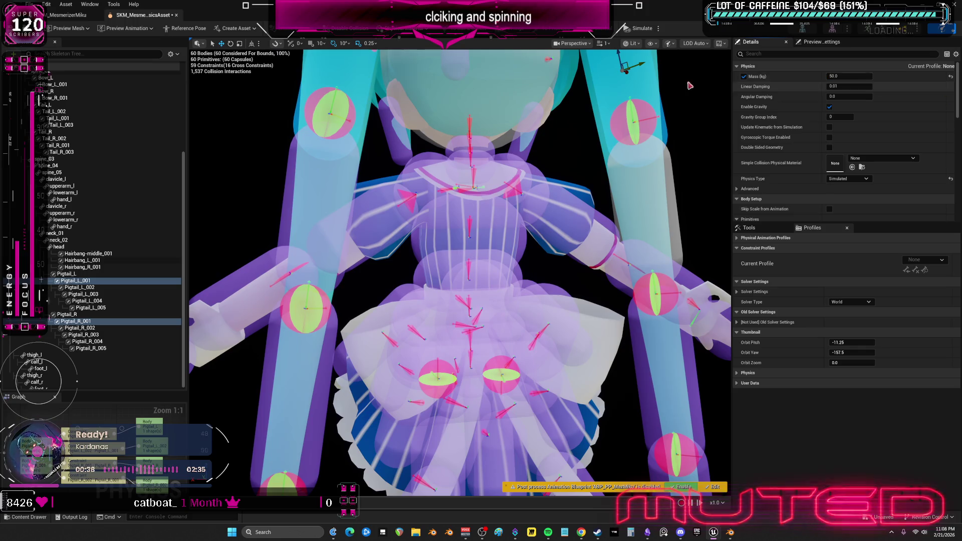
left_click(95, 287)
left_click(95, 328, "ctrl")
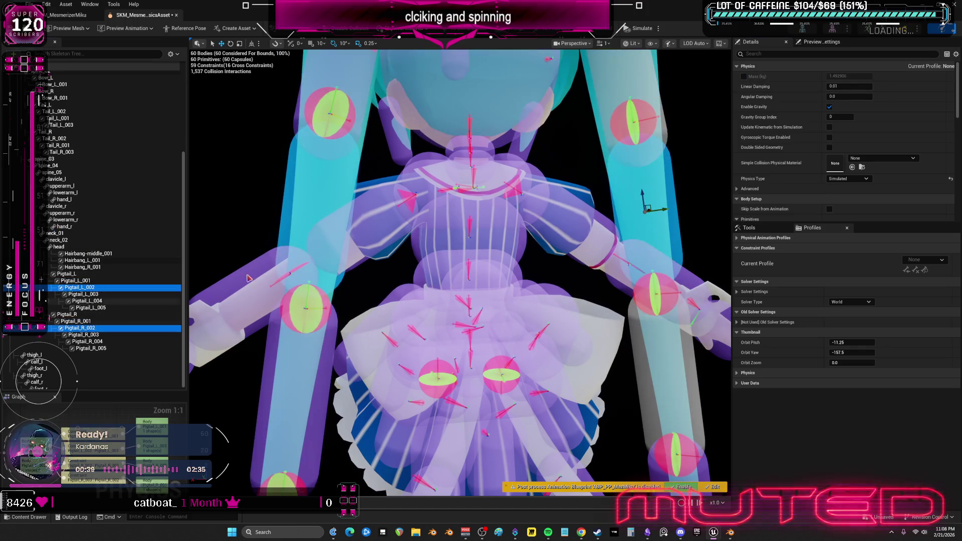
left_click(743, 76)
left_click(856, 76)
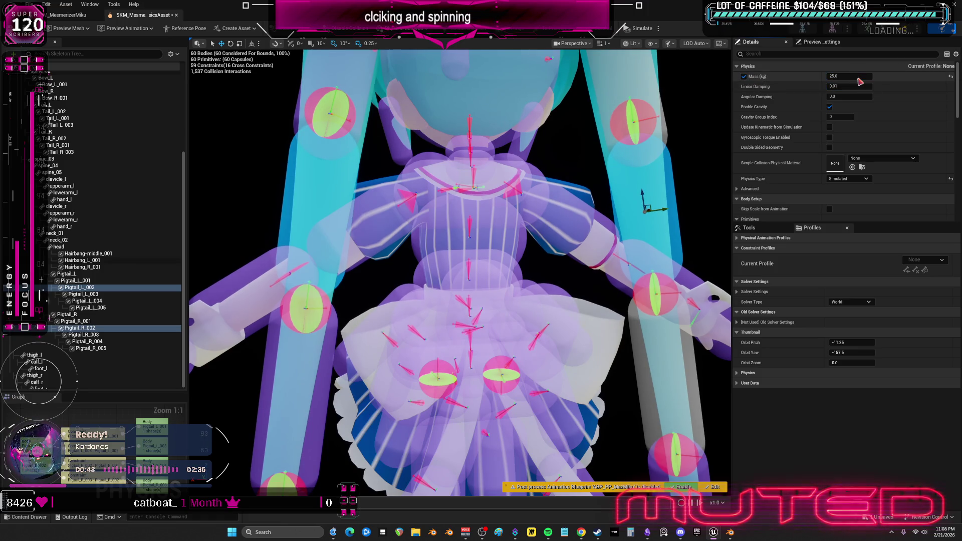
Override the mass of the Pigtail_003 and Pigtail_004 pairs with smaller values
left_click(91, 294)
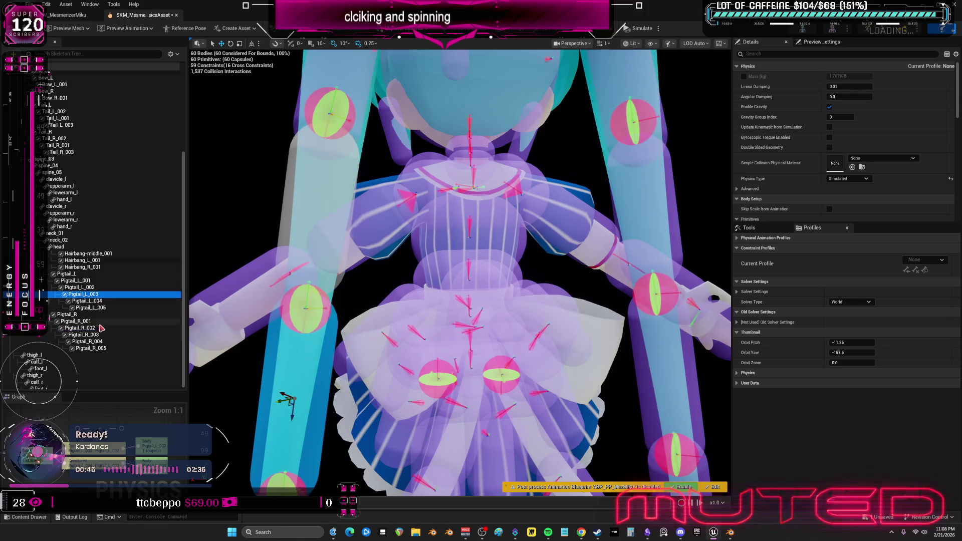
left_click(96, 334, "ctrl")
left_click(743, 78)
left_click(866, 75)
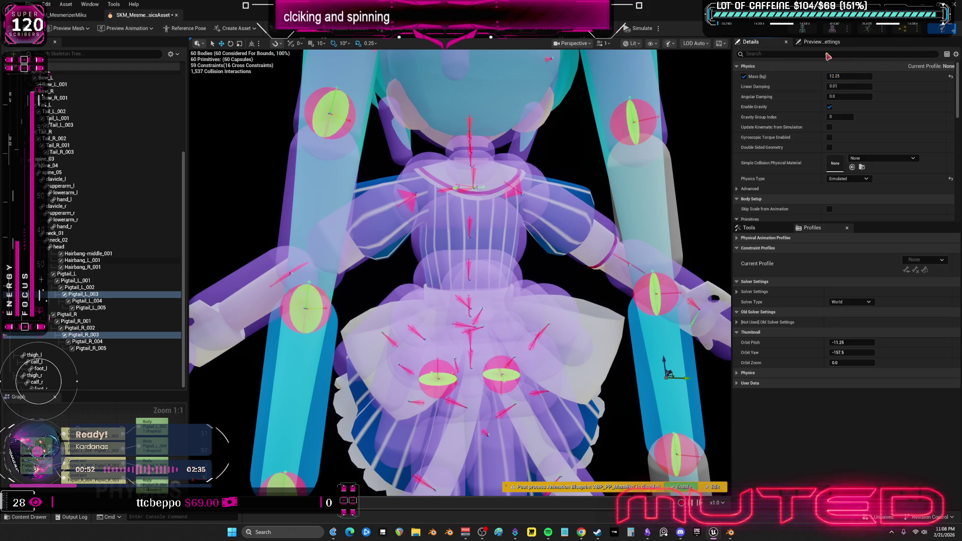
left_click(860, 78)
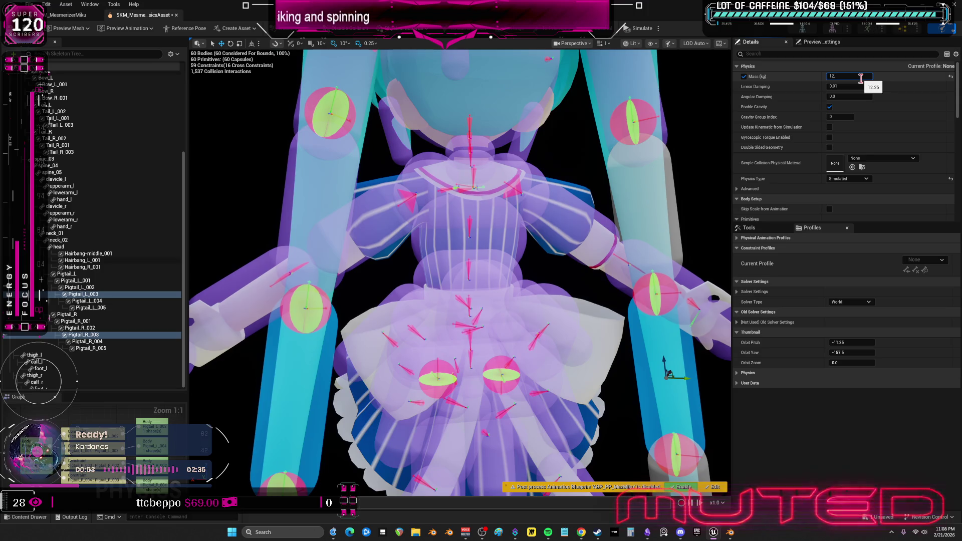
type(".5")
left_click(98, 301)
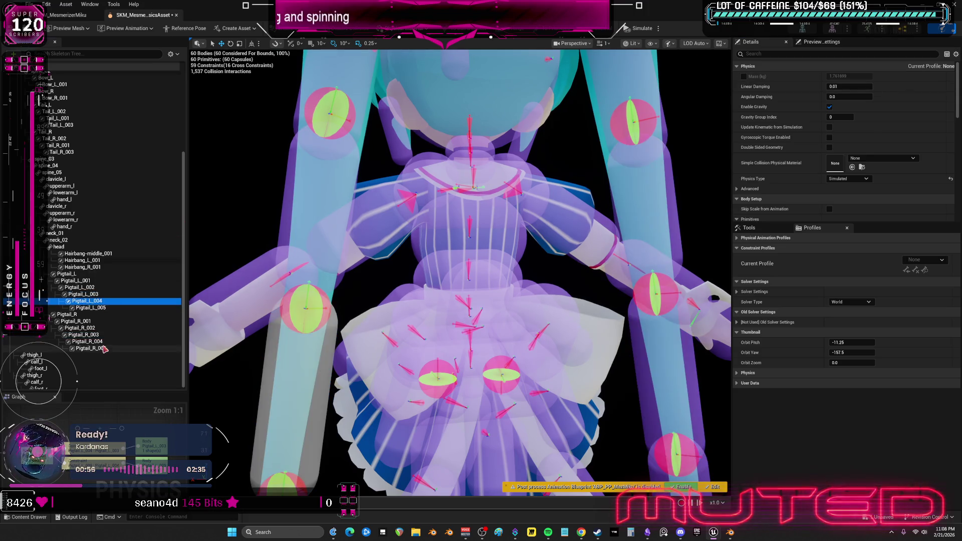
left_click(90, 341, "ctrl")
left_click(762, 78)
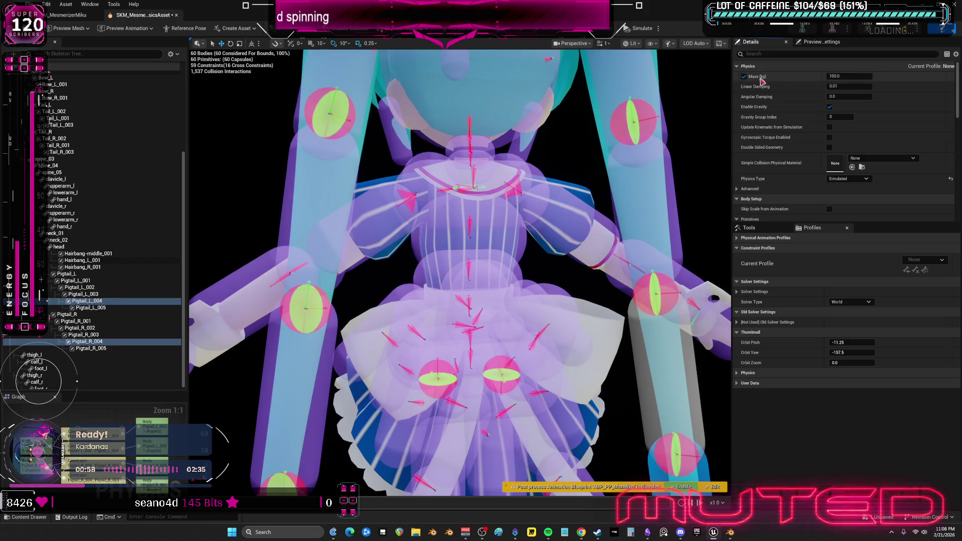
double_click(847, 76)
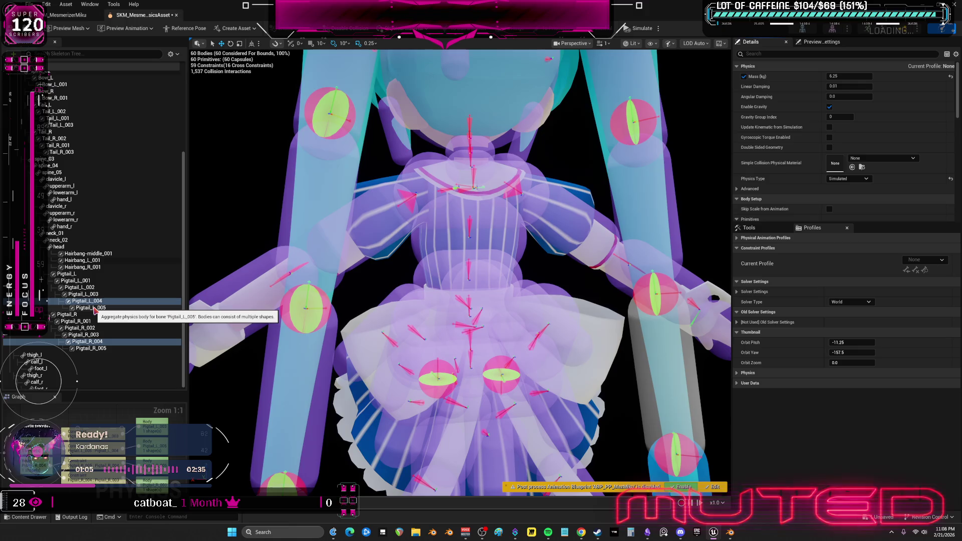
Give the Pigtail_L_005 and Pigtail_R_005 tips 0.125 kg mass and start simulating
left_click(94, 308)
left_click(109, 349, "ctrl")
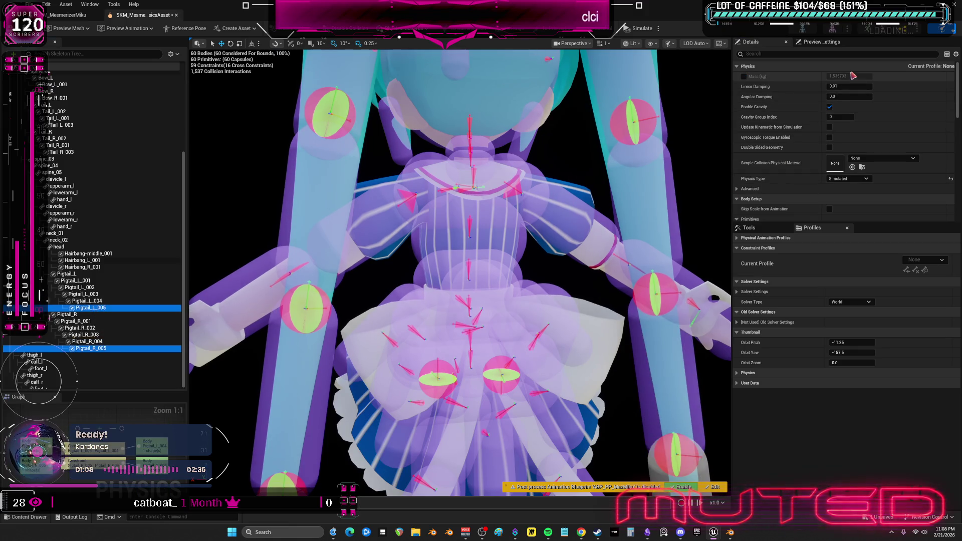
left_click(744, 77)
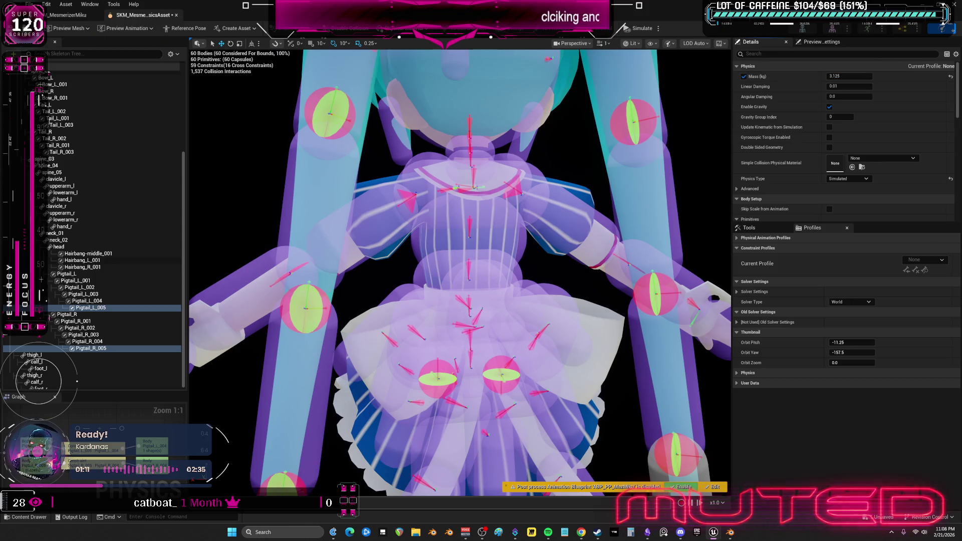
left_click(640, 28)
scroll(579, 161, "down", 5)
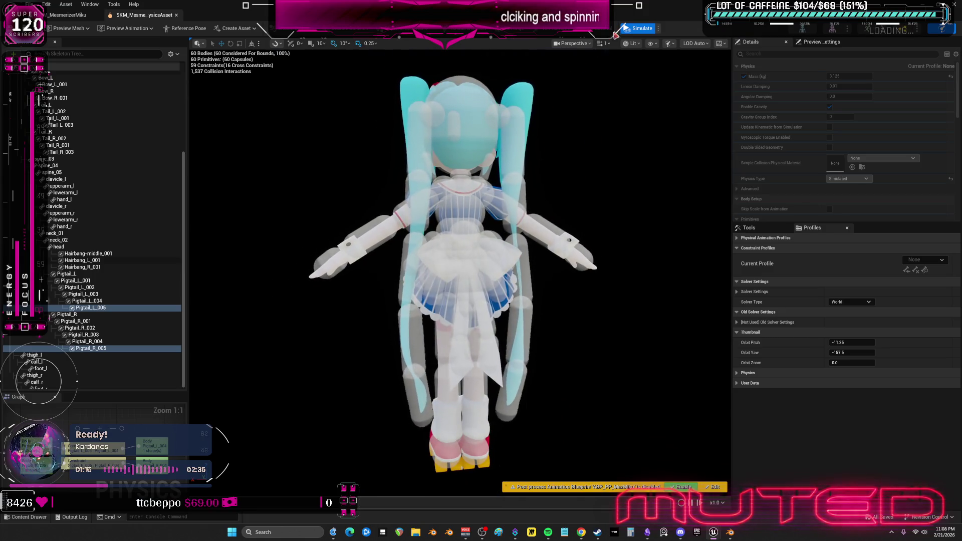
Select every pigtail body and set linear damping 4 and angular damping 10
key("Escape")
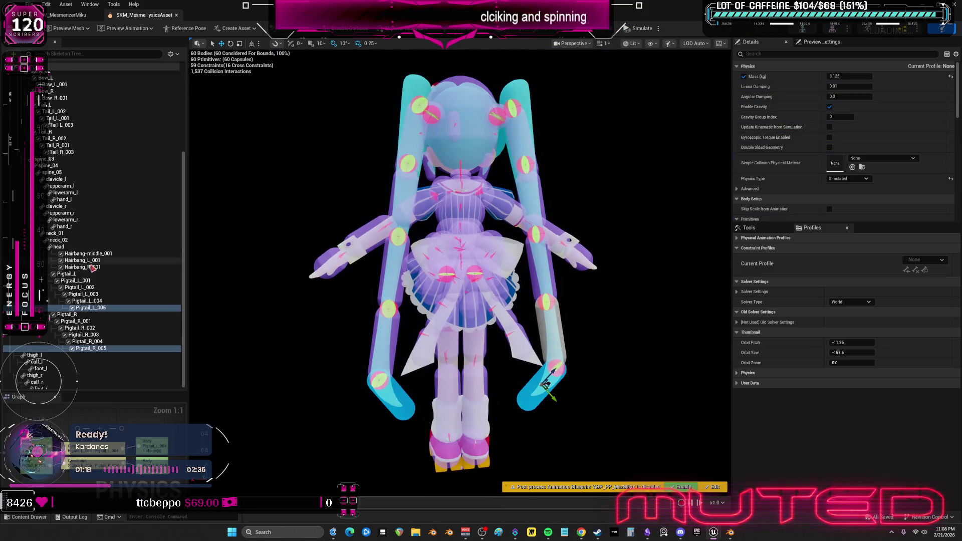
left_click(90, 270)
left_click(93, 345, "shift")
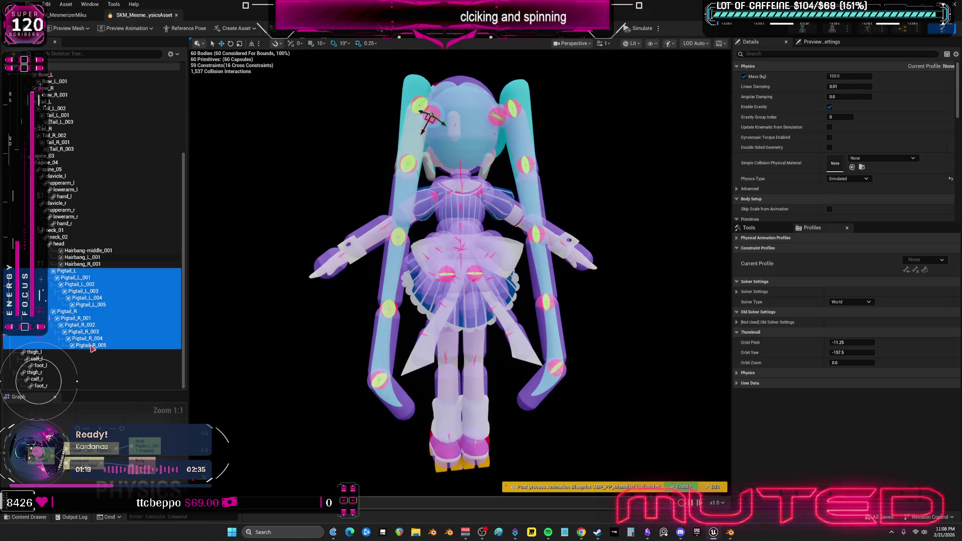
left_click(834, 86)
type("4")
left_click(851, 97)
type("10")
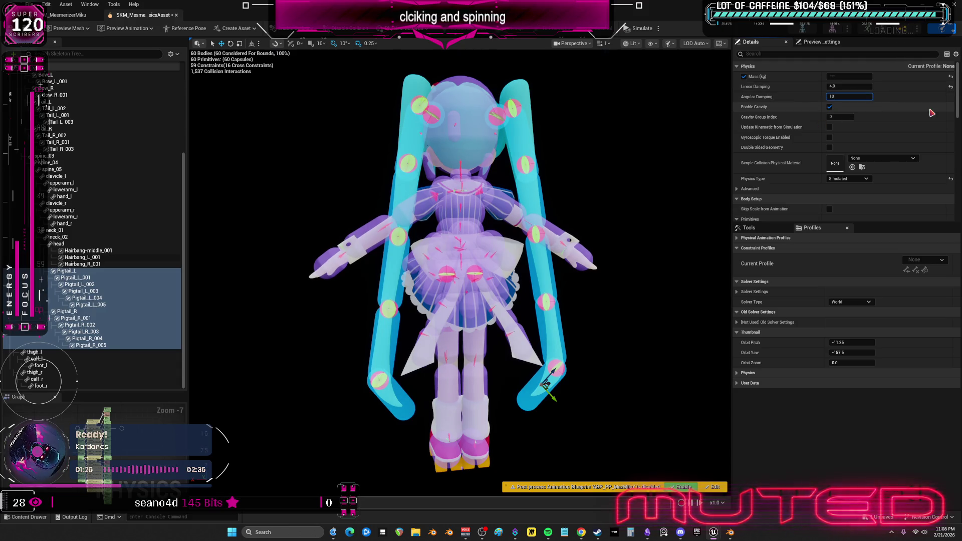
Test-simulate the damped pigtails, then zoom in on the head and select Pigtail_L
left_click(638, 28)
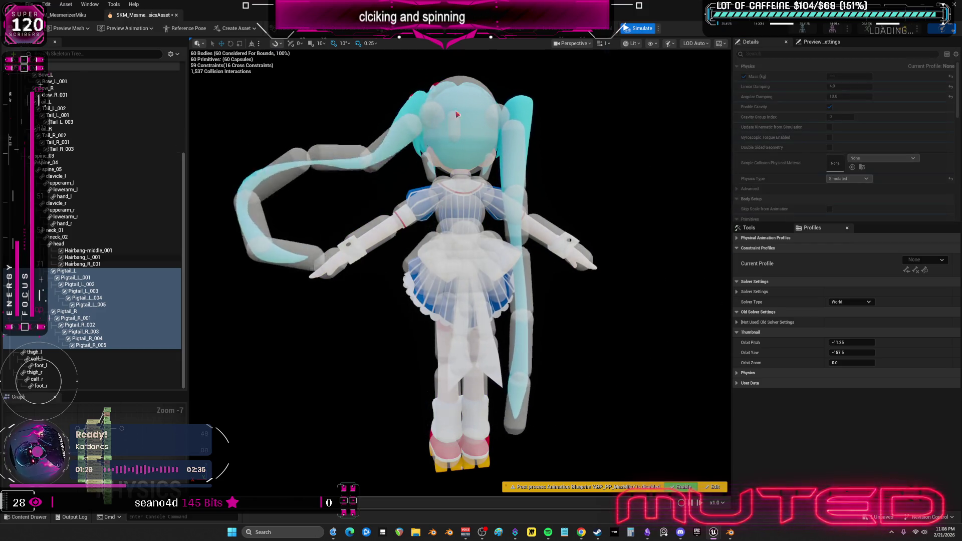
left_click(638, 28)
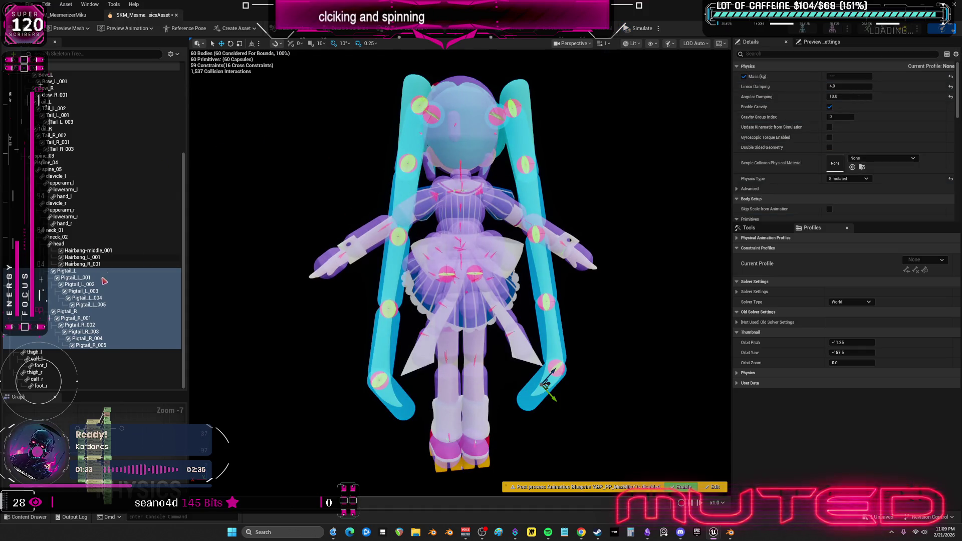
mouse_move(353, 159)
left_mouse_down()
mouse_move(352, 133)
mouse_move(352, 160)
mouse_move(362, 145)
left_mouse_up()
left_click(362, 162)
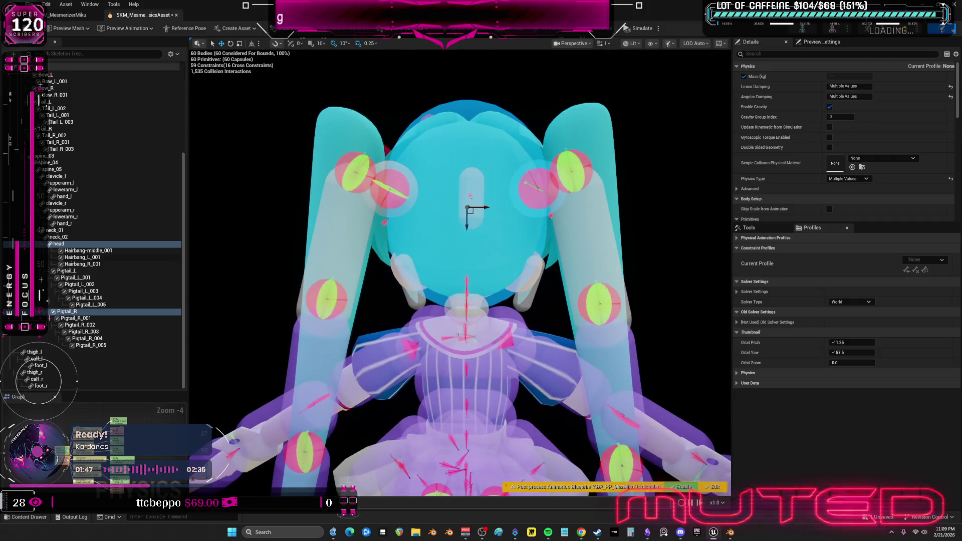
Run and stop a quick simulation, then orbit to a front view from slightly above
left_click(635, 28)
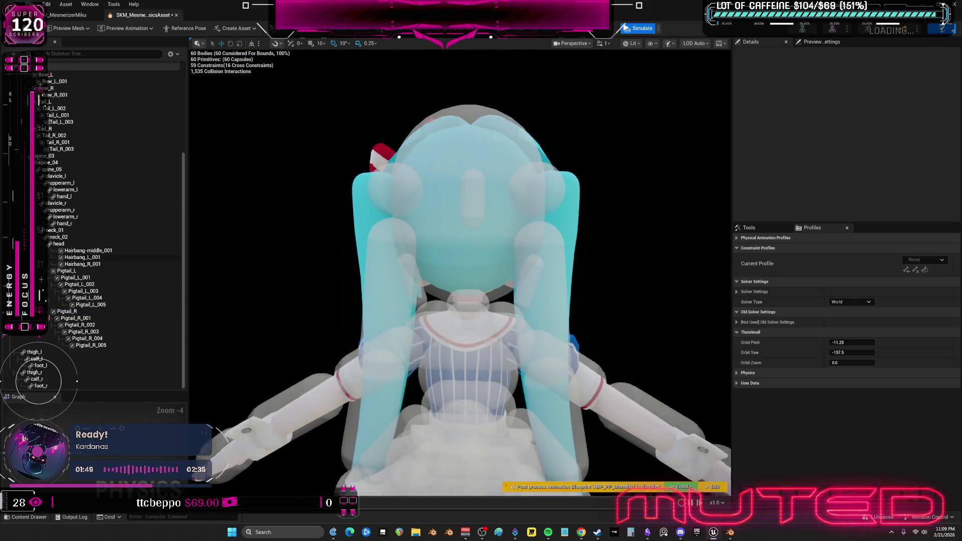
left_click(640, 30)
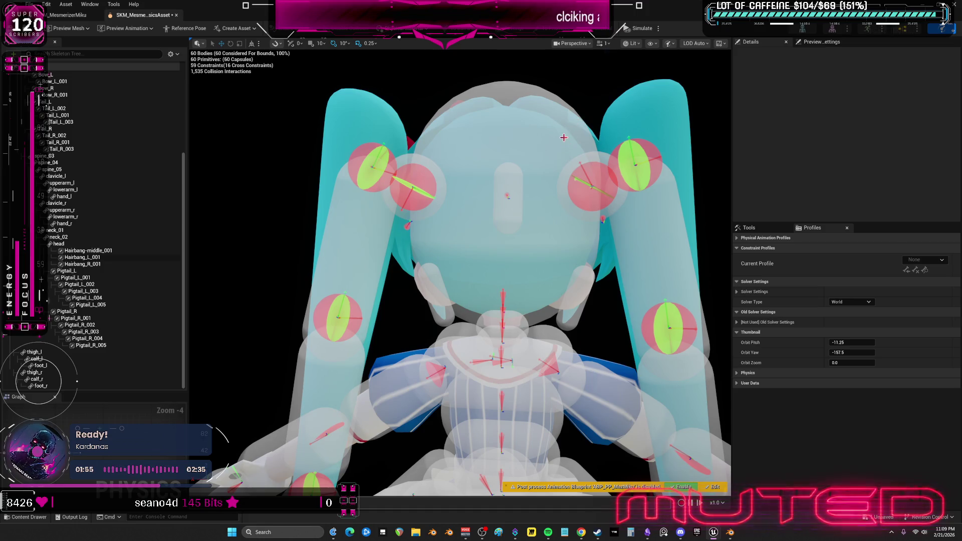
left_click(172, 54)
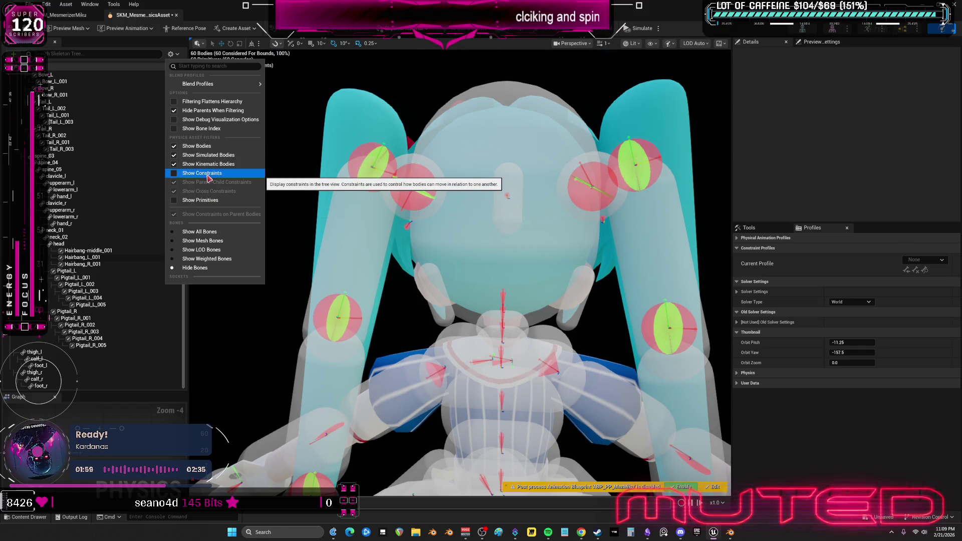
left_click_drag(539, 281, 739, 281)
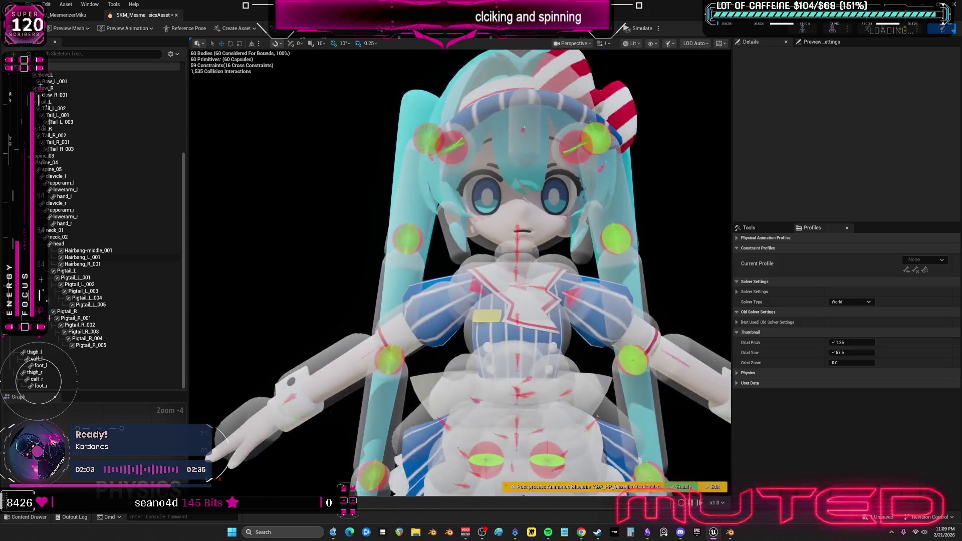
left_click_drag(605, 241, 605, 208)
Simulate again and poke the face and hair to test the damped pigtails, then stop
left_click(629, 29)
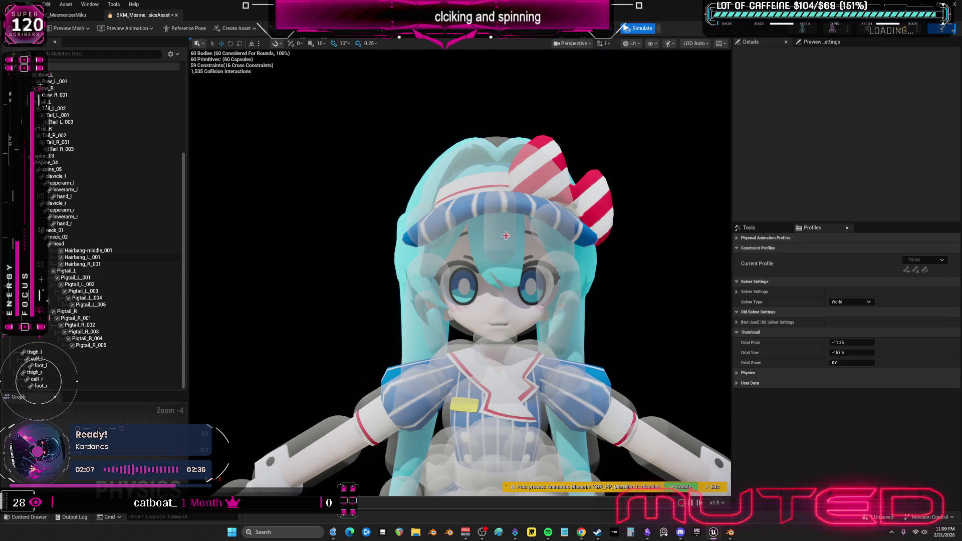
left_click(500, 278)
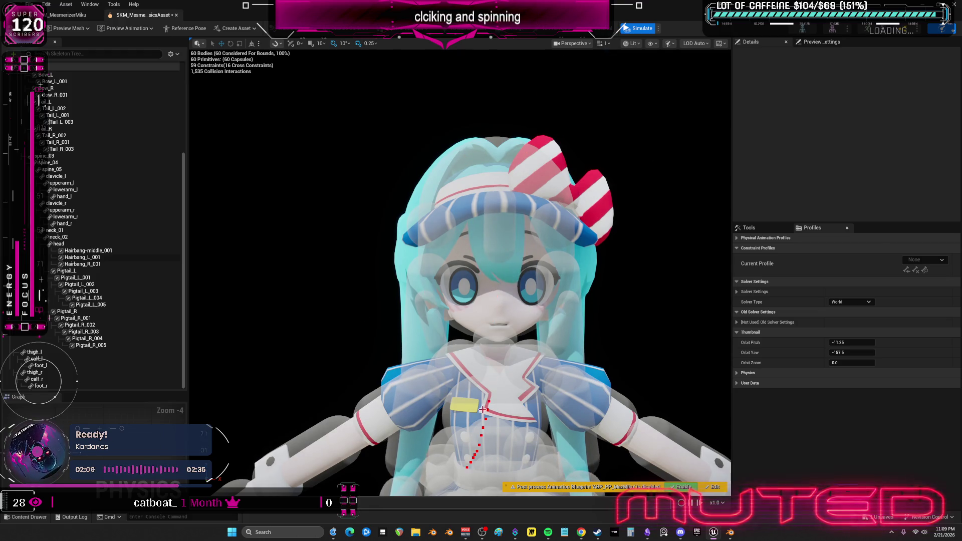
left_click_drag(601, 328, 651, 328)
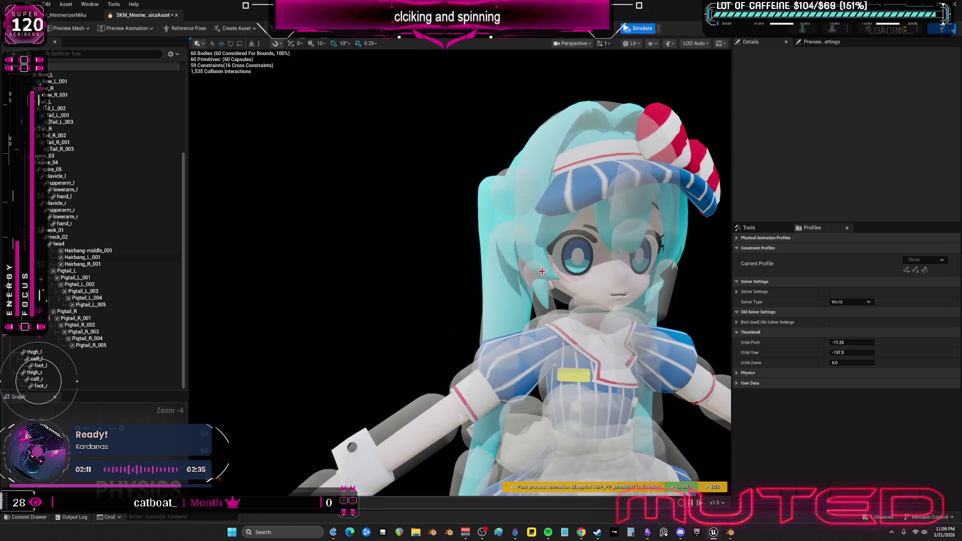
left_click(499, 201)
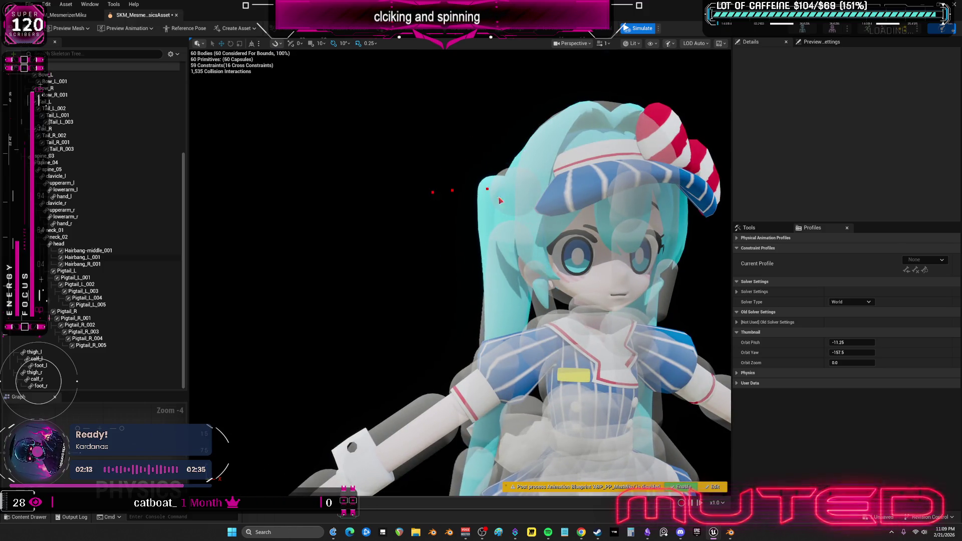
left_click_drag(530, 216, 595, 279)
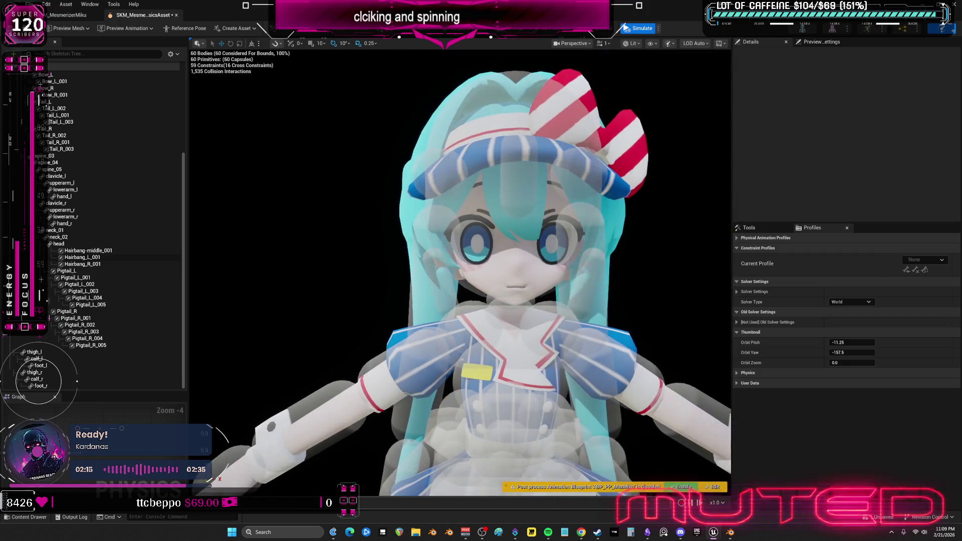
left_click(596, 279)
left_click(607, 257)
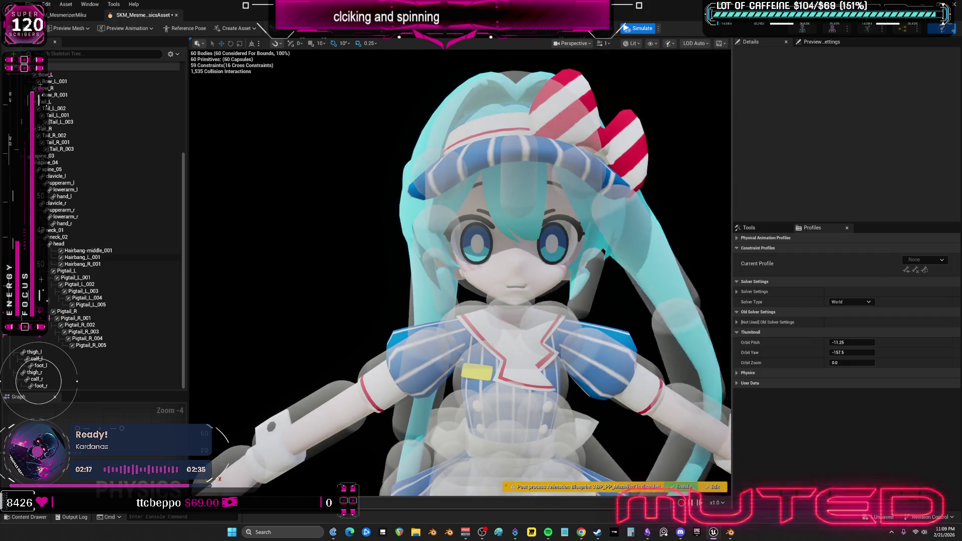
left_click(638, 28)
left_click(176, 54)
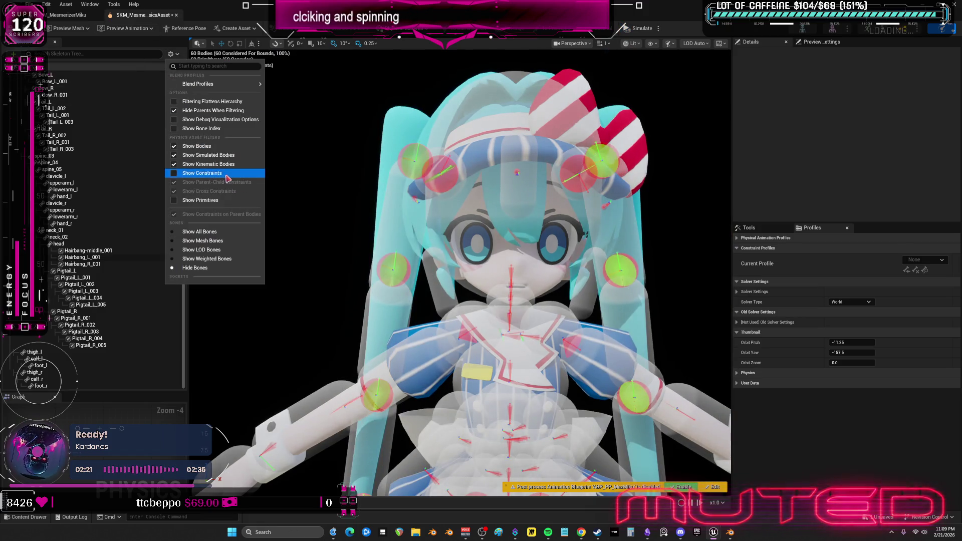
Show constraints in the Skeleton Tree and select every Pigtail_L and Pigtail_R constraint
left_click(203, 173)
scroll(128, 253, "down", 6)
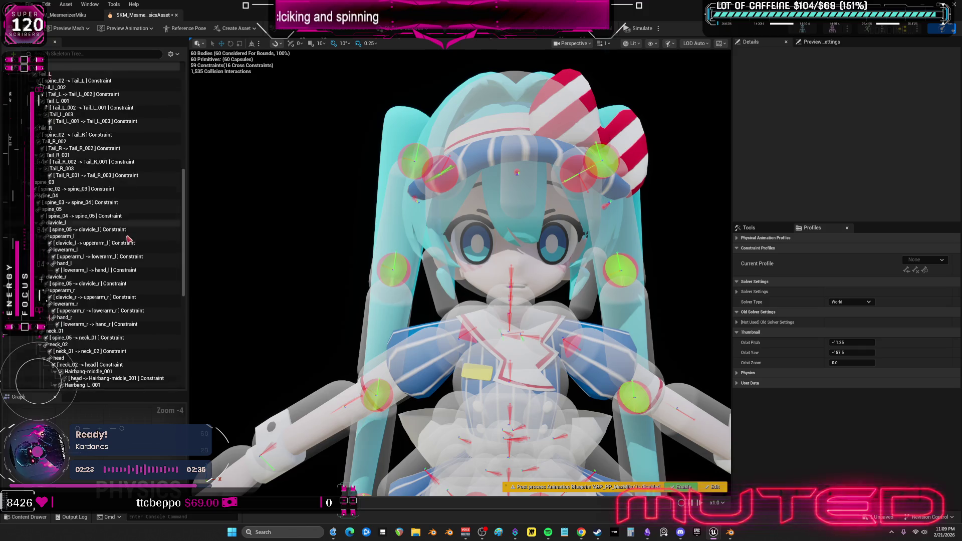
scroll(127, 248, "down", 8)
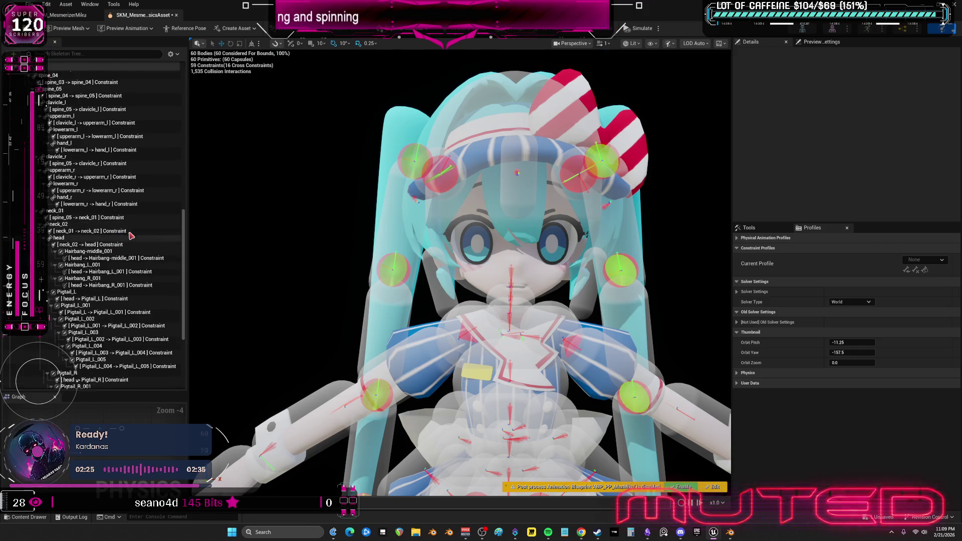
left_click(106, 179)
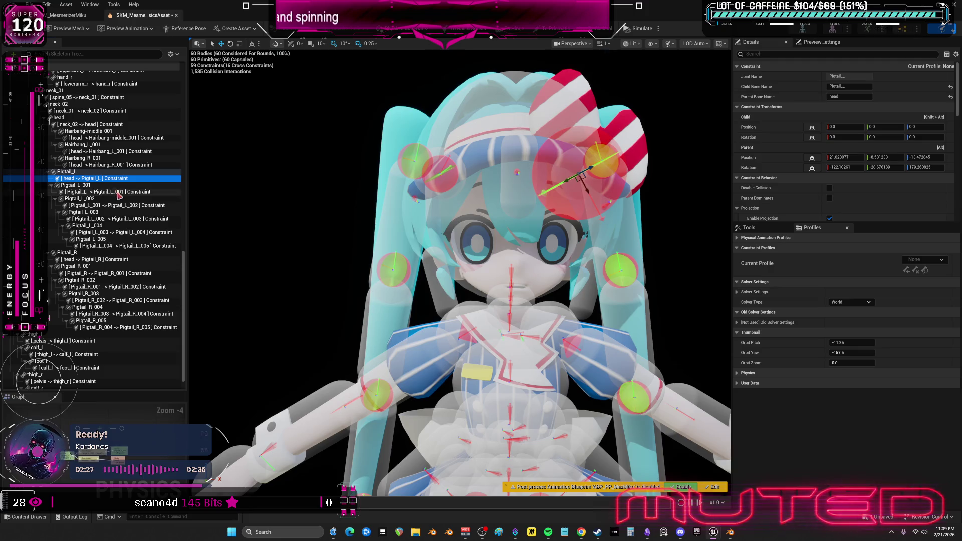
left_click(120, 192, "ctrl")
left_click(130, 206, "ctrl")
left_click(140, 220, "ctrl")
left_click(152, 233, "ctrl")
left_click(148, 247, "ctrl")
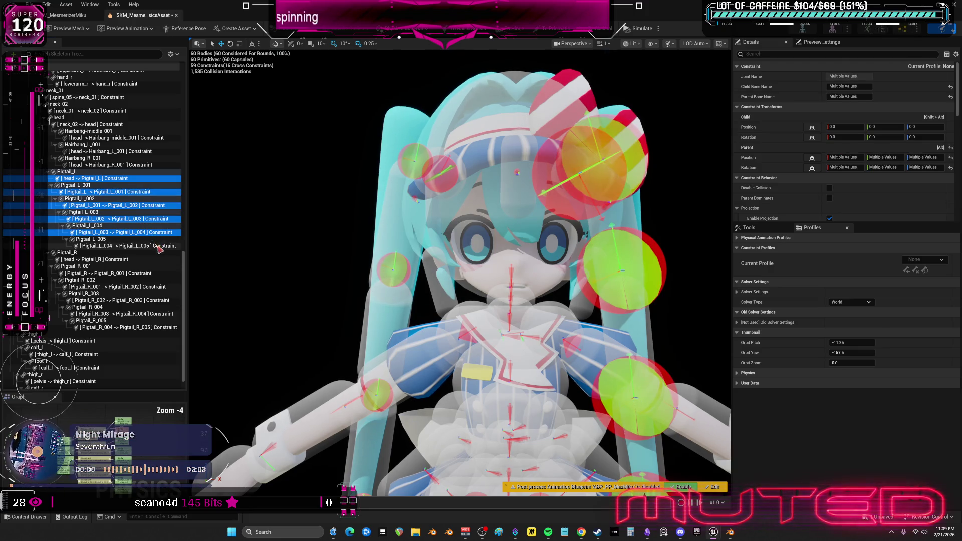
left_click(143, 260, "ctrl")
left_click(142, 273, "ctrl")
left_click(142, 287, "ctrl")
left_click(150, 300, "ctrl")
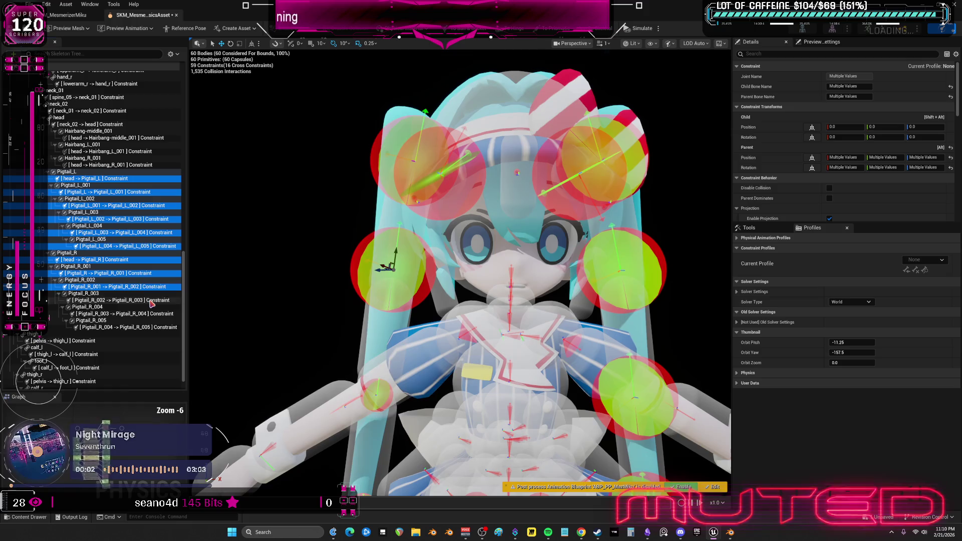
left_click(158, 314, "ctrl")
left_click(164, 328, "ctrl")
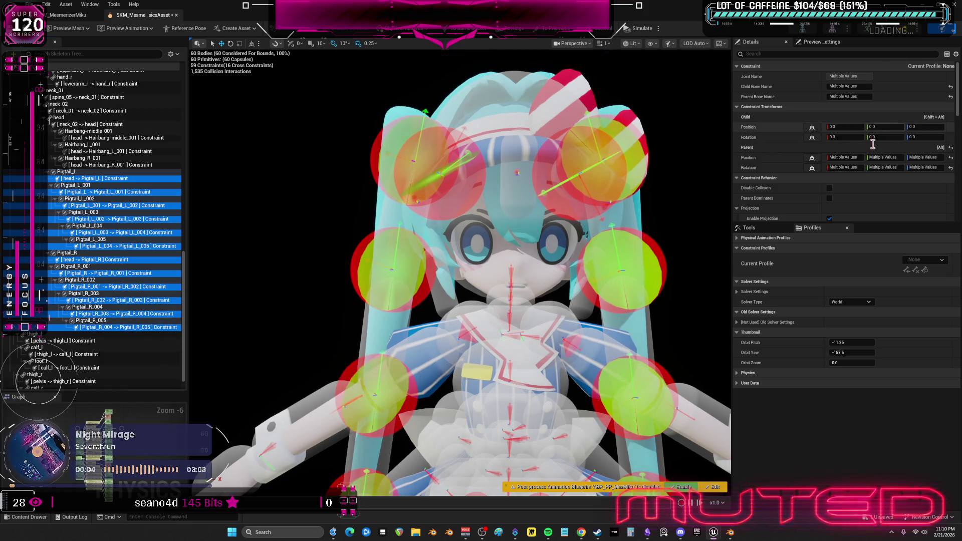
Set Swing 1 and Swing 2 to Limited (45°), lock Twist, and start simulating
scroll(871, 129, "down", 4)
scroll(871, 131, "down", 6)
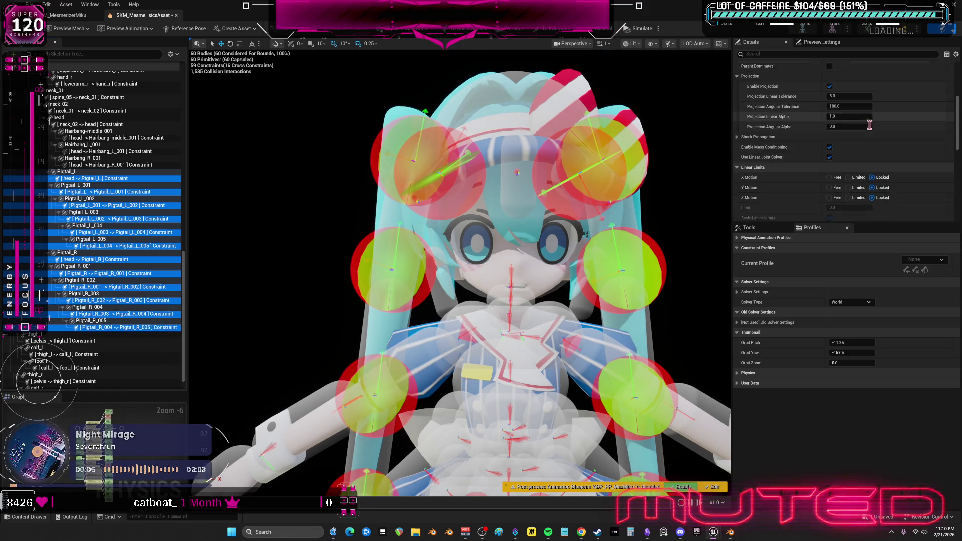
left_click(854, 128)
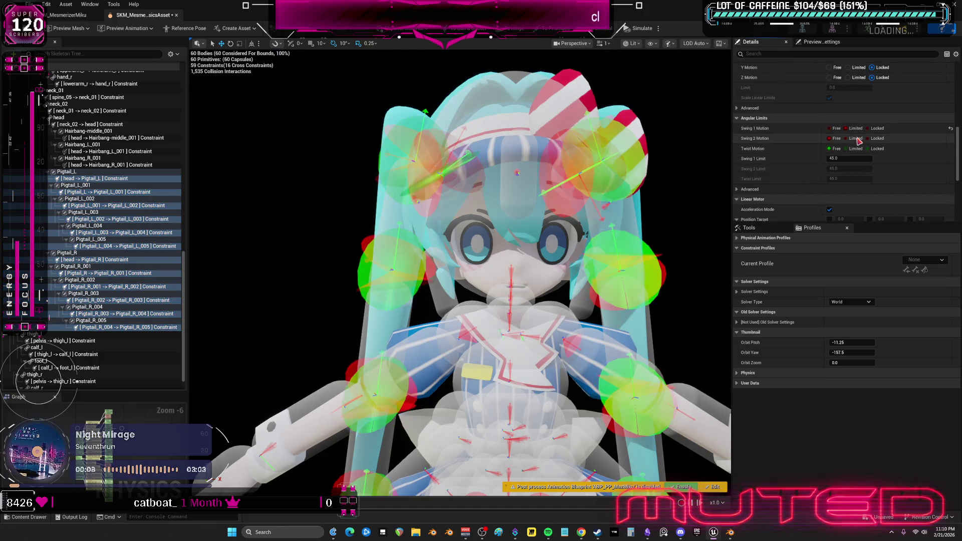
left_click(855, 139)
left_click(873, 149)
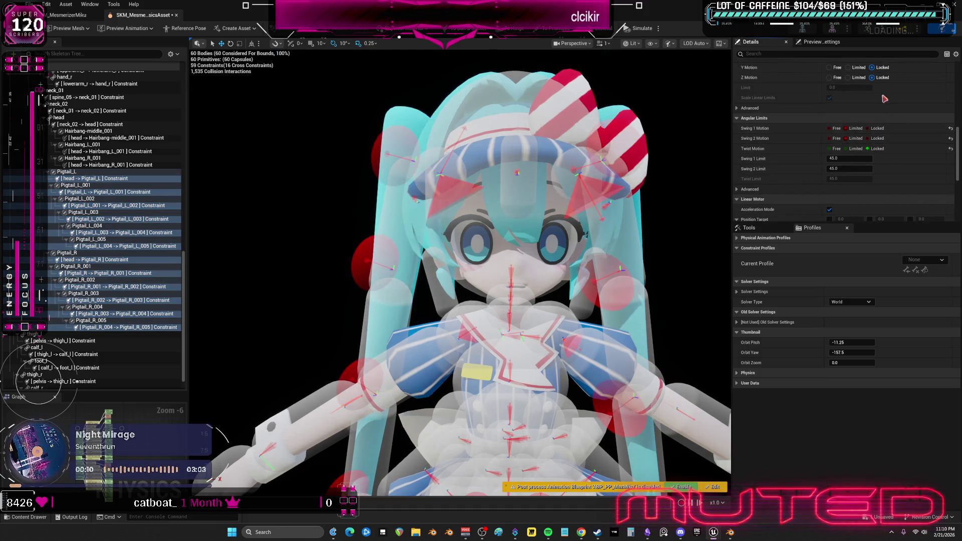
left_click(651, 29)
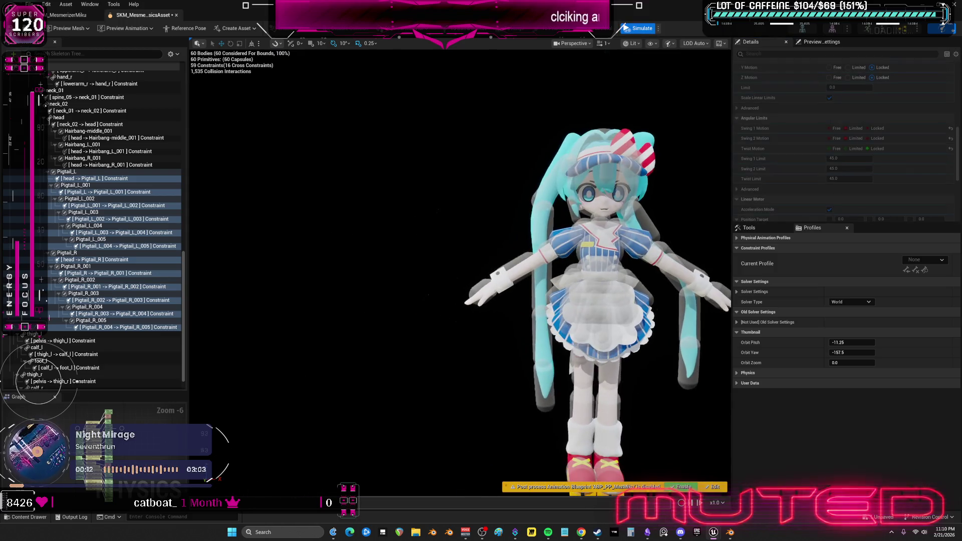
Fling both pigtails to test the 45° swing limits, then stop and zoom in
mouse_move(651, 221)
left_mouse_down()
mouse_move(676, 230)
mouse_move(729, 63)
mouse_move(721, 85)
left_mouse_up()
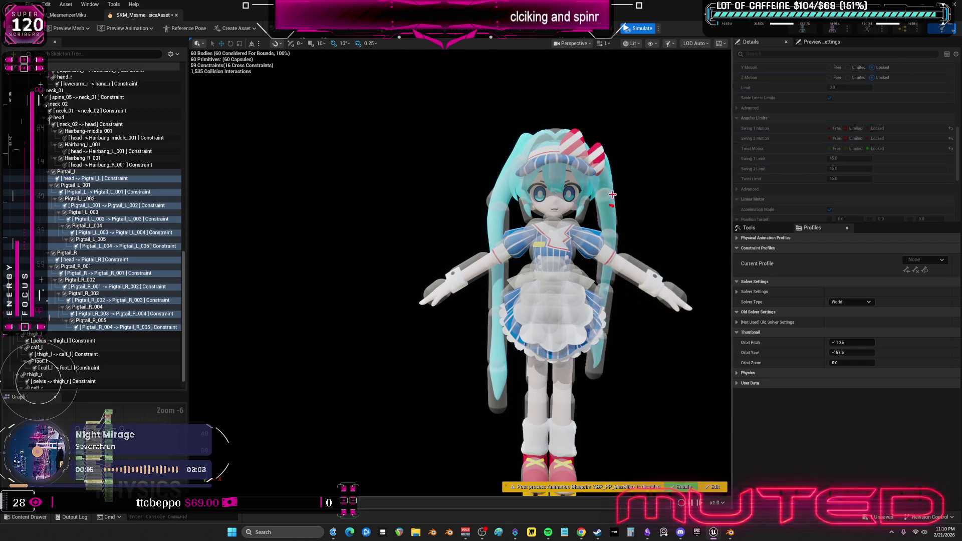
mouse_move(564, 179)
left_mouse_down()
mouse_move(381, 210)
mouse_move(450, 225)
left_mouse_up()
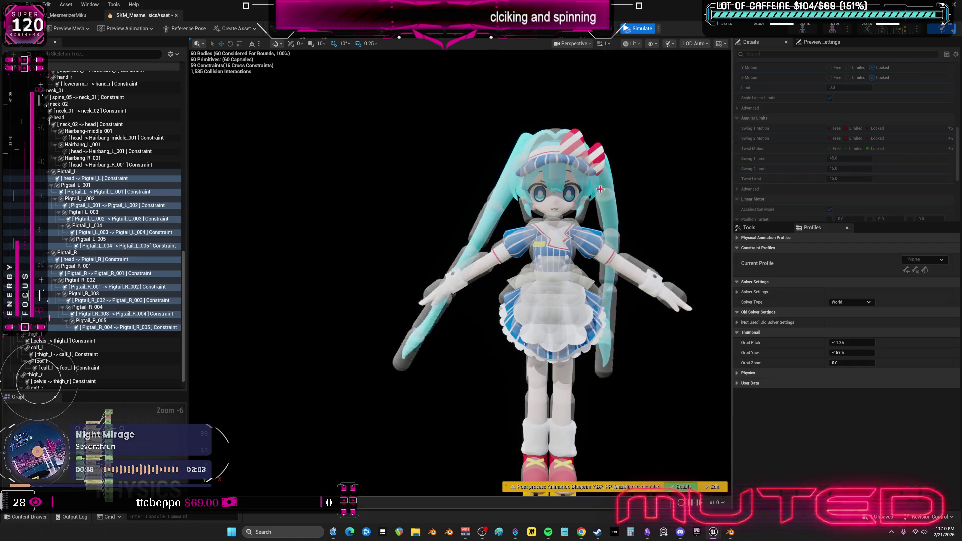
scroll(597, 192, "up", 3)
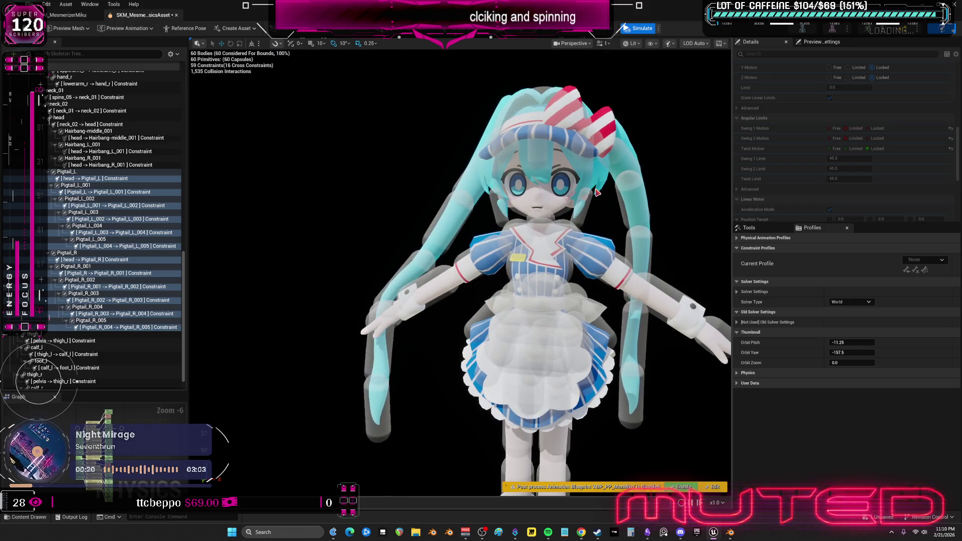
left_click(635, 28)
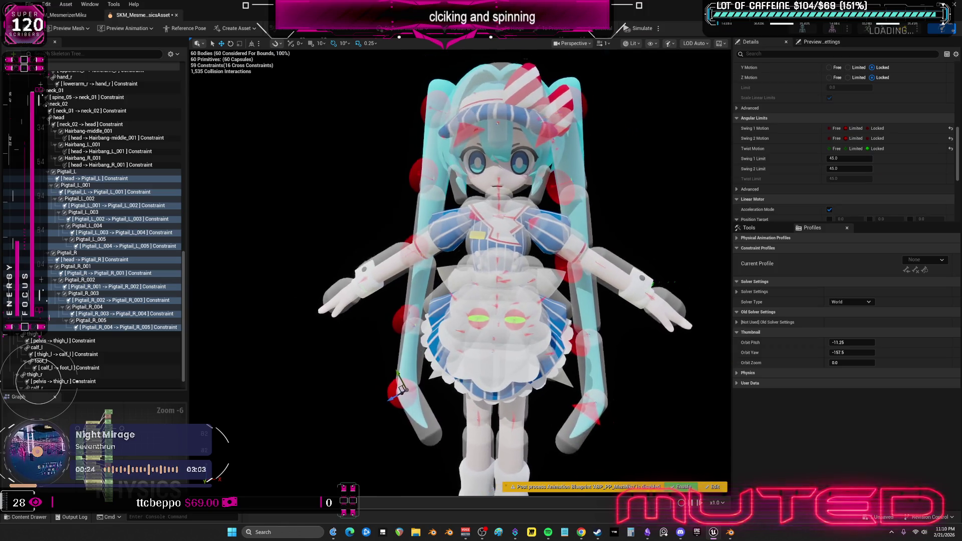
scroll(892, 172, "up", 5)
scroll(892, 173, "up", 8)
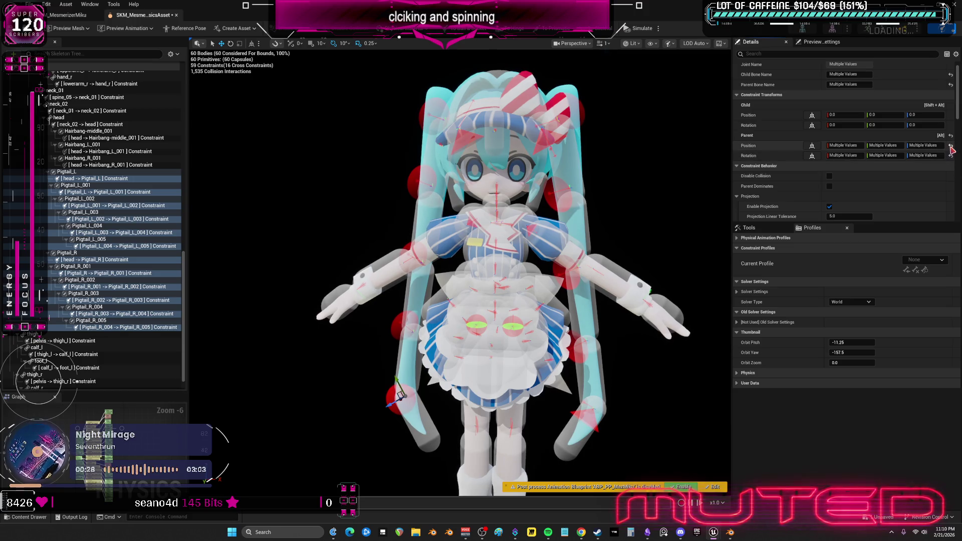
left_click_drag(635, 191, 651, 185)
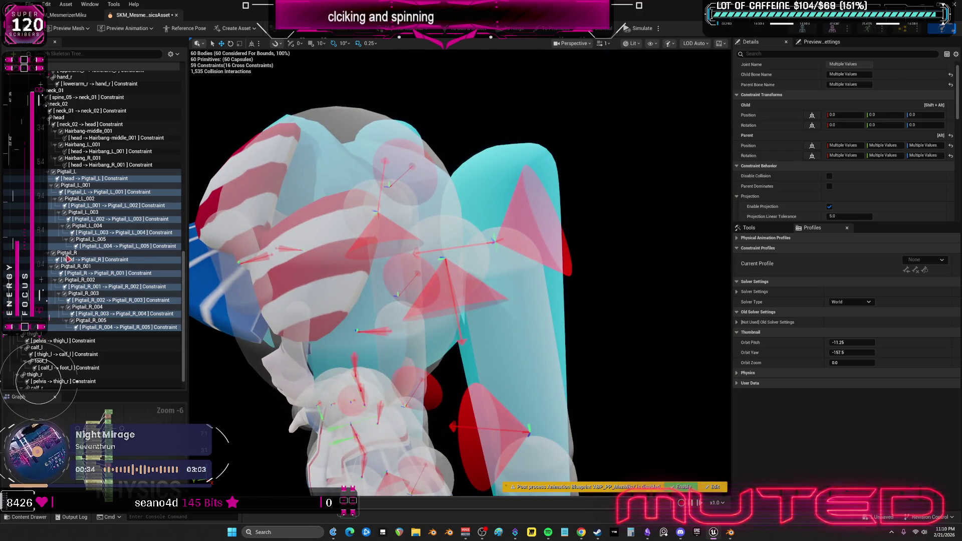
Tilt the head-to-Pigtail_L constraint's limit cone to about (-121.4, -28.7, 179.3) and start a simulation
left_click(87, 177)
left_click_drag(497, 271, 472, 275)
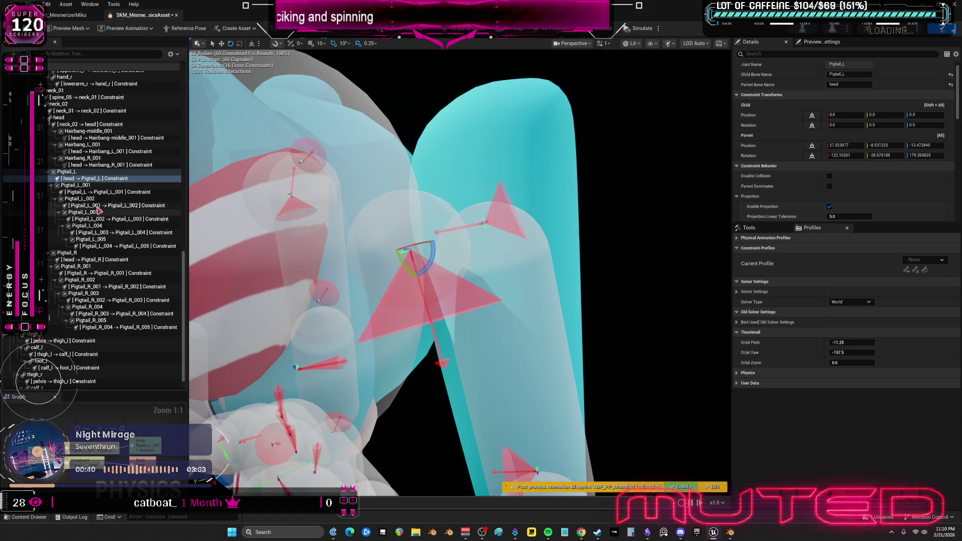
left_click_drag(434, 253, 423, 280)
scroll(436, 271, "up", 5)
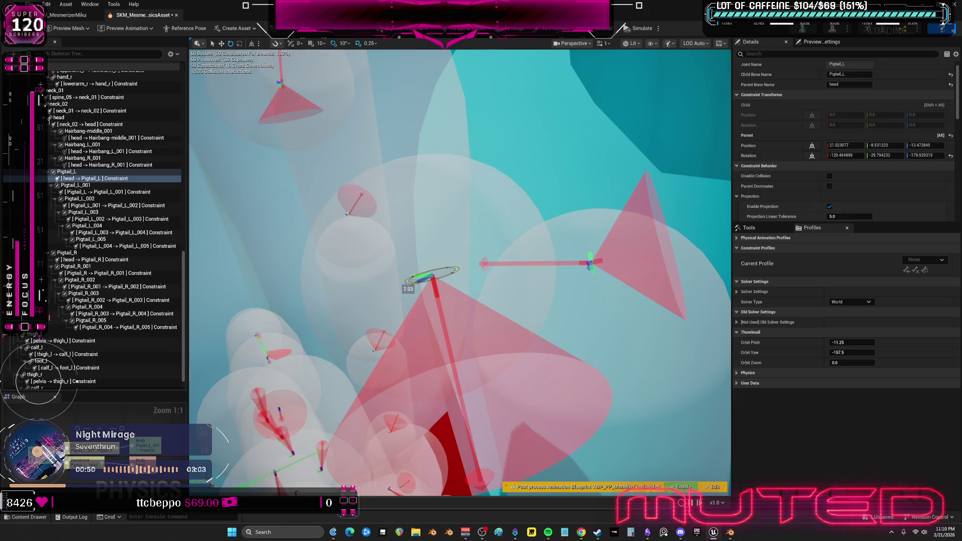
left_click_drag(446, 256, 439, 303)
scroll(576, 164, "down", 10)
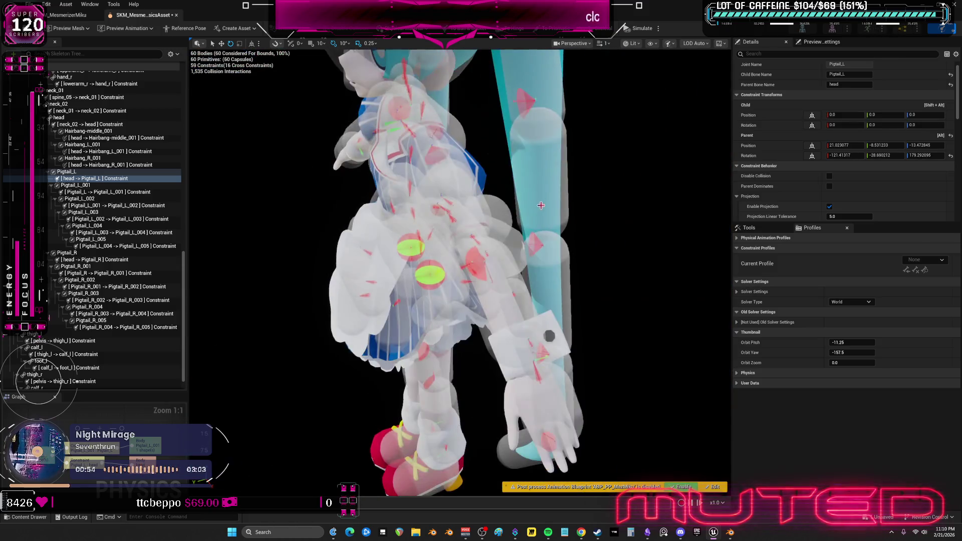
left_click(641, 29)
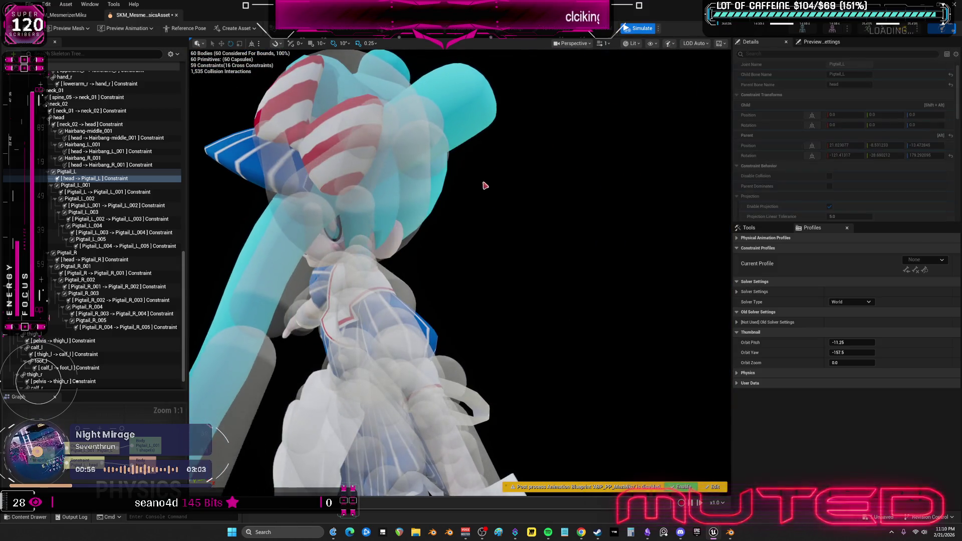
Stop the simulation, check the Pigtail_L, Pigtail_L_001 and head bodies, then select the Pigtail_L–Pigtail_L_001 constraint
left_click(646, 29)
scroll(509, 203, "up", 10)
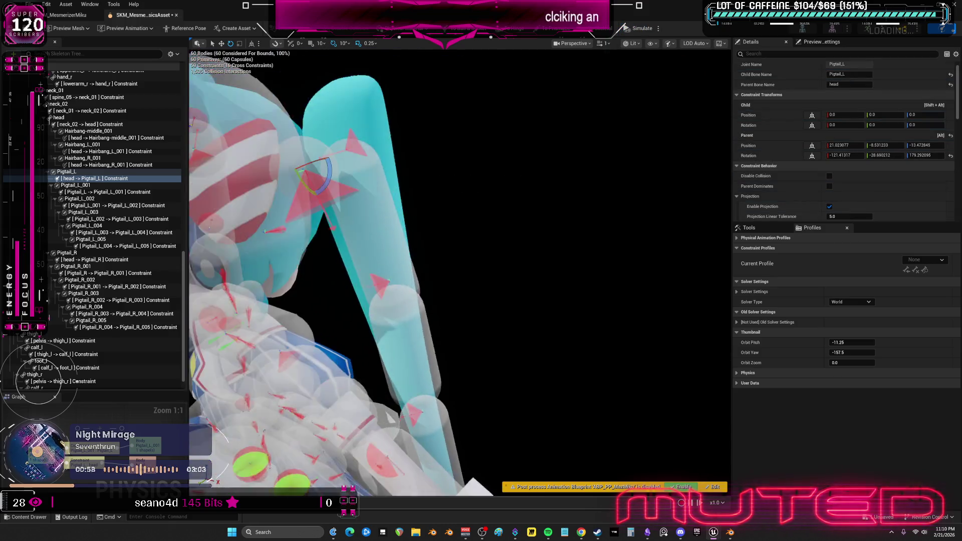
left_click(413, 235)
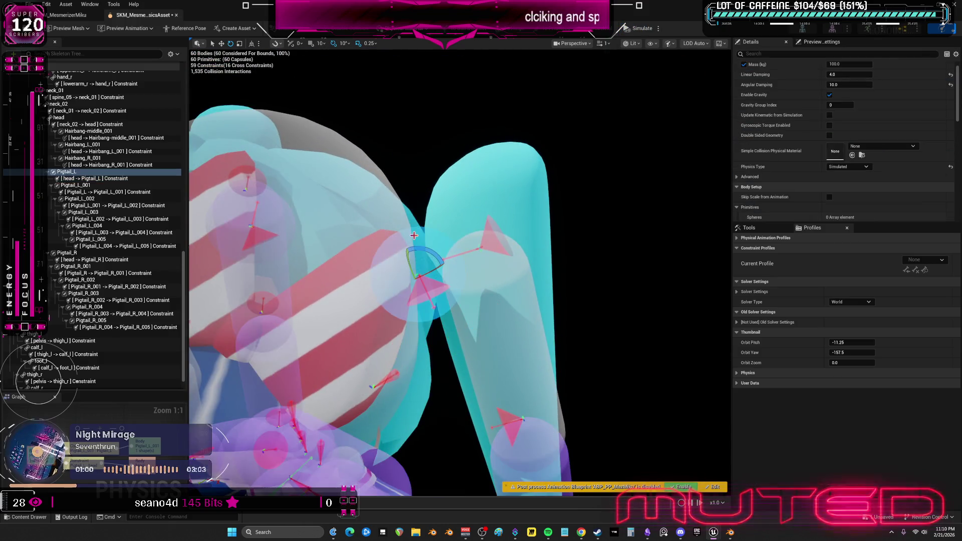
left_click(486, 309)
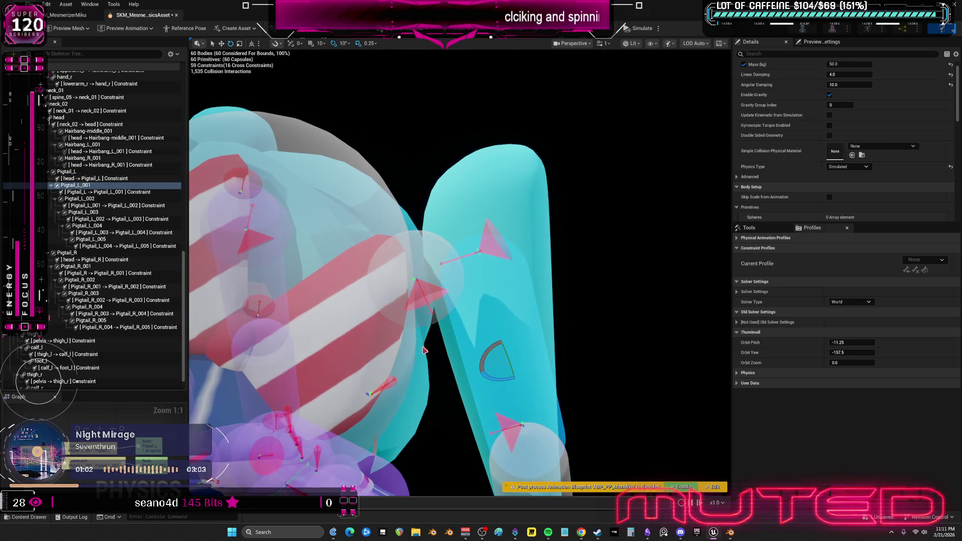
left_click(423, 350)
scroll(423, 350, "down", 2)
scroll(644, 333, "down", 4)
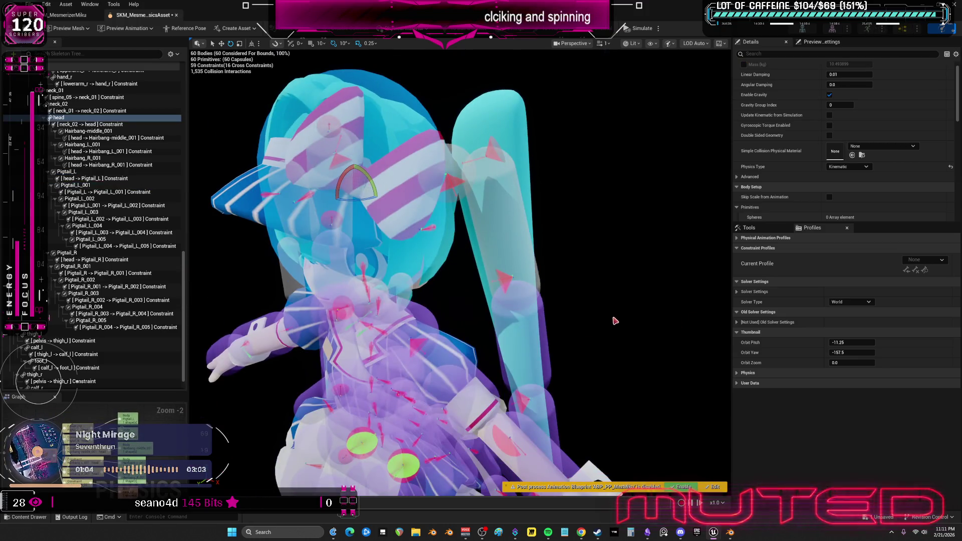
left_click(507, 187)
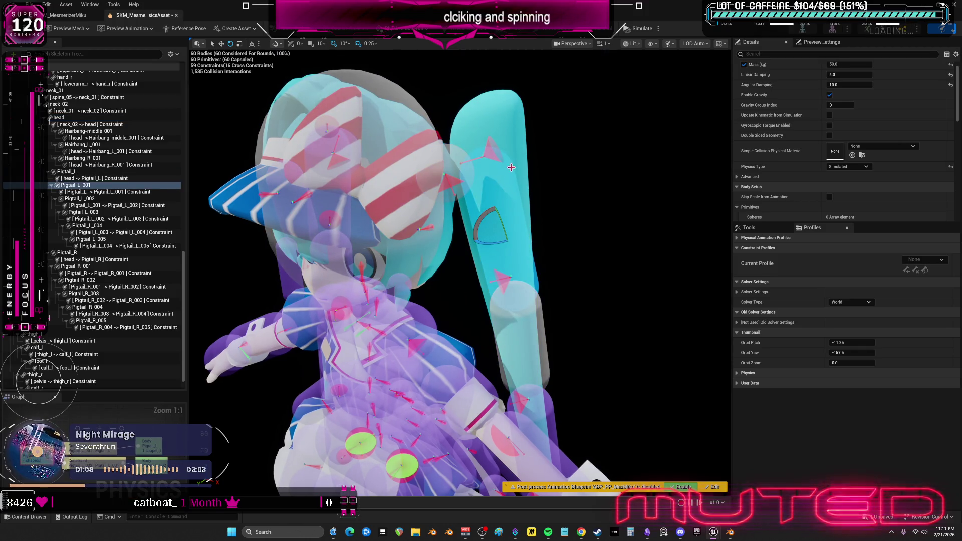
left_click(122, 192)
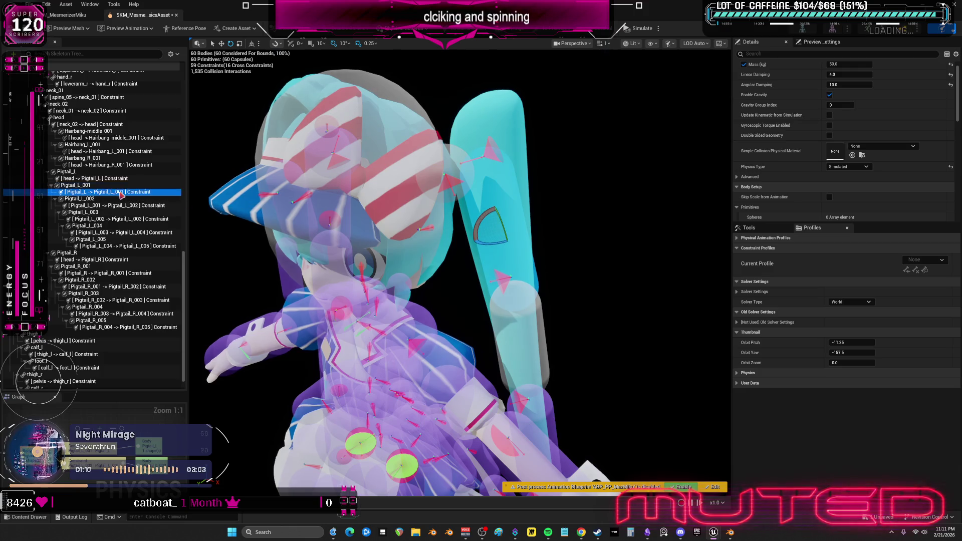
scroll(553, 208, "up", 10)
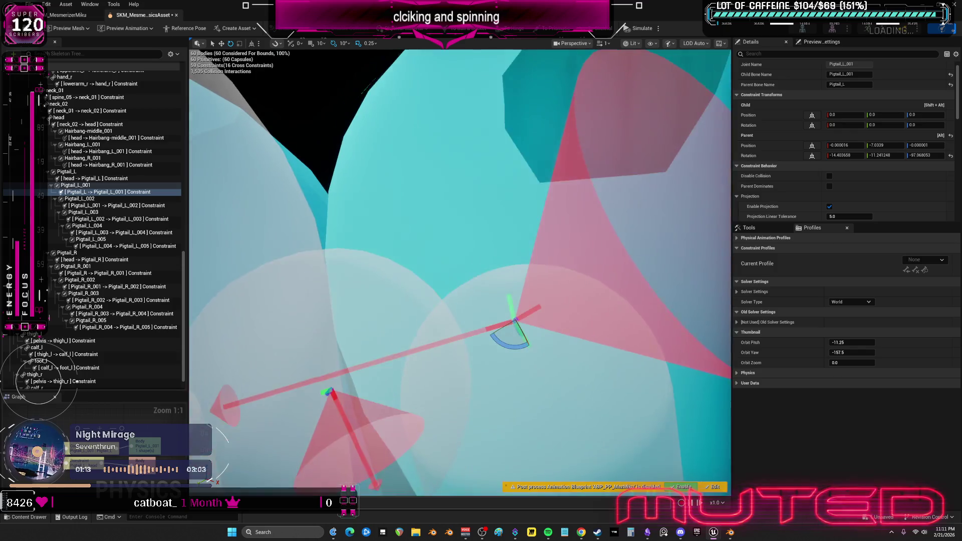
Rotate the Pigtail_L–Pigtail_L_001 constraint limits to about parent rotation (-16.1, 13.2, 95.6)
mouse_move(474, 275)
left_mouse_down()
mouse_move(536, 275)
mouse_move(468, 313)
mouse_move(503, 308)
mouse_move(536, 284)
left_mouse_up()
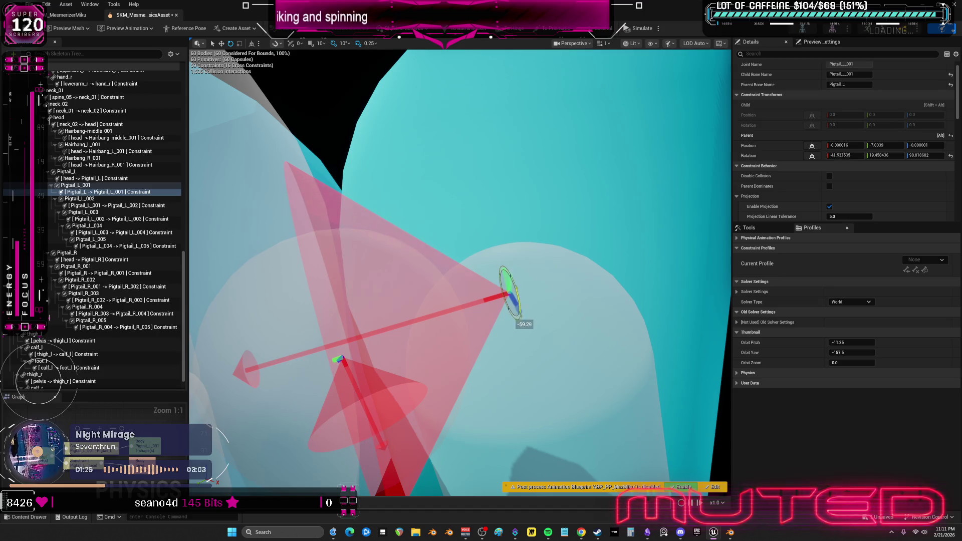
left_click_drag(516, 306, 408, 307)
scroll(459, 272, "up", 3)
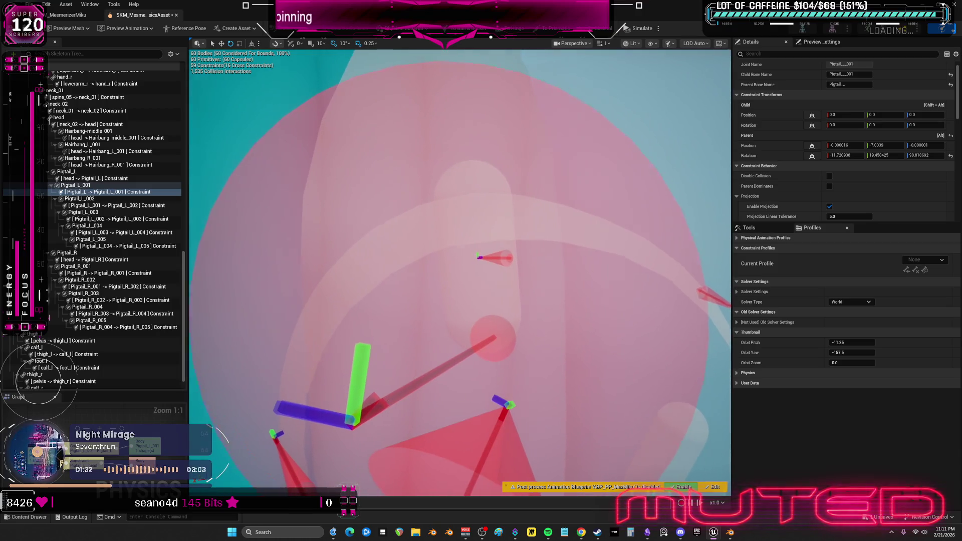
scroll(459, 271, "down", 3)
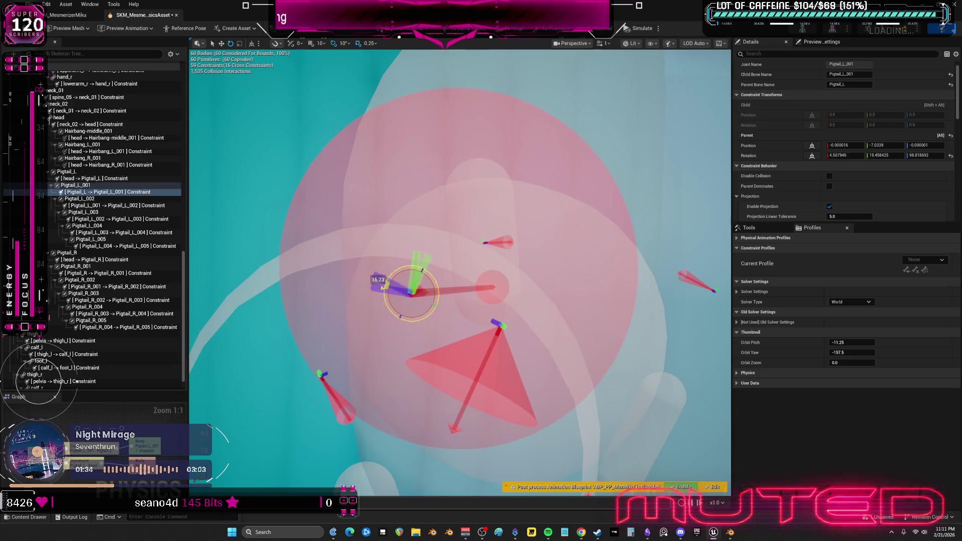
left_click_drag(406, 279, 412, 297)
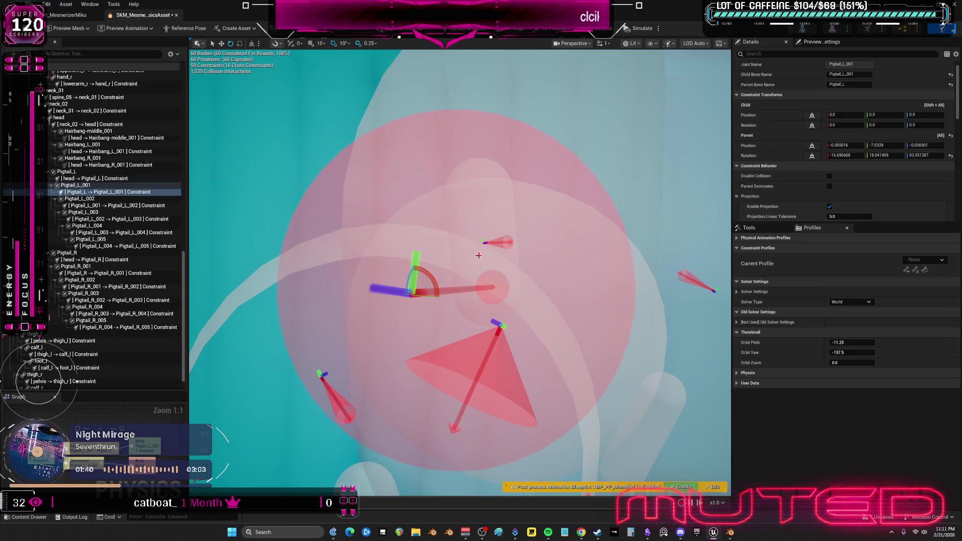
mouse_move(412, 297)
left_mouse_down()
mouse_move(491, 311)
mouse_move(481, 260)
mouse_move(451, 281)
mouse_move(607, 139)
left_mouse_up()
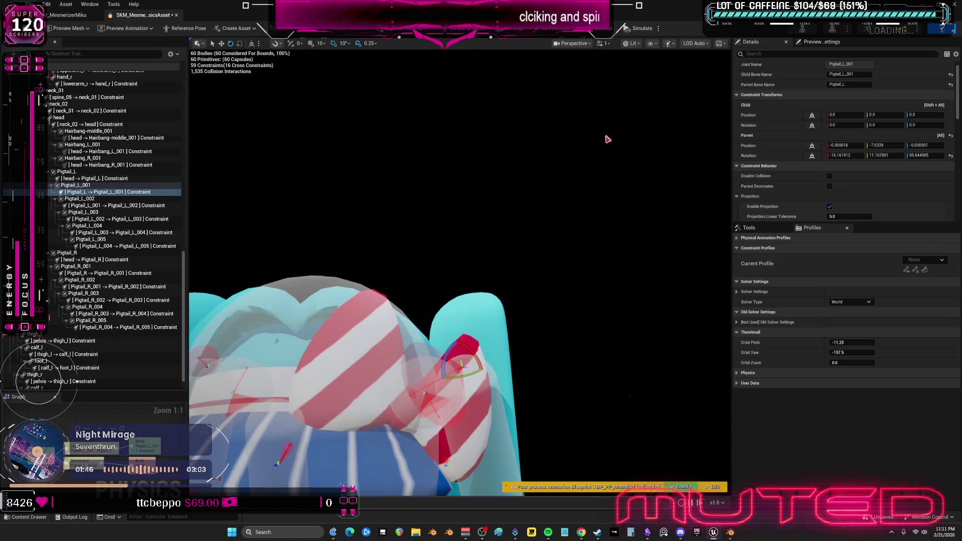
Simulate to test the left pigtail, then select the head-to-Pigtail_R constraint
left_click(639, 29)
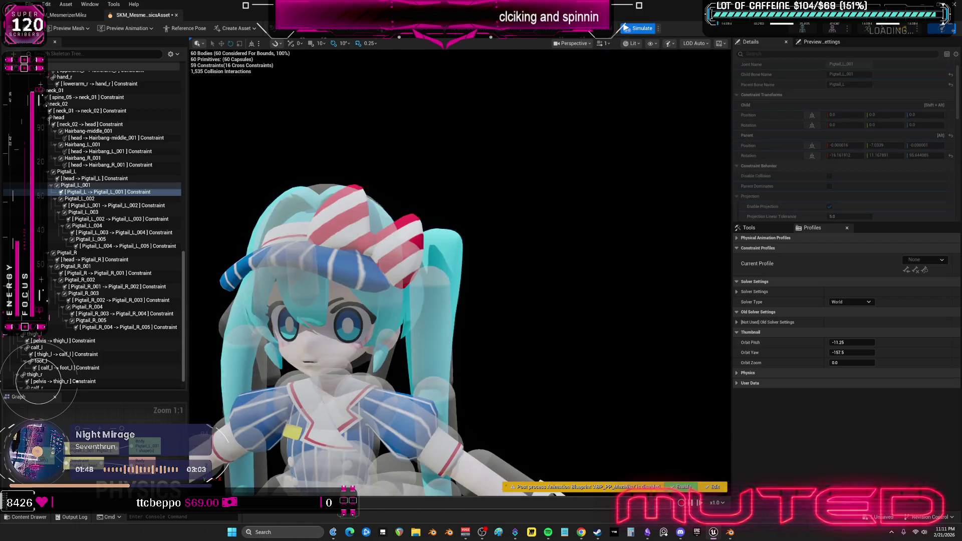
left_click_drag(569, 227, 530, 245)
left_click(114, 259)
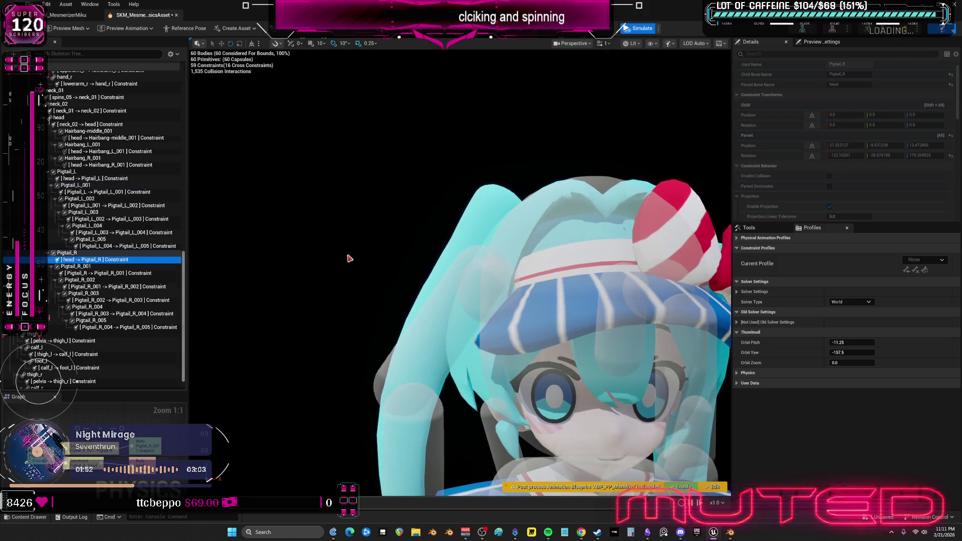
Stop the simulation and swing the head-to-Pigtail_R limit cone to about (76.9, -30.6, -9.7)
left_click(641, 28)
mouse_move(565, 293)
left_mouse_down()
mouse_move(530, 255)
mouse_move(406, 266)
left_mouse_up()
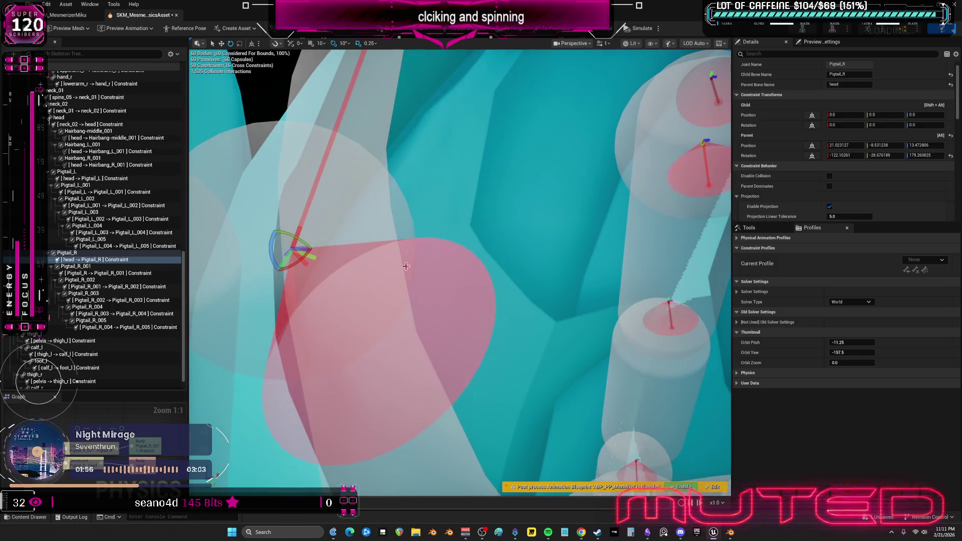
mouse_move(289, 232)
left_mouse_down()
mouse_move(311, 261)
mouse_move(288, 265)
mouse_move(315, 265)
left_mouse_up()
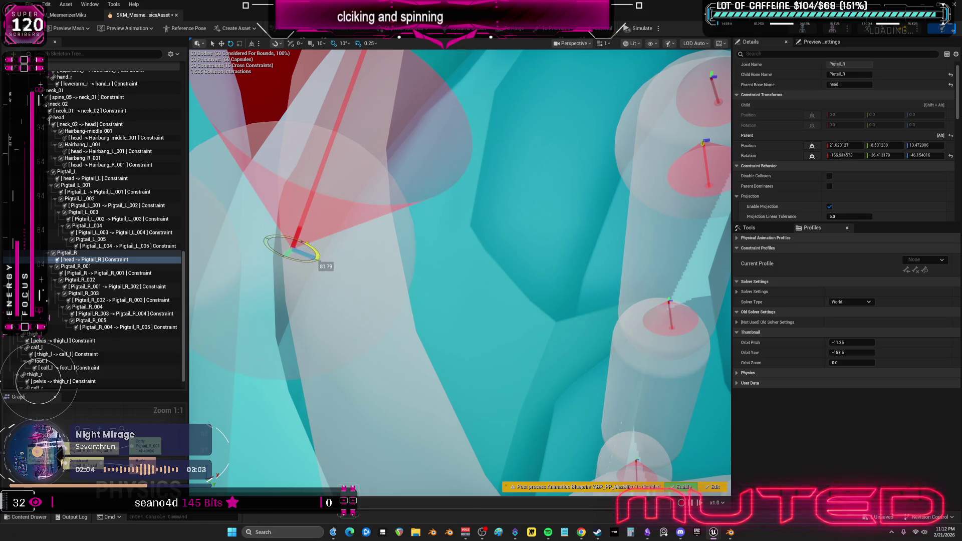
mouse_move(267, 259)
left_mouse_down()
mouse_move(296, 268)
mouse_move(258, 255)
mouse_move(281, 275)
mouse_move(300, 253)
mouse_move(302, 223)
left_mouse_up()
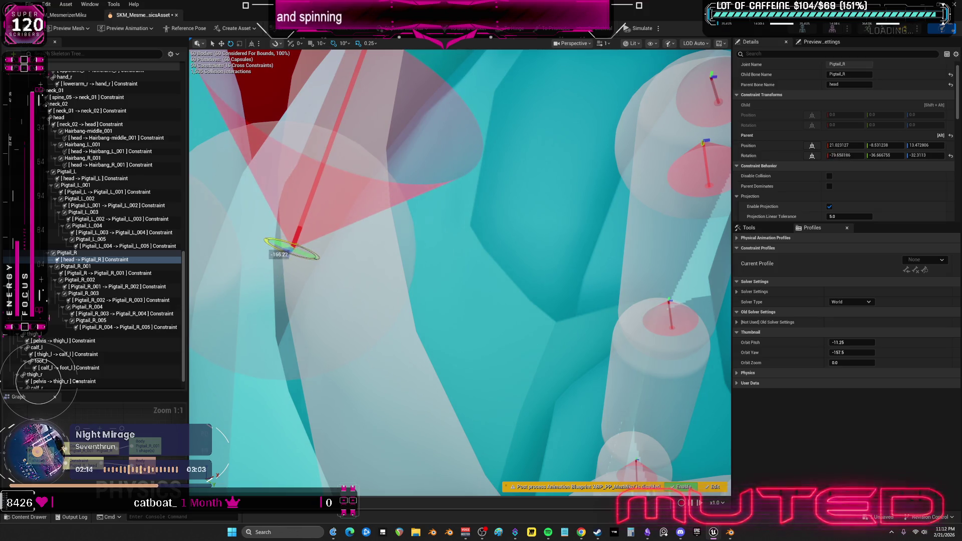
left_click_drag(479, 274, 479, 274)
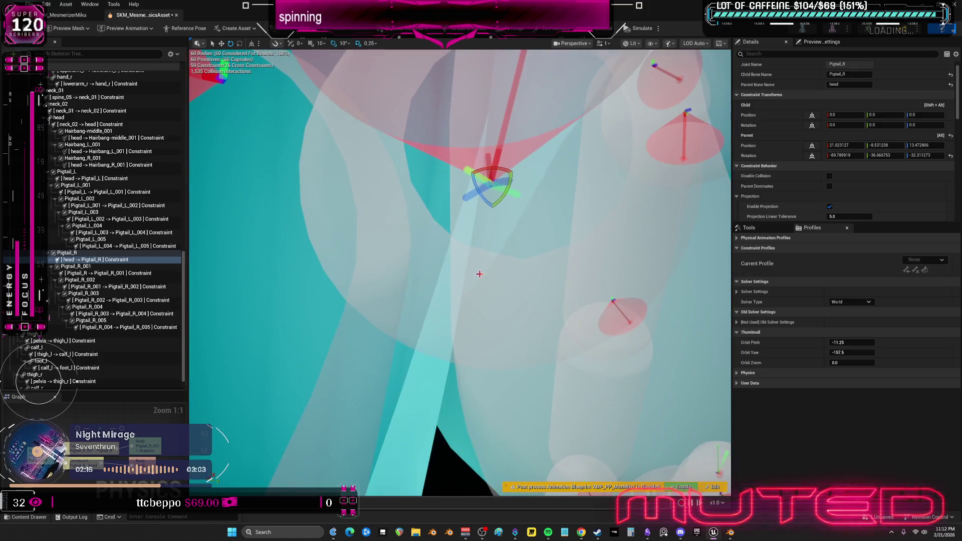
mouse_move(502, 191)
left_mouse_down()
mouse_move(471, 196)
mouse_move(495, 163)
mouse_move(508, 167)
mouse_move(489, 219)
mouse_move(476, 196)
mouse_move(483, 210)
left_mouse_up()
scroll(460, 272, "down", 10)
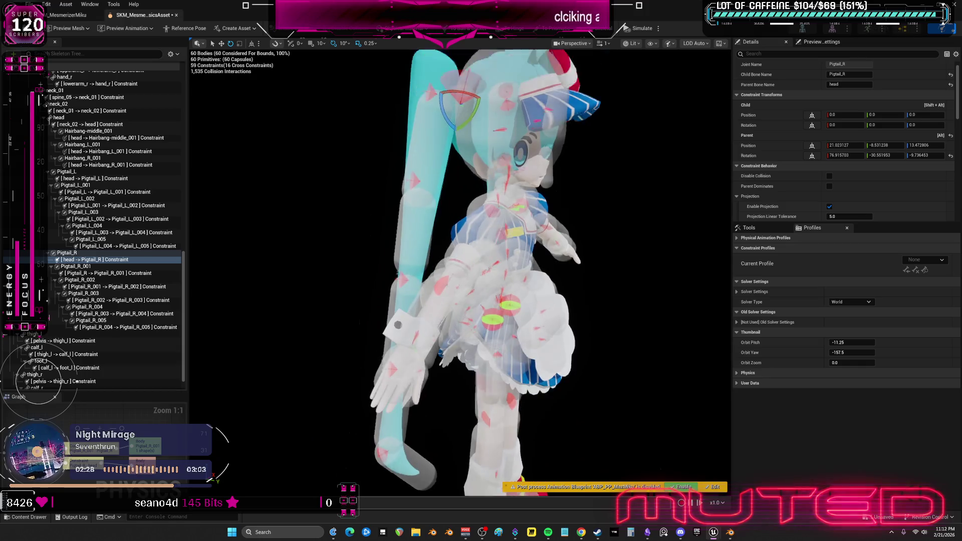
Focus on the Pigtail_R constraint, run a brief simulation, then also select the head-to-Pigtail_L constraint
key("f")
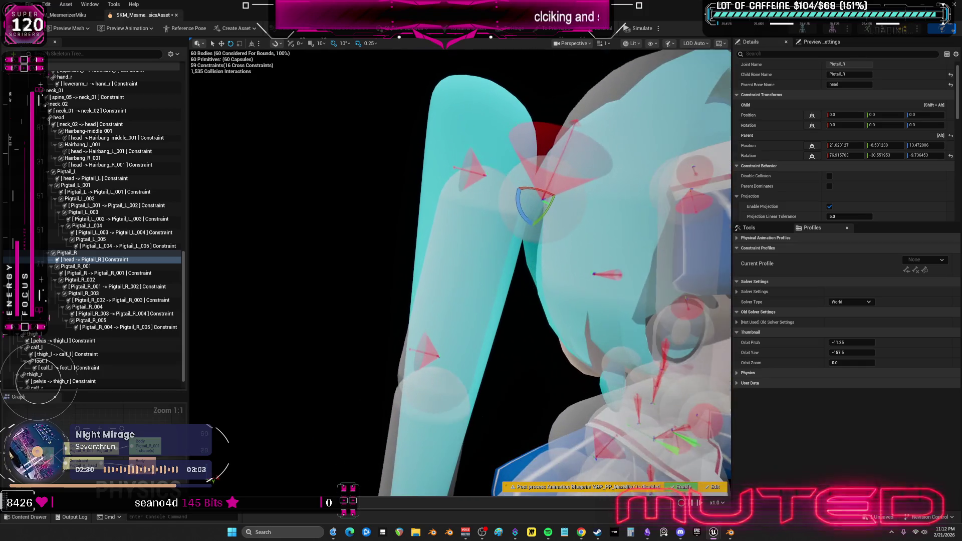
left_click(641, 29)
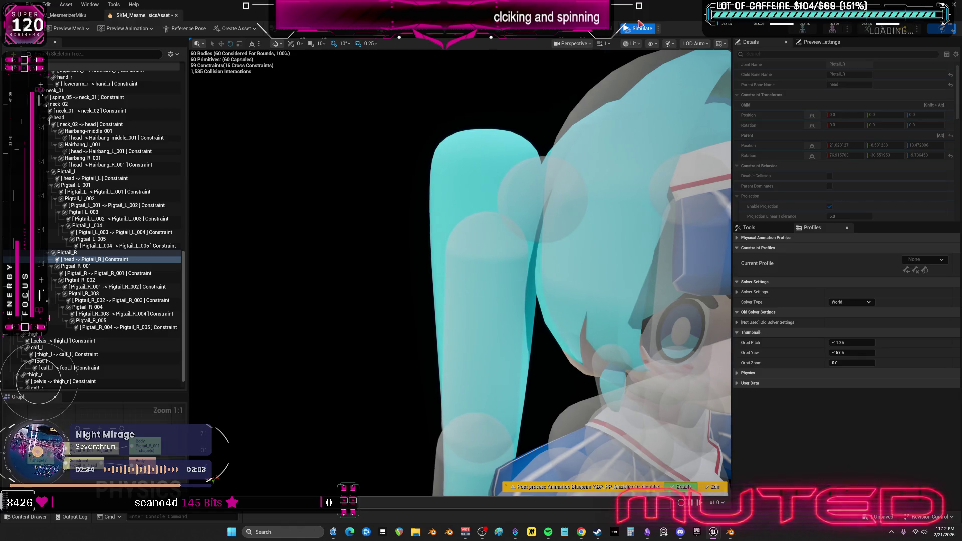
left_click(642, 30)
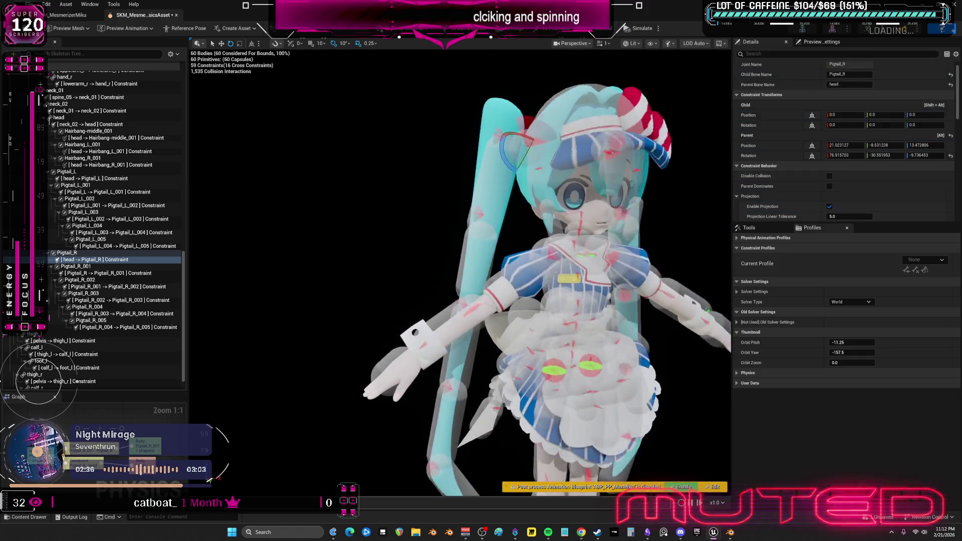
left_click_drag(481, 270, 431, 270)
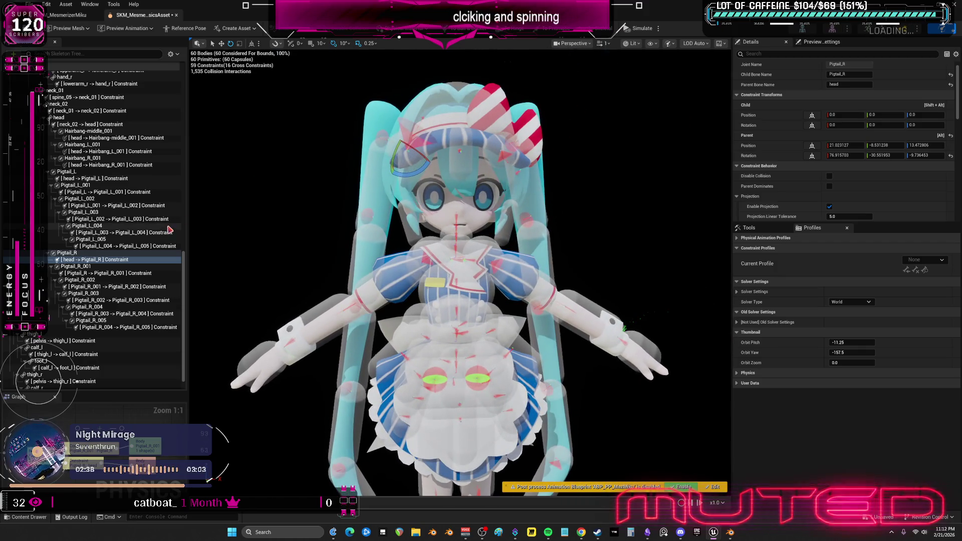
left_click(109, 179, "ctrl")
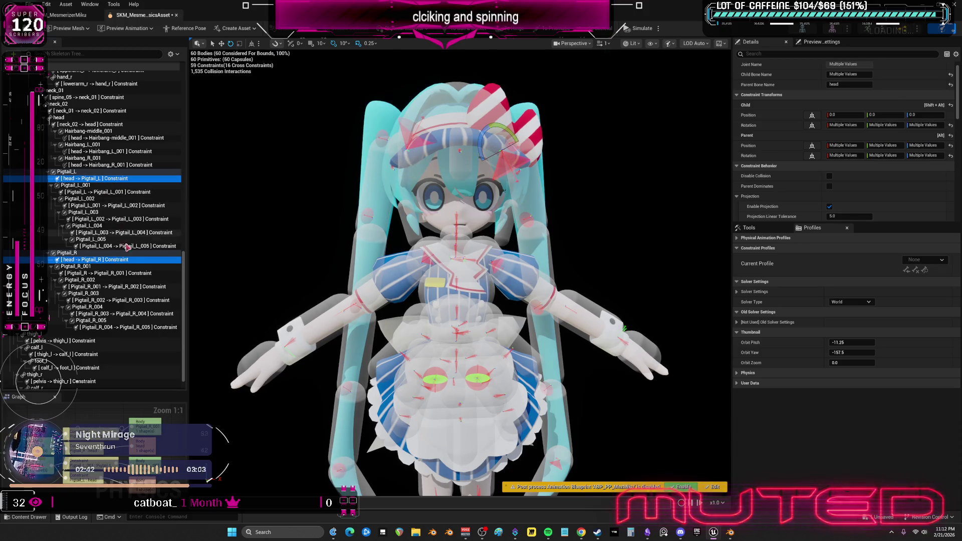
Select all the left and right pigtail constraints together
left_click(122, 273)
left_click(118, 259, "ctrl")
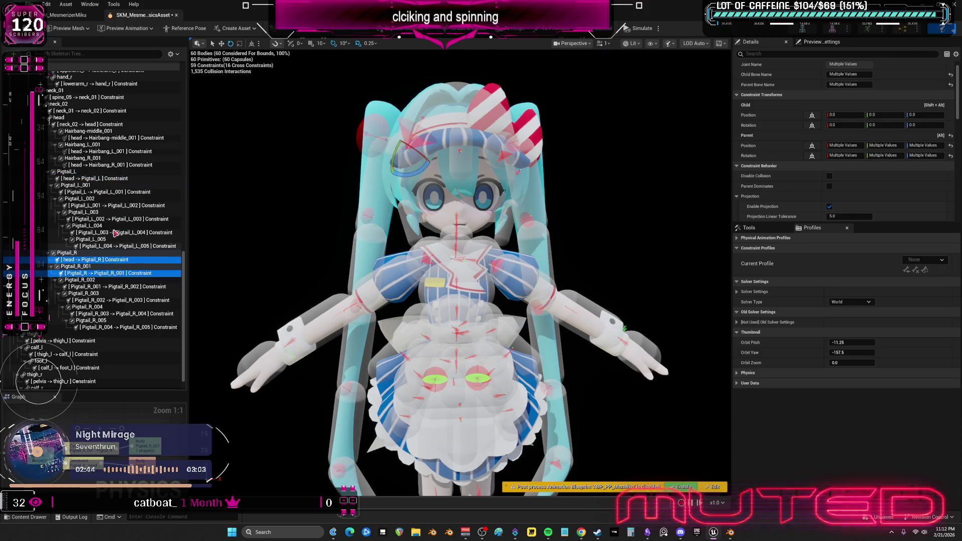
left_click(112, 179, "ctrl")
left_click(112, 192, "ctrl")
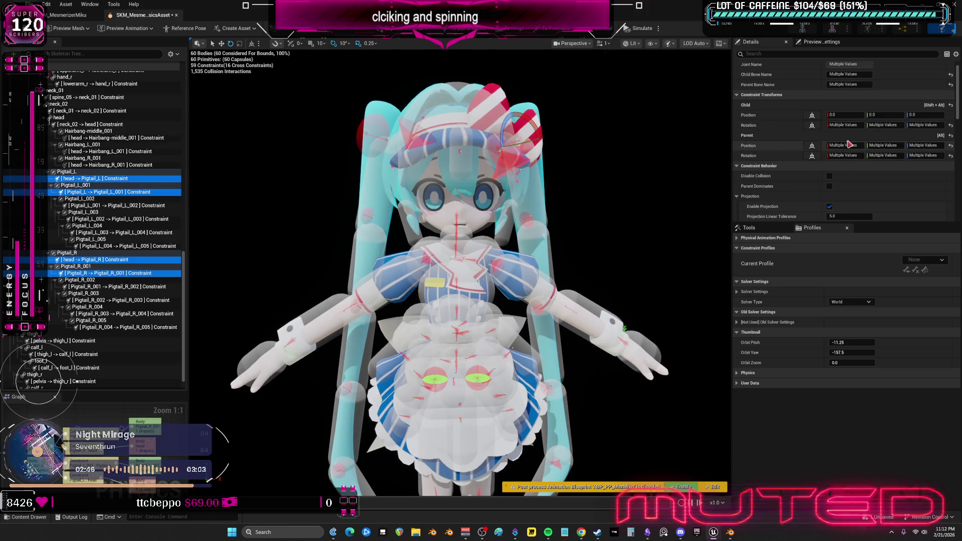
scroll(848, 145, "down", 10)
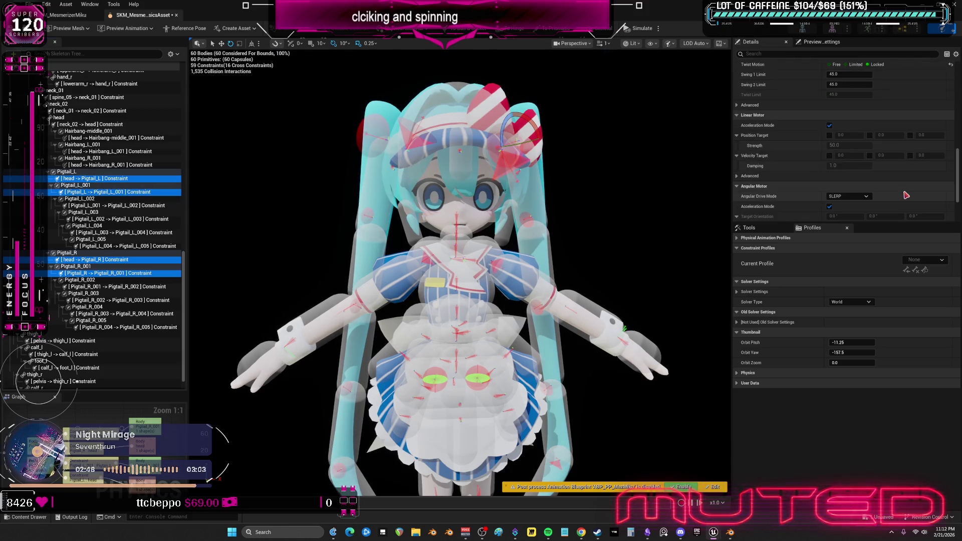
scroll(904, 188, "down", 3)
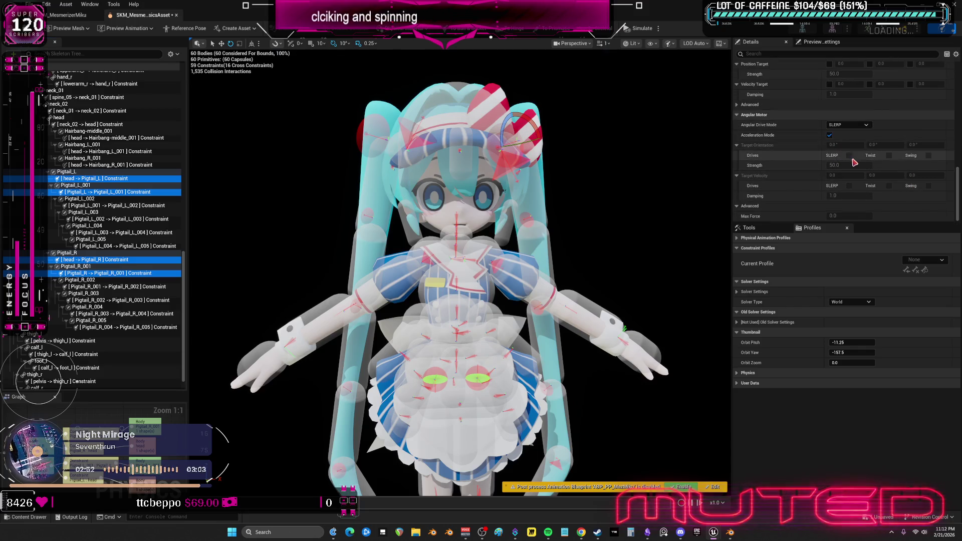
Set Angular Drive Mode to Twist and Swing, enable both drives, with strength 900
left_click(851, 125)
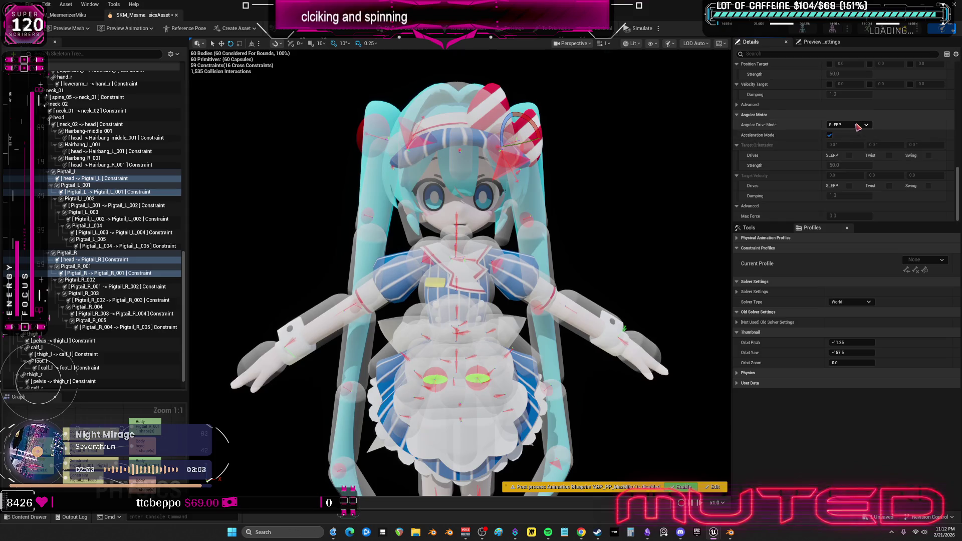
left_click(888, 155)
left_click(928, 155)
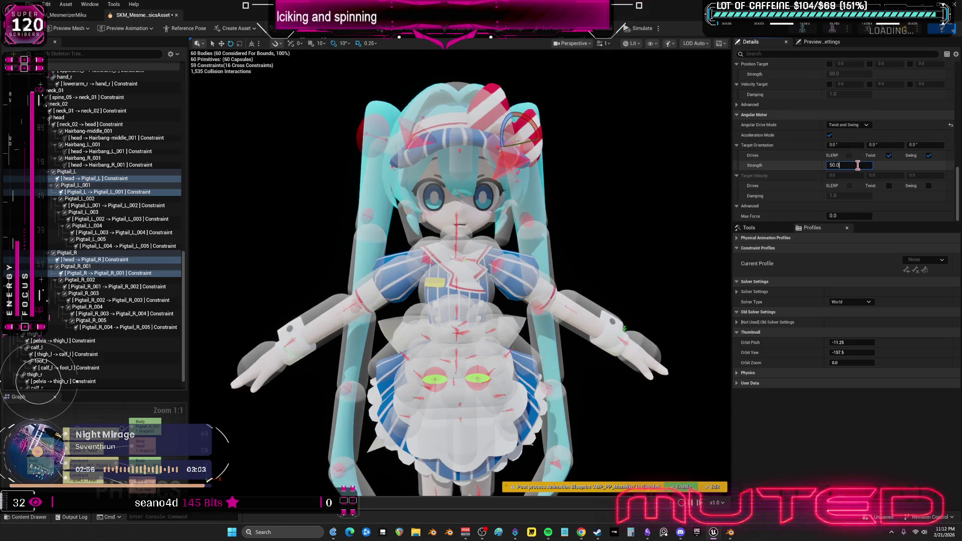
type("900")
key("Return")
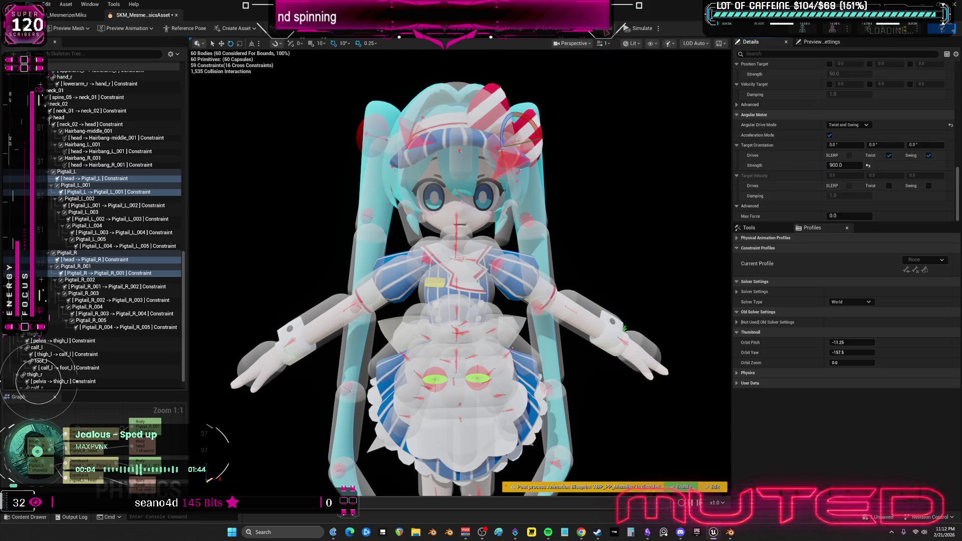
Test-simulate the pigtails, save the physics asset, and return to the SKM_MesmerizerMiku mesh editor
left_click(634, 29)
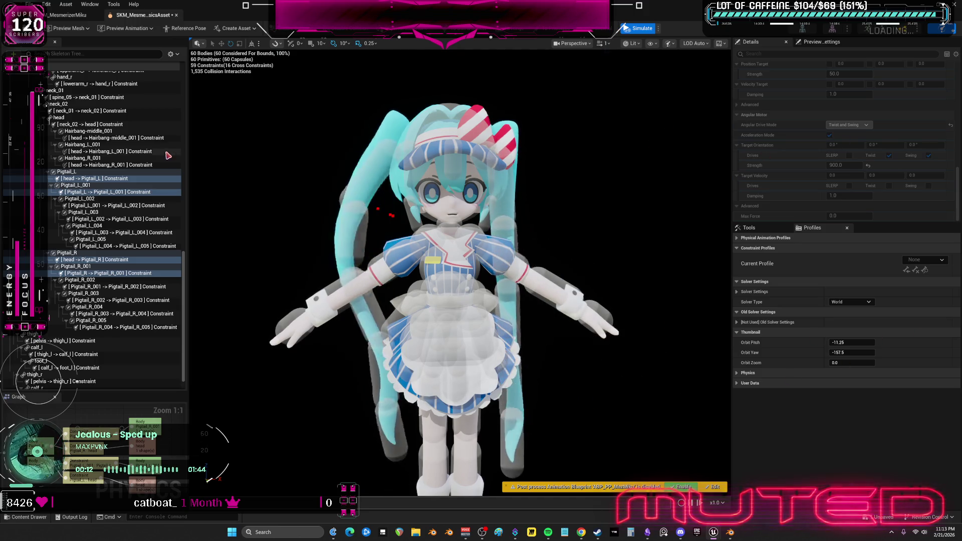
key("ctrl+s")
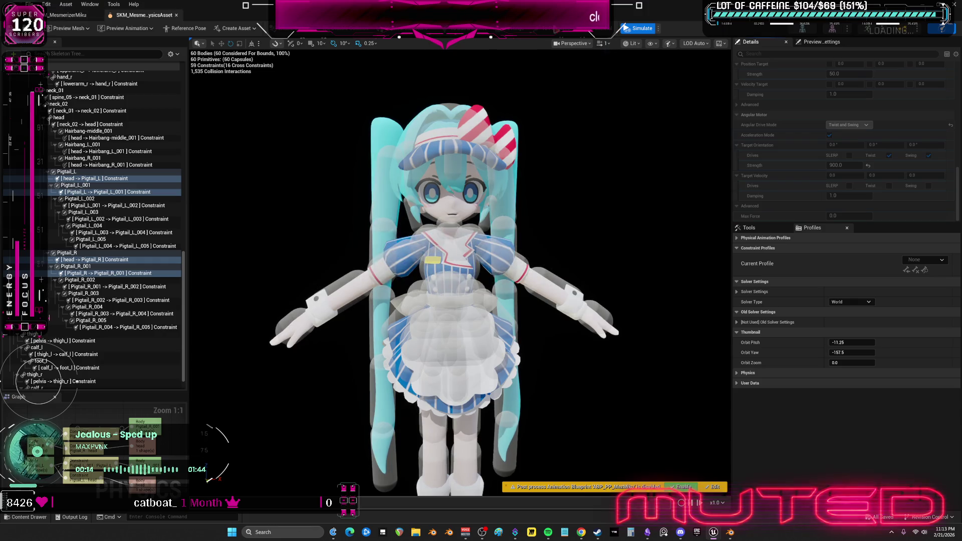
left_click(643, 29)
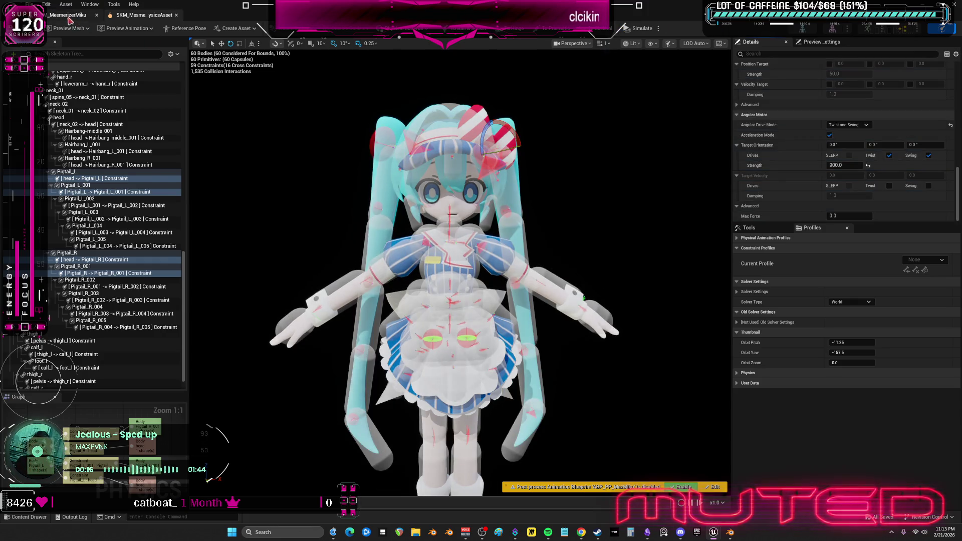
left_click(68, 16)
key("super+Down")
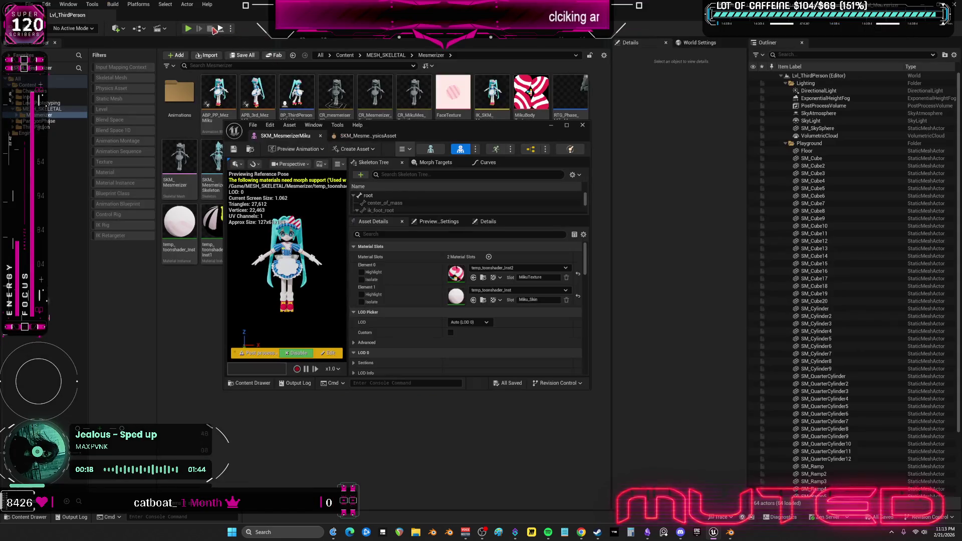
Start Play In Editor and skate Miku back and forth, finishing with a jump
left_click(188, 29)
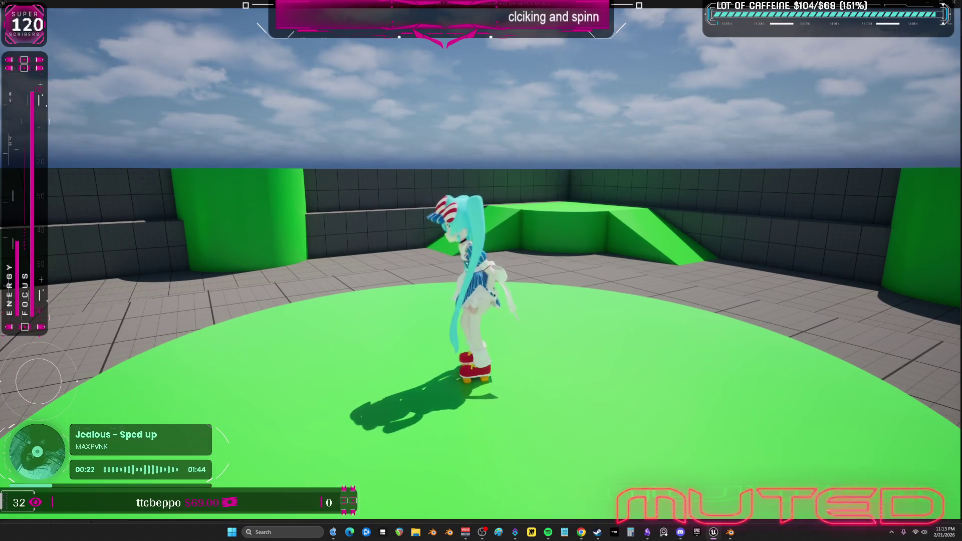
key("w")
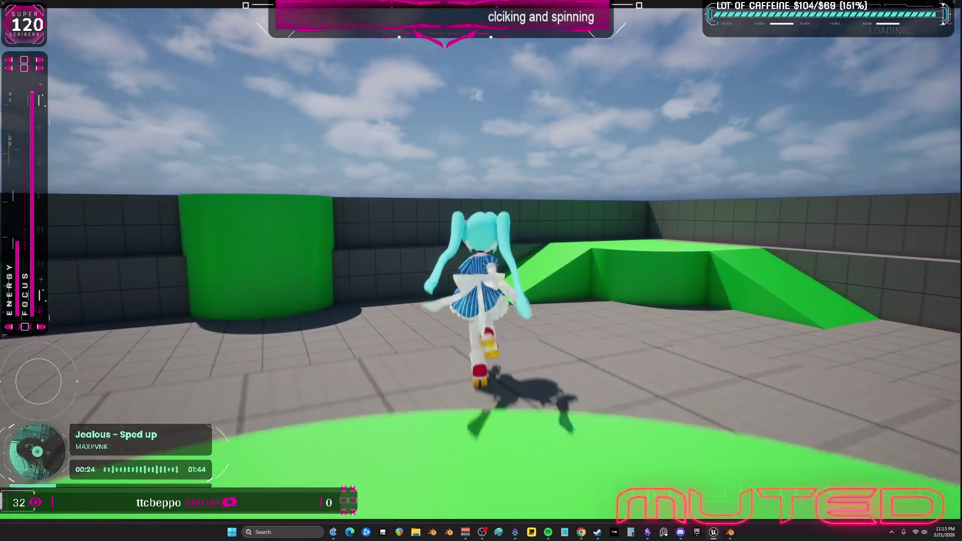
key("s")
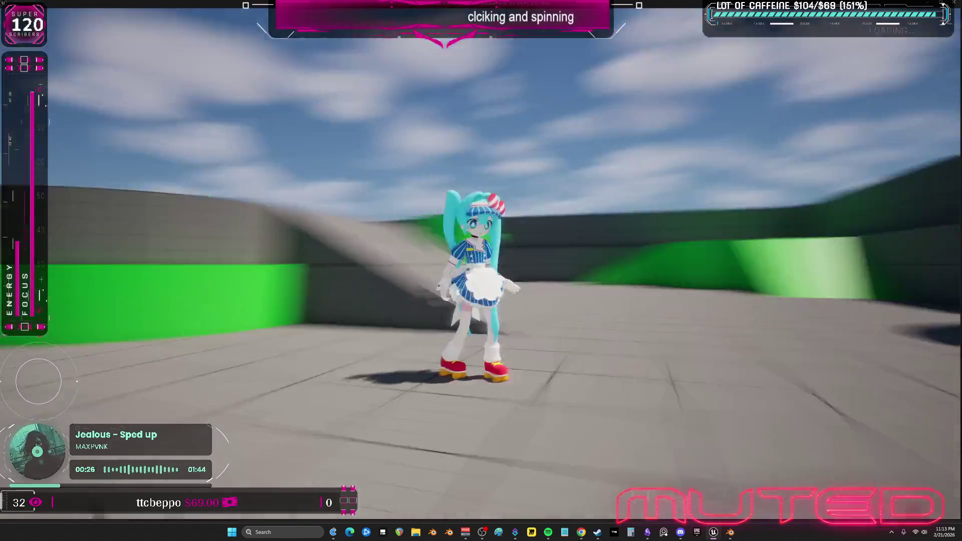
key("w")
key("s")
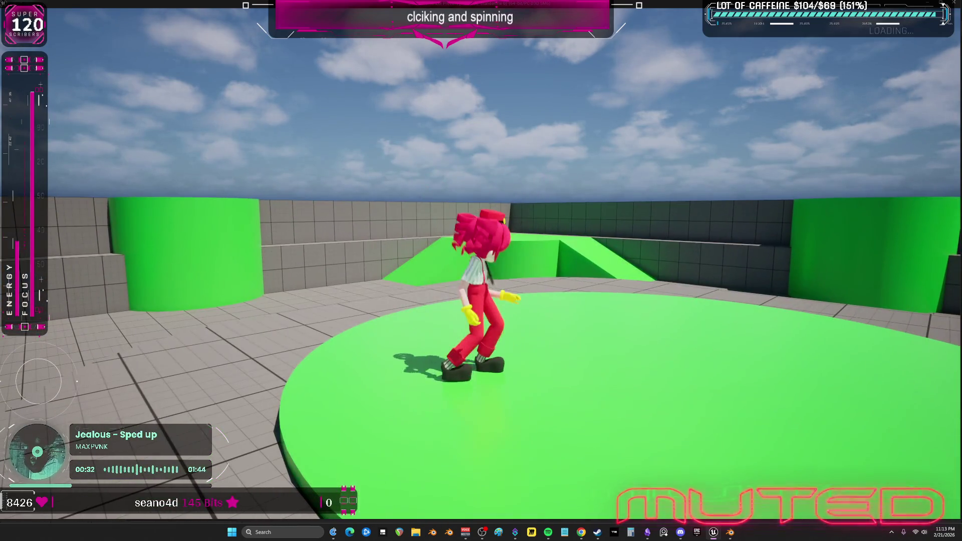
key("s")
key("space")
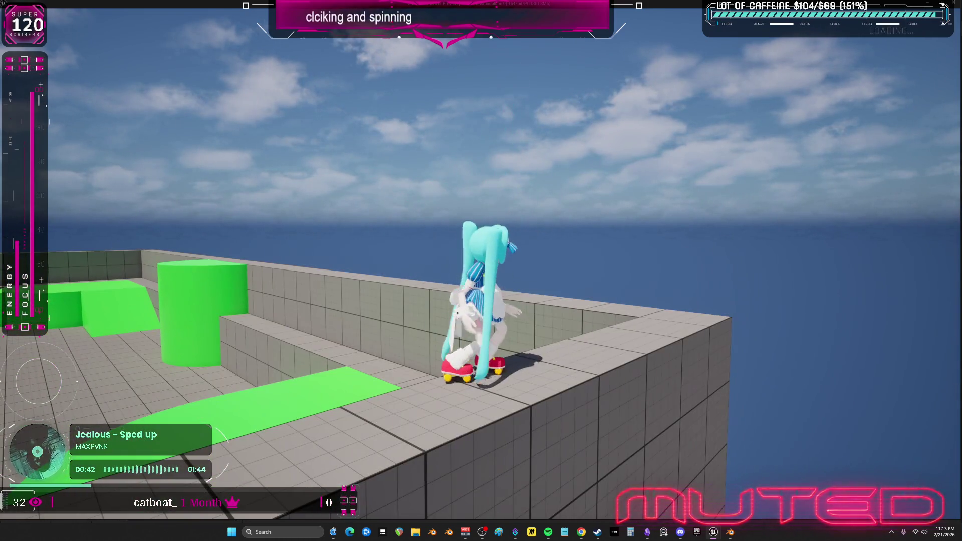
Swap to the red-outfit character, run and jump across the arena, then swap back to Miku
key("w")
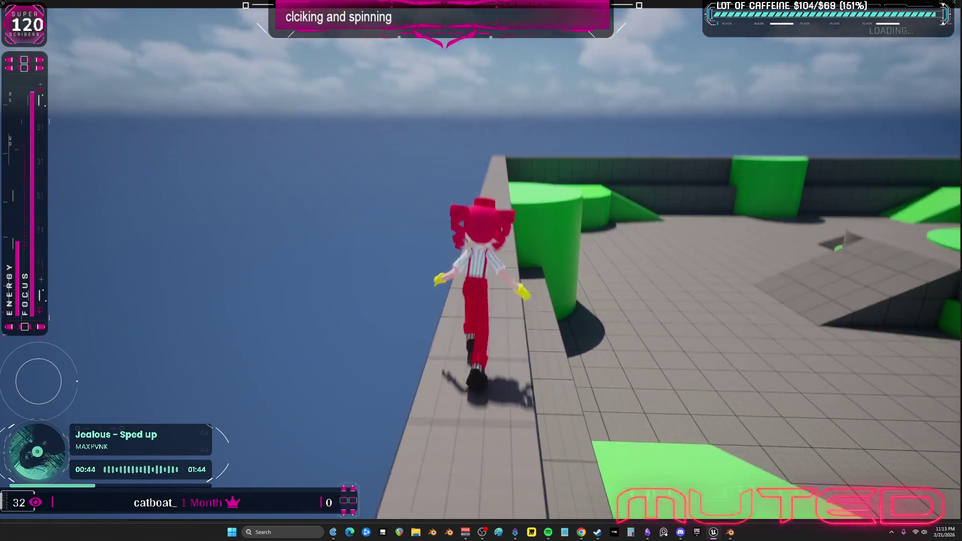
key("d")
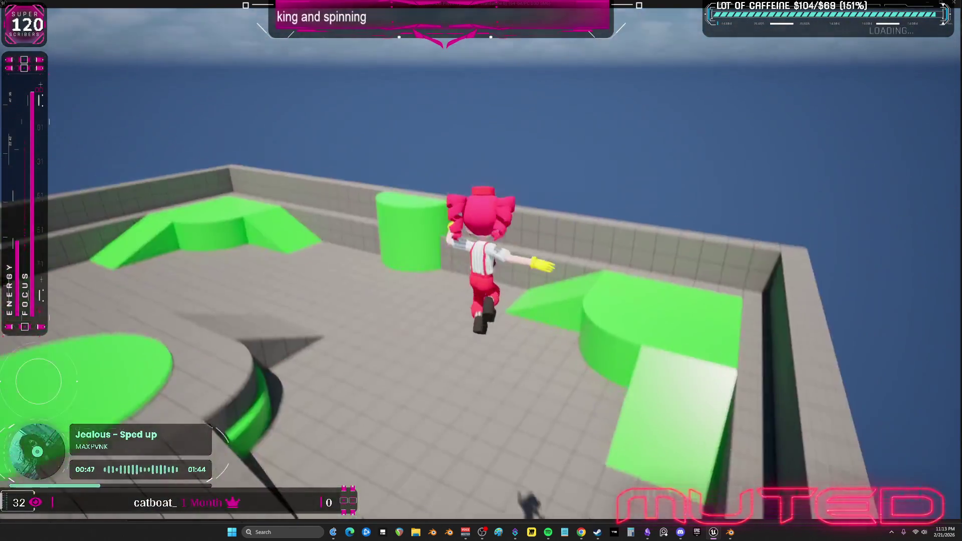
key("space")
key("w")
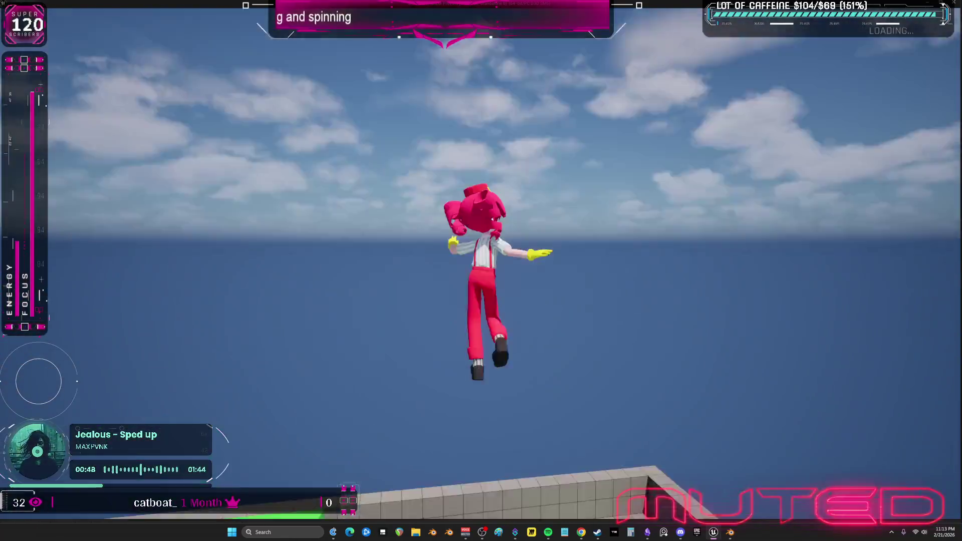
key("a")
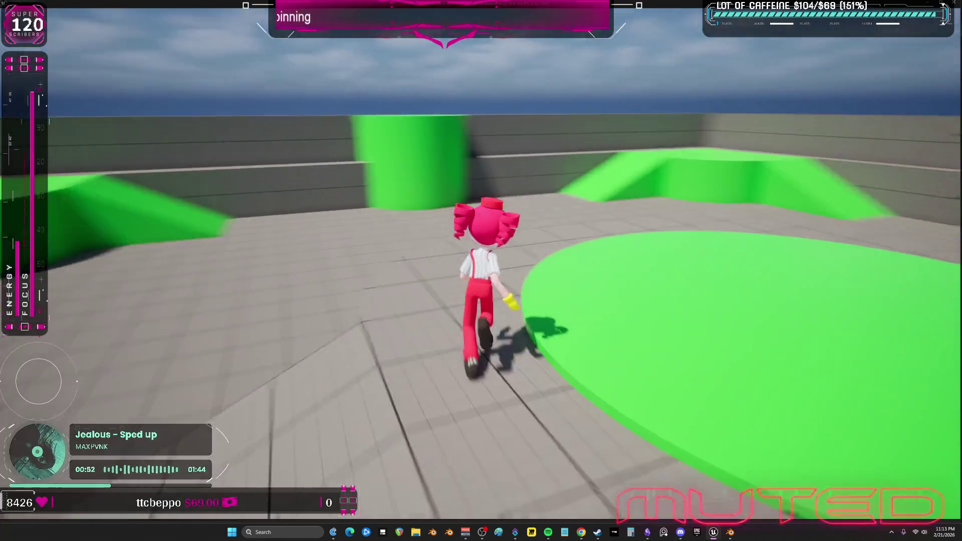
key("w")
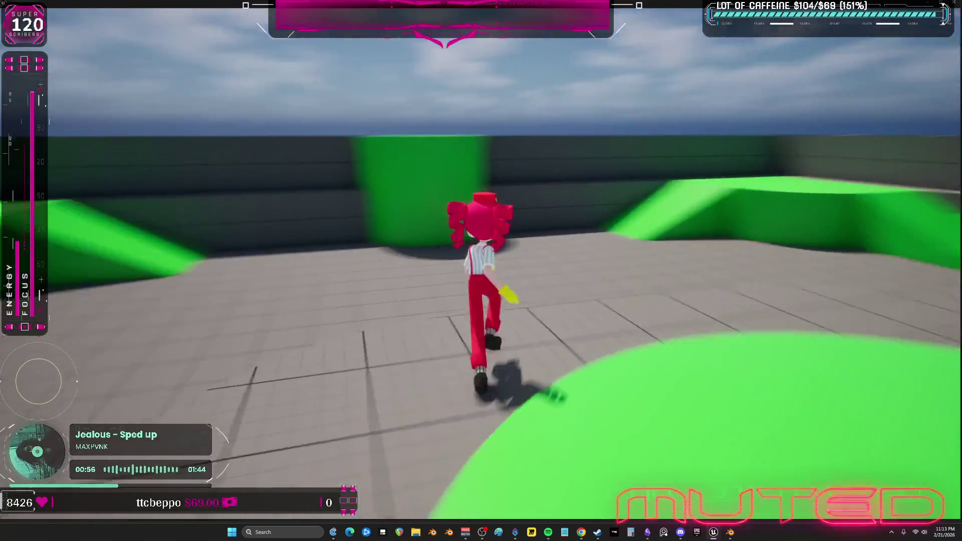
key("space")
key("w")
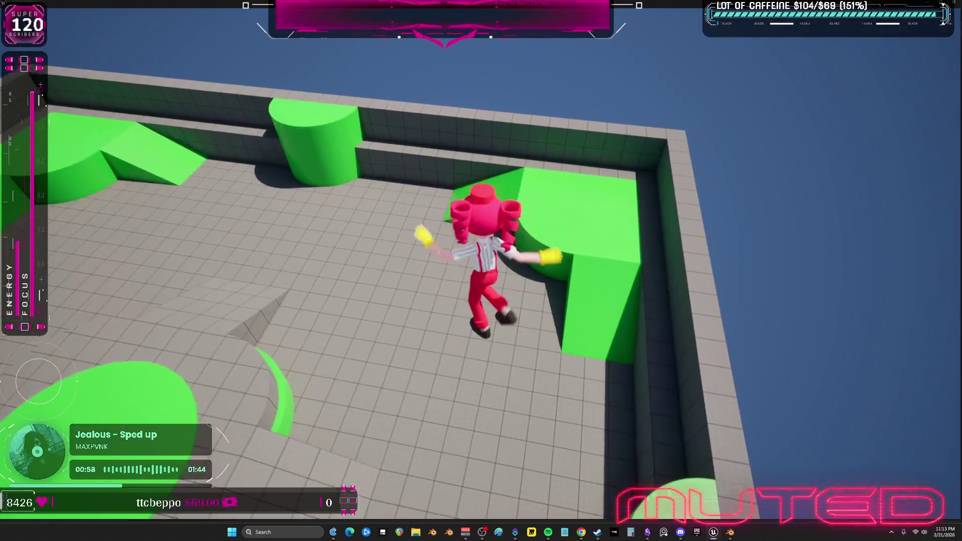
key("w")
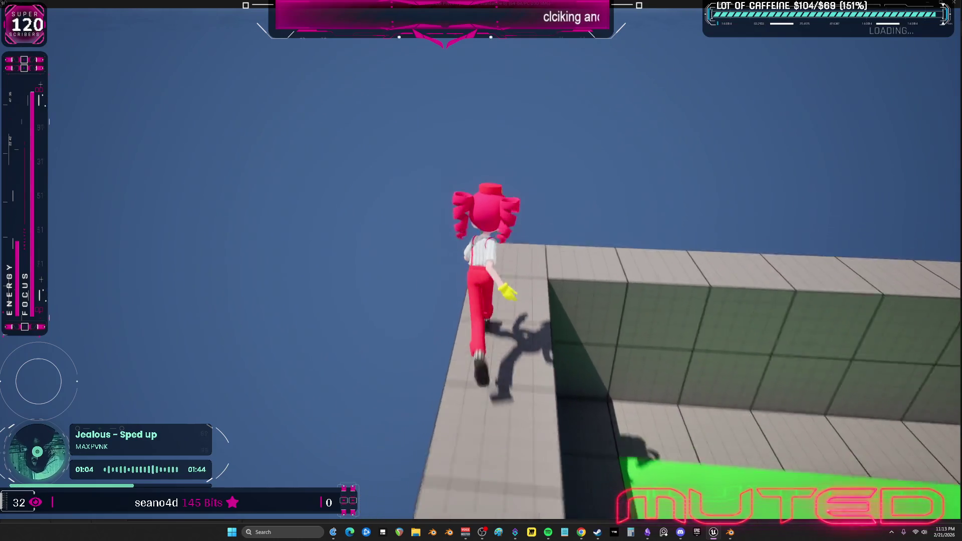
key("w")
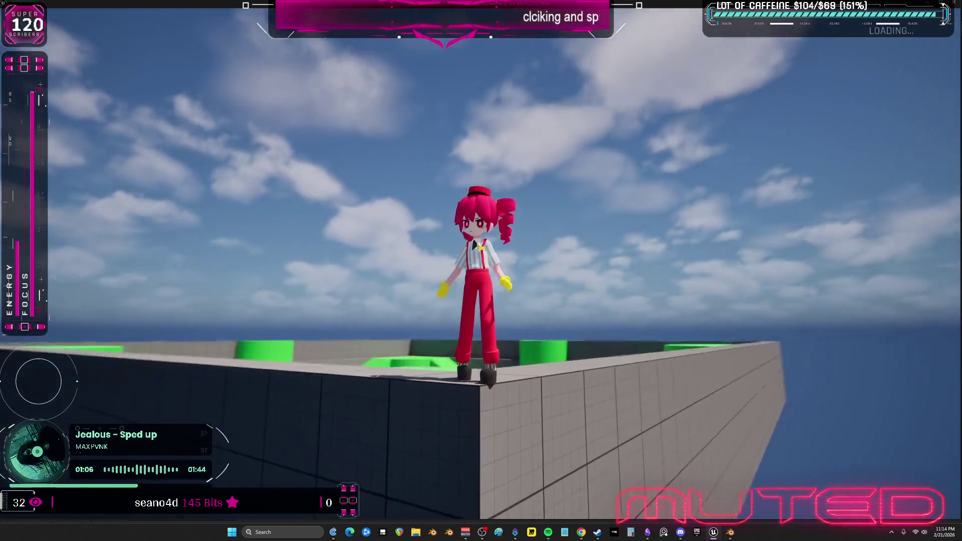
key("e")
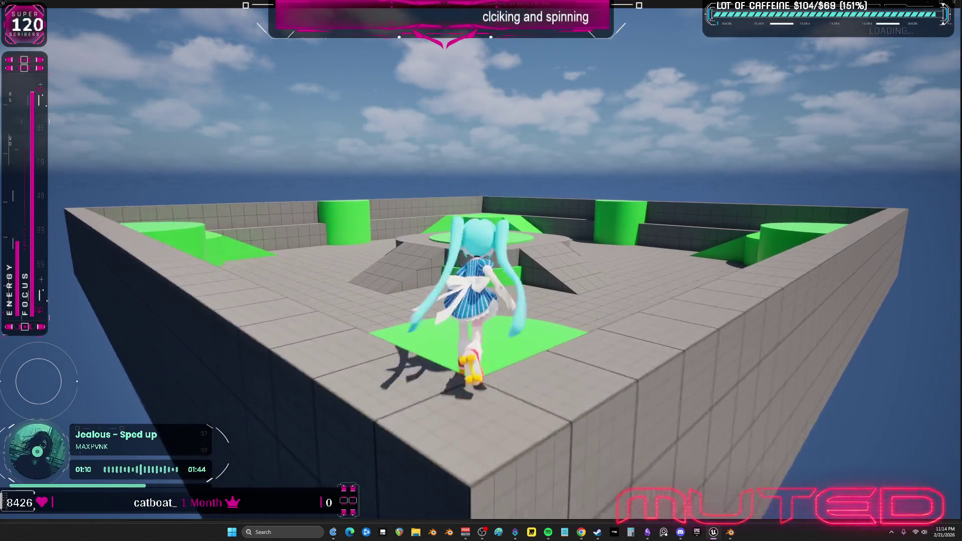
Skate Miku onto the round green pad, then turn left and run right across the arena
key("w")
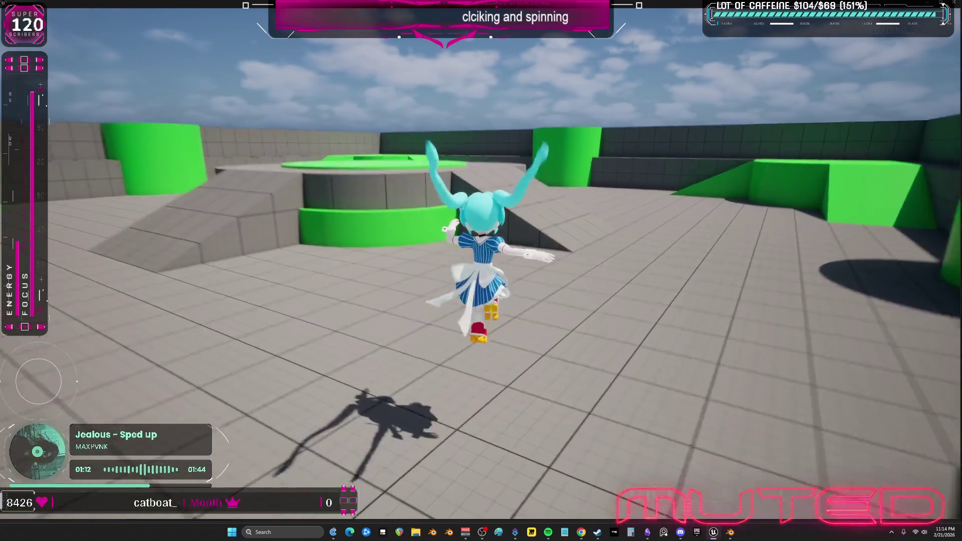
key("w")
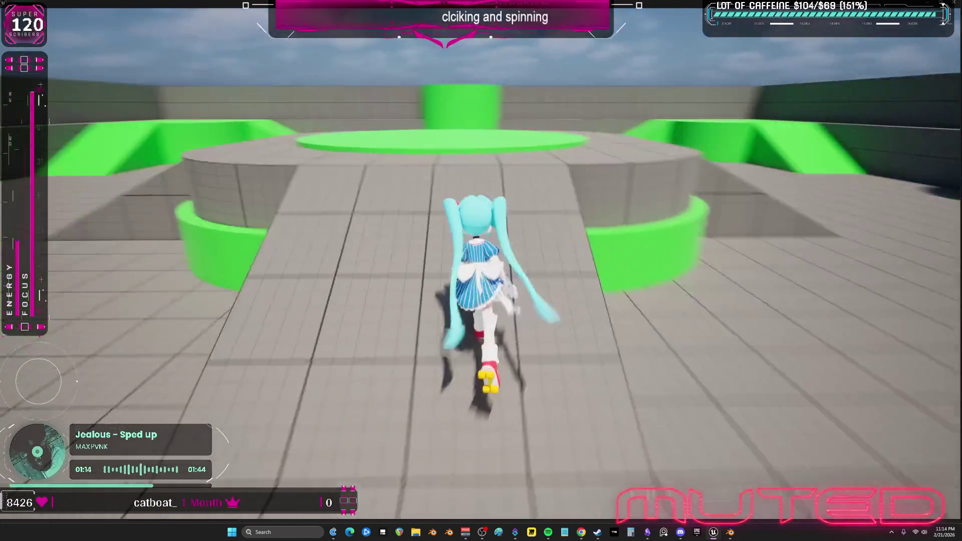
key("w")
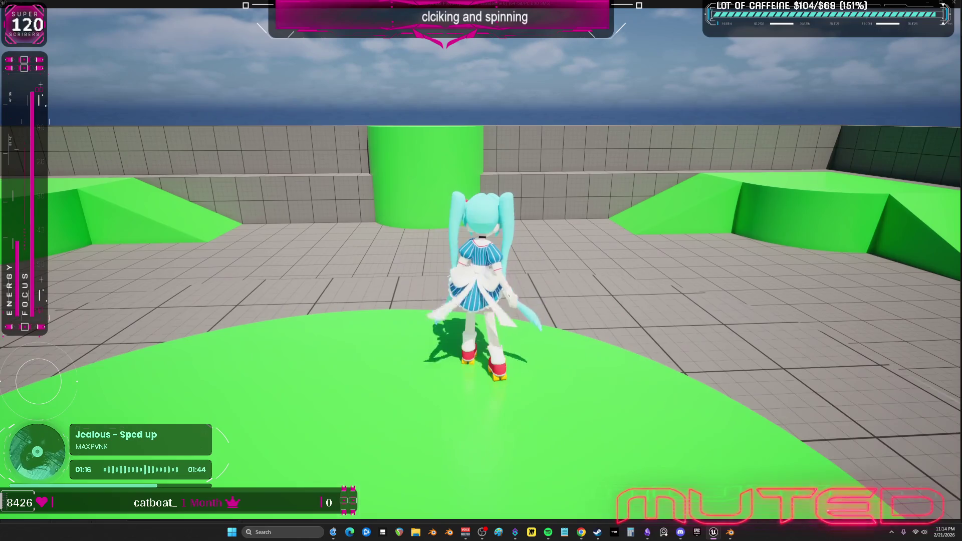
key("a")
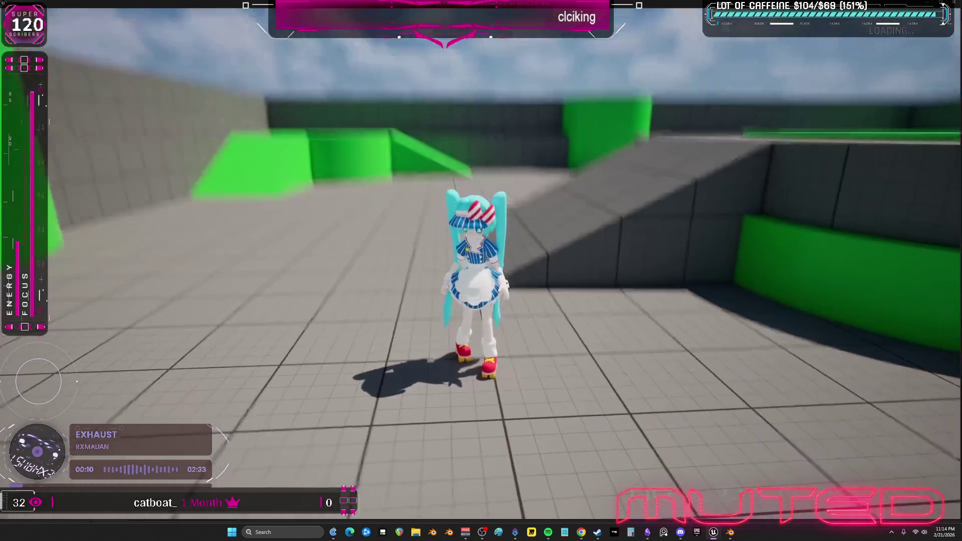
key("d")
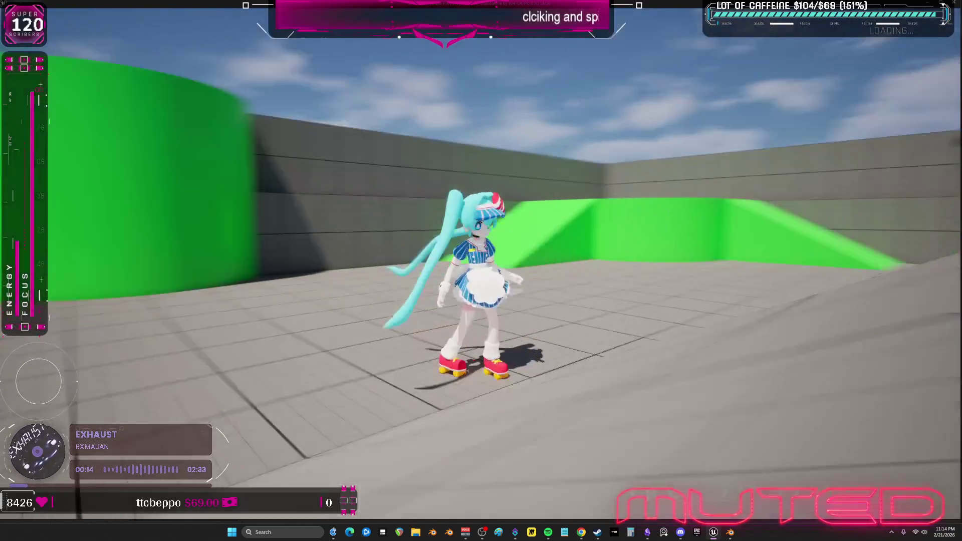
Spin Miku, run toward the ramp for a high jump, then exit Play In Editor
left_click(481, 270)
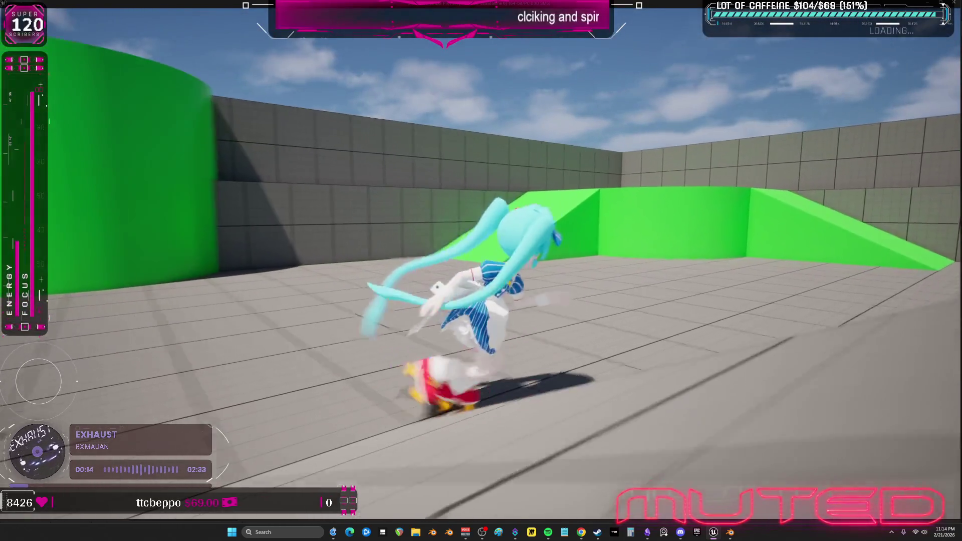
key("w")
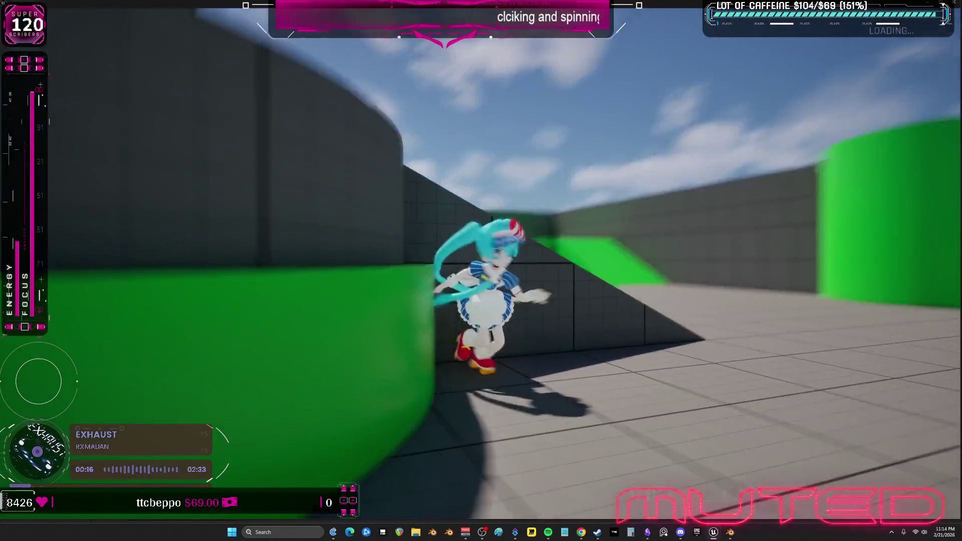
key("s")
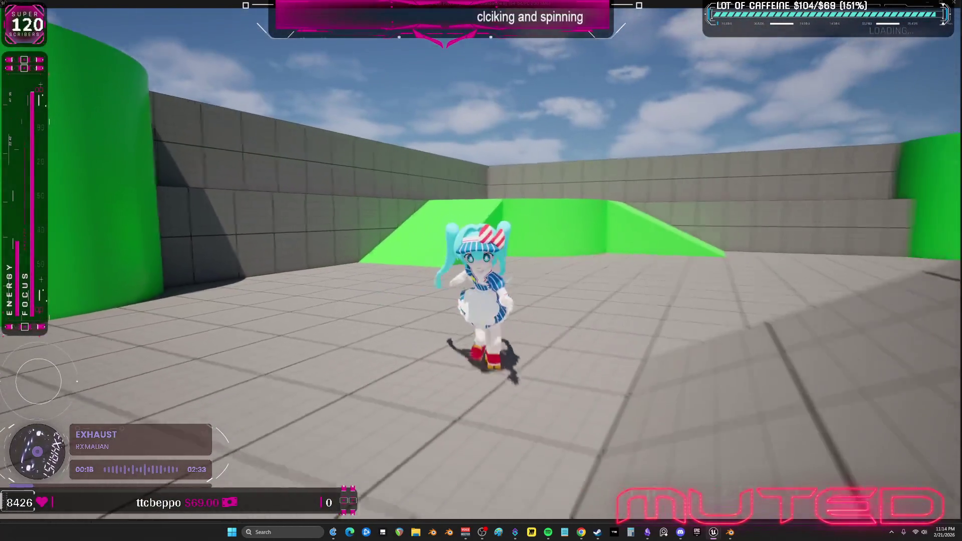
key("w")
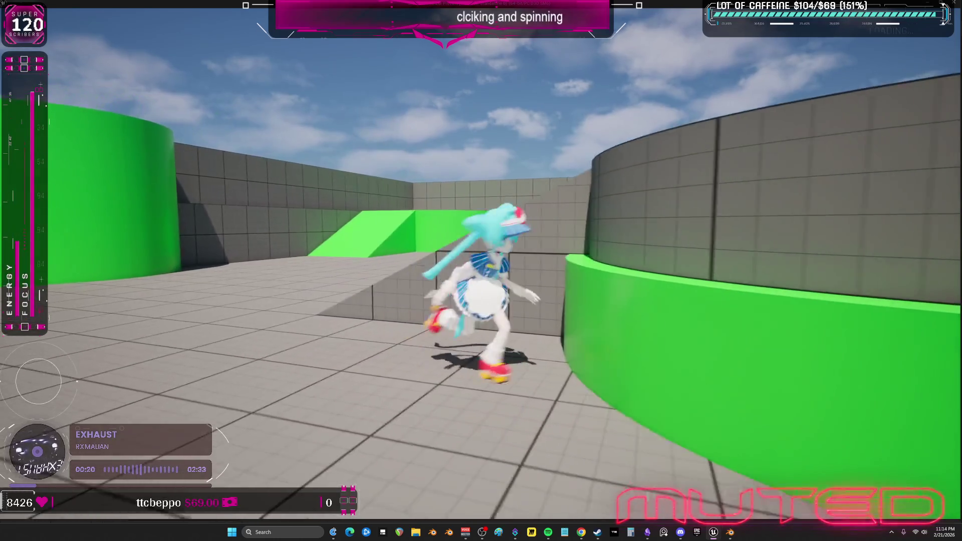
key("space")
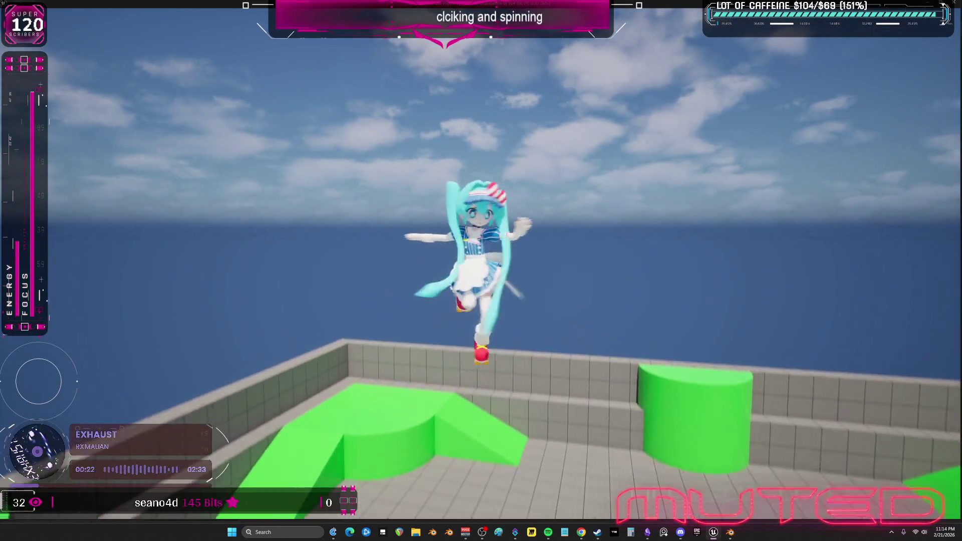
key("Escape")
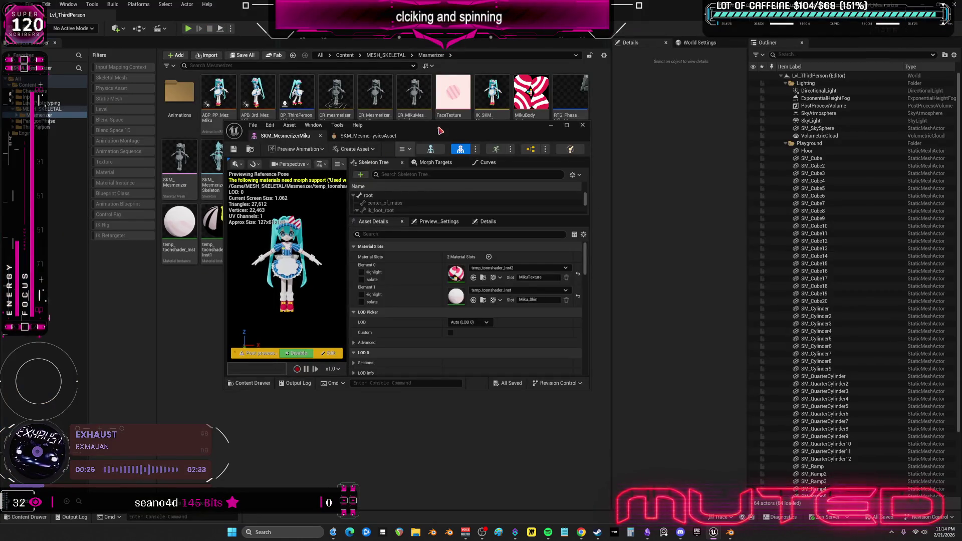
Open the ABP_PP_MezMiku animation blueprint full-screen with its whole AnimGraph in view
left_click_drag(440, 131, 452, 233)
double_click(234, 120)
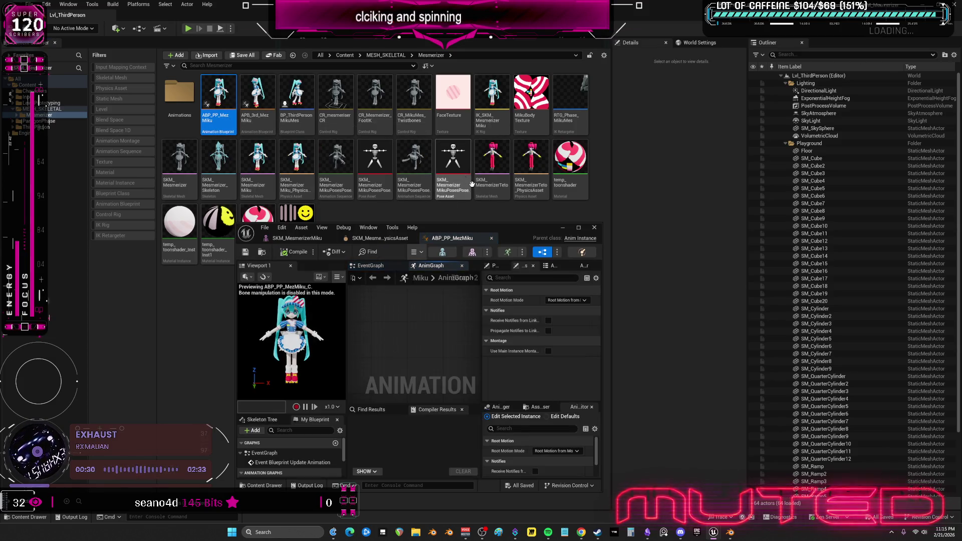
left_click_drag(476, 232, 408, 37)
left_click(431, 207)
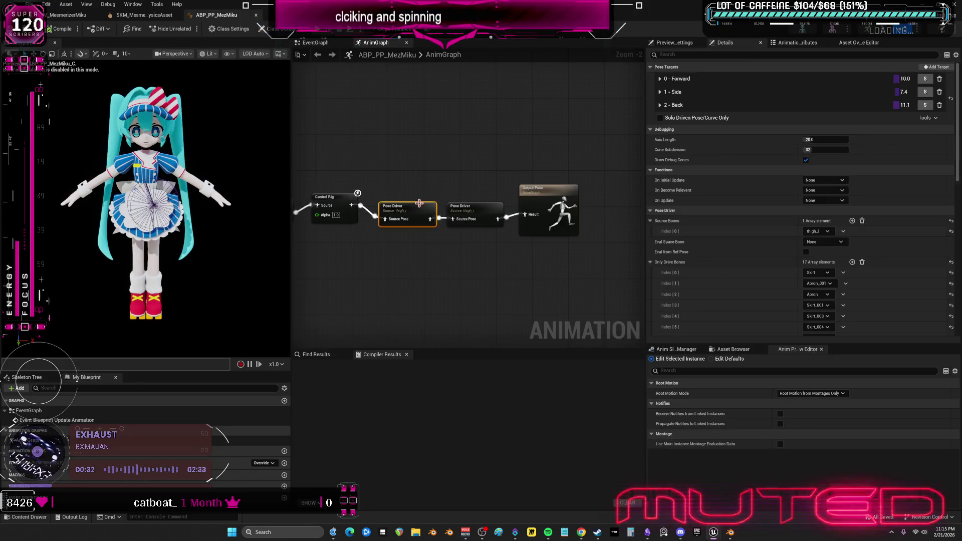
key("Home")
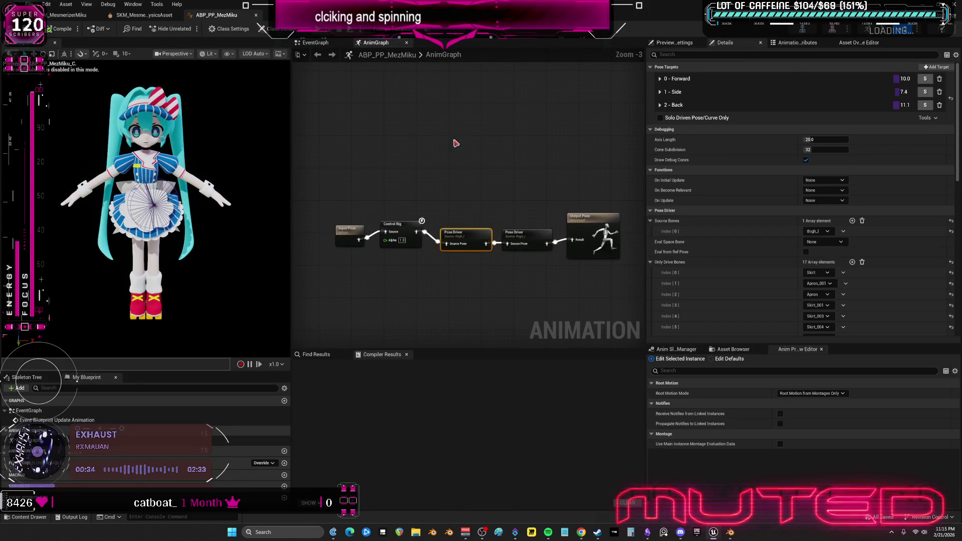
Add a Transform (Modify) Bone node fed by the input pose, with its Rotation pin split
right_click(424, 142)
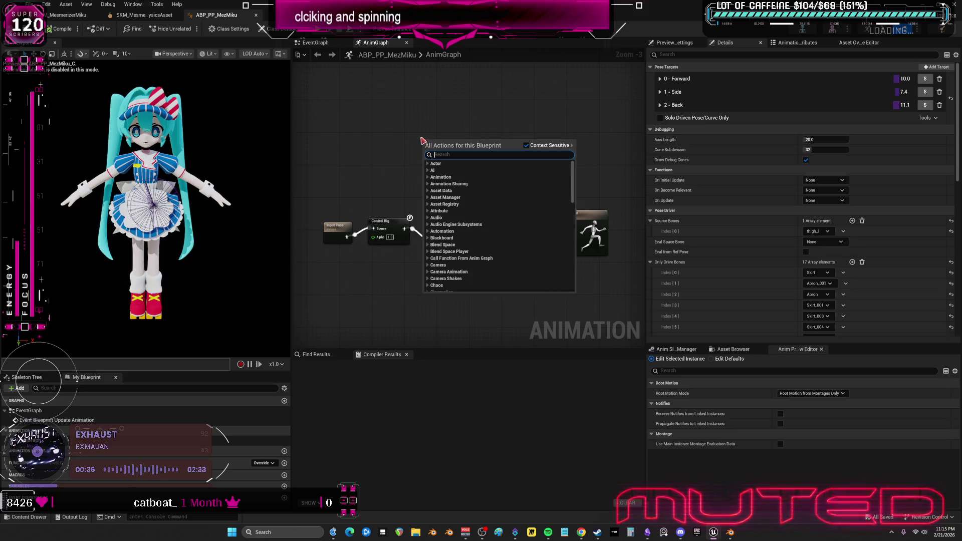
type("transo")
key("BackSpace")
type("form")
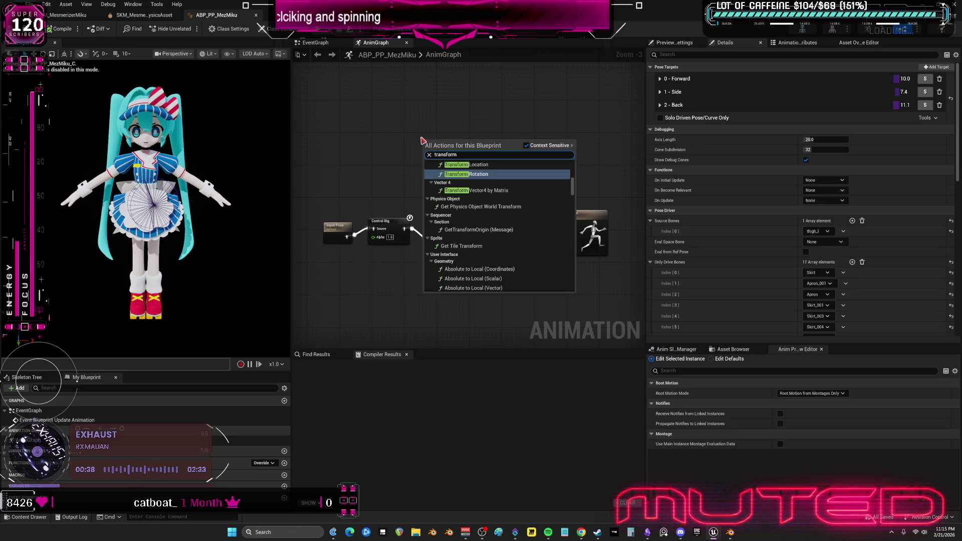
type(" bone")
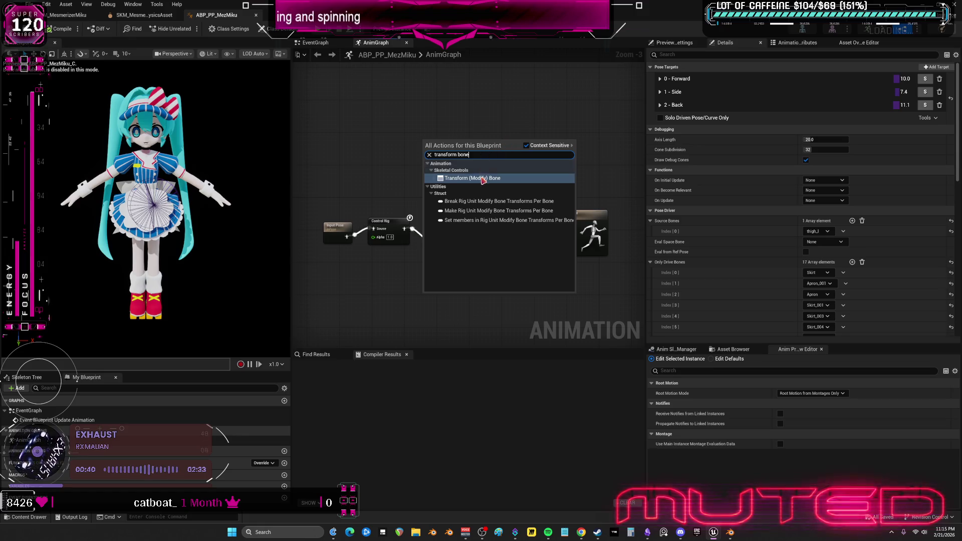
left_click(482, 180)
scroll(346, 262, "up", 3)
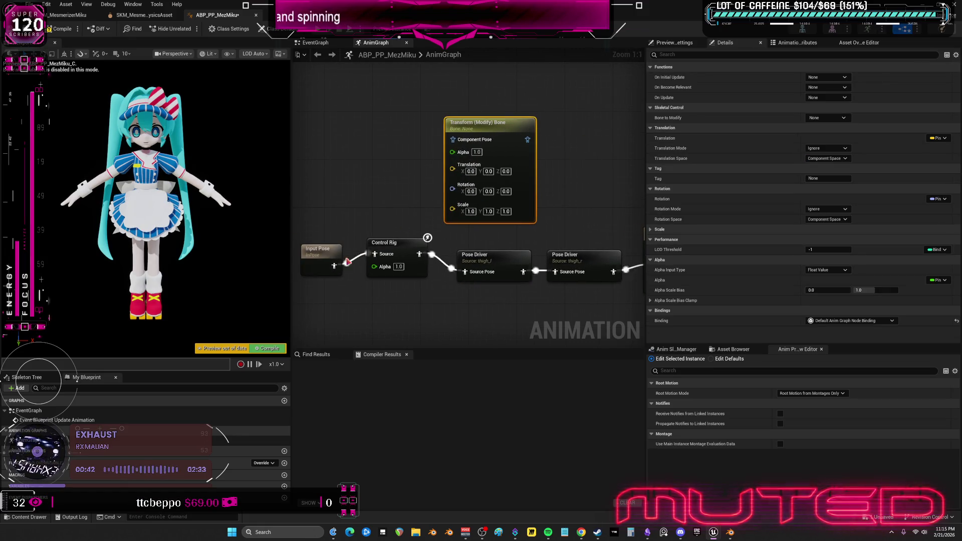
left_click_drag(333, 265, 452, 140)
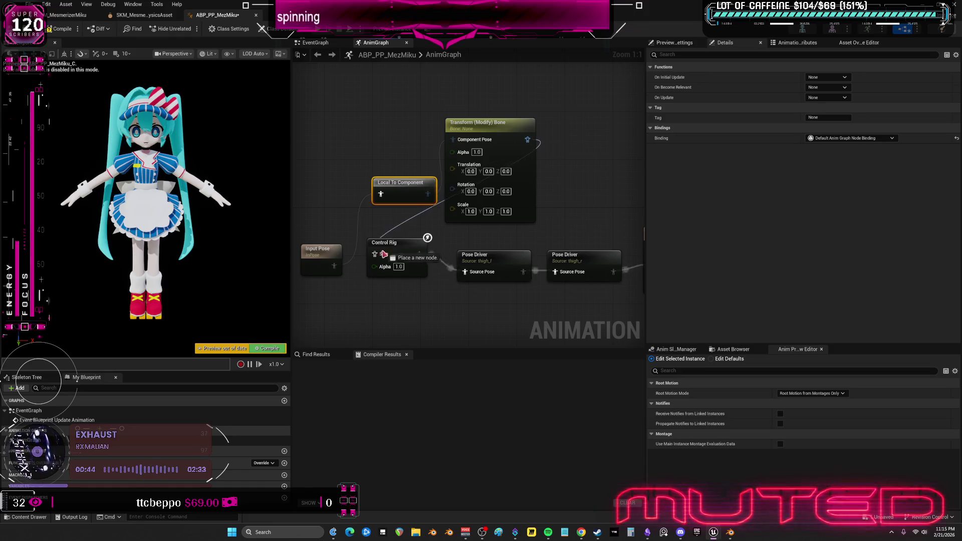
left_click_drag(469, 178, 569, 148)
right_click(560, 160)
left_click(581, 193)
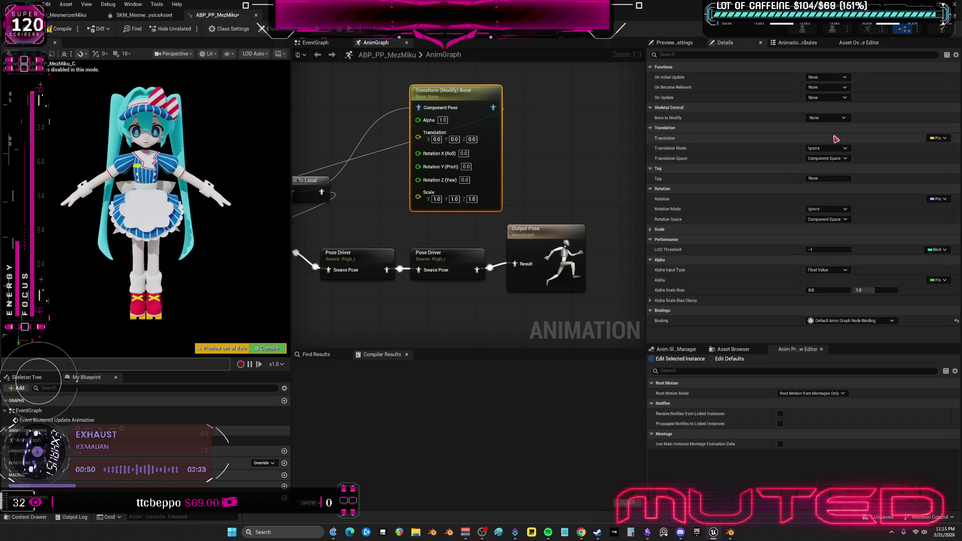
Add Get Game Time in Seconds feeding two Make Pulsating Value nodes
right_click(407, 139)
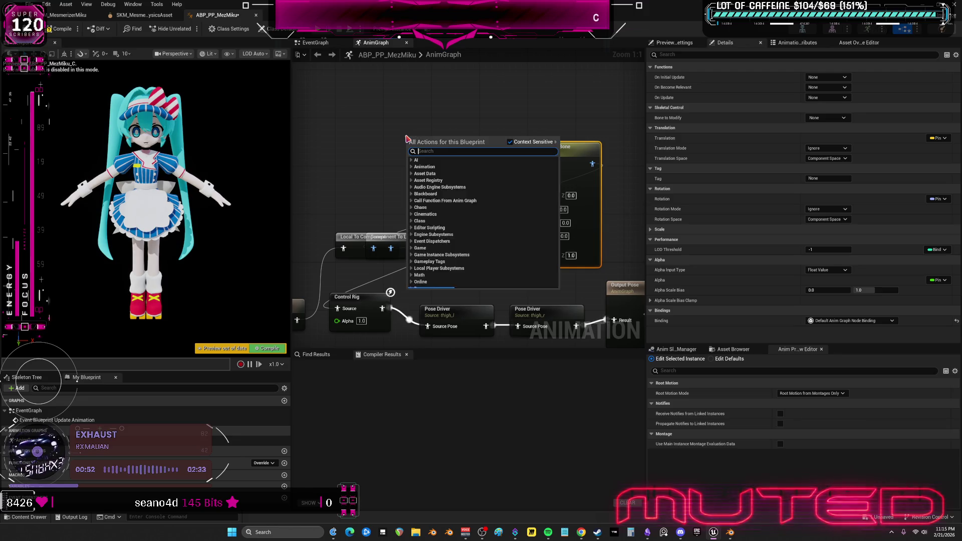
type("pulsating")
key("Return")
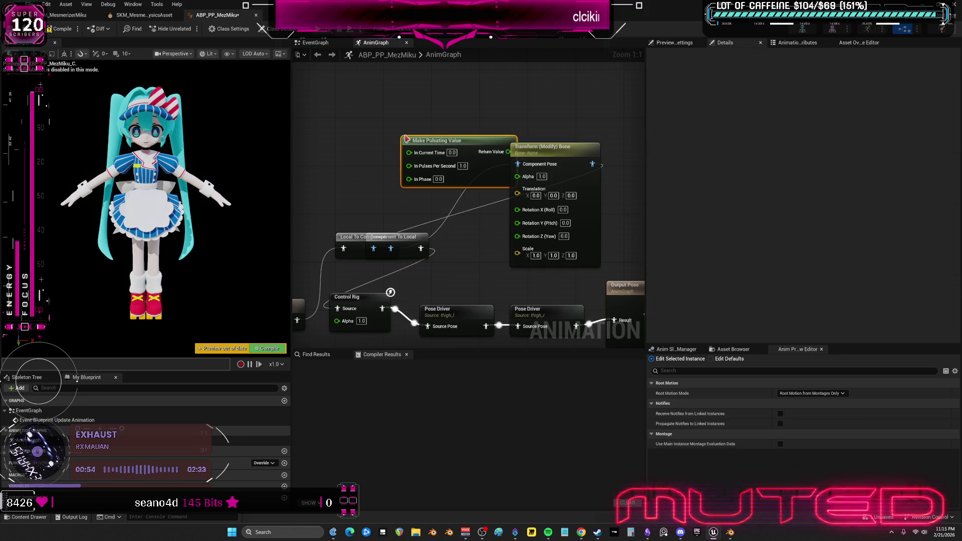
right_click(352, 116)
type("game time")
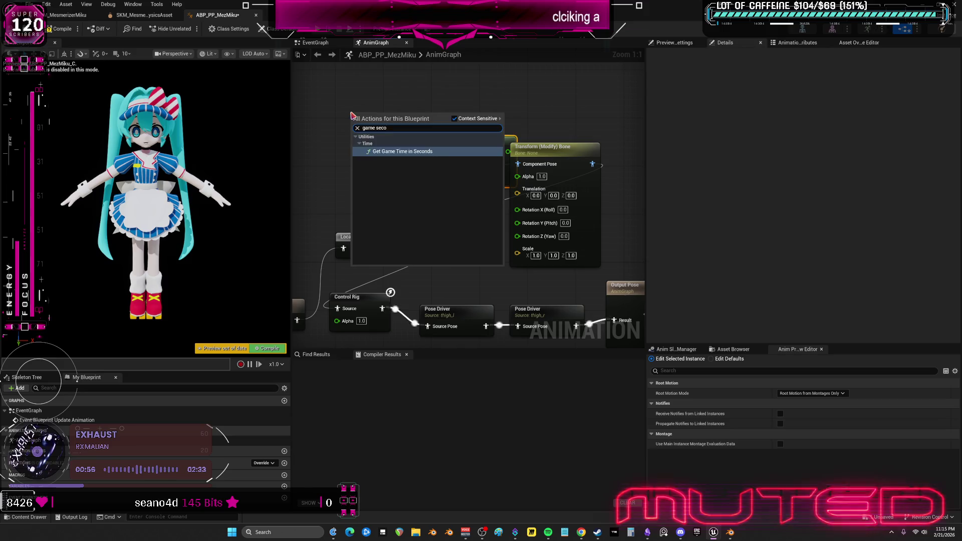
key("Return")
left_click_drag(397, 194, 322, 146)
left_click(440, 216)
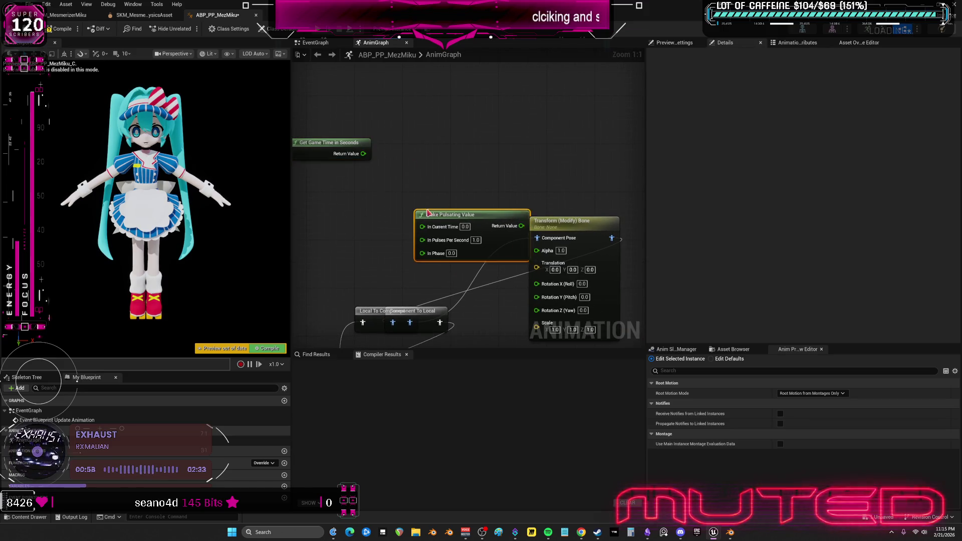
mouse_move(403, 139)
left_mouse_down()
mouse_move(391, 166)
mouse_move(393, 208)
mouse_move(397, 194)
left_mouse_up()
key("ctrl+d")
left_click_drag(403, 139, 480, 163)
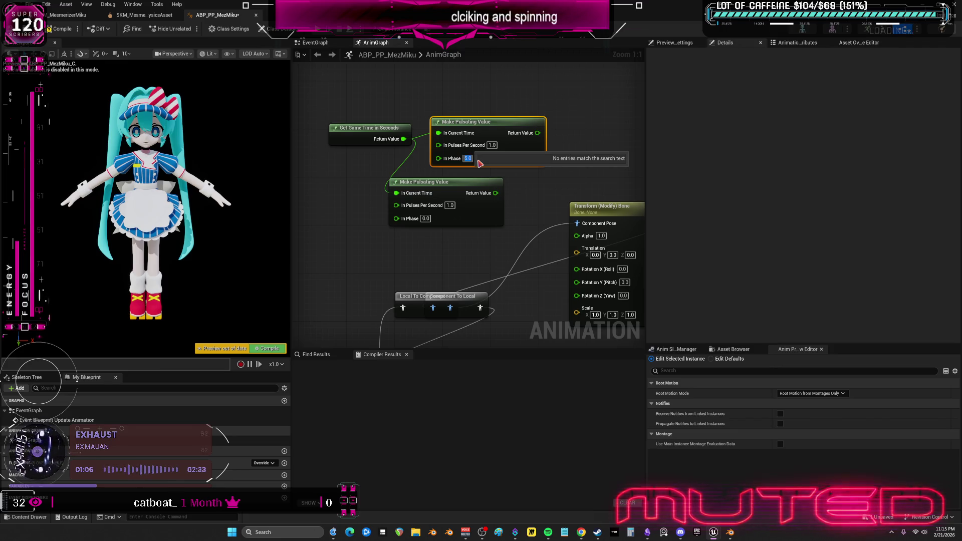
Add two Multiply nodes and begin wiring from the top pulsating value's output
left_click_drag(533, 201, 392, 223)
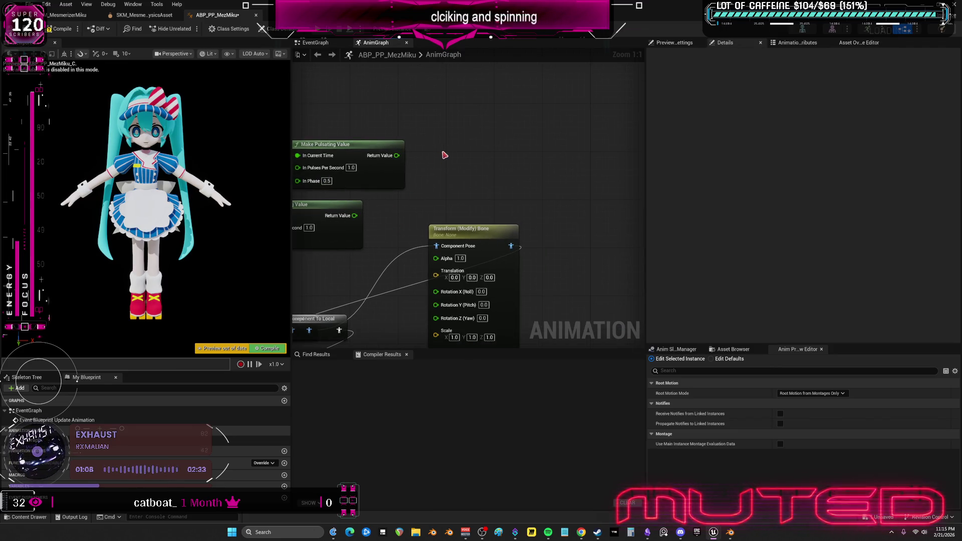
right_click(446, 132)
type("mul")
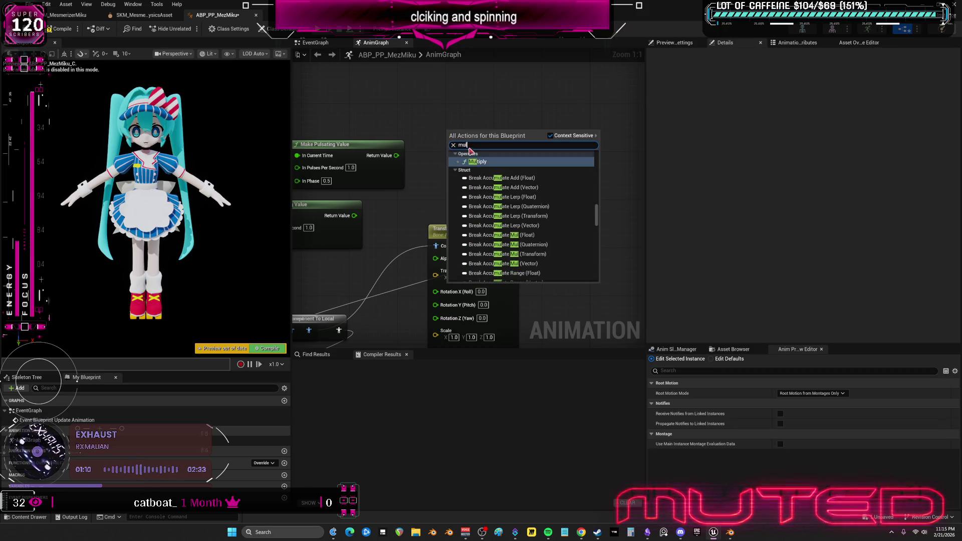
left_click(475, 161)
key("ctrl+d")
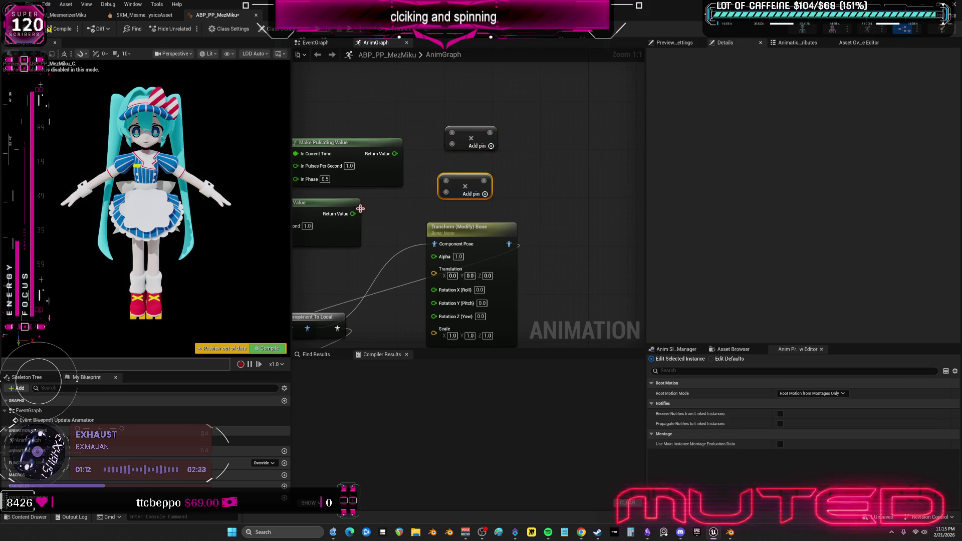
mouse_move(335, 139)
left_mouse_down()
mouse_move(431, 173)
mouse_move(476, 176)
mouse_move(401, 172)
mouse_move(396, 142)
left_mouse_up()
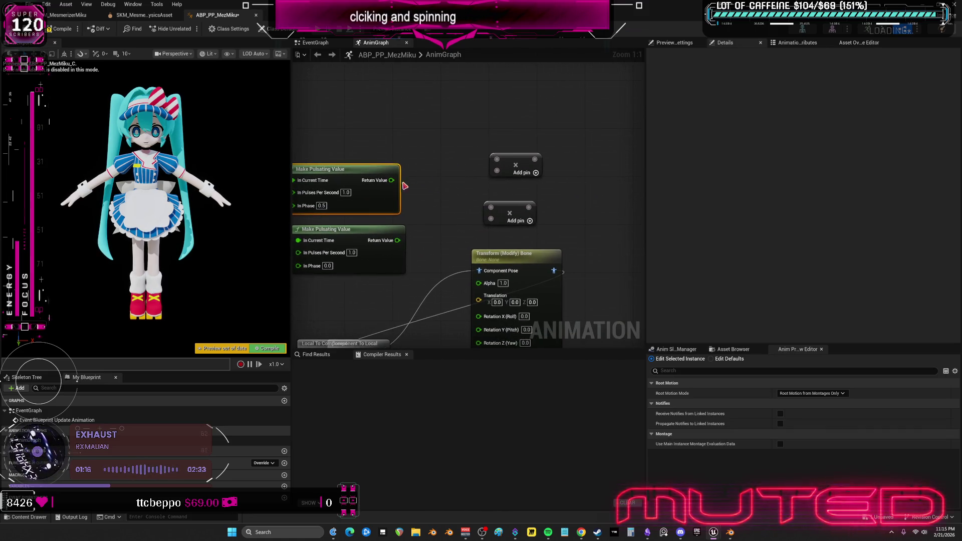
mouse_move(390, 179)
left_mouse_down()
mouse_move(429, 146)
mouse_move(418, 149)
left_mouse_up()
Add an Ease node on the top pulsating value and a copy fed by the lower one
type("ease")
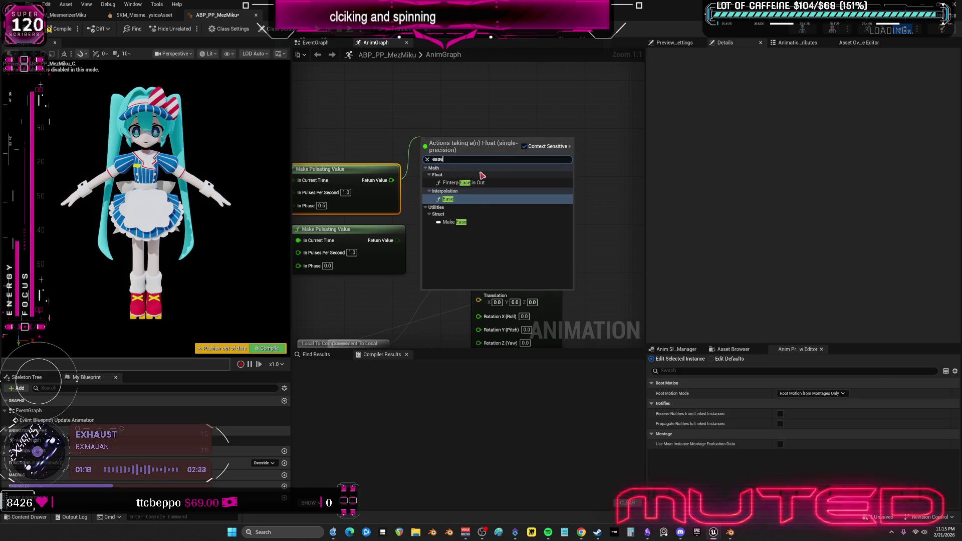
left_click(471, 202)
left_click_drag(490, 140, 465, 75)
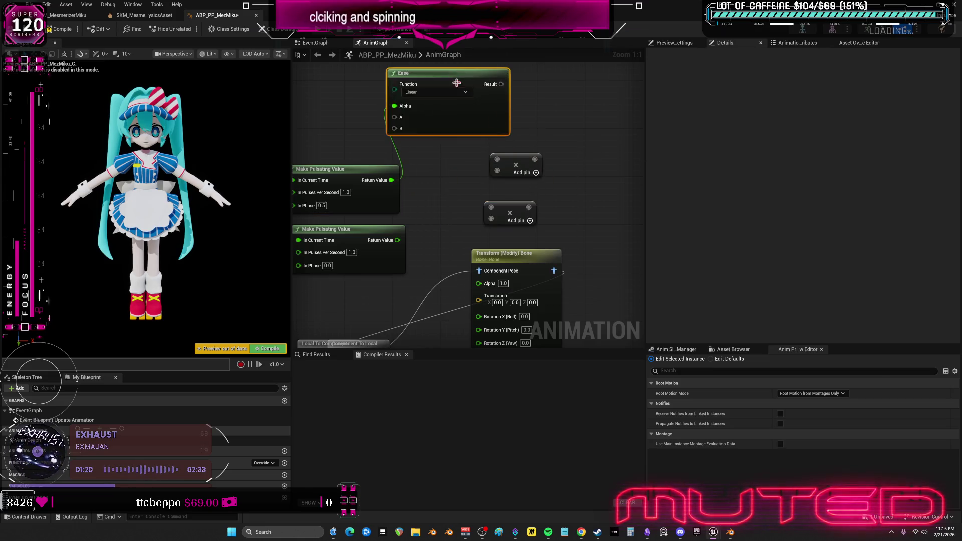
left_click(451, 217)
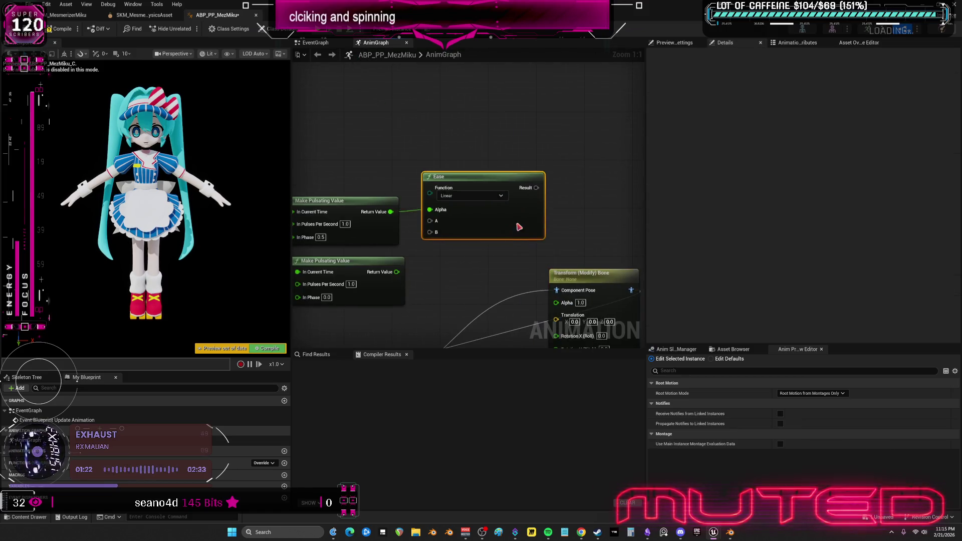
left_click_drag(511, 194, 616, 168)
left_click(450, 86)
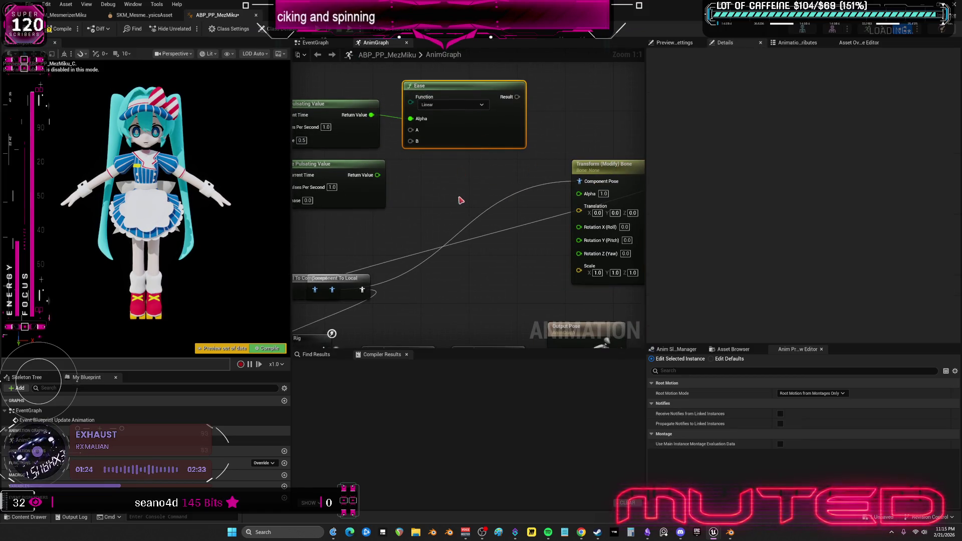
key("ctrl+c")
key("ctrl+v")
mouse_move(377, 174)
left_mouse_down()
mouse_move(422, 216)
mouse_move(411, 222)
left_mouse_up()
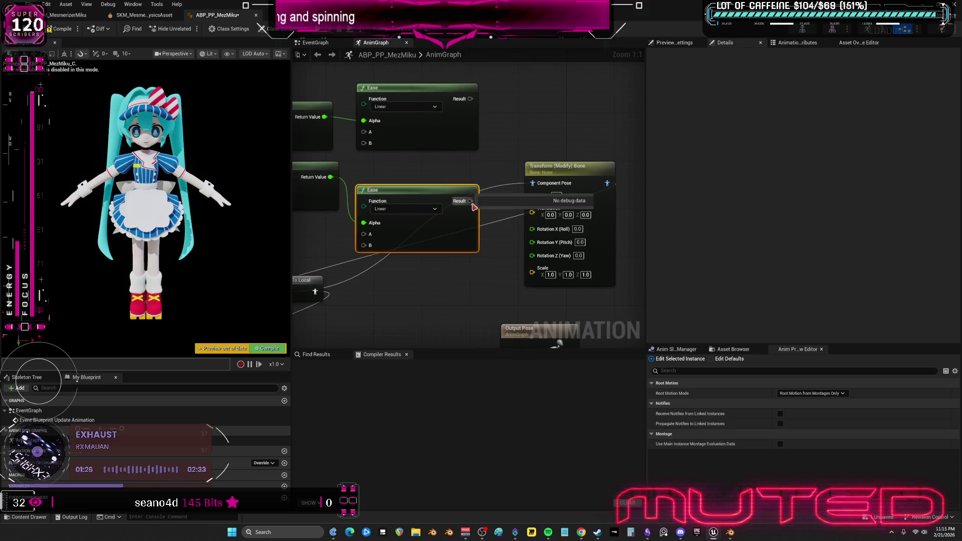
Duplicate the Transform (Modify) Bone node and drive each node's Yaw from one Ease
left_click(550, 167)
key("Home")
key("ctrl+c")
key("ctrl+v")
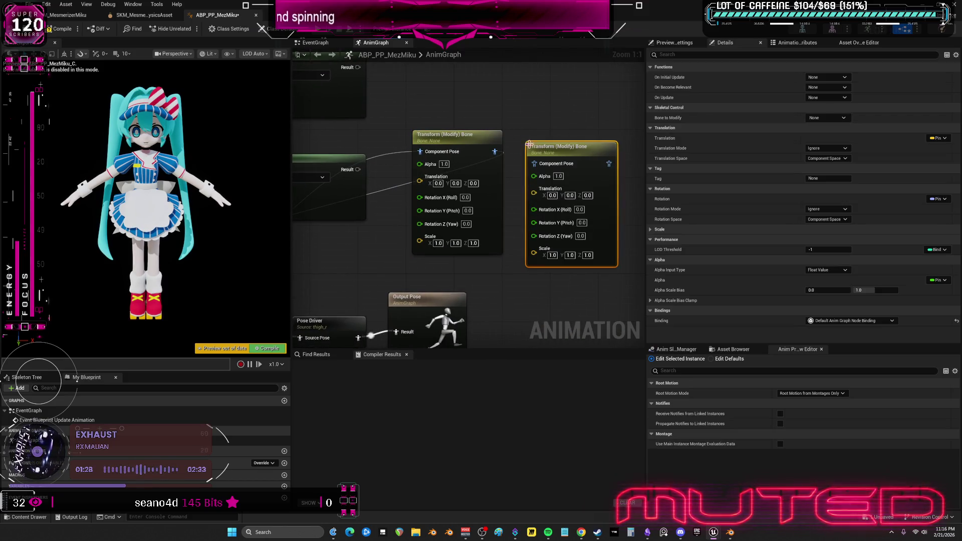
mouse_move(408, 193)
left_mouse_down()
mouse_move(520, 198)
mouse_move(461, 252)
mouse_move(469, 247)
left_mouse_up()
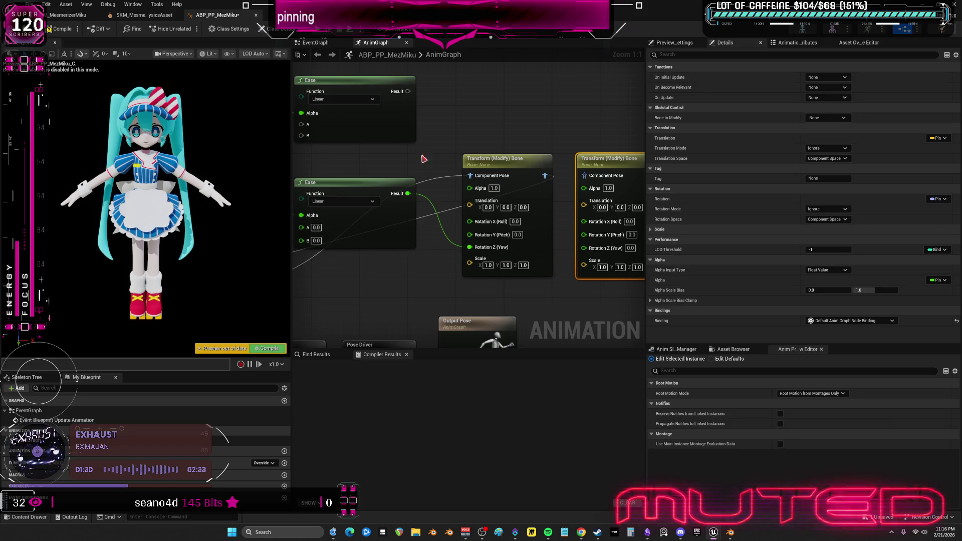
left_click_drag(408, 92, 584, 248)
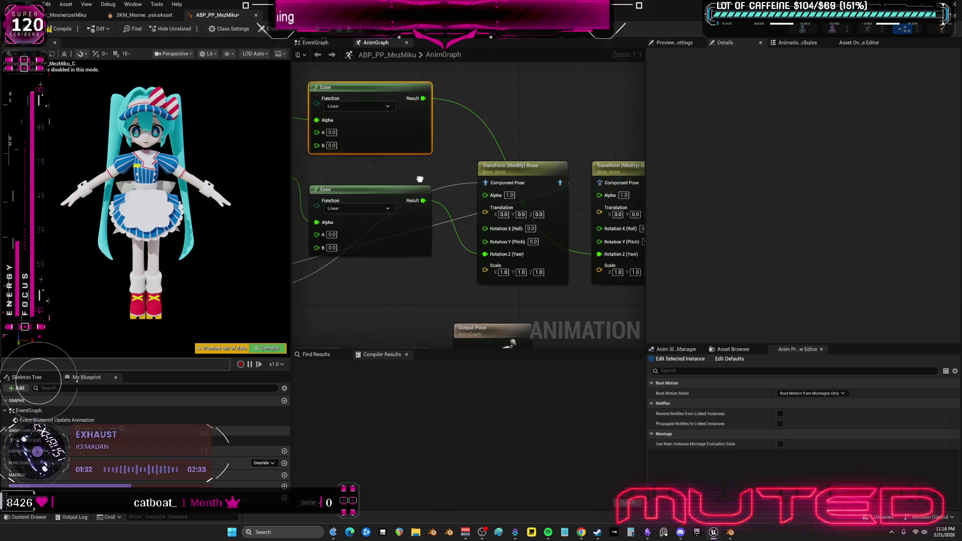
Set the lower Ease's A to 90 so both Ease nodes blend from 90 to -90
left_click(357, 145)
type("9")
key("Return")
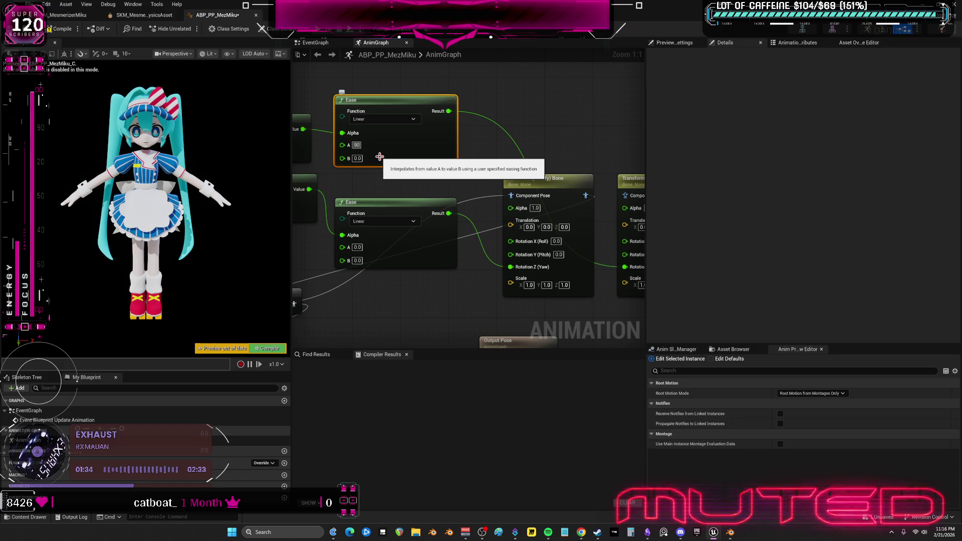
left_click(357, 247)
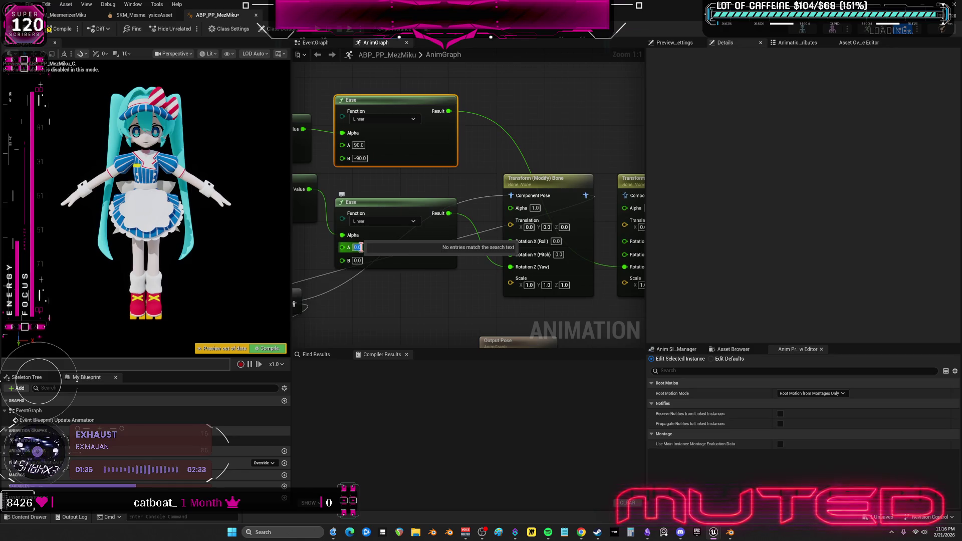
type("90")
key("Return")
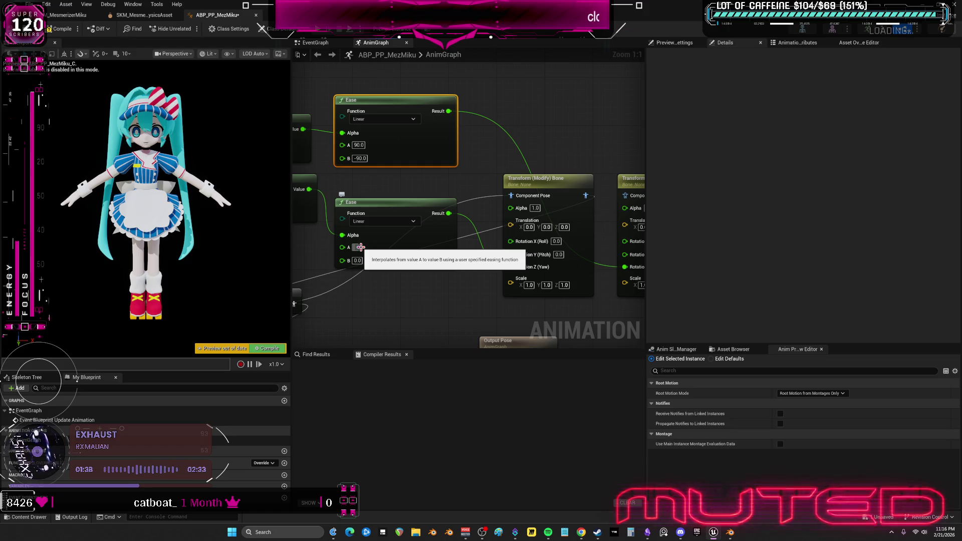
left_click(360, 247)
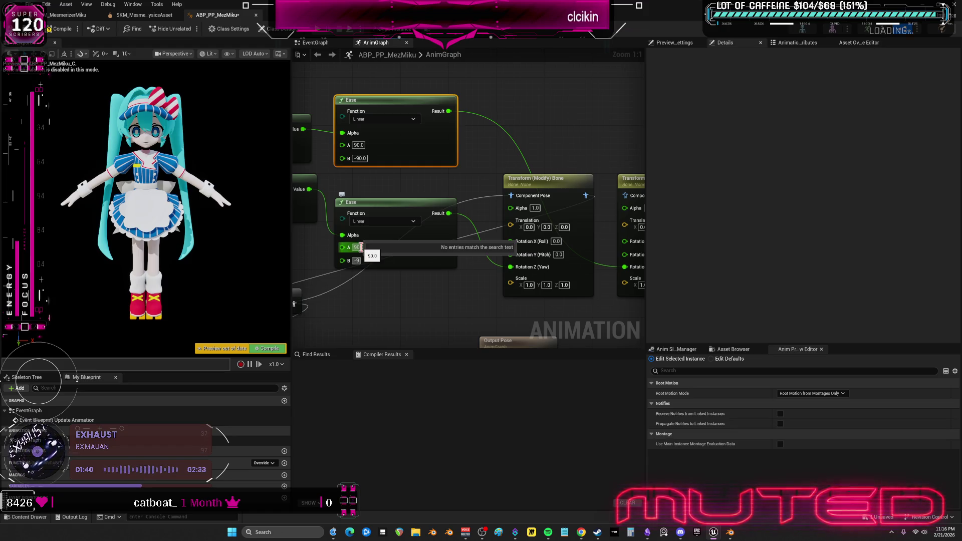
left_click_drag(529, 153, 430, 131)
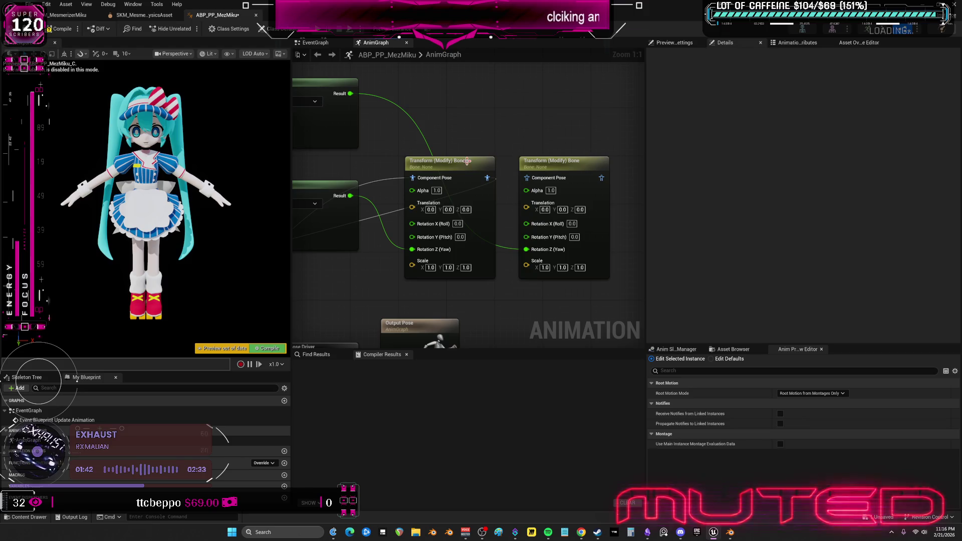
Set the first Transform (Modify) Bone node to thigh_r, with Add to Existing rotation in Bone Space
left_click(441, 161)
left_click(829, 118)
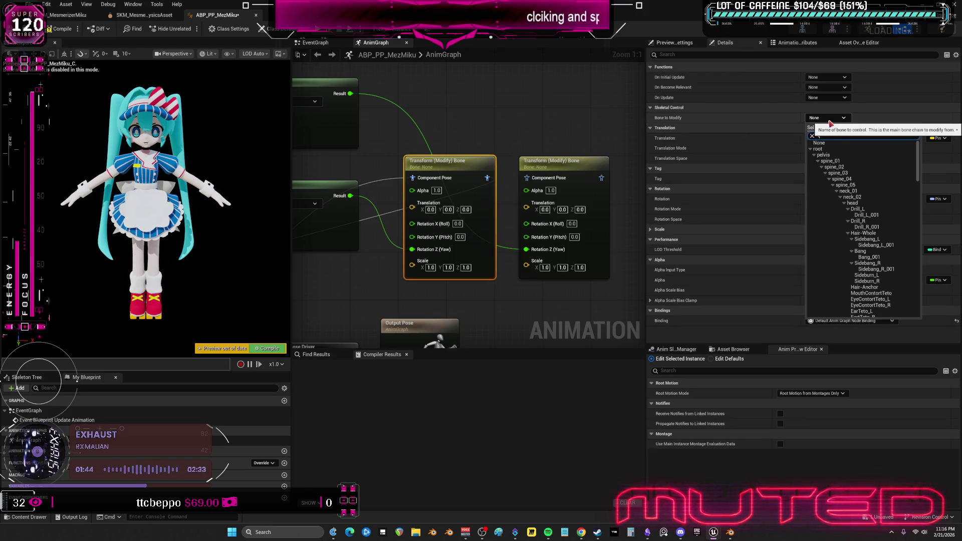
left_click(828, 151)
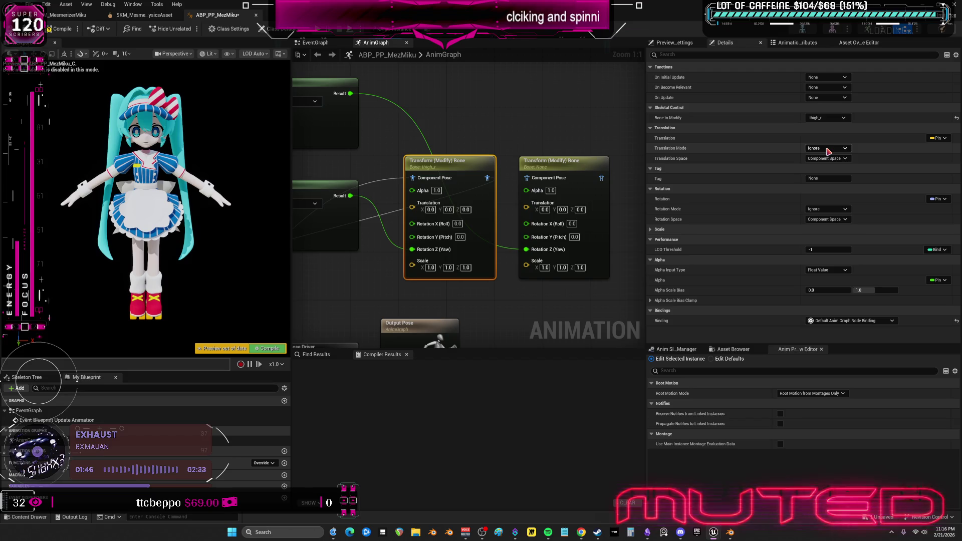
left_click(840, 211)
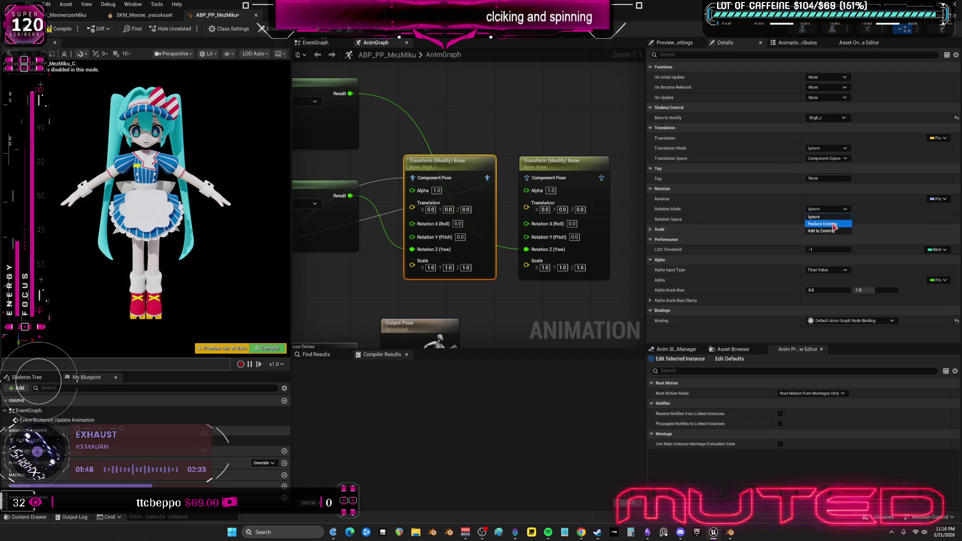
left_click(831, 230)
left_click(826, 219)
left_click(827, 246)
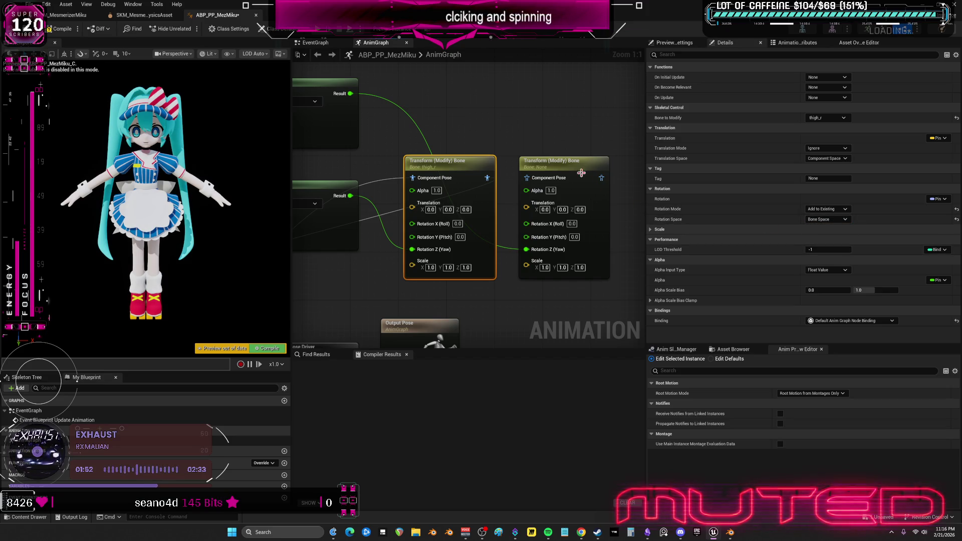
left_click(556, 163)
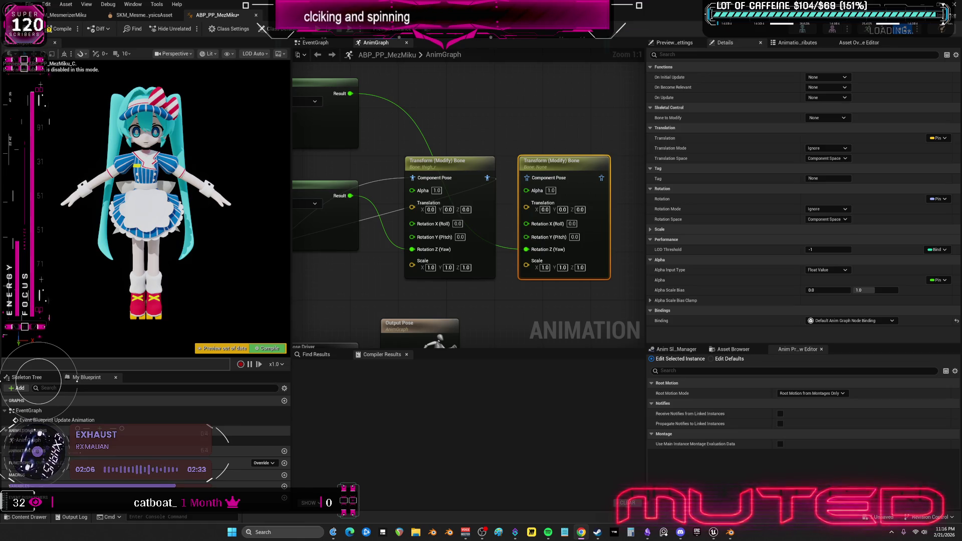
Set the Ease Function of both Ease nodes to Ease in Out
mouse_move(486, 177)
left_mouse_down()
mouse_move(605, 188)
mouse_move(526, 179)
left_mouse_up()
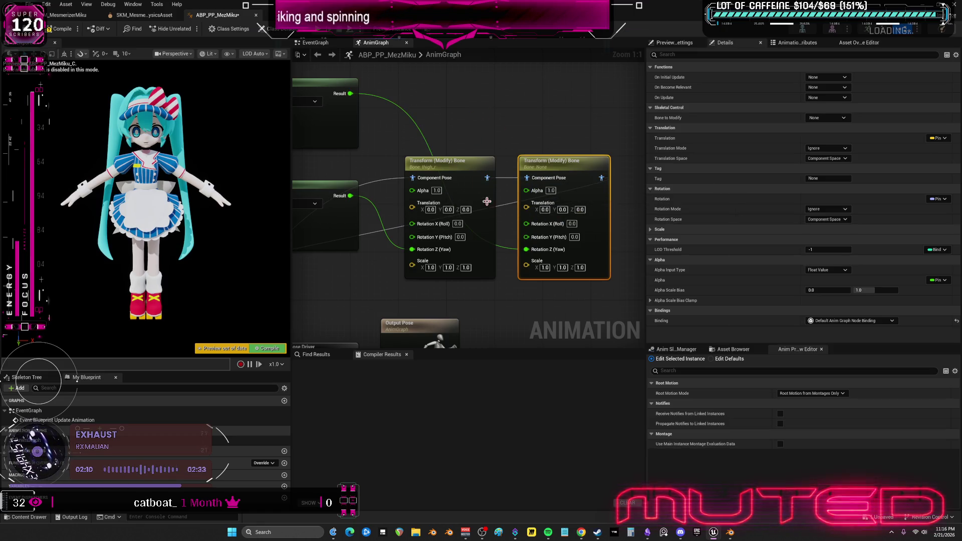
left_click_drag(515, 242, 613, 239)
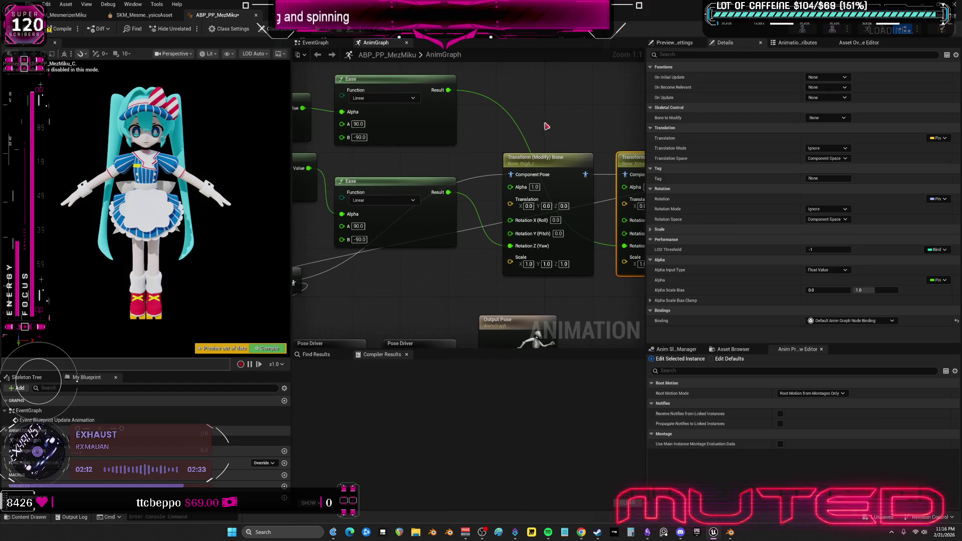
left_click(383, 98)
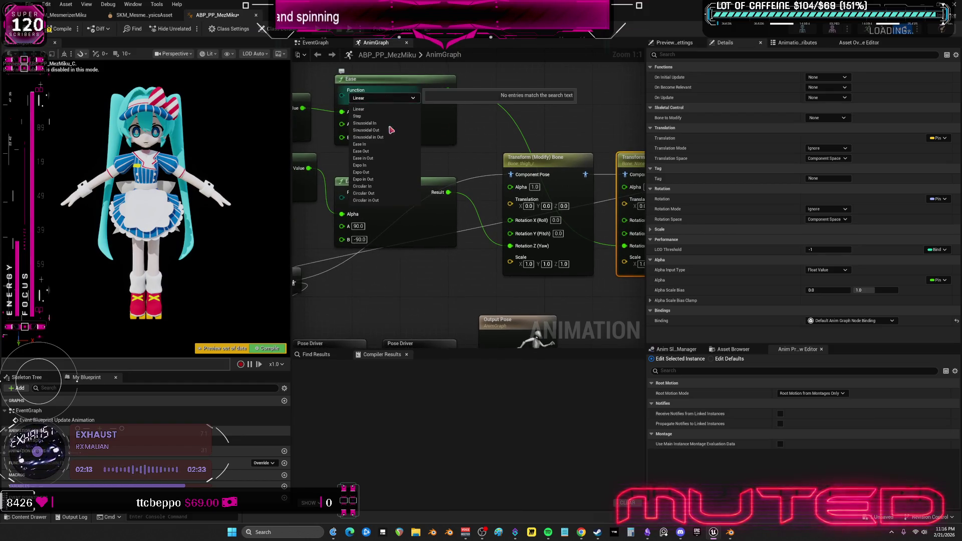
left_click(378, 159)
left_click(383, 200)
left_click(386, 260)
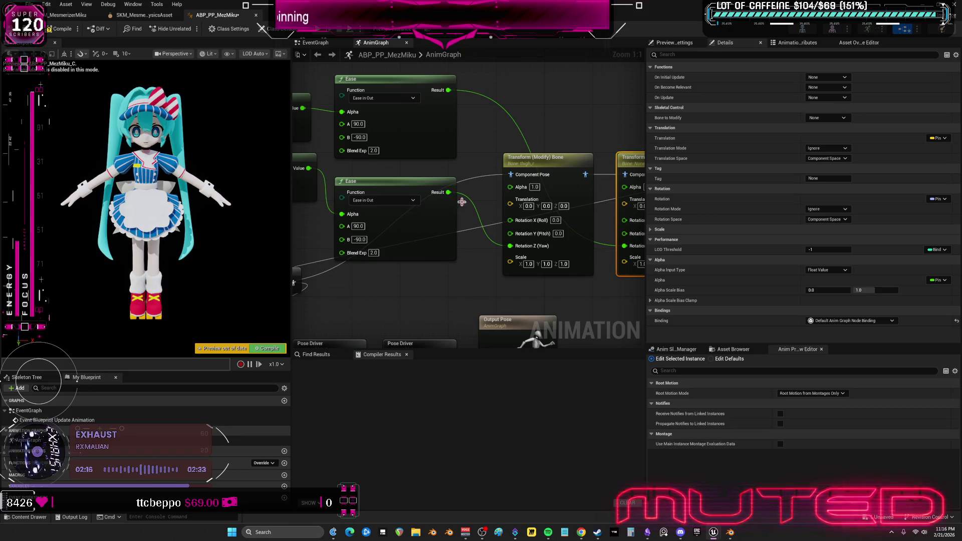
scroll(481, 211, "down", 1)
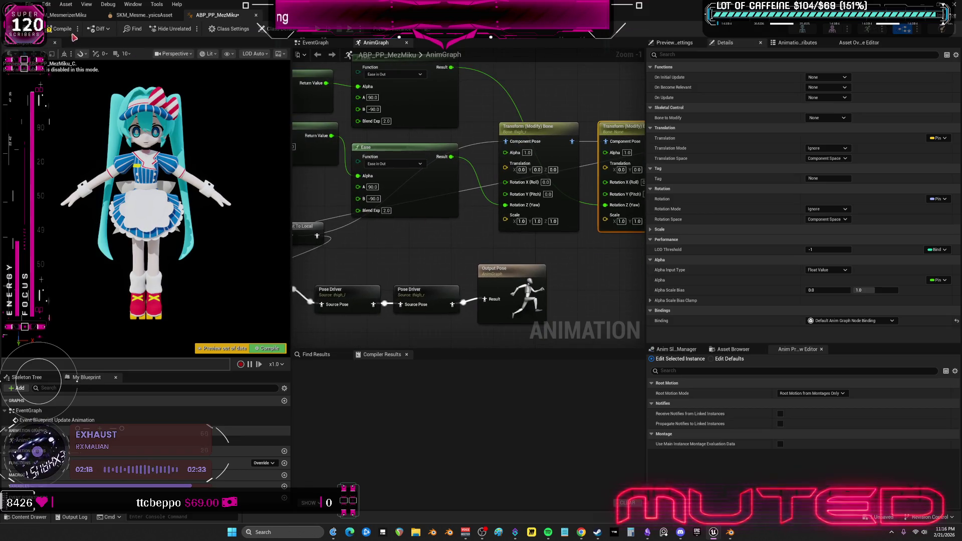
Set the second Transform (Modify) Bone node to thigh_l, with Add to Existing rotation in Bone Space
key("F7")
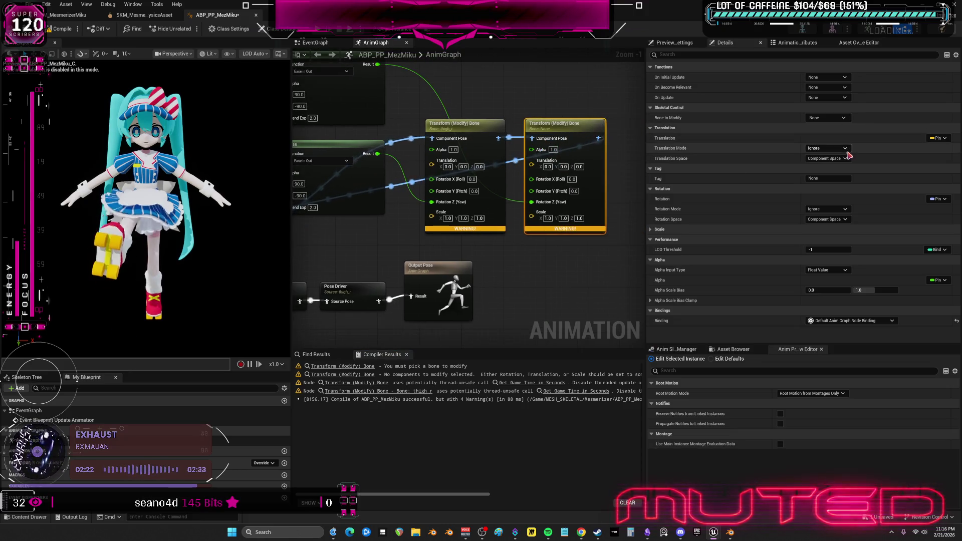
left_click(835, 119)
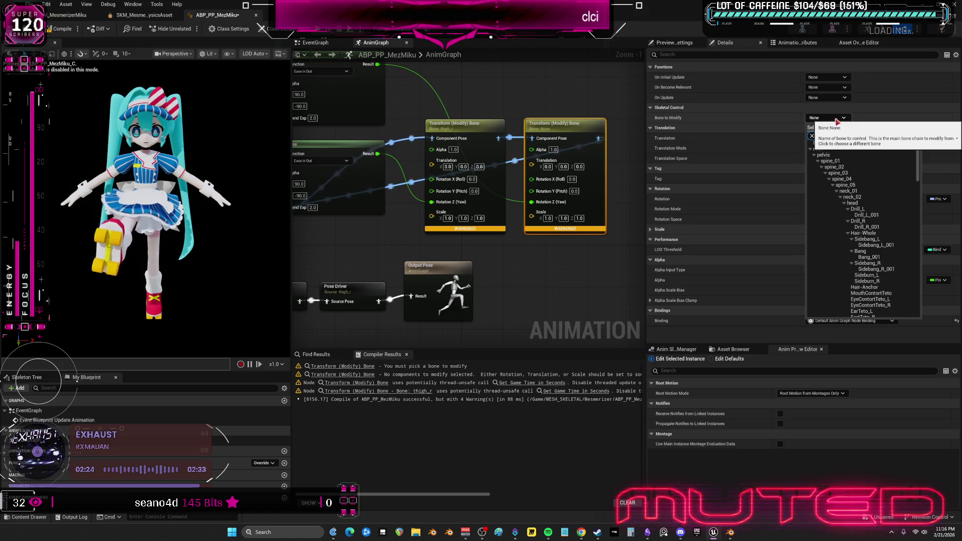
type("thigh")
left_click(848, 168)
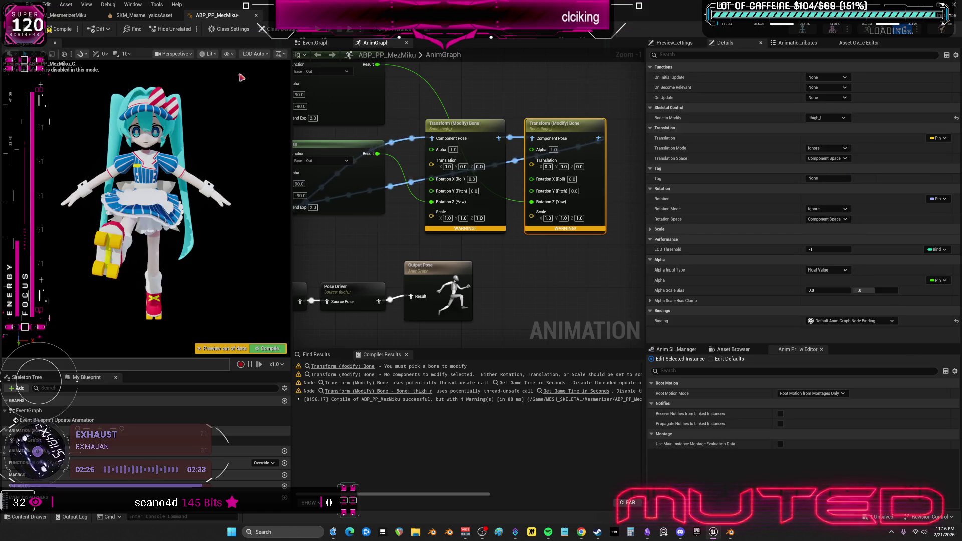
left_click(62, 29)
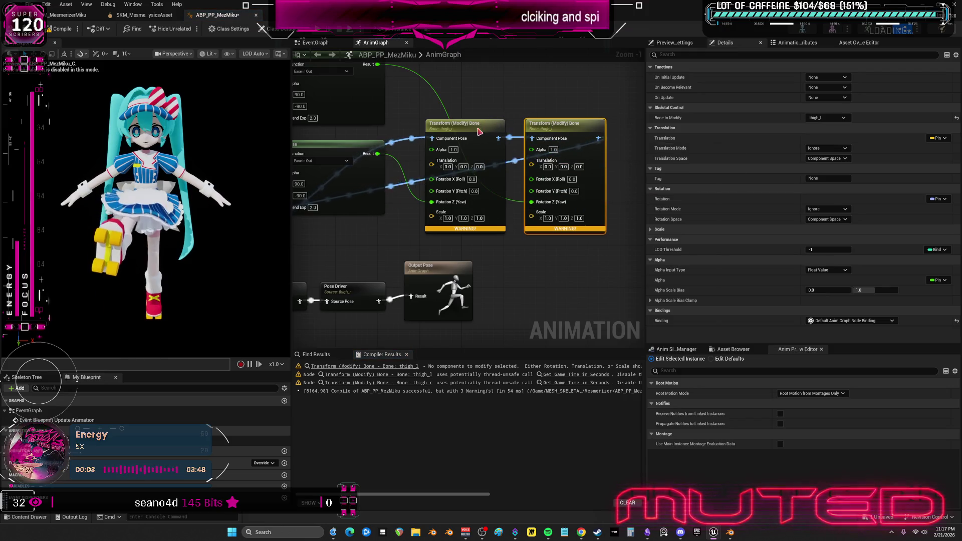
left_click(827, 209)
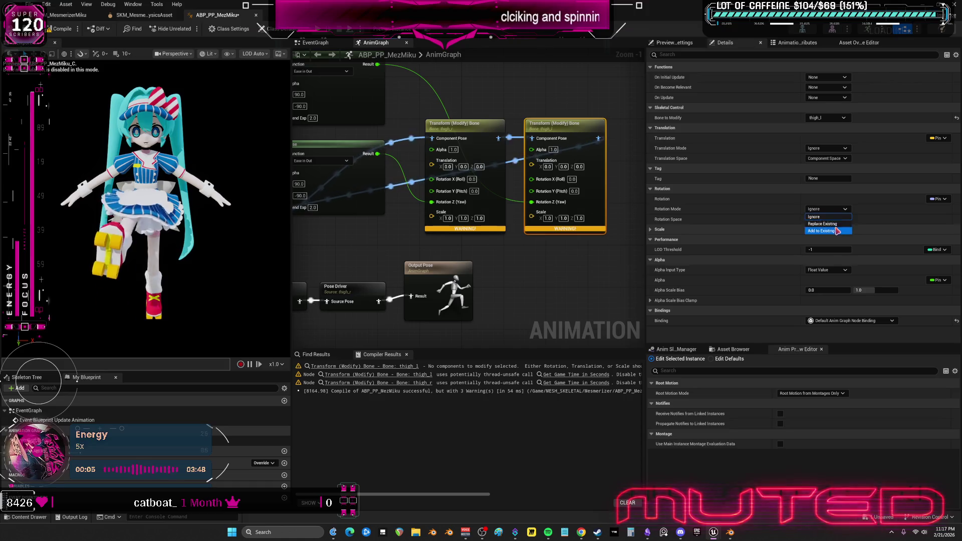
left_click(834, 231)
left_click(826, 219)
left_click(821, 246)
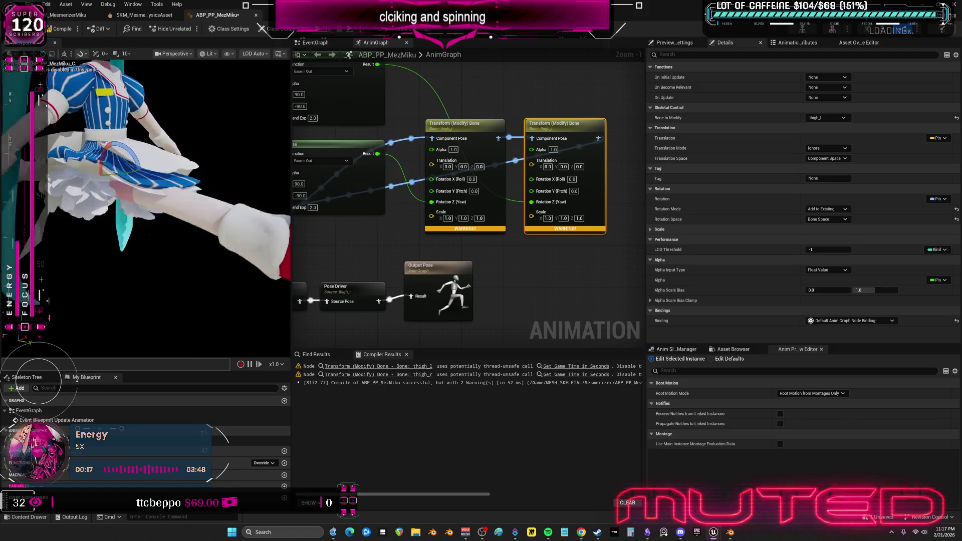
Set Blend Exp to 3.0 on both Ease nodes and recompile
mouse_move(374, 188)
left_mouse_down()
mouse_move(357, 231)
mouse_move(437, 149)
left_mouse_up()
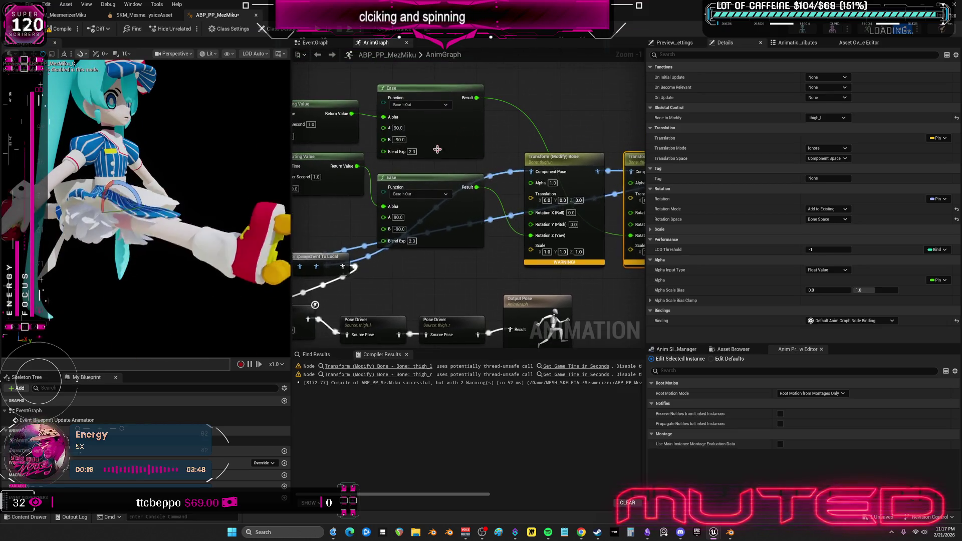
key("ctrl+a")
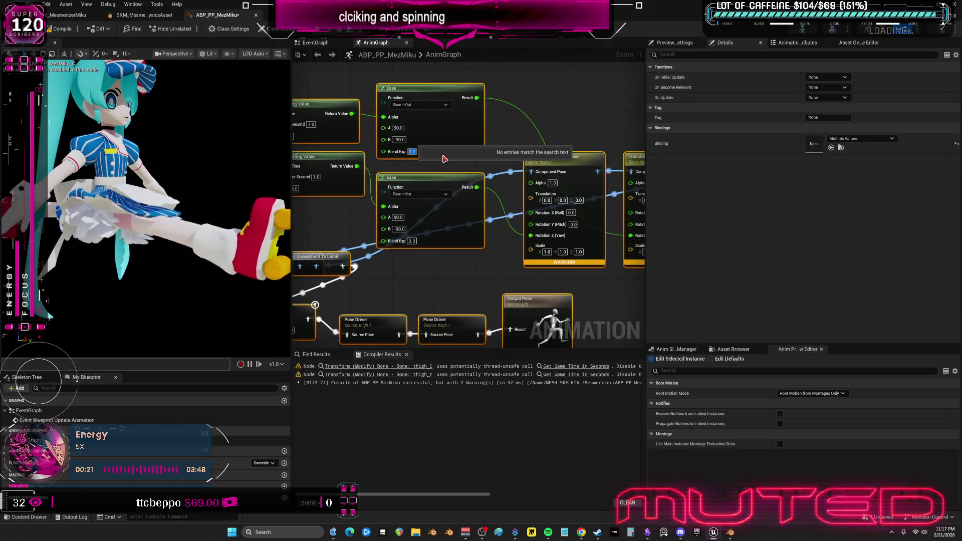
type("3")
key("Return")
left_click(412, 241)
type("3")
key("Return")
key("F7")
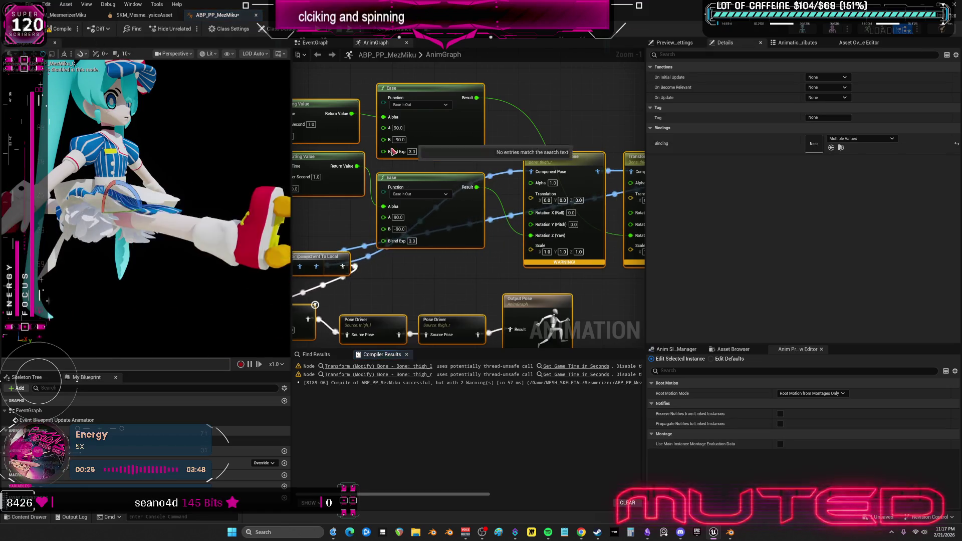
Set both Make Pulsating Value nodes to 0.4 pulses per second and recompile
left_click_drag(295, 139, 346, 148)
left_click(361, 134)
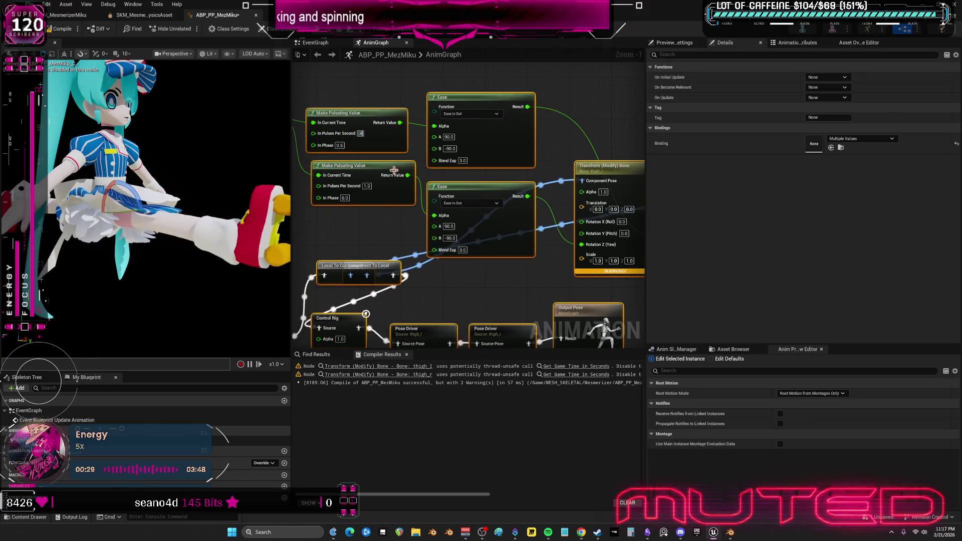
left_click(367, 186)
type("4")
key("Return")
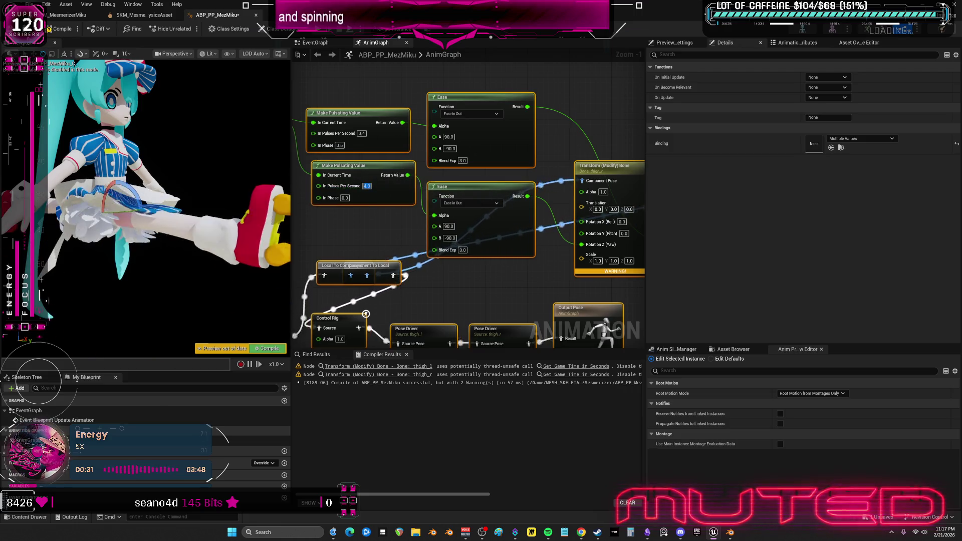
left_click(59, 30)
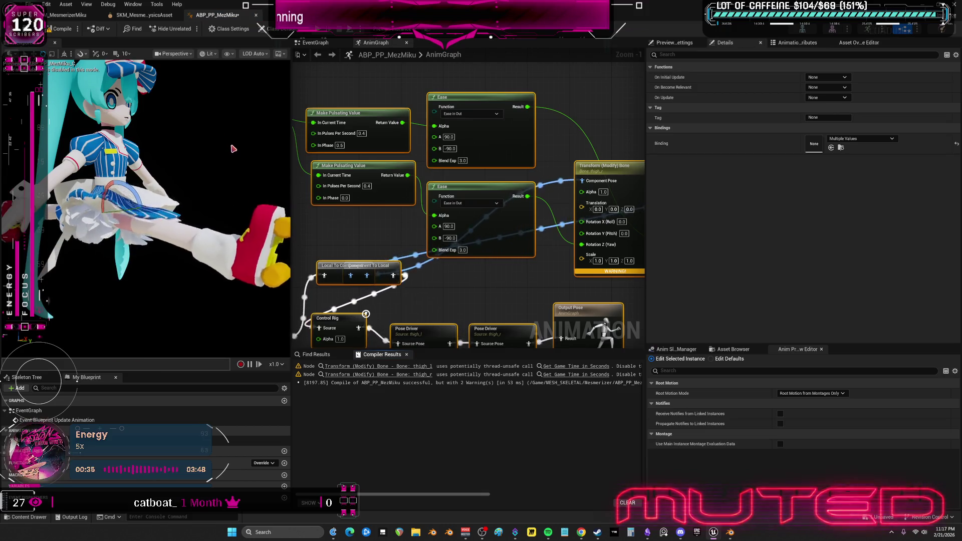
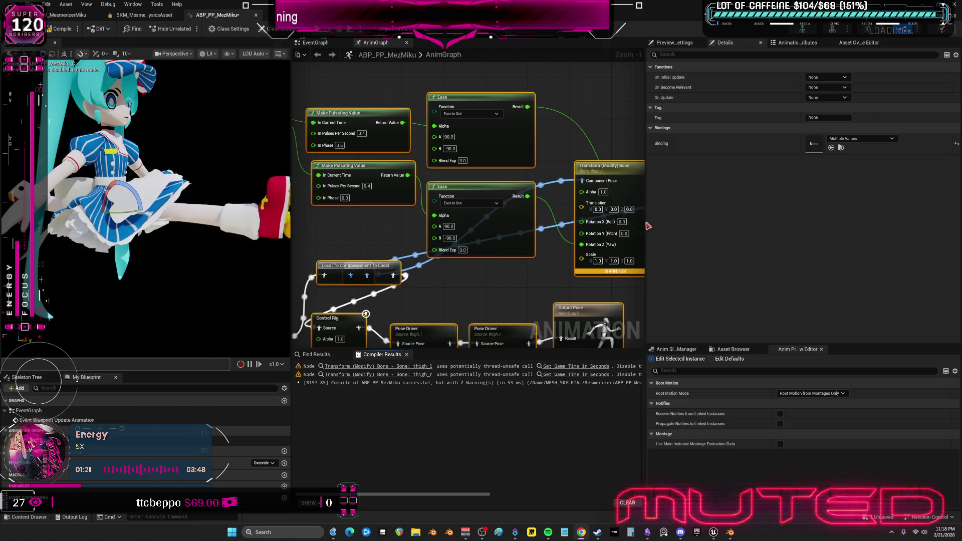
Set the left thigh Pose Driver's Forward pose target first offset to 0.0
left_click_drag(645, 222, 785, 226)
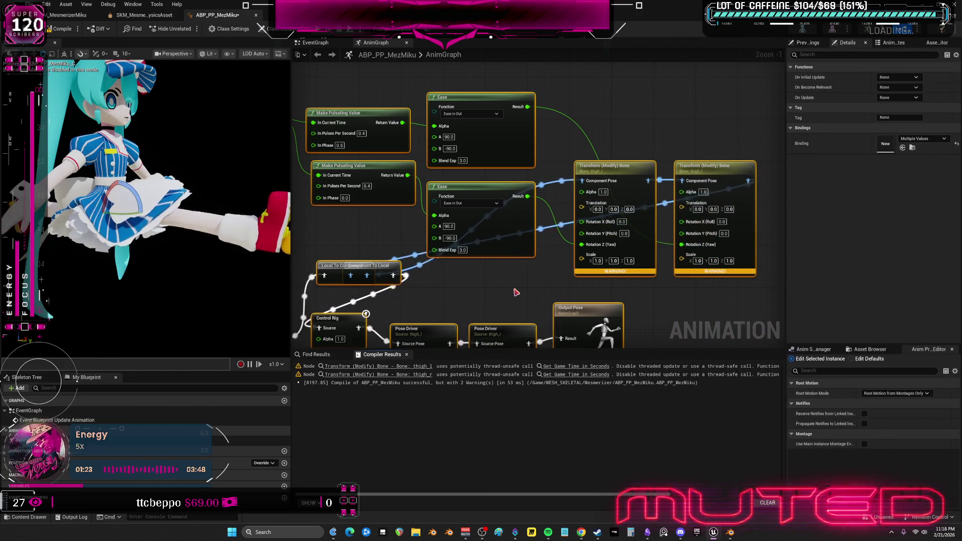
left_click_drag(516, 290, 554, 191)
left_click(461, 236)
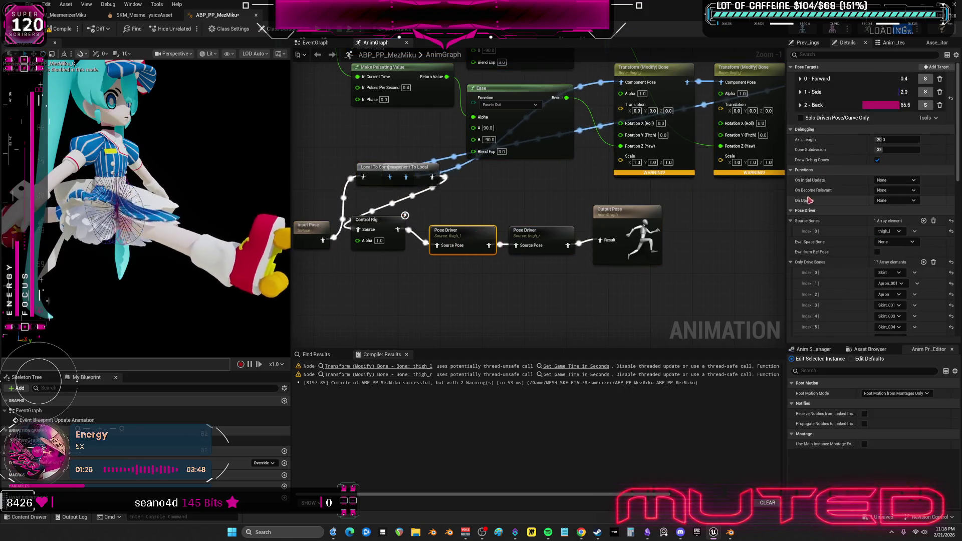
left_click(799, 105)
left_click(800, 105)
left_click(800, 78)
left_click(821, 110)
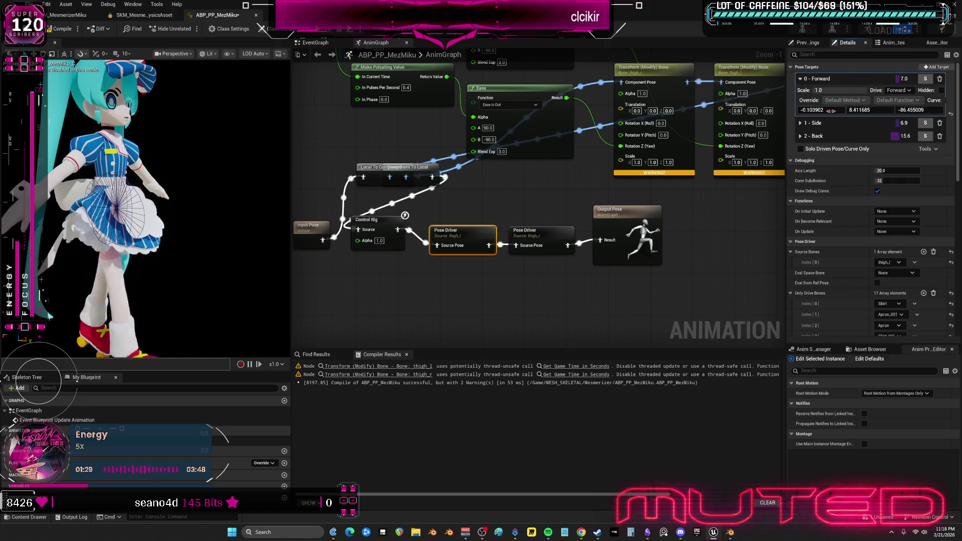
type("0")
key("Return")
Adjust the third value of the right thigh Pose Driver's Forward pose target
mouse_move(349, 264)
left_mouse_down()
mouse_move(262, 277)
mouse_move(279, 260)
mouse_move(324, 264)
left_mouse_up()
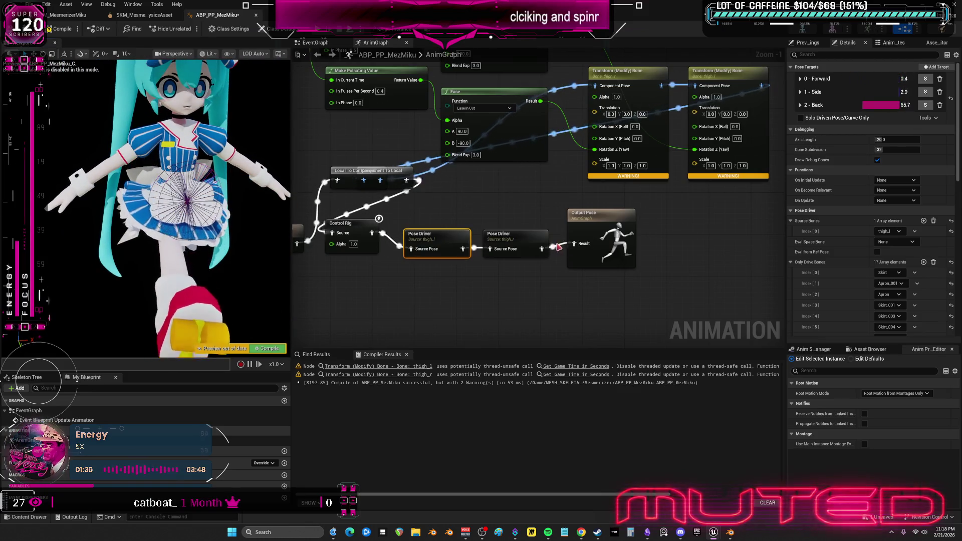
left_click(506, 235)
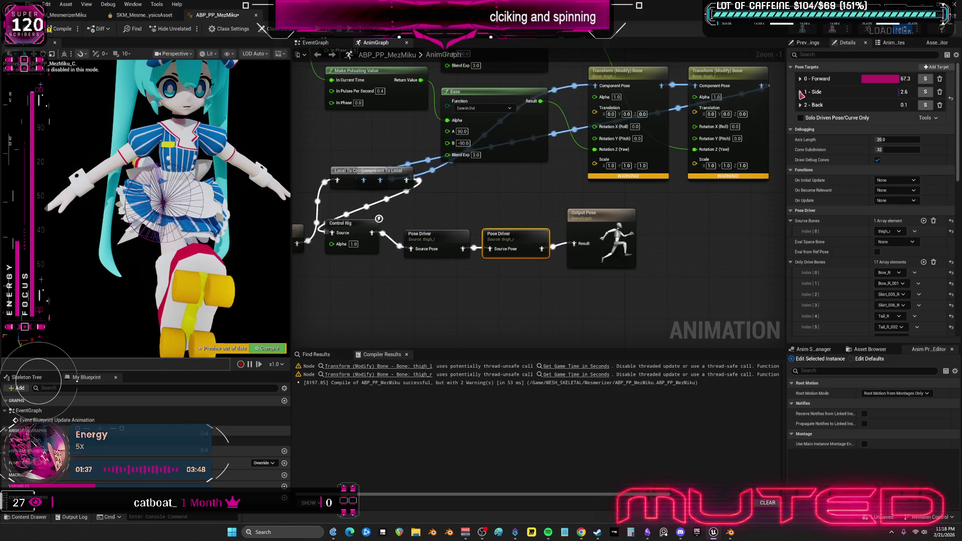
left_click(800, 79)
mouse_move(912, 110)
left_mouse_down()
mouse_move(932, 110)
mouse_move(865, 109)
mouse_move(879, 109)
left_mouse_up()
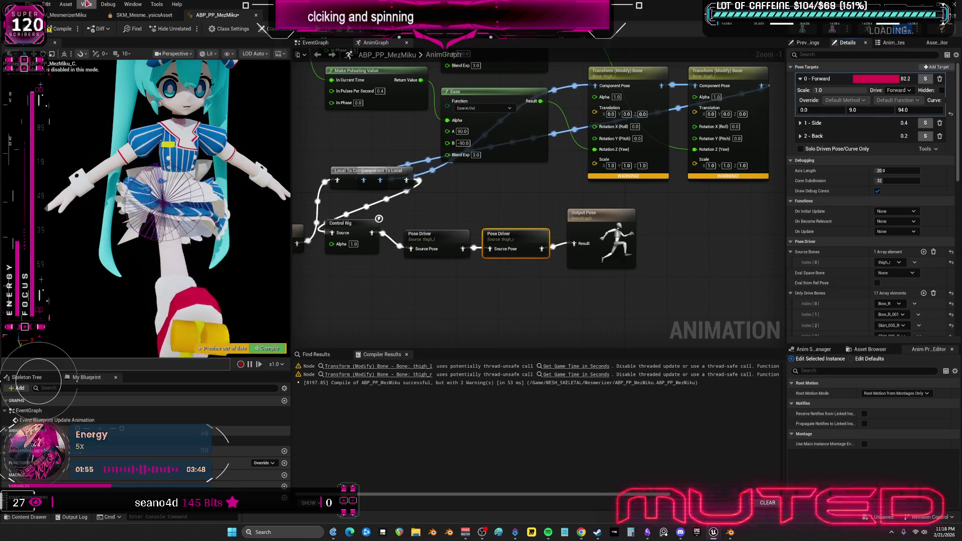
Recompile ABP_PP_MezMiku so it compiles without warnings
left_click(69, 30)
left_click_drag(313, 247, 350, 236)
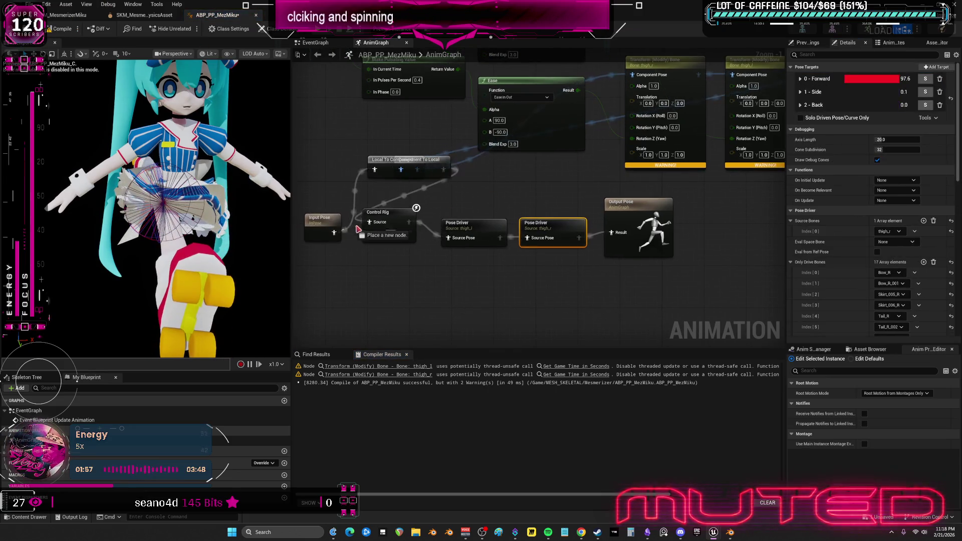
left_click(73, 31)
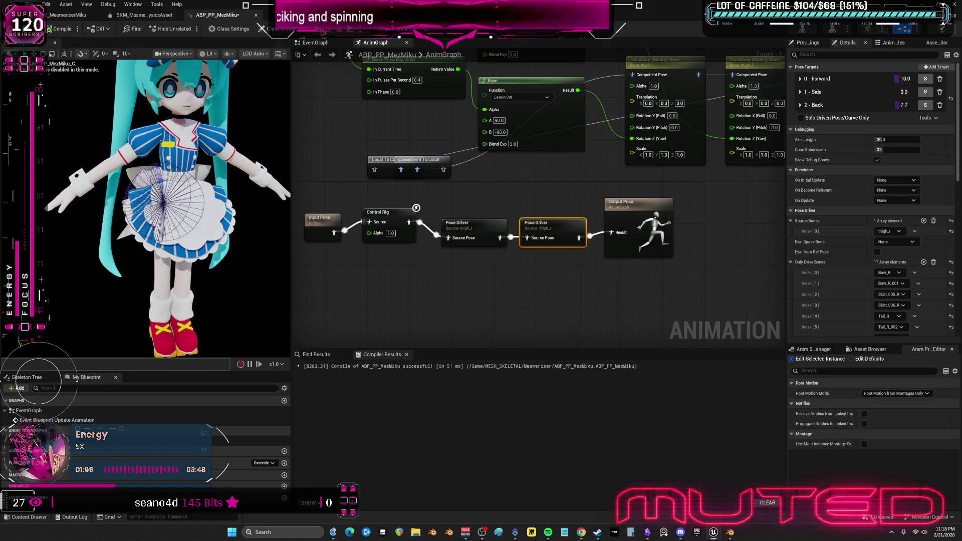
key("alt+Tab")
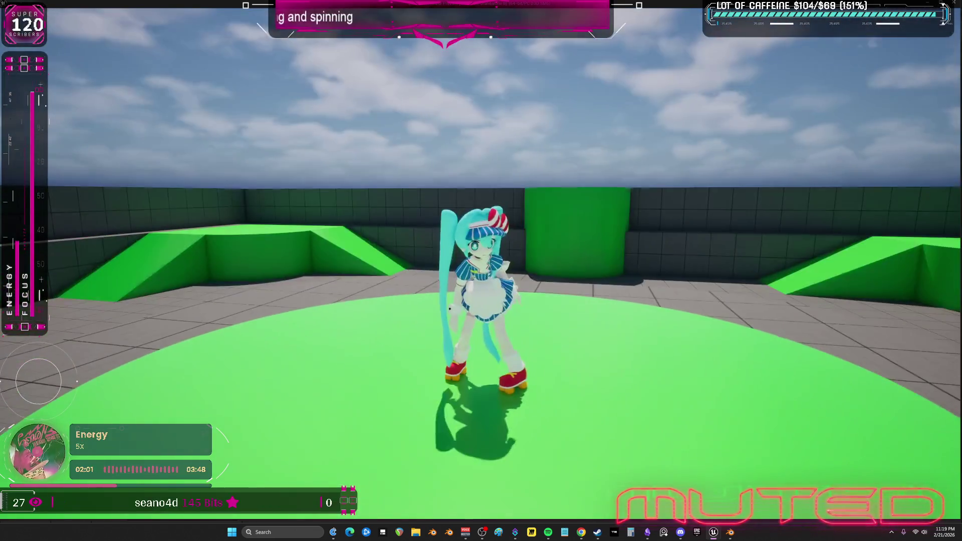
Run and spin Miku around the test level with WASD to check the skirt, then stop playing
key("s")
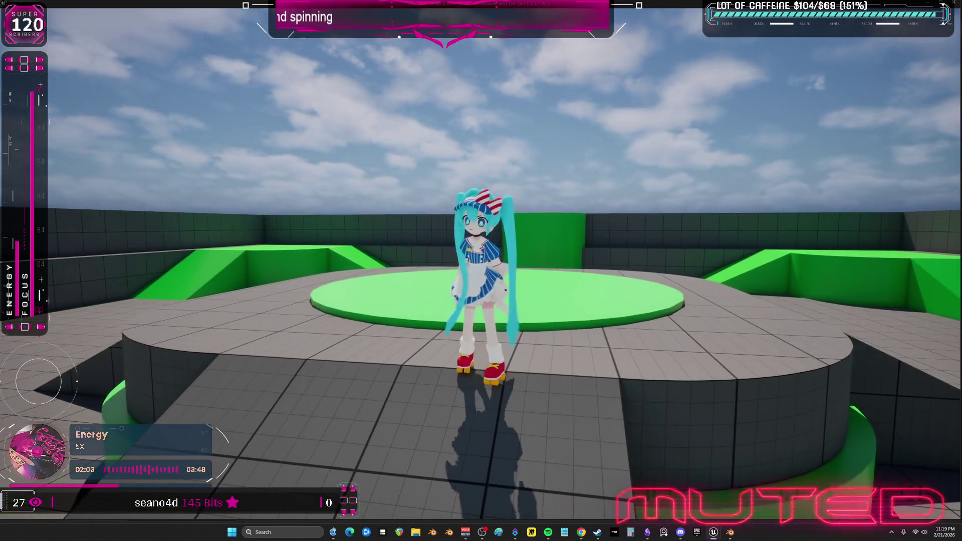
key("a")
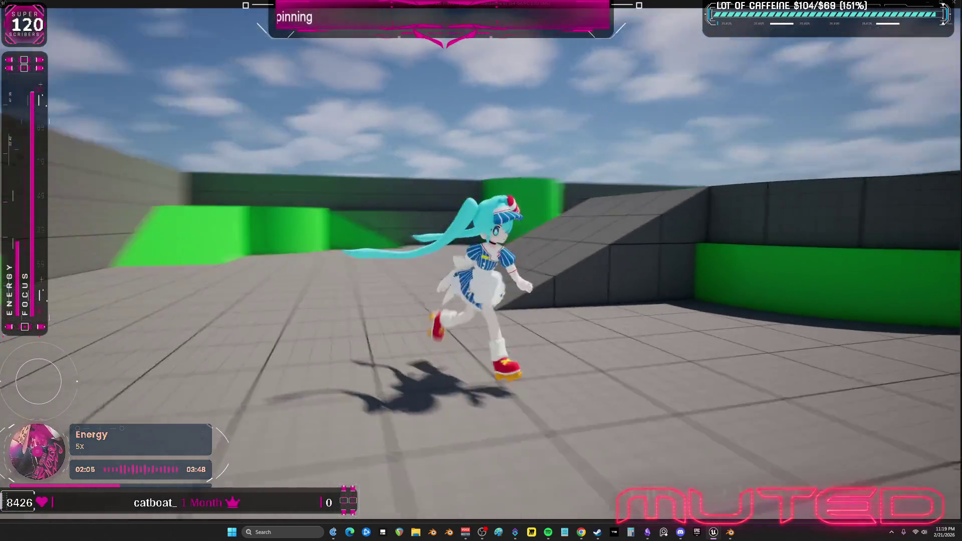
key("w")
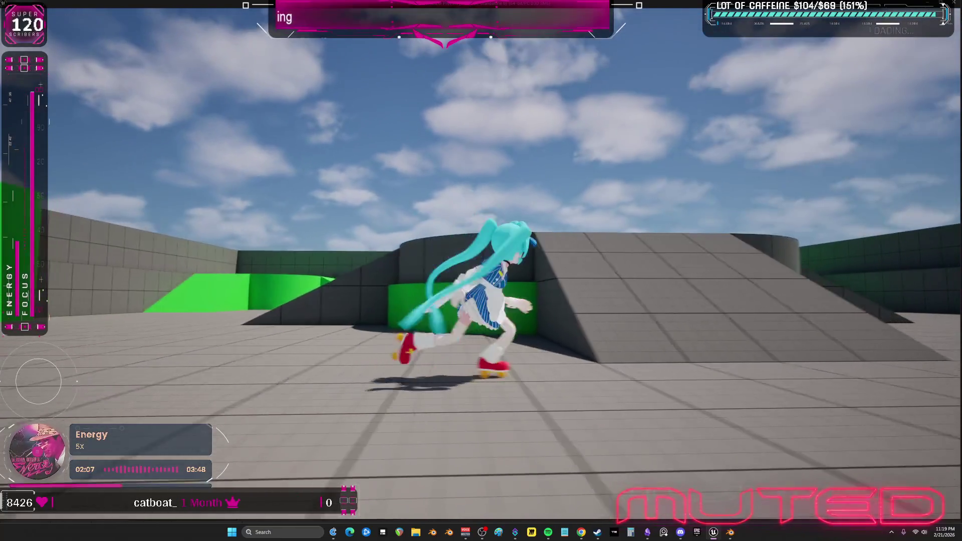
key("d")
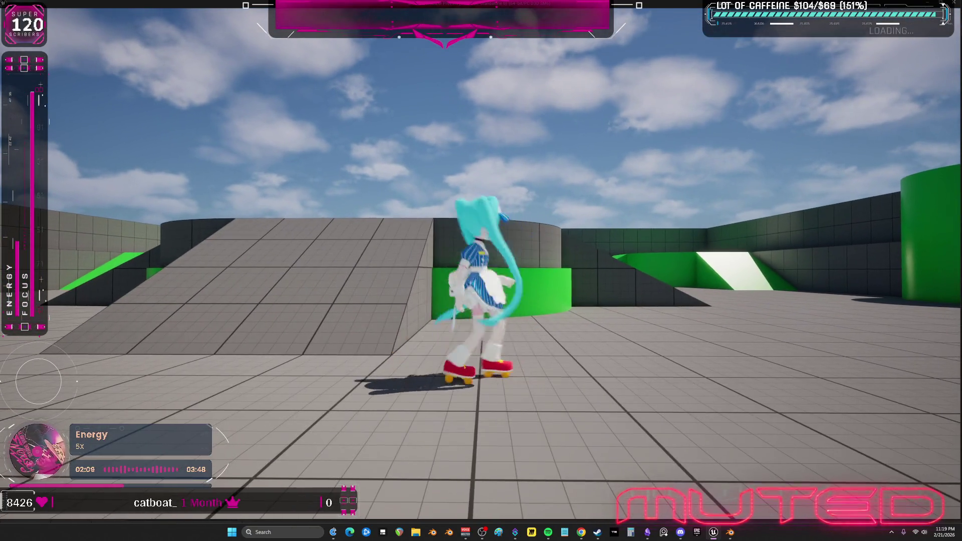
key("s")
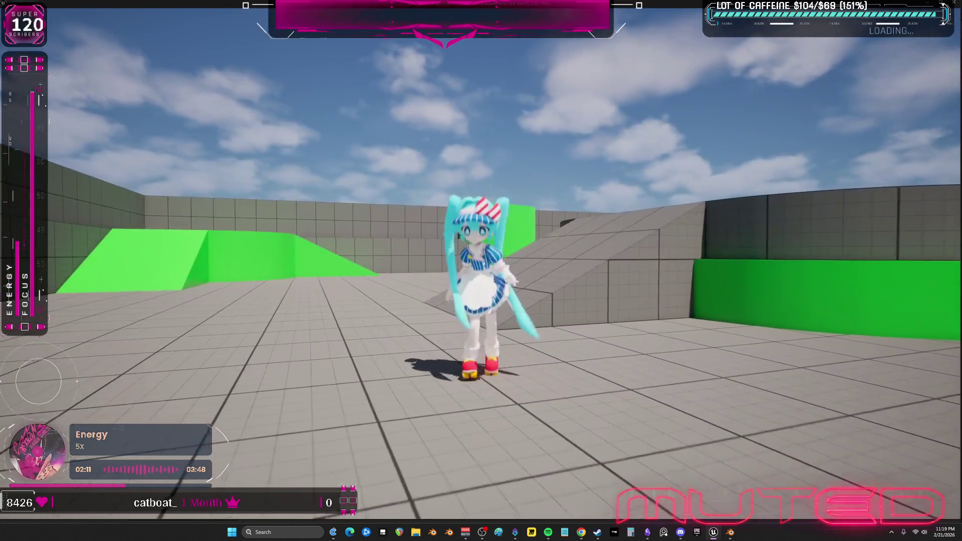
key("d")
key("a")
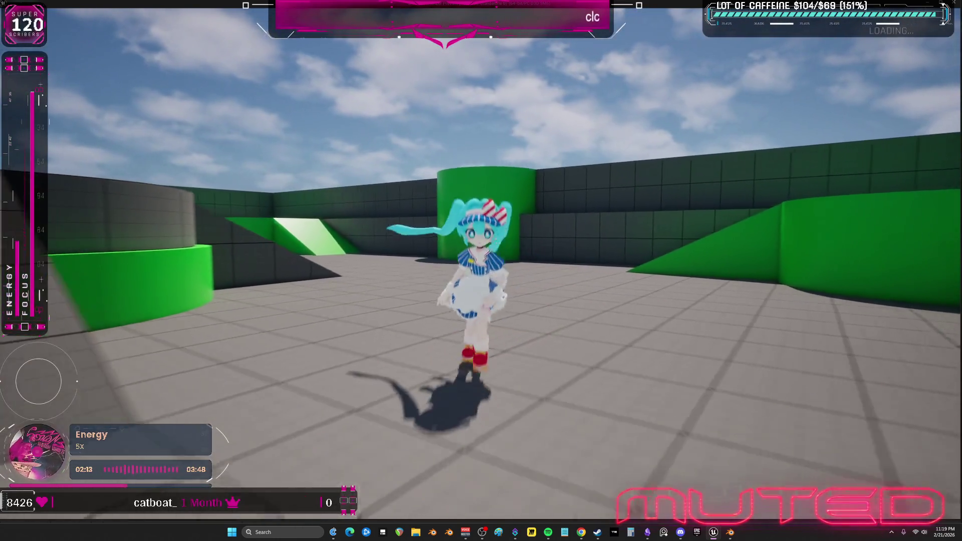
key("s")
key("d")
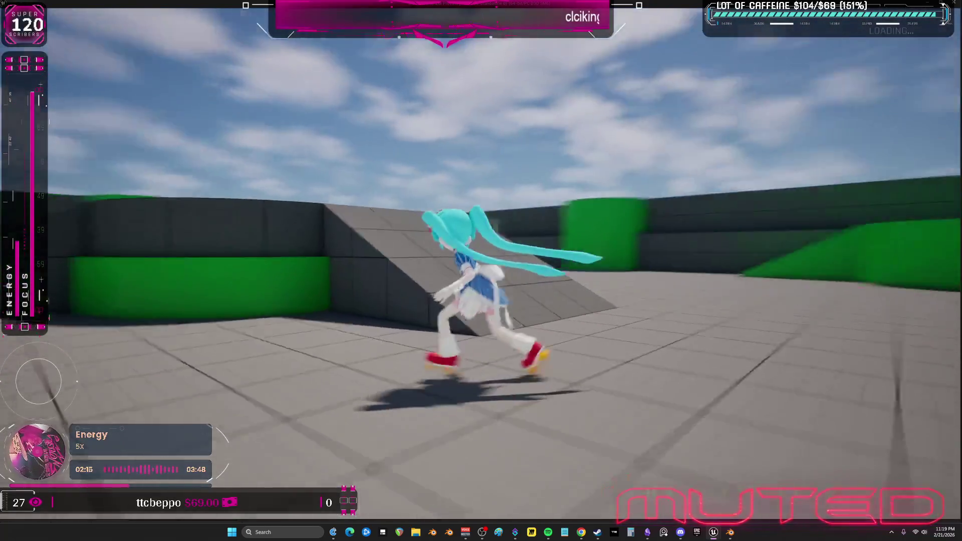
key("w")
key("s")
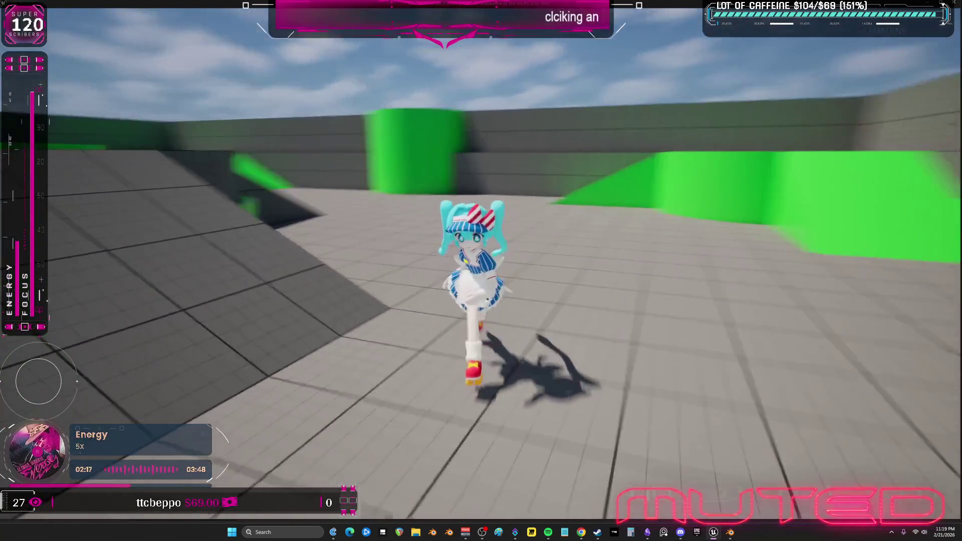
key("Escape")
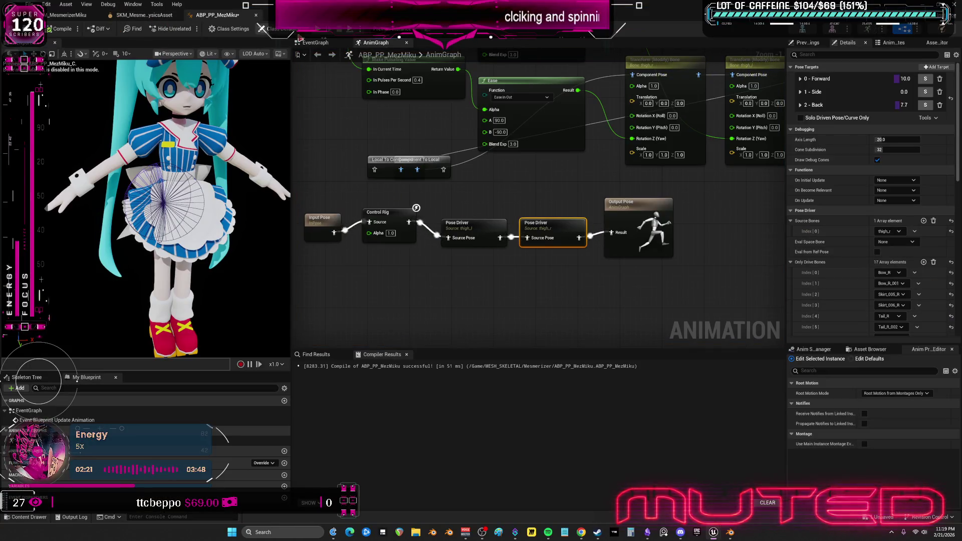
Set the RBF radius of both thigh Pose Drivers to 100.0
scroll(503, 196, "down", 1)
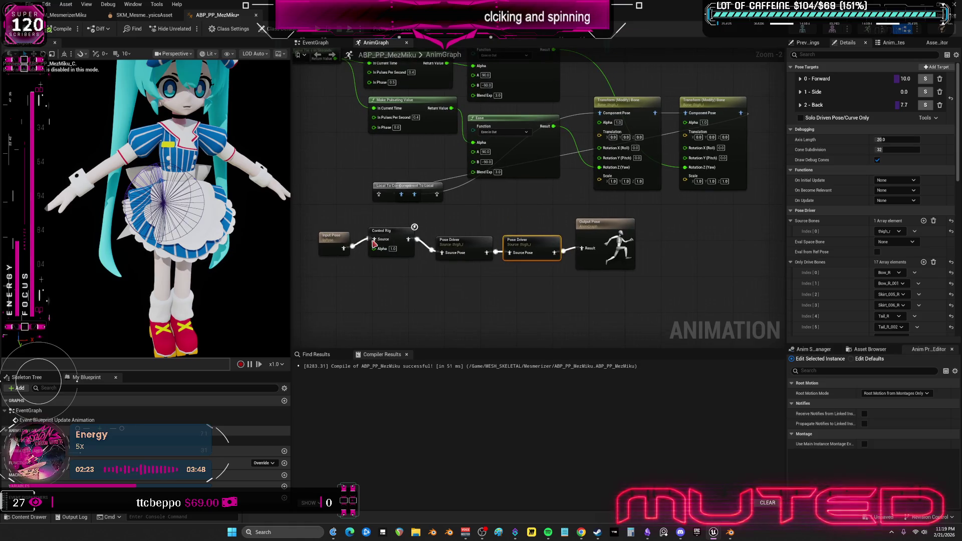
left_click(392, 233)
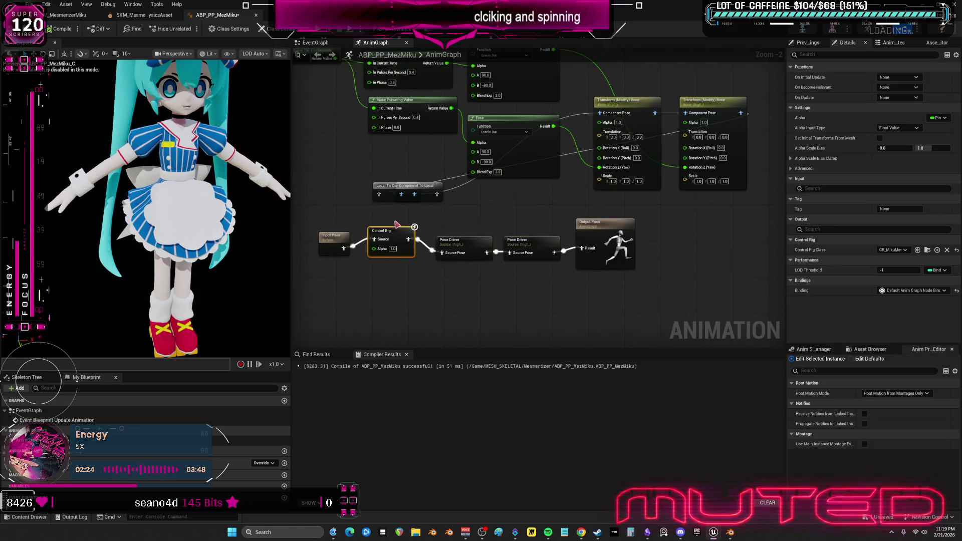
left_click(468, 242)
left_click(537, 244)
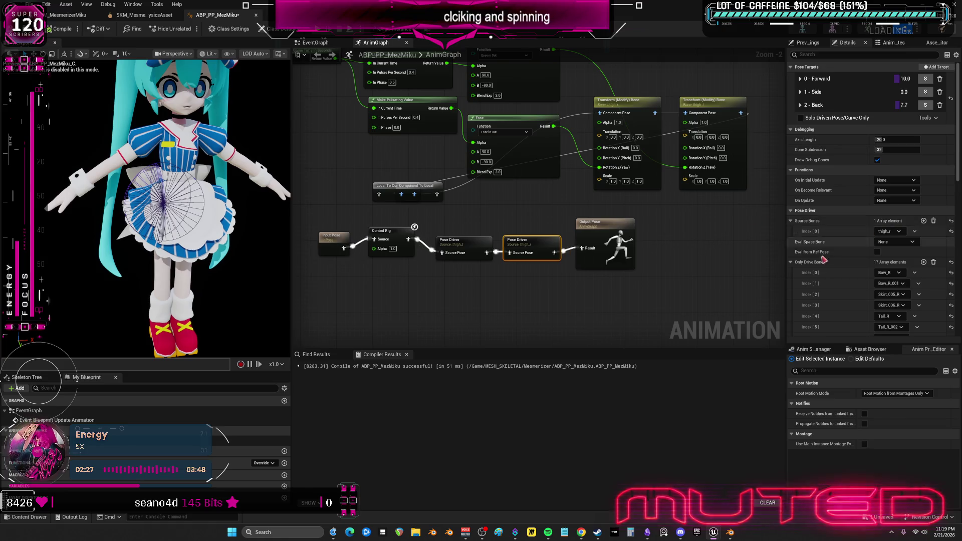
scroll(827, 263, "down", 10)
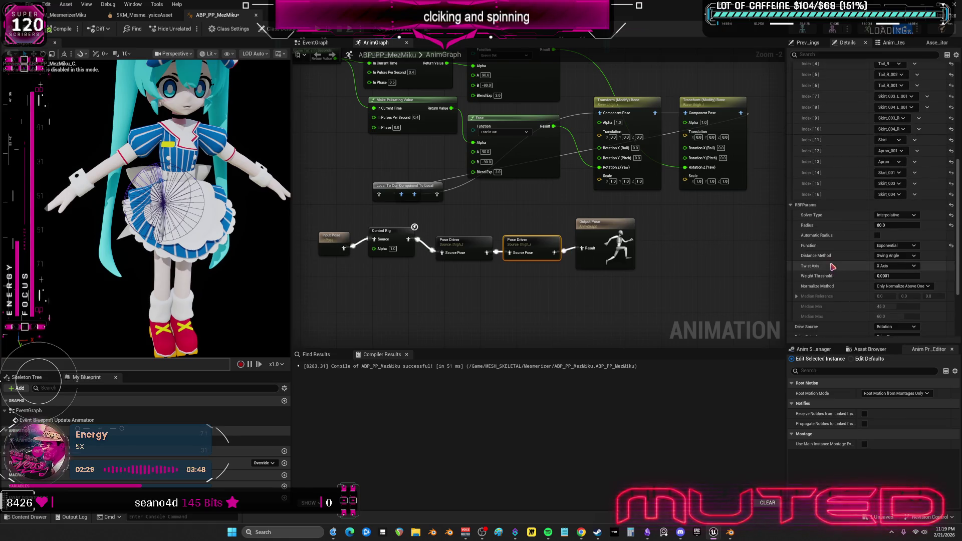
left_click(476, 239)
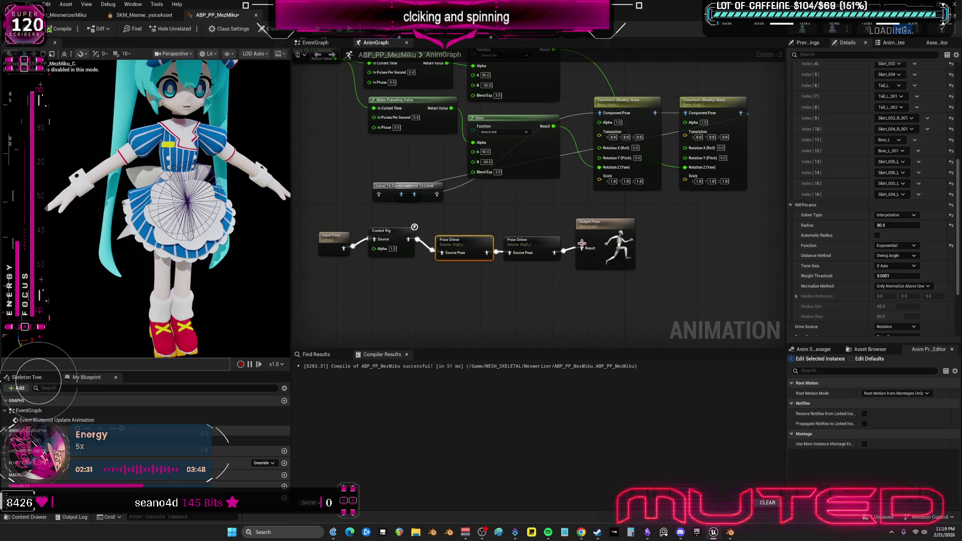
left_click(534, 248)
left_click(897, 225)
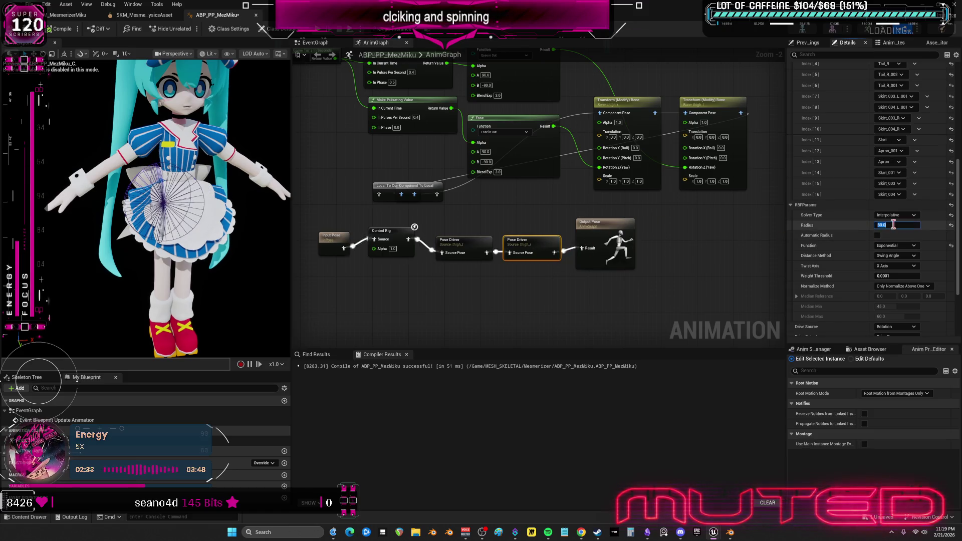
type("1000")
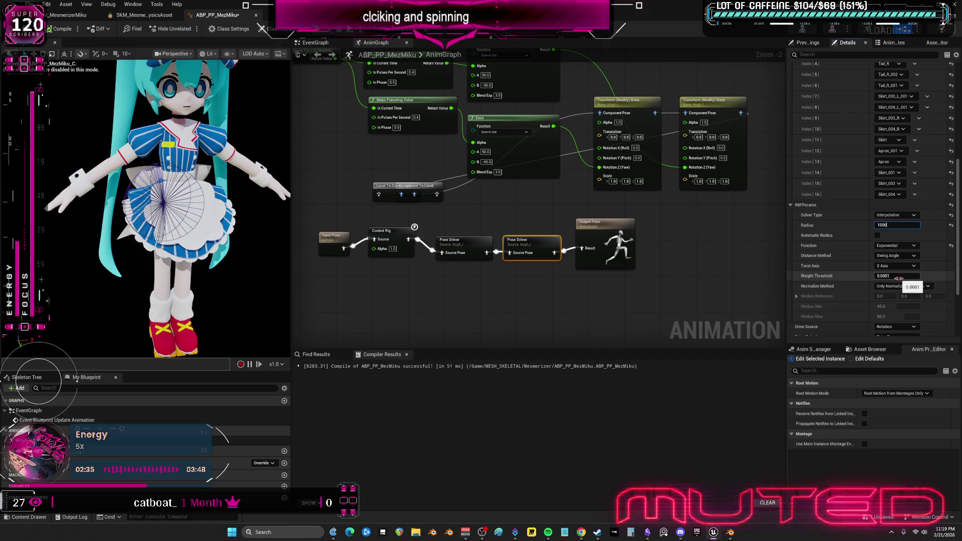
key("Return")
left_click(488, 245)
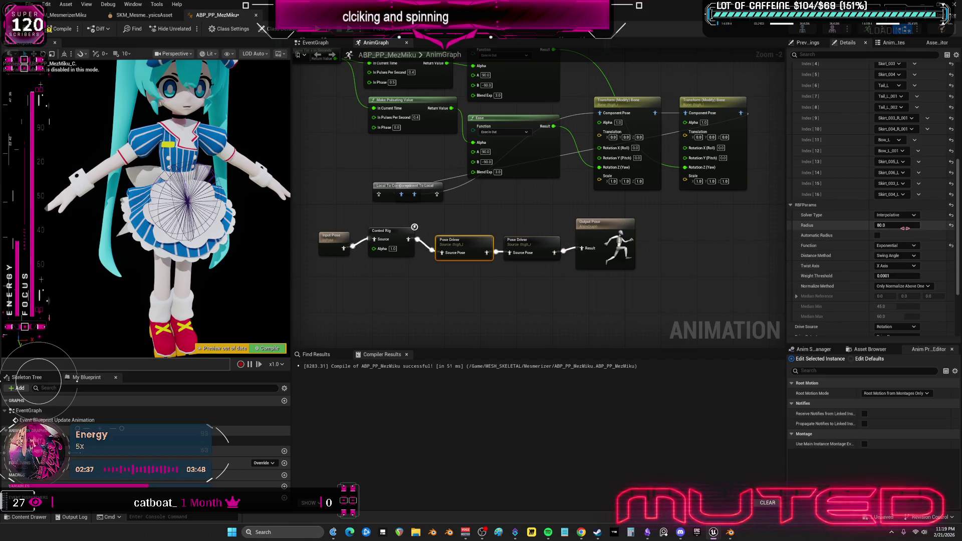
key("Return")
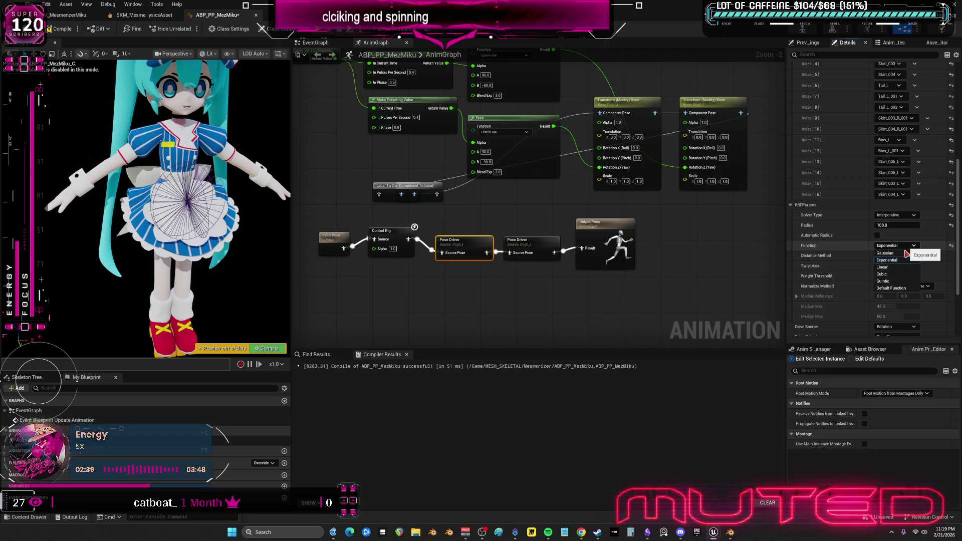
Switch the second Pose Driver's RBF function to Cubic and recompile
left_click(531, 246)
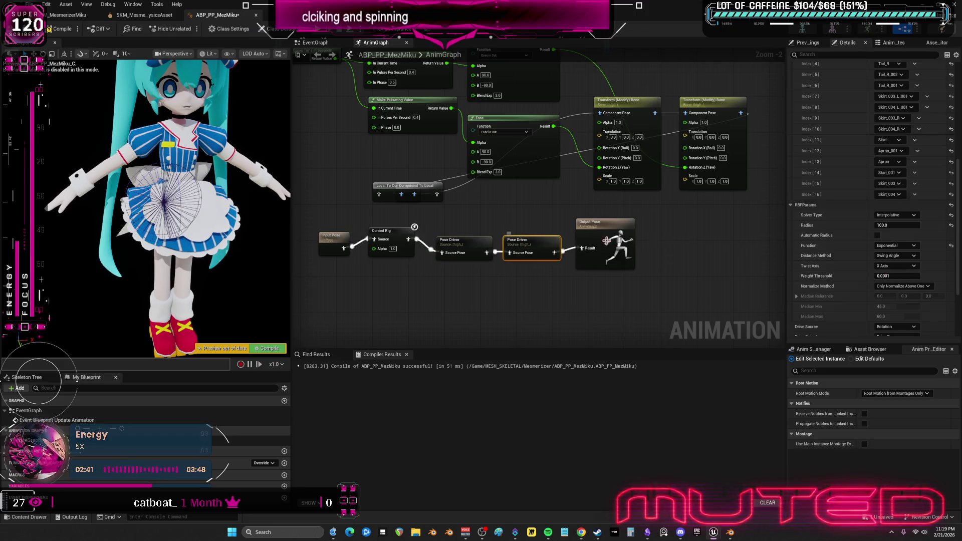
left_click(884, 274)
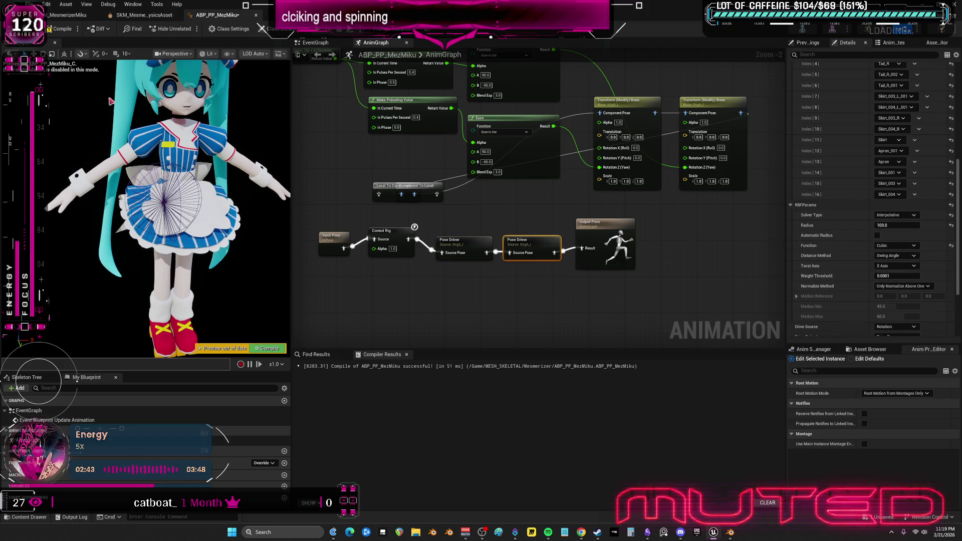
left_click(59, 29)
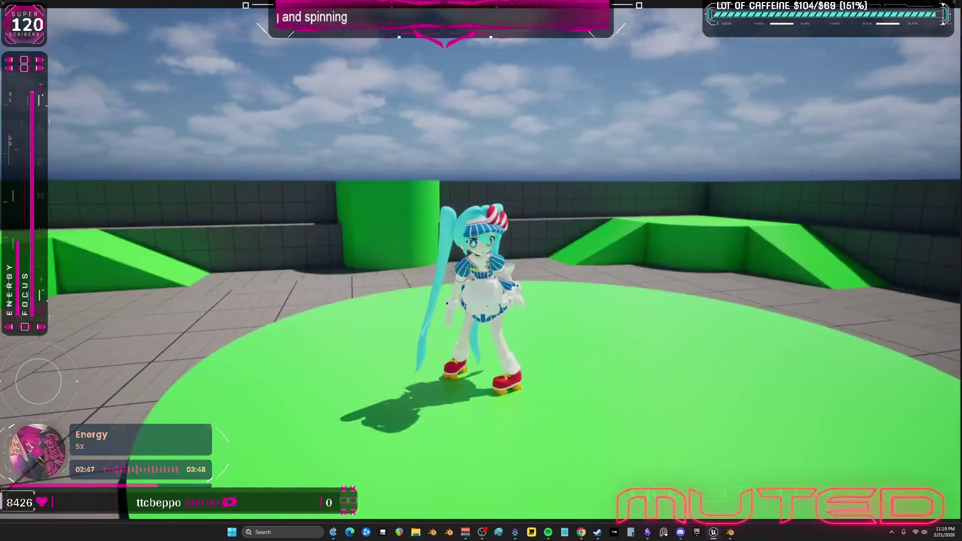
Run Miku forward across the arena, then end the play session
key("w")
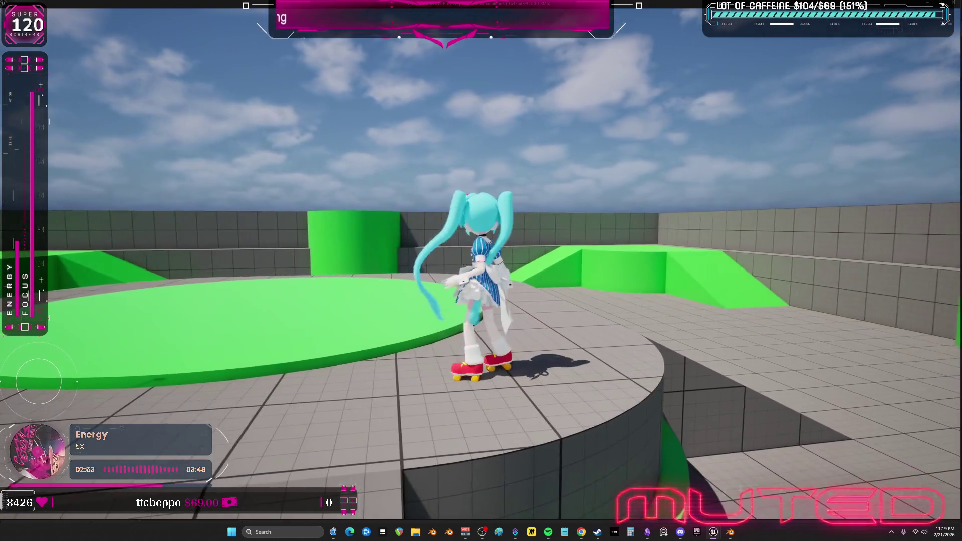
key("Escape")
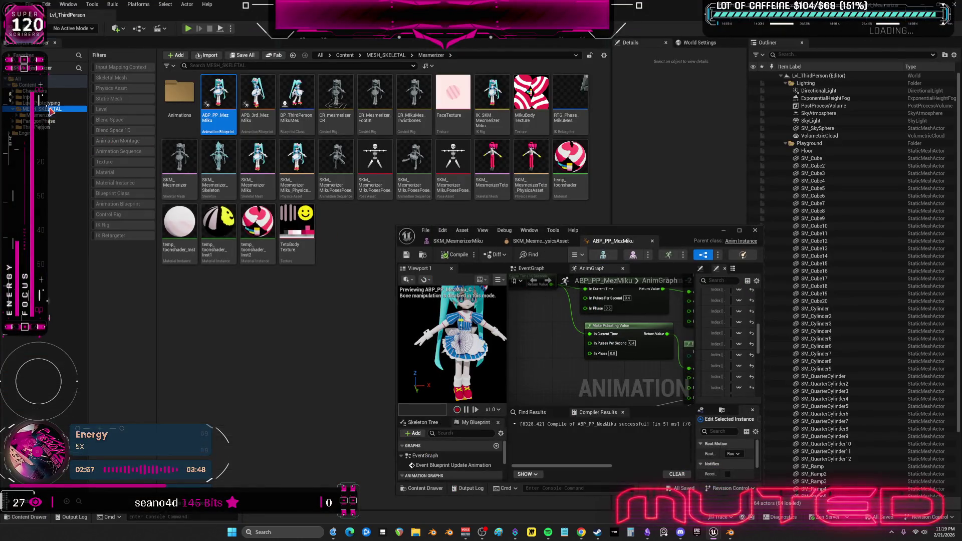
Open the BP_ThirdPersonMikuMes character Blueprint in a maximized editor
left_click(51, 110)
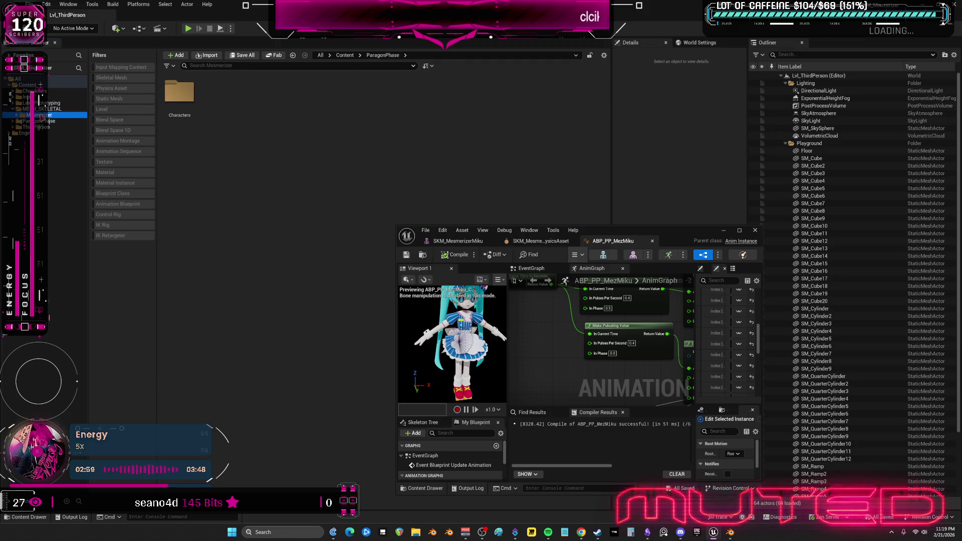
double_click(297, 98)
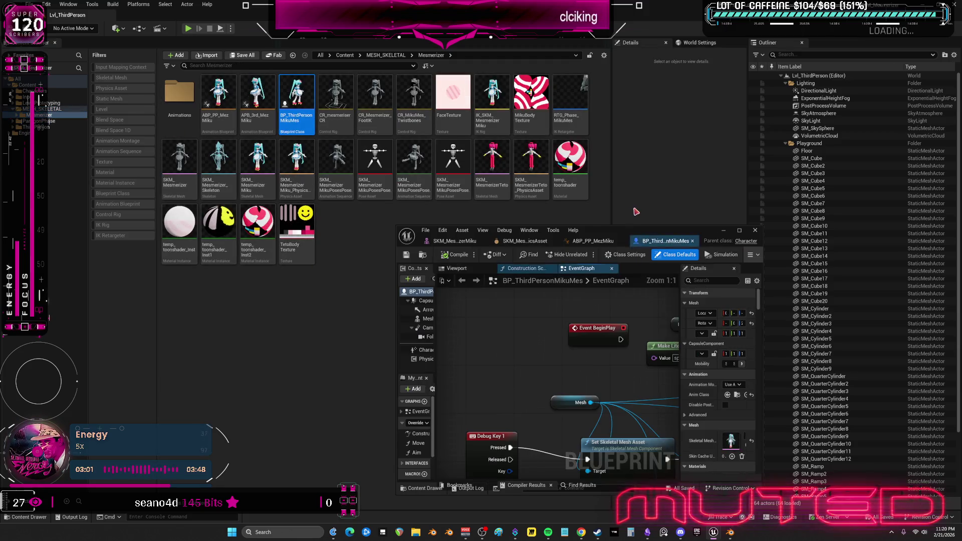
double_click(601, 230)
scroll(400, 232, "down", 3)
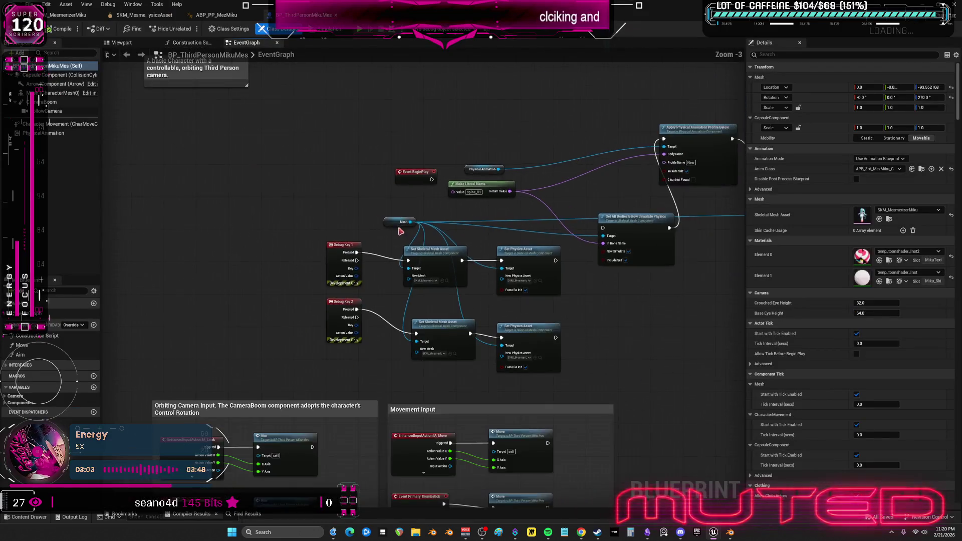
scroll(400, 232, "up", 4)
Add Set Global Time Dilation (0.1) after Event BeginPlay and start a play-test
mouse_move(414, 230)
left_mouse_down()
mouse_move(358, 100)
mouse_move(471, 161)
left_mouse_up()
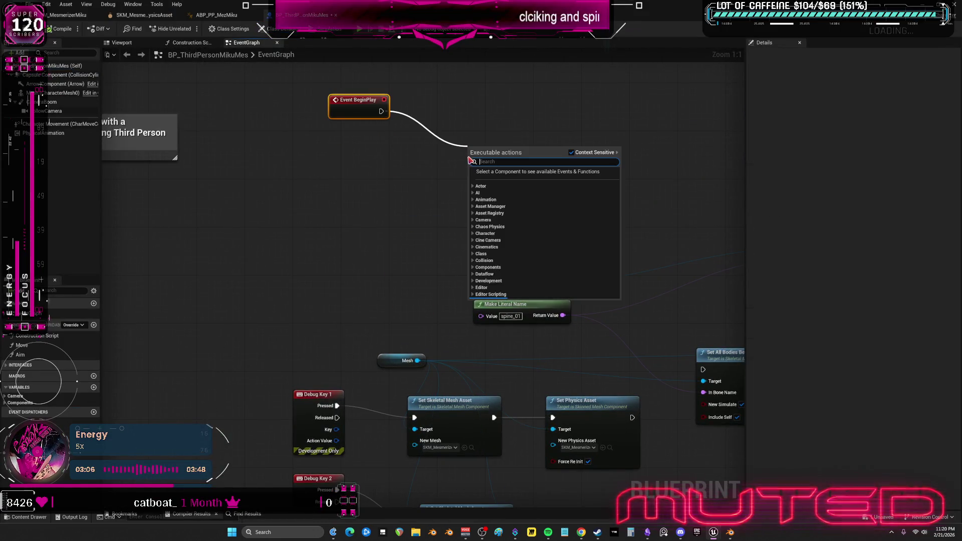
type("time do")
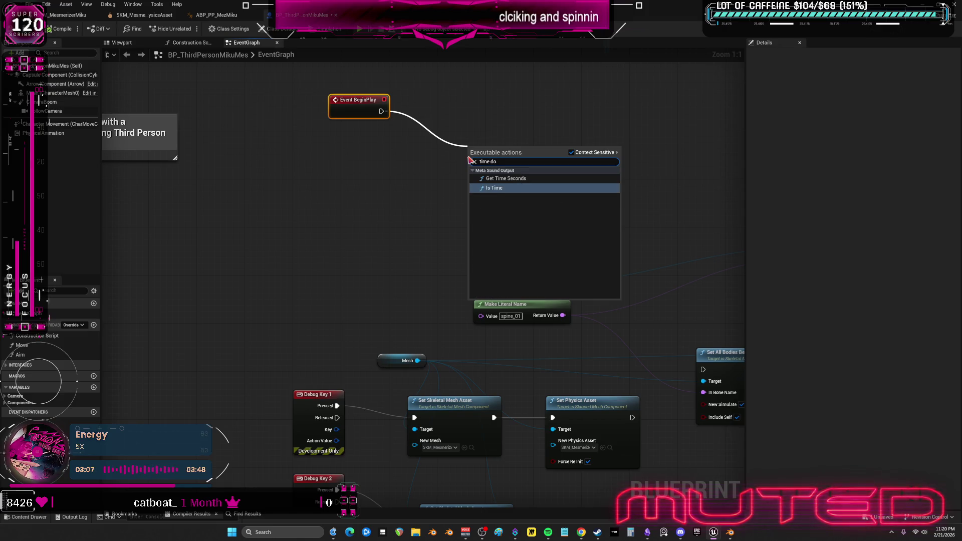
key("BackSpace")
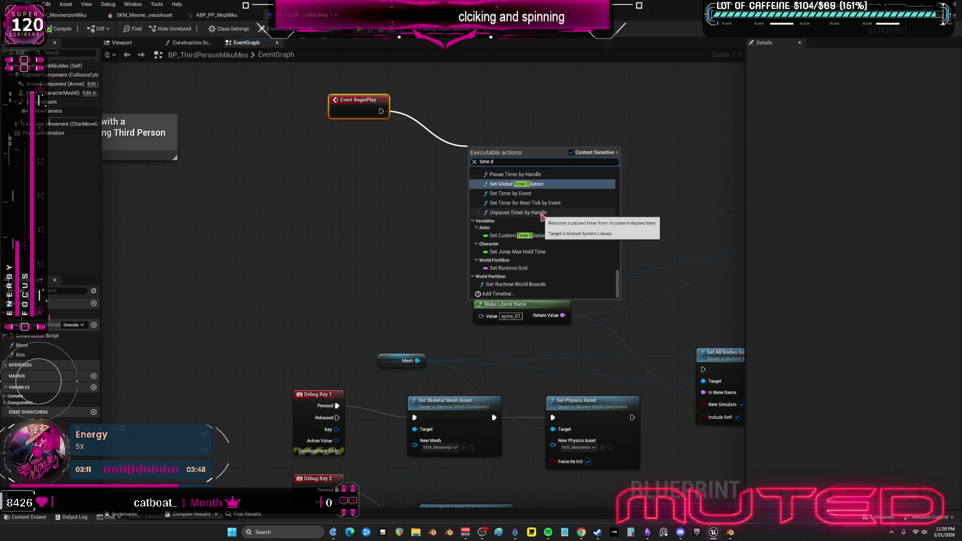
type("ia")
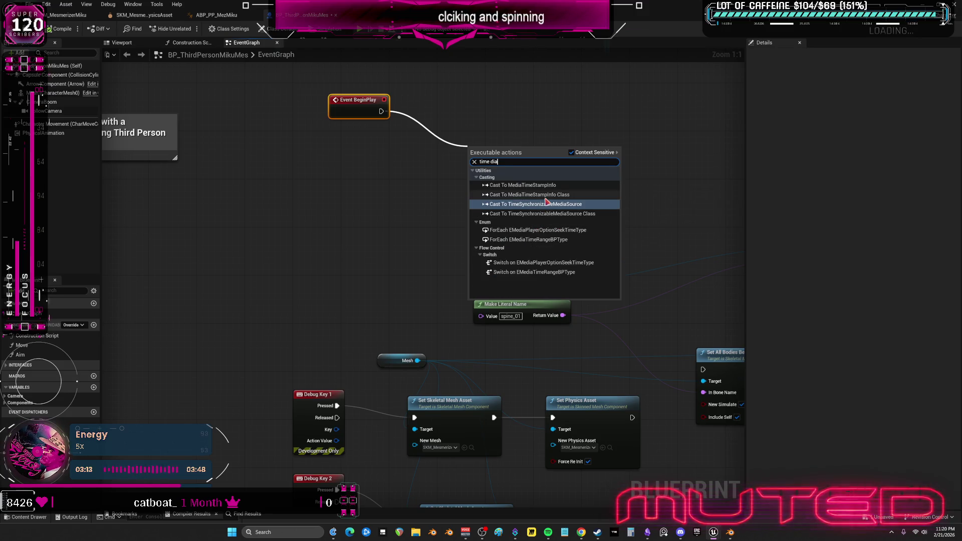
key("BackSpace")
type("la")
left_click(530, 186)
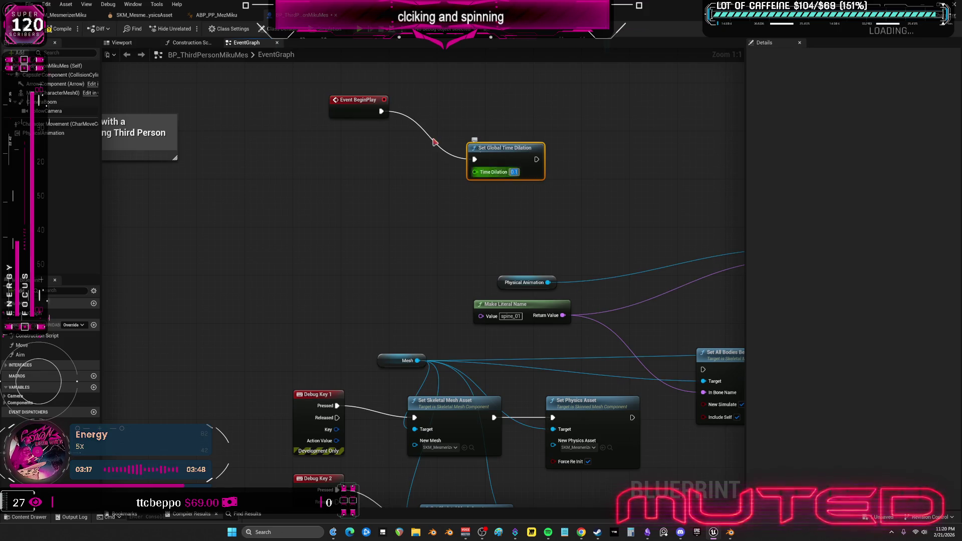
left_click(357, 35)
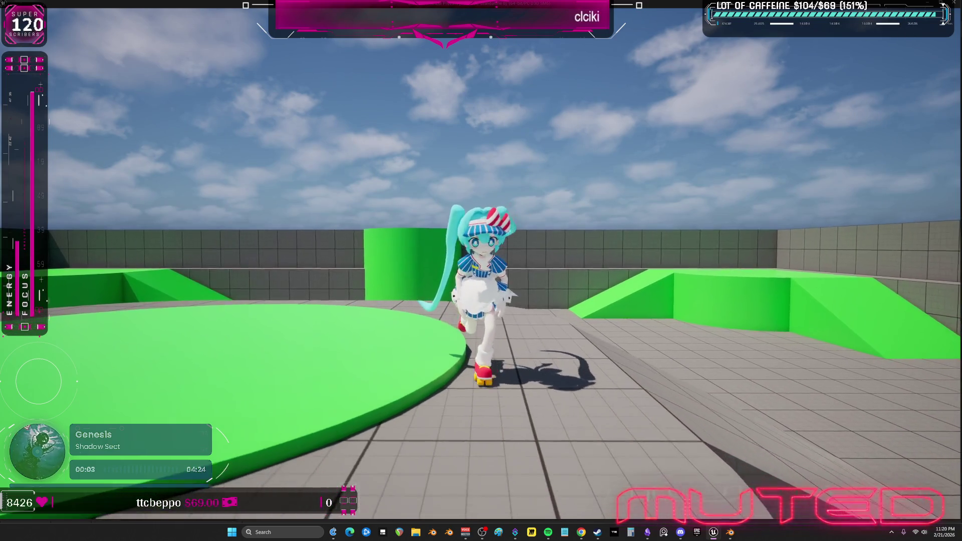
End the play session, select the Mesh component, and widen its Details panel
key("Escape")
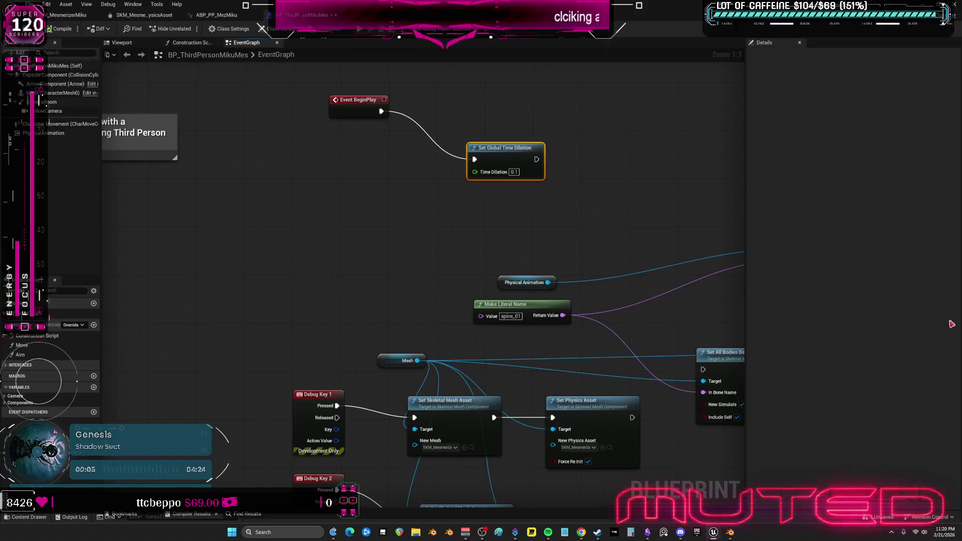
left_click(48, 93)
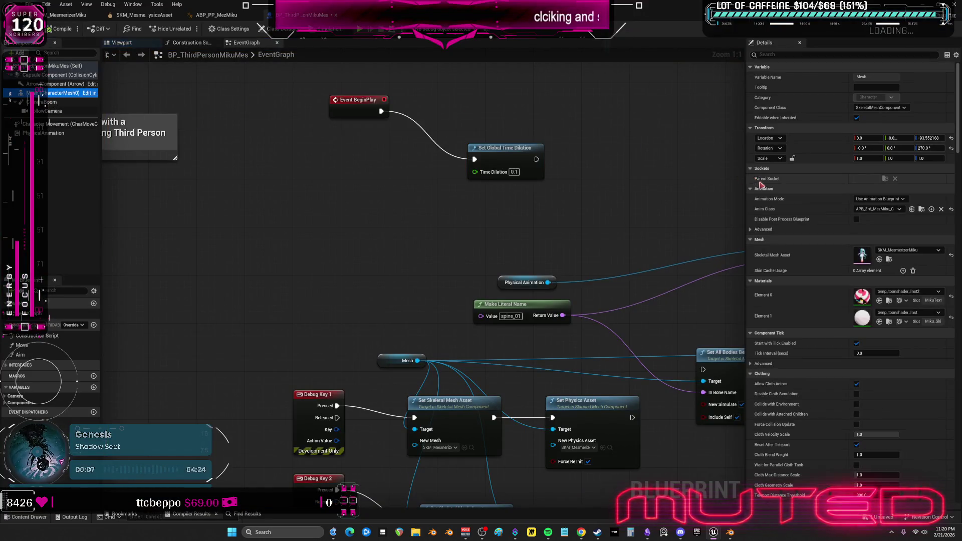
left_click_drag(748, 210, 502, 210)
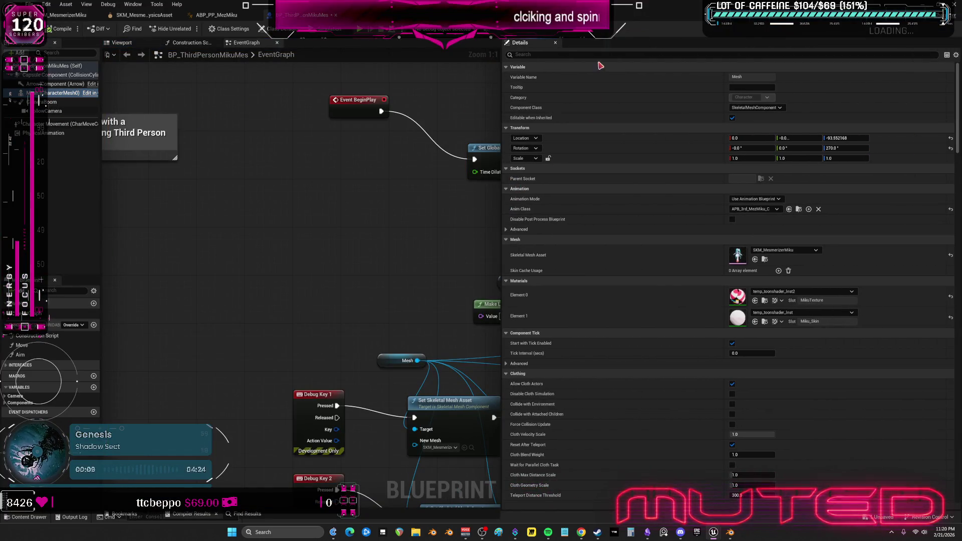
Filter the Mesh Details for 'post' and open the MesmerizerMiku skeletal mesh asset
type("post")
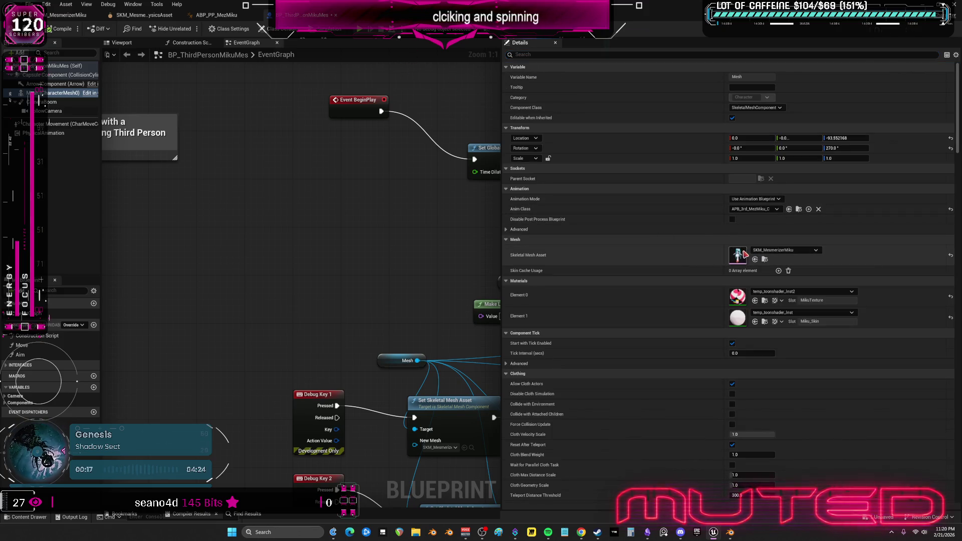
double_click(740, 252)
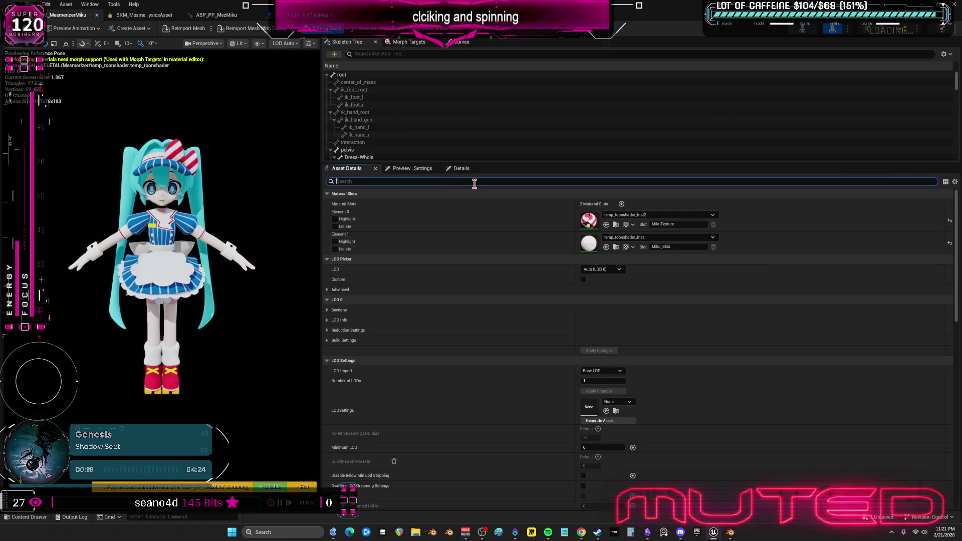
Delete the upper pulsing bone-rotation test nodes from ABP_PP_MezMiku's AnimGraph
type("post")
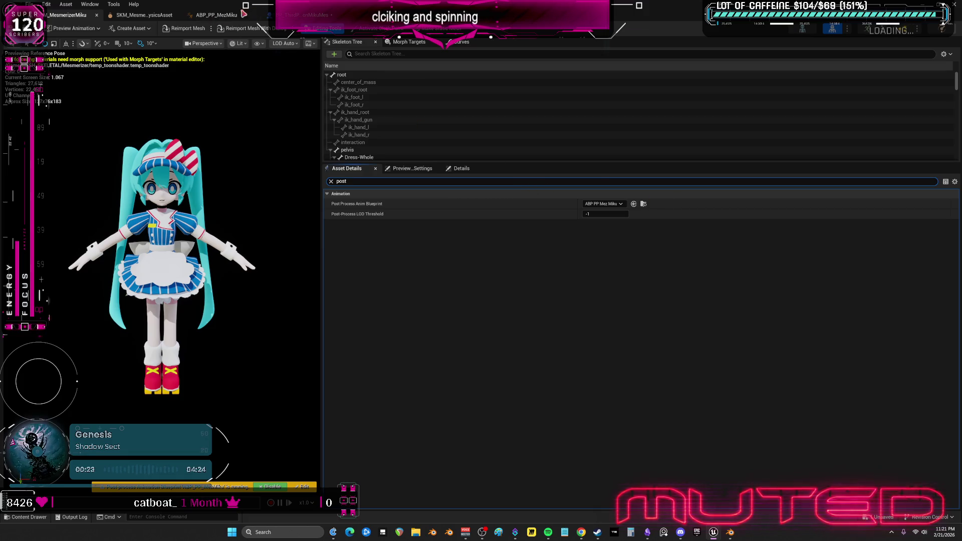
left_click(214, 15)
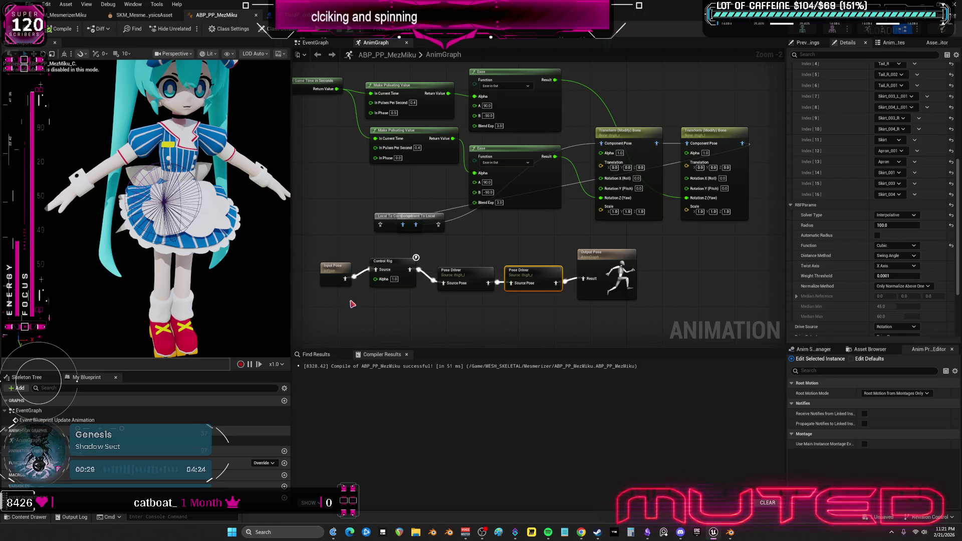
scroll(352, 304, "down", 2)
mouse_move(736, 121)
left_mouse_down()
mouse_move(421, 263)
mouse_move(378, 271)
left_mouse_up()
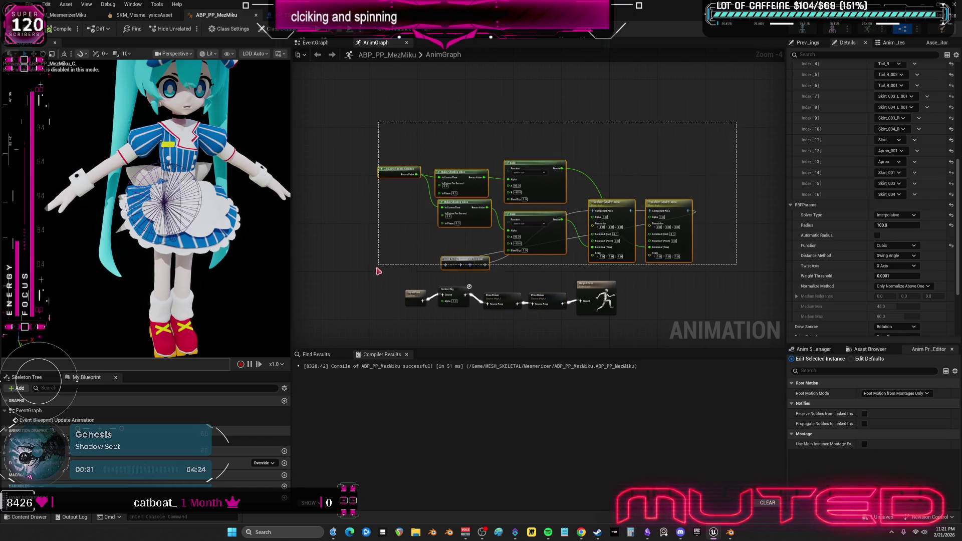
key("Delete")
left_click(315, 42)
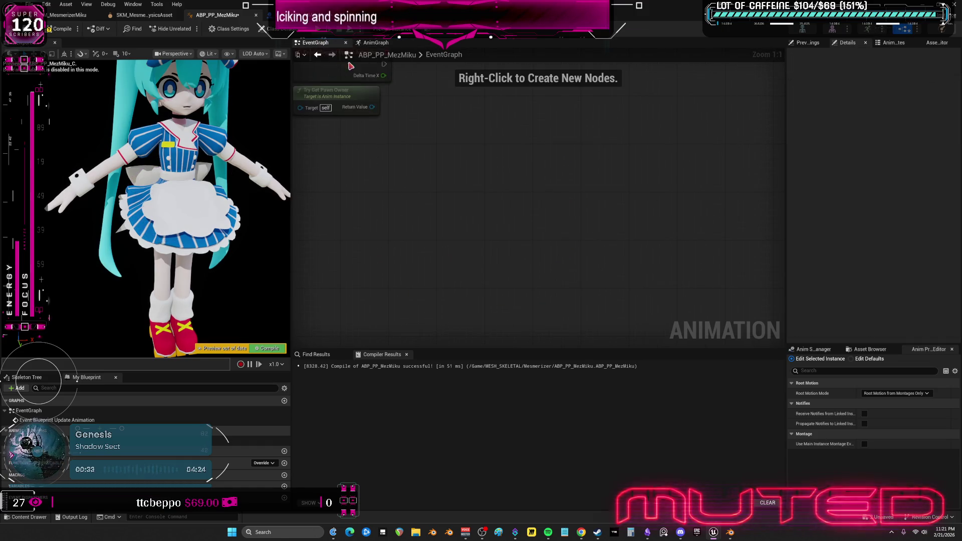
left_click_drag(444, 156, 485, 236)
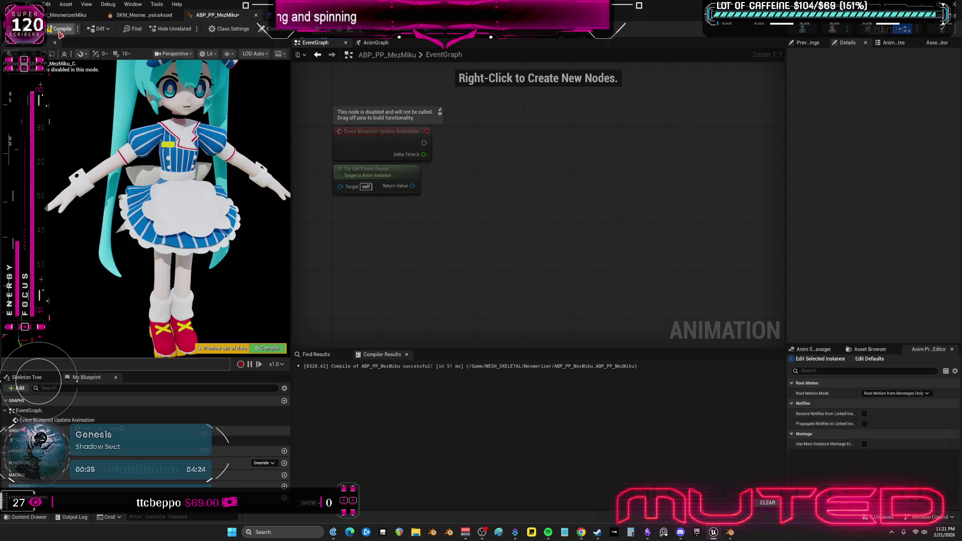
Save the MesmerizerMiku mesh and recompile ABP_PP_MezMiku
left_click(67, 15)
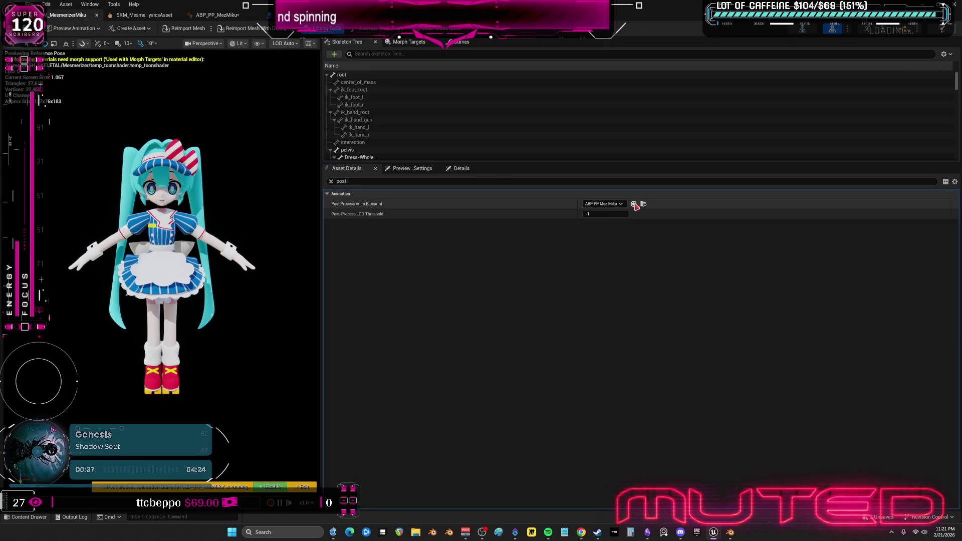
key("ctrl+s")
left_click(205, 20)
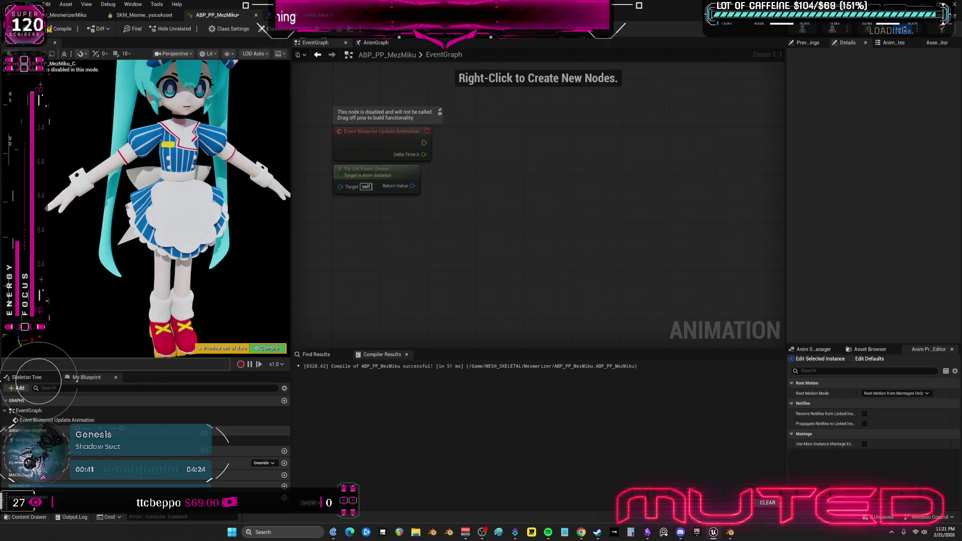
left_click(59, 33)
left_click(127, 16)
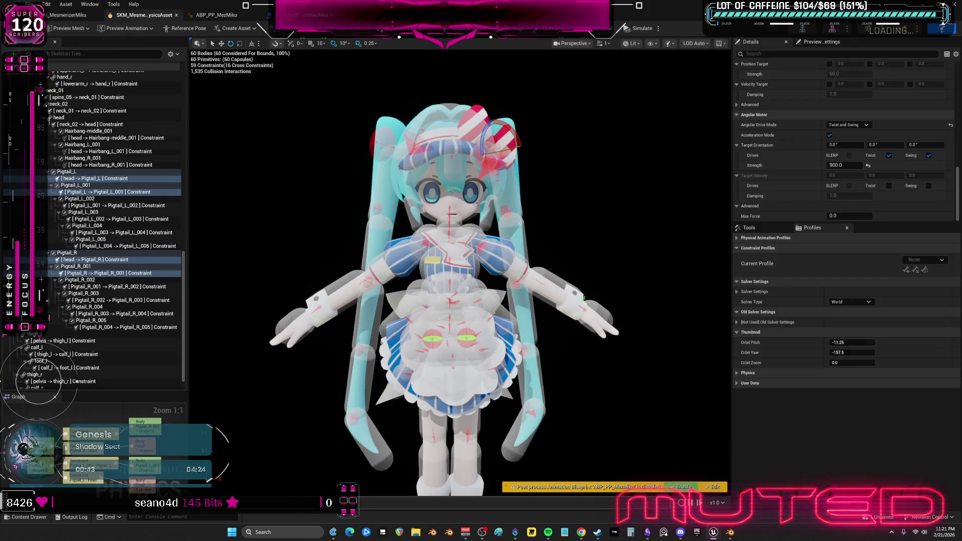
Zoom in on Miku's physics asset bodies, then restore the window and play the level
scroll(427, 176, "up", 5)
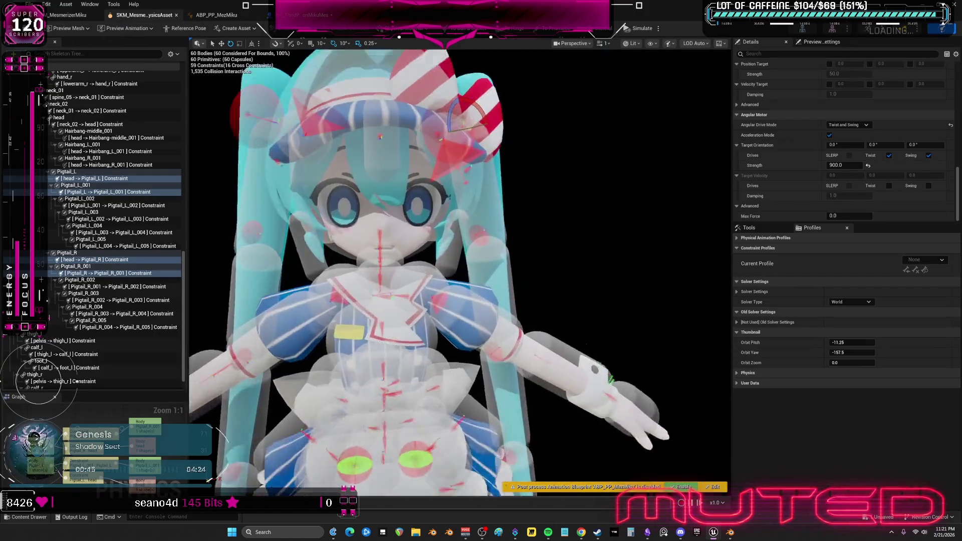
scroll(460, 273, "up", 5)
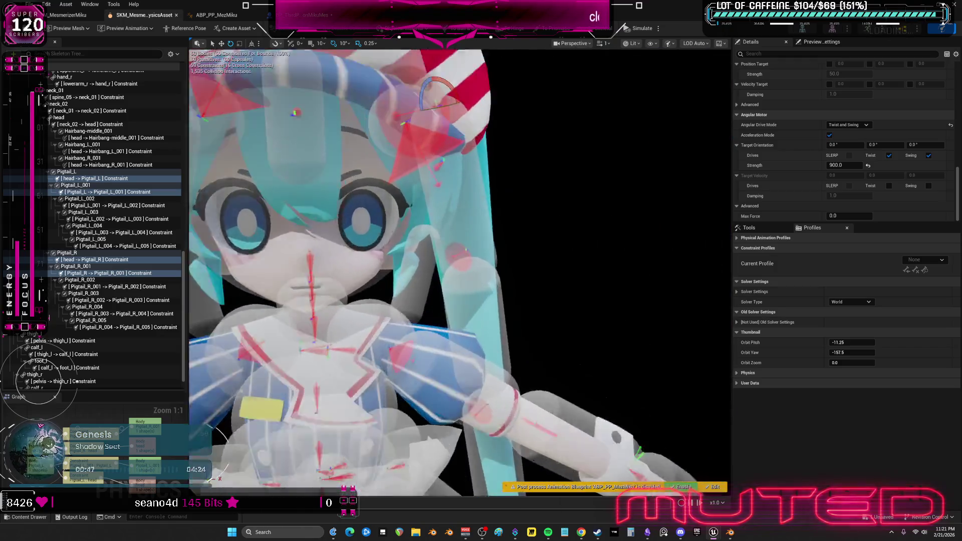
scroll(459, 273, "up", 5)
scroll(459, 273, "down", 5)
scroll(459, 273, "up", 5)
scroll(459, 273, "down", 5)
scroll(459, 273, "up", 5)
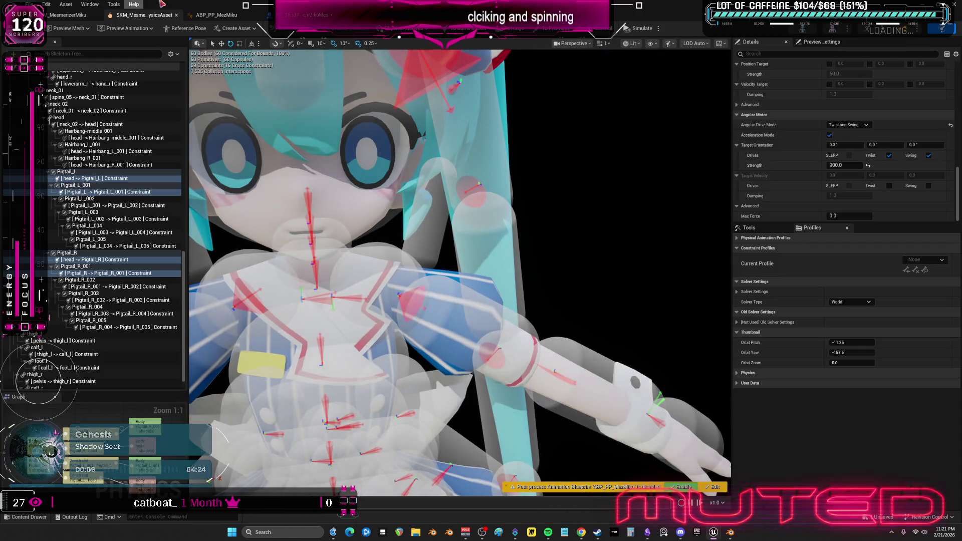
left_click_drag(161, 4, 349, 97)
left_click(188, 28)
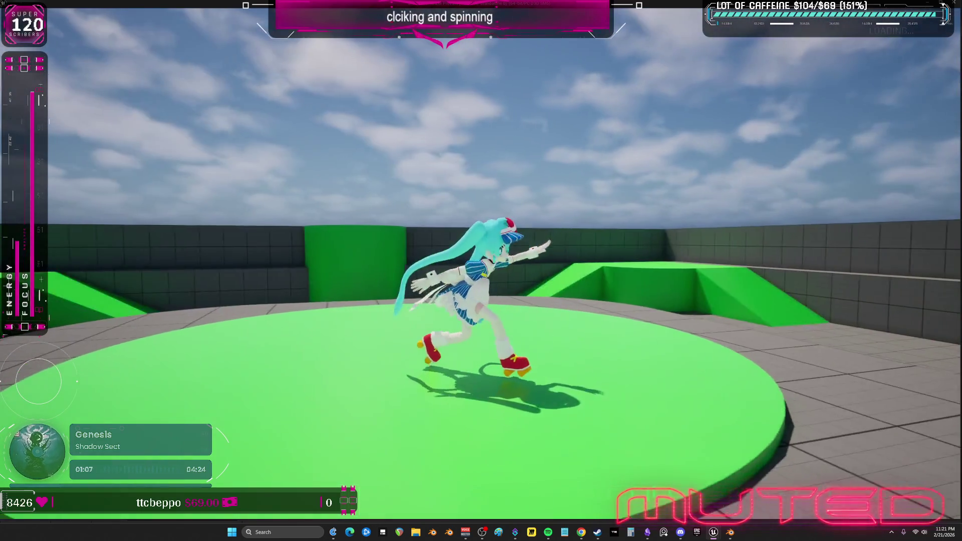
Leave the game view and maximize the MesmerizerMiku physics asset editor
key("alt+Tab")
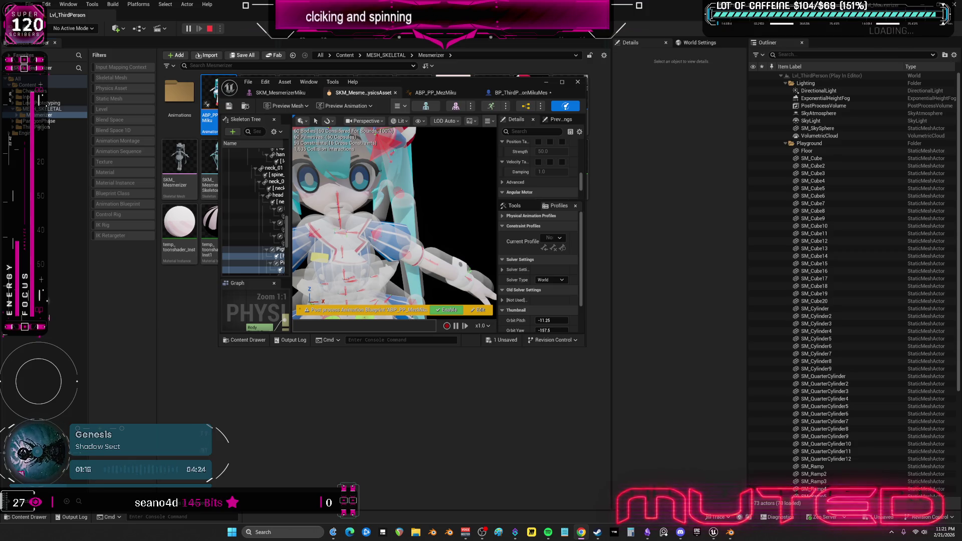
double_click(442, 88)
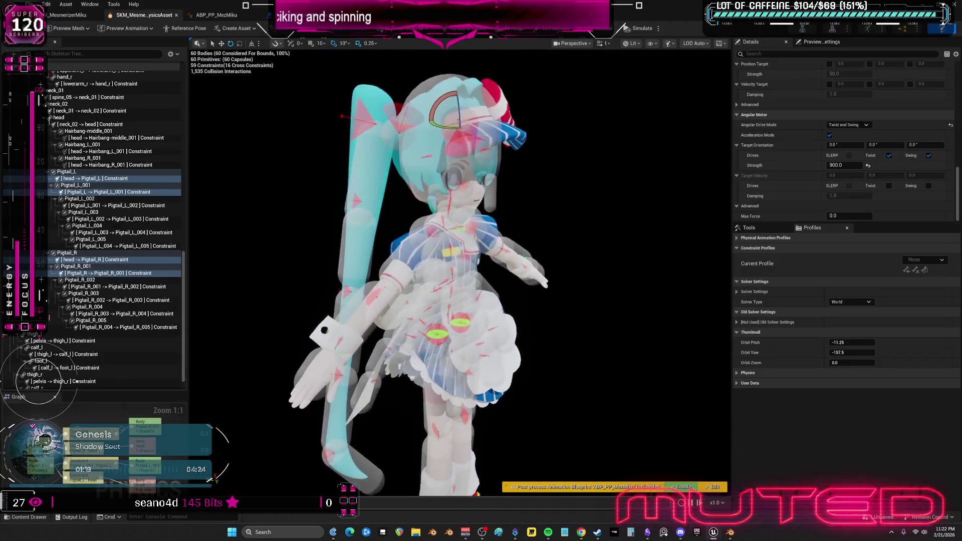
Scroll the Skeleton Tree up to bring Miku's Apron and Skirt body rows into view
scroll(250, 229, "down", 3)
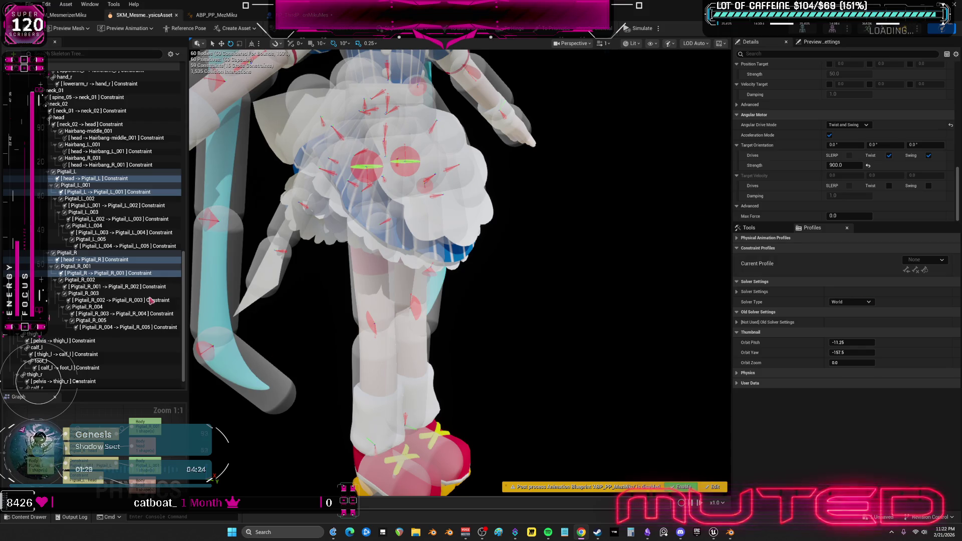
scroll(86, 232, "up", 5)
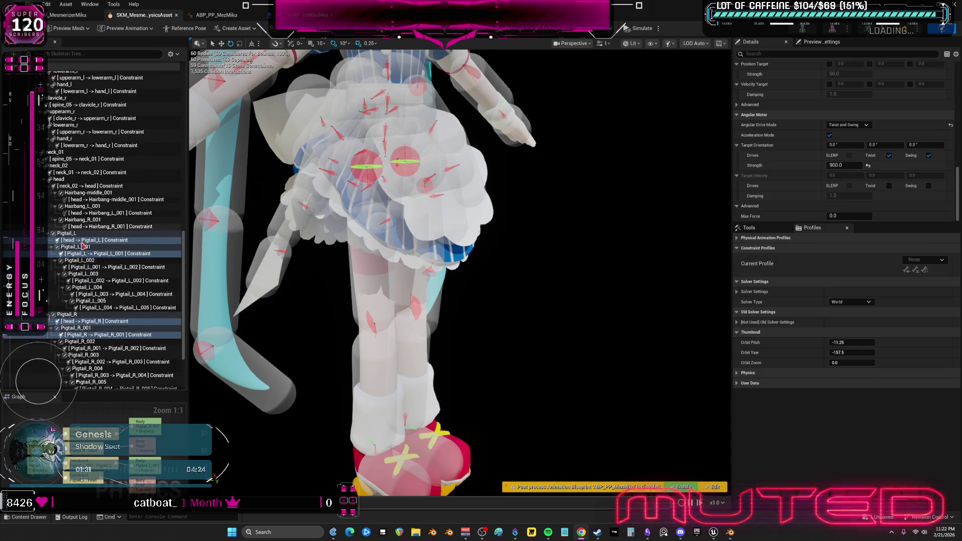
scroll(86, 232, "up", 6)
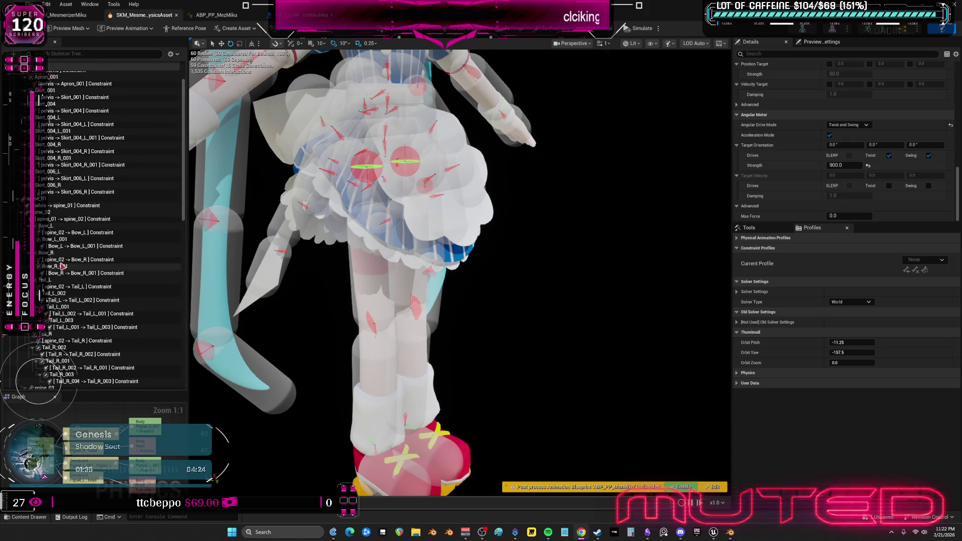
scroll(65, 196, "up", 1)
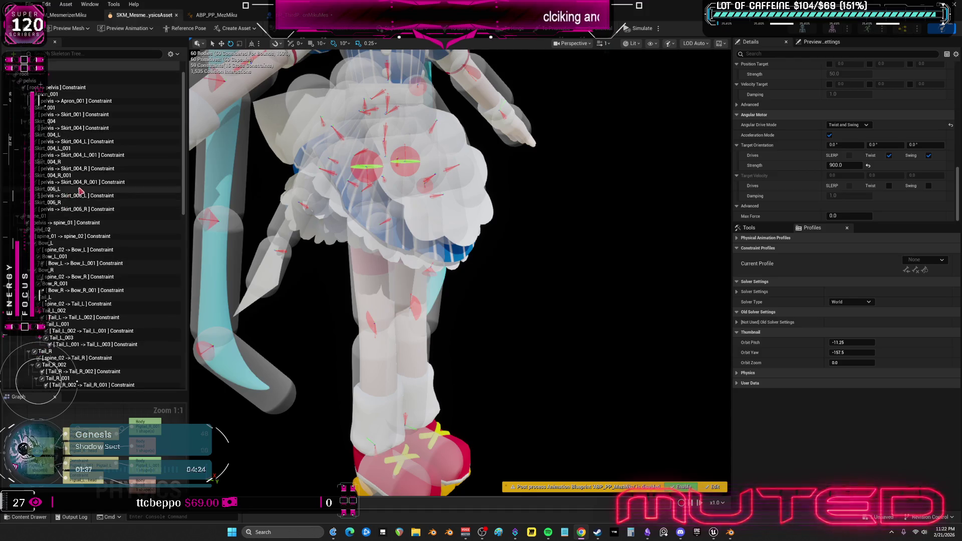
Multi-select the Apron_001 body and the Skirt_001, Skirt_004 and Skirt_006 left/right bodies
left_click(54, 95)
left_click(56, 108, "ctrl")
left_click(61, 122, "ctrl")
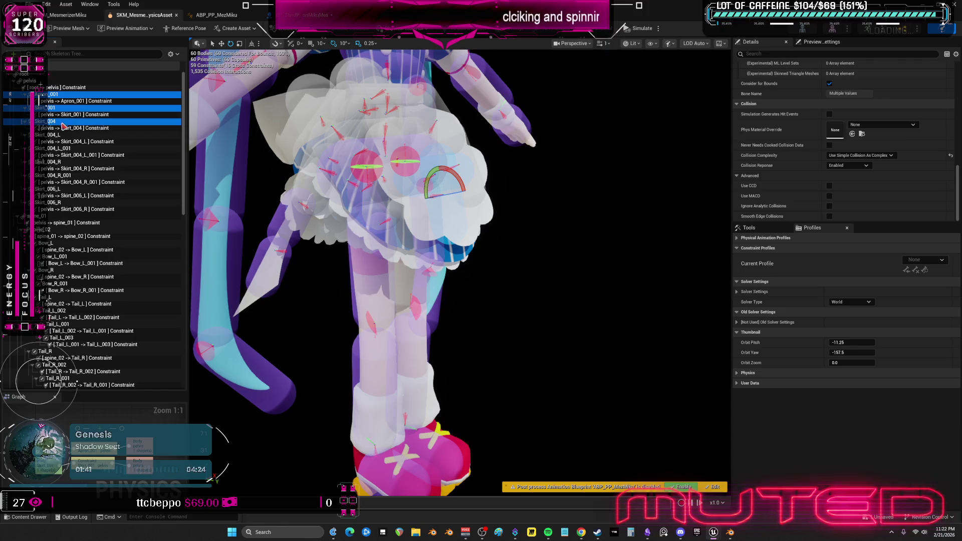
left_click(61, 135, "ctrl")
left_click(61, 149, "ctrl")
left_click(61, 162, "ctrl")
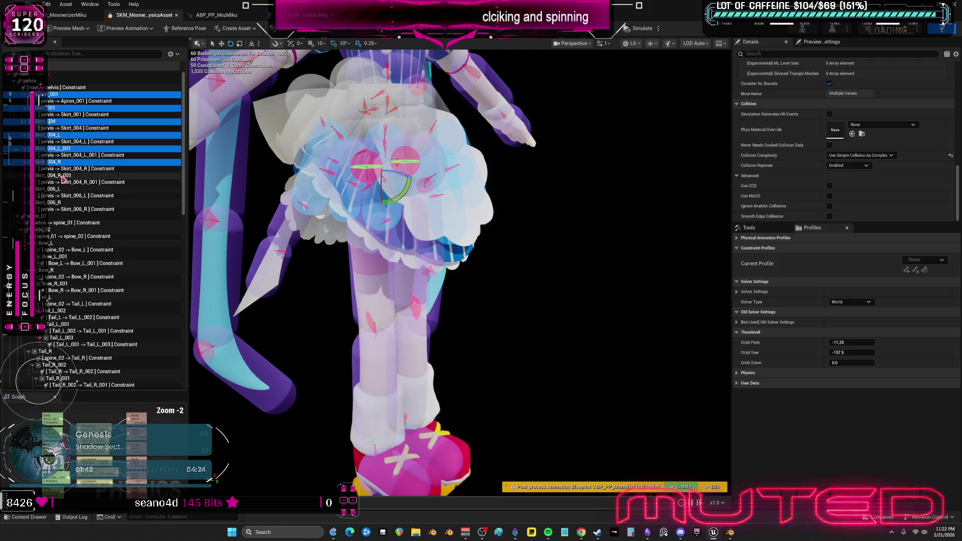
left_click(61, 175, "ctrl")
left_click(61, 188, "ctrl")
left_click(61, 202, "ctrl")
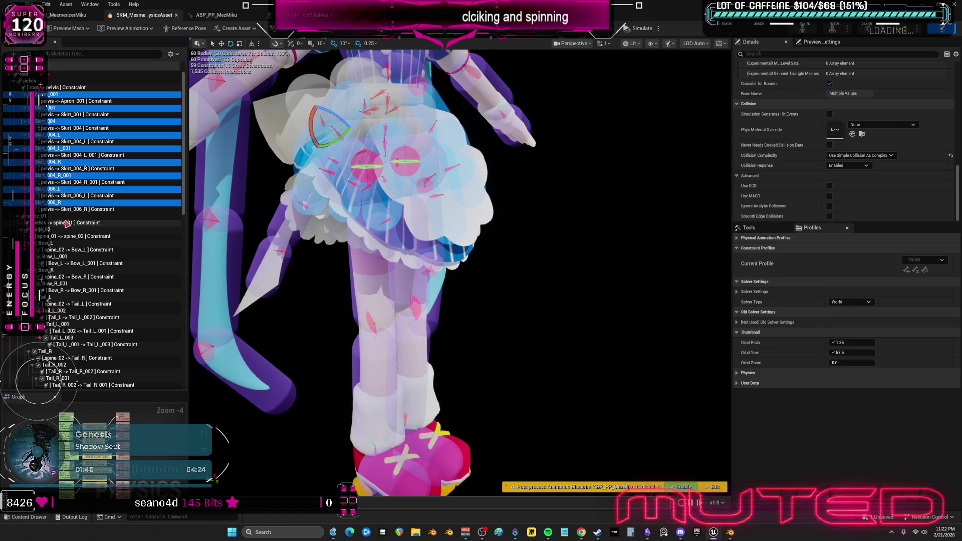
Add the Bow_L, Bow_R, Tail_L, Tail_L_002, Tail_R and Tail_R_002 bodies to the selection
scroll(66, 223, "down", 4)
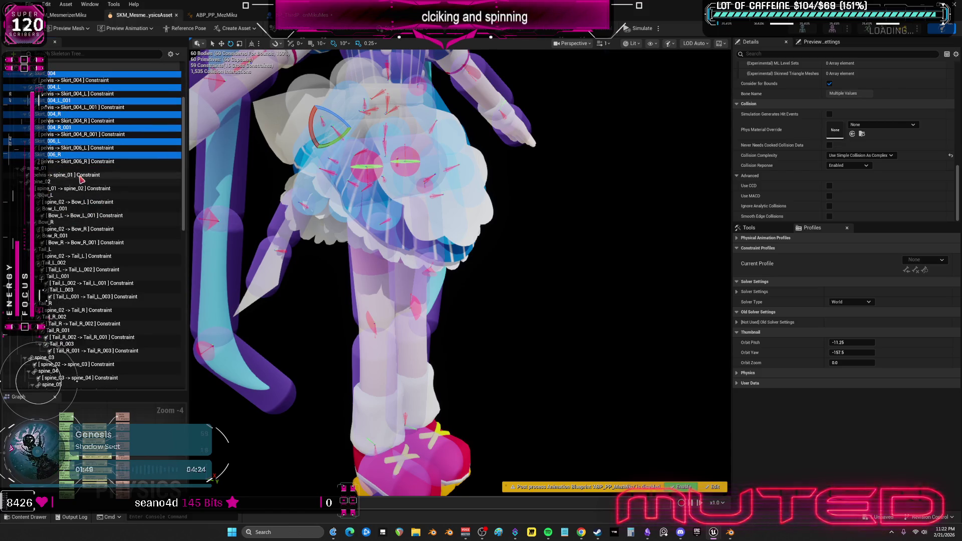
left_click(51, 196, "ctrl")
left_click(59, 217, "ctrl")
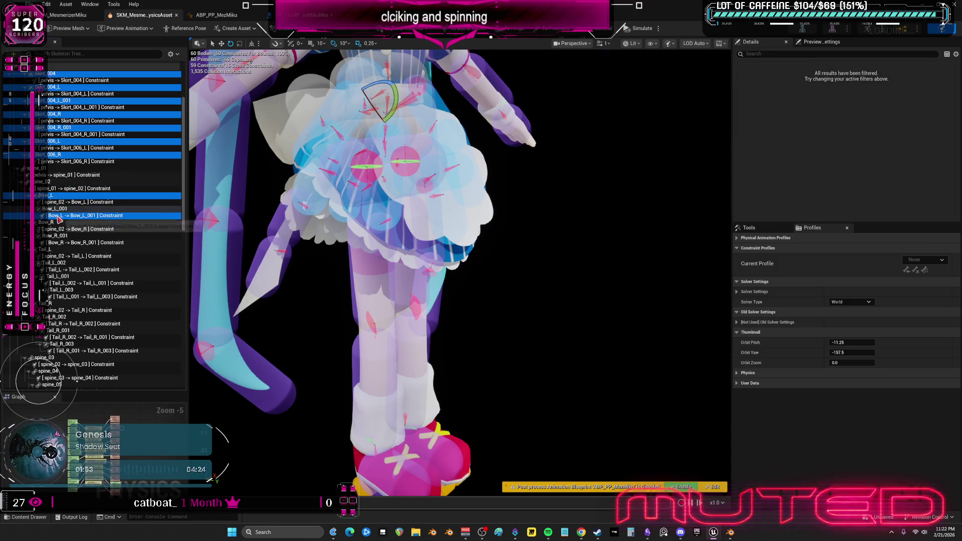
left_click(62, 216, "ctrl")
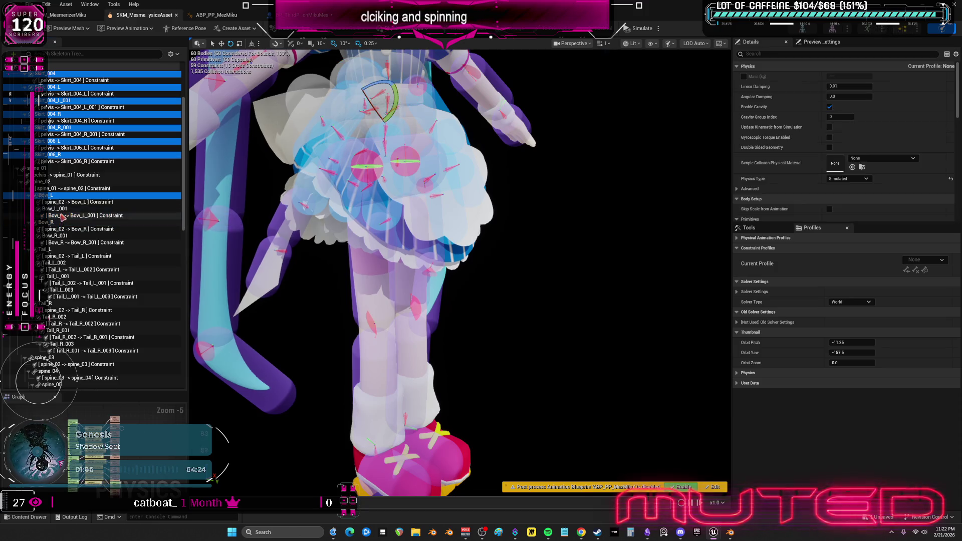
left_click(55, 224, "ctrl")
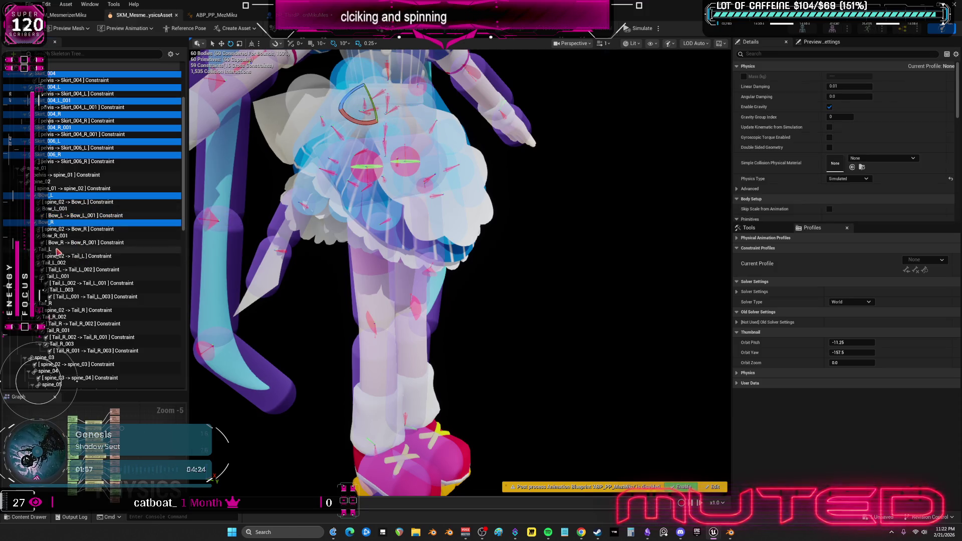
left_click(50, 249, "ctrl")
left_click(57, 263, "ctrl")
left_click(50, 304, "ctrl")
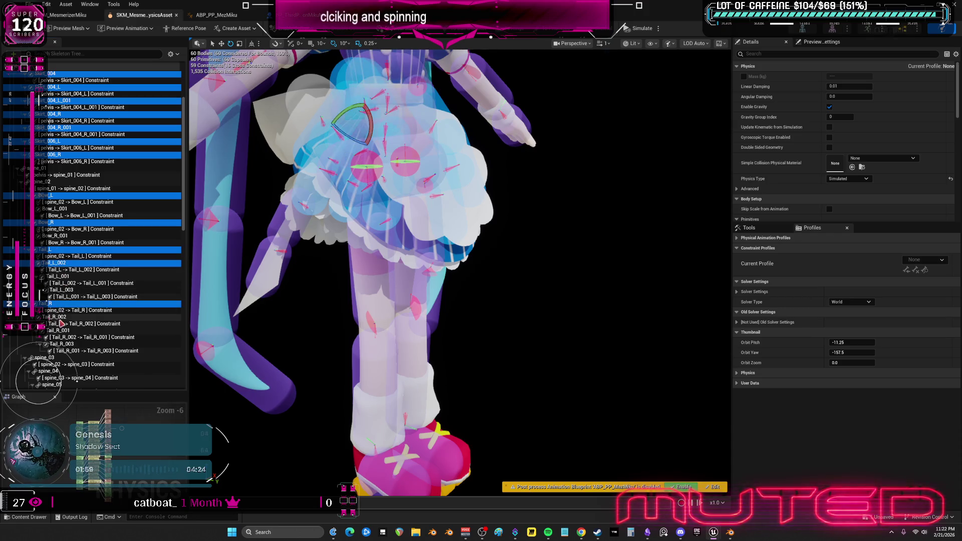
left_click(56, 317, "ctrl")
Set the selected bodies' Physics Type to Kinematic and restore the editor window
scroll(120, 260, "down", 10)
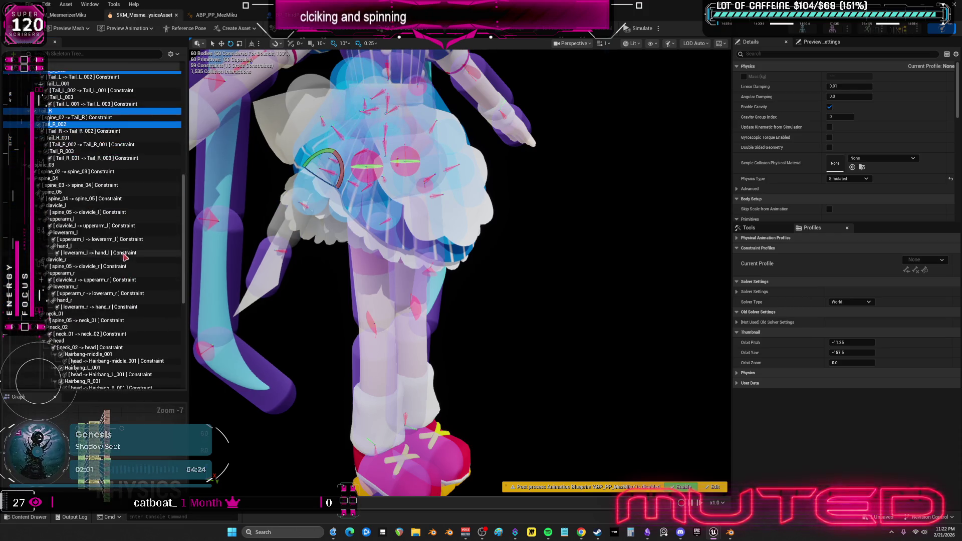
scroll(124, 257, "down", 10)
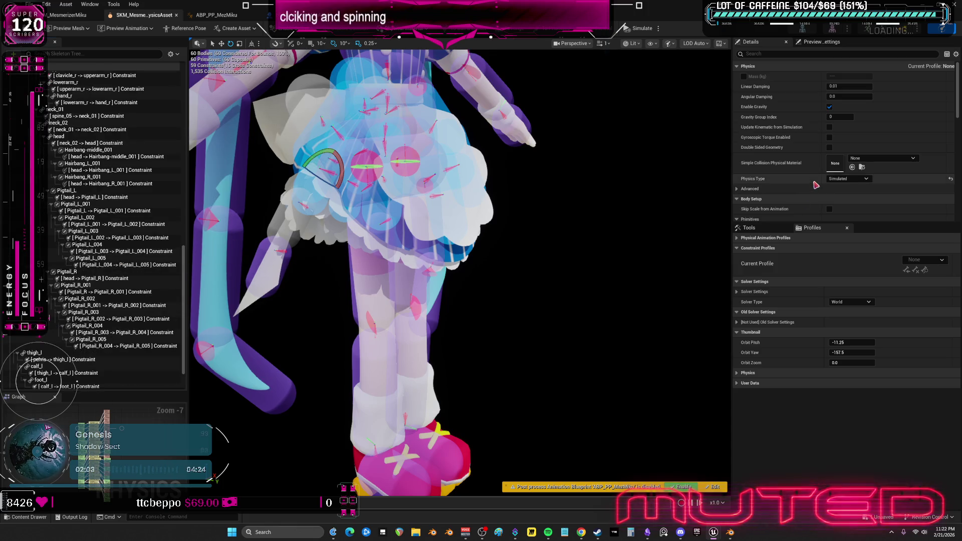
left_click(842, 181)
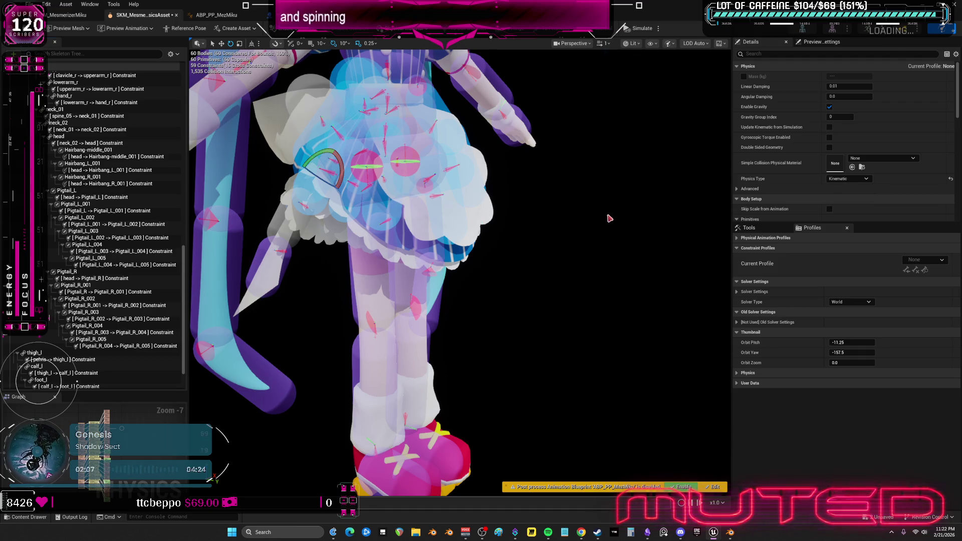
double_click(427, 7)
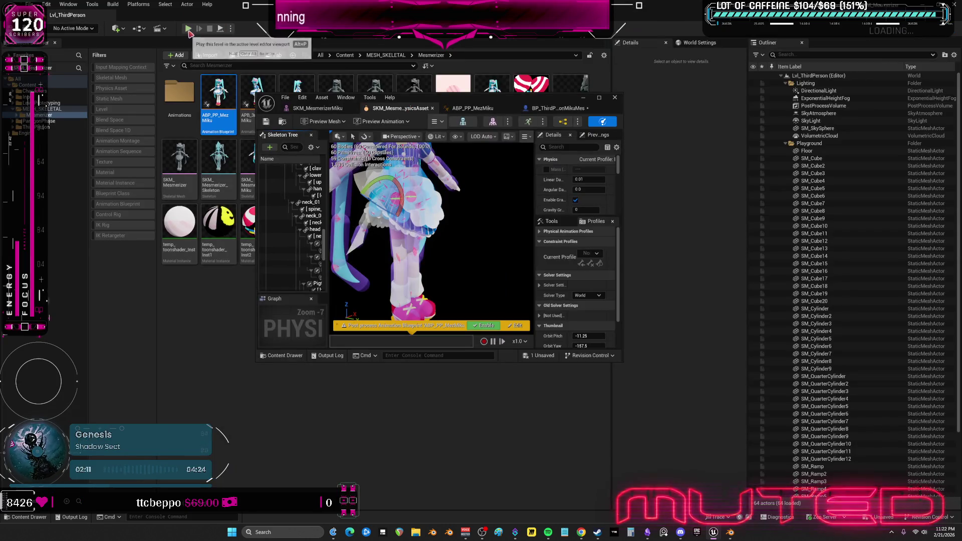
key("alt+Tab")
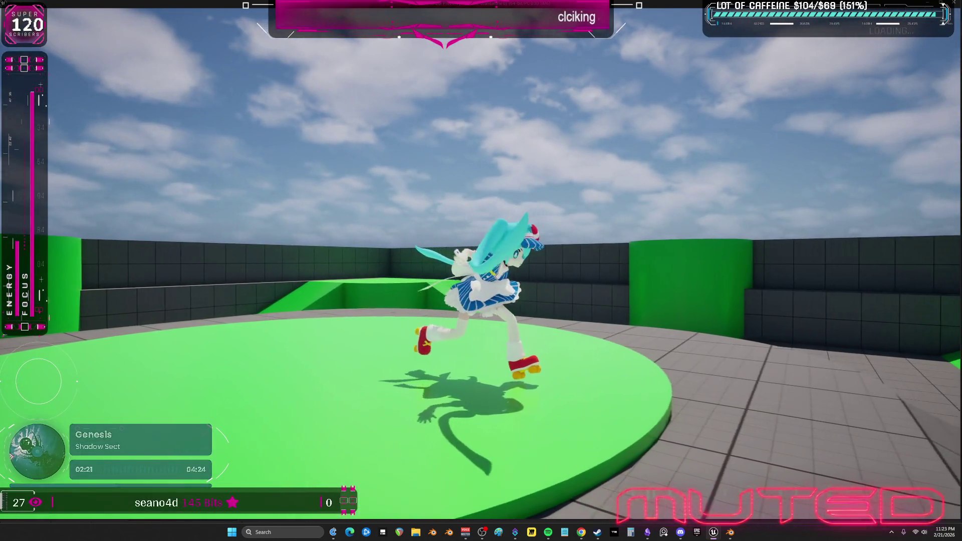
key("Escape")
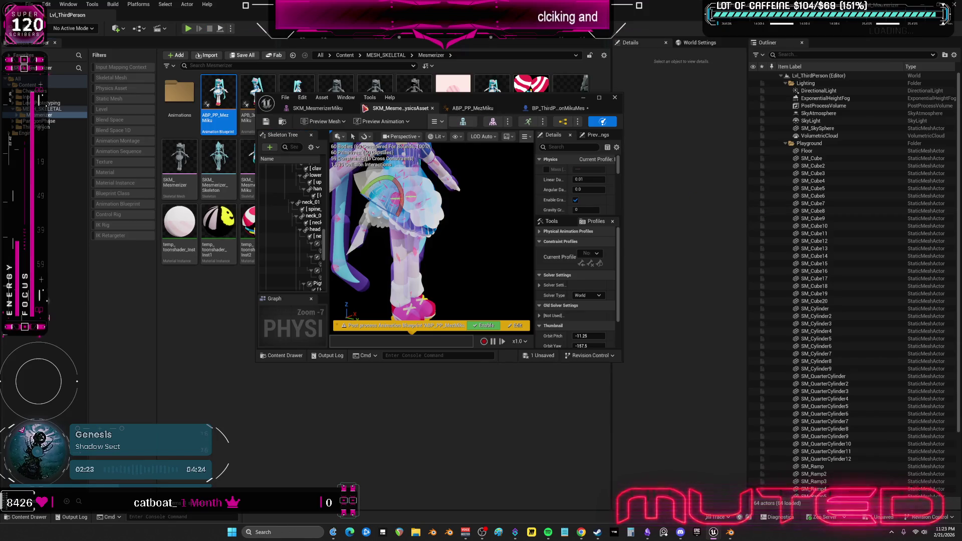
left_click(550, 108)
Delete the Set Global Time Dilation node from the maximized character blueprint
double_click(551, 107)
left_click(404, 199)
key("Delete")
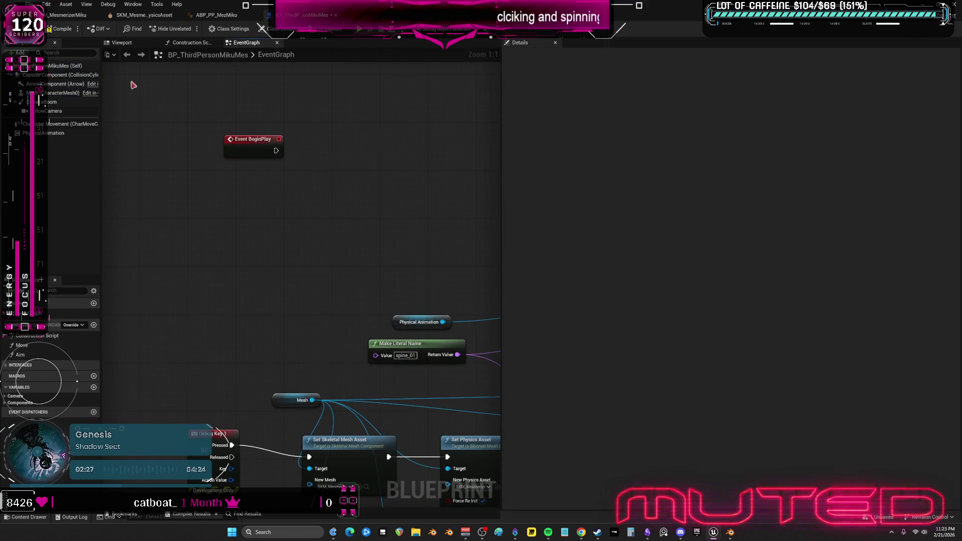
In ABP_PP_MezMiku's AnimGraph, set the thigh_l Pose Driver's RBF radius to 80
left_click(215, 16)
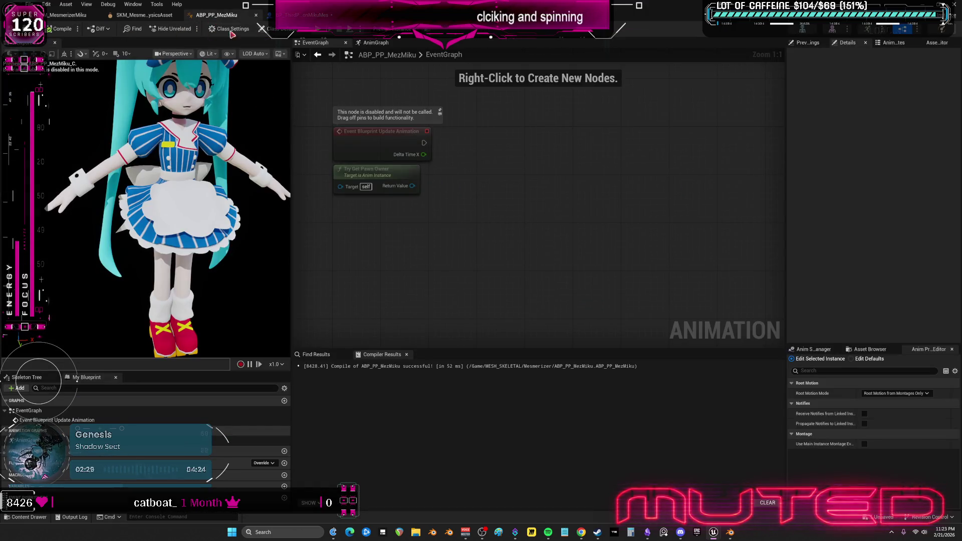
left_click(375, 42)
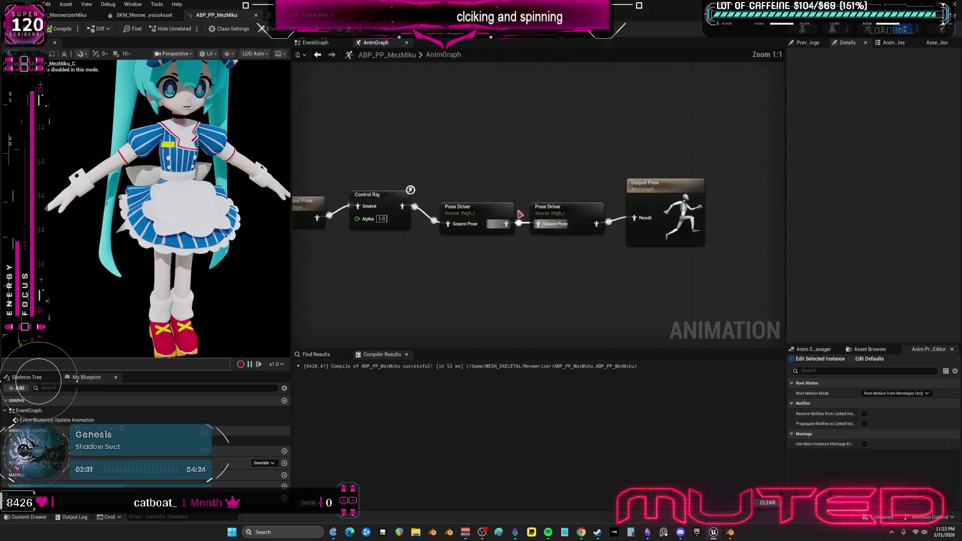
left_click(510, 213)
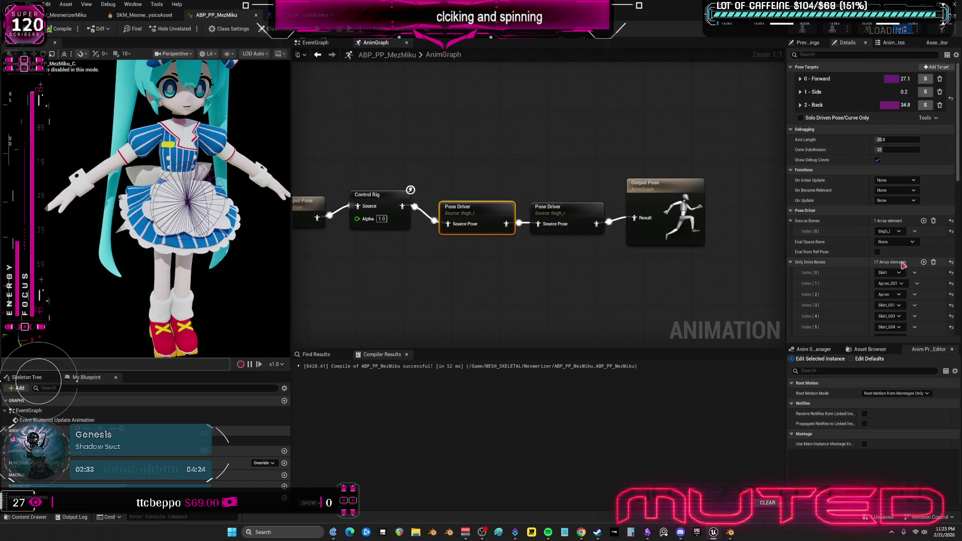
scroll(903, 265, "down", 10)
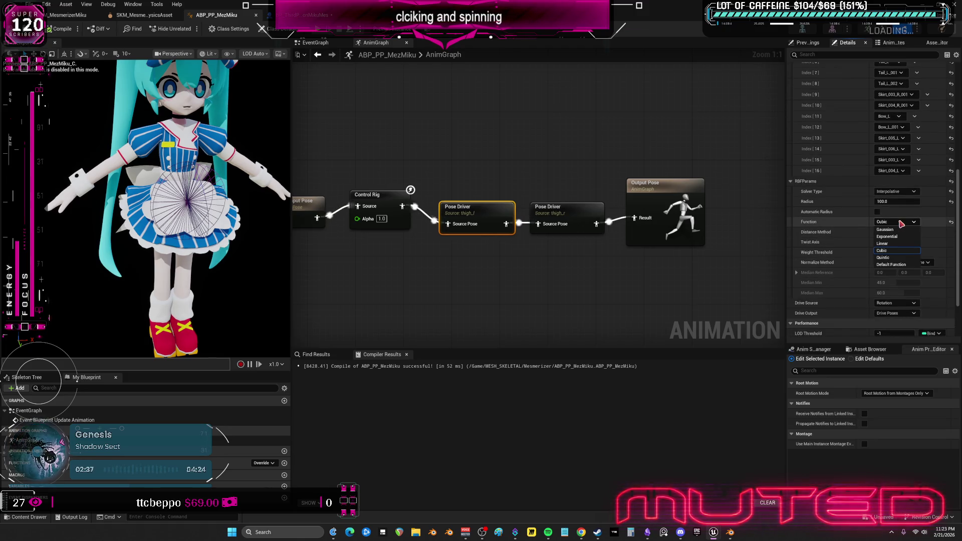
key("Return")
Give the thigh_r Pose Driver radius 80 and set both thigh Pose Drivers to Exponential
left_click(548, 211)
type("0")
key("Return")
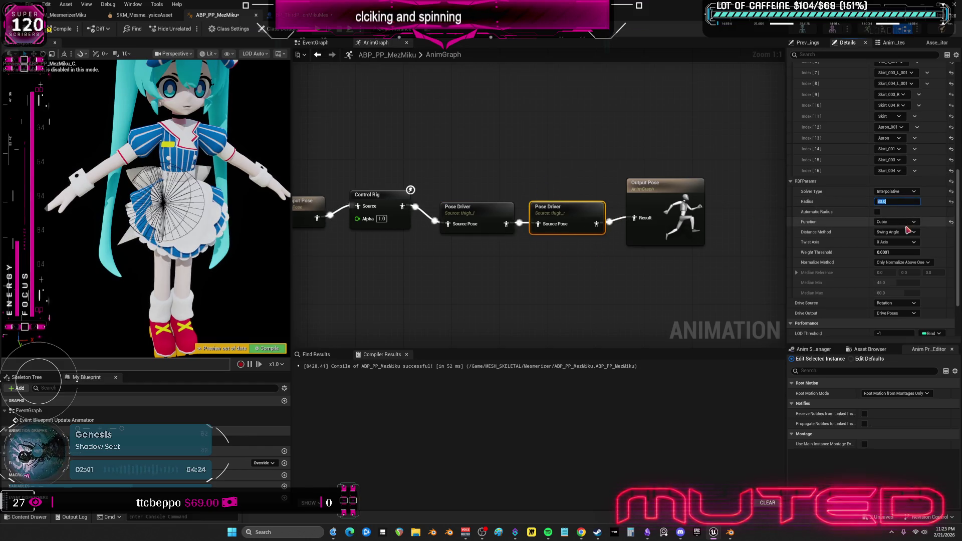
left_click(897, 236)
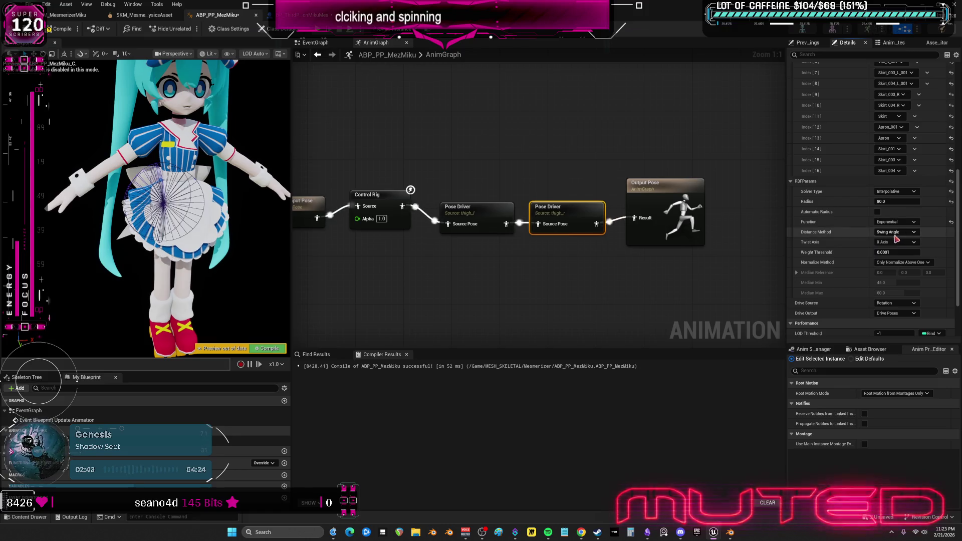
left_click(458, 207)
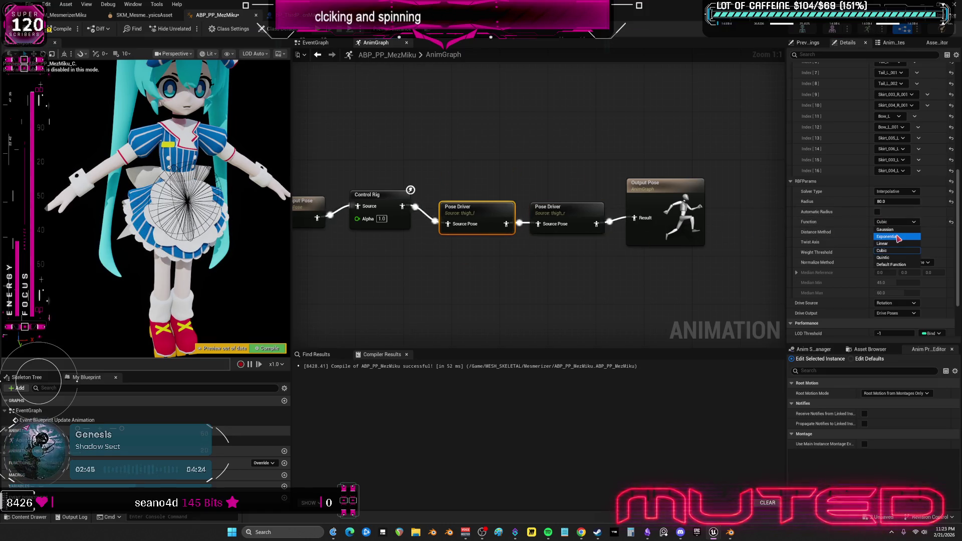
left_click(896, 236)
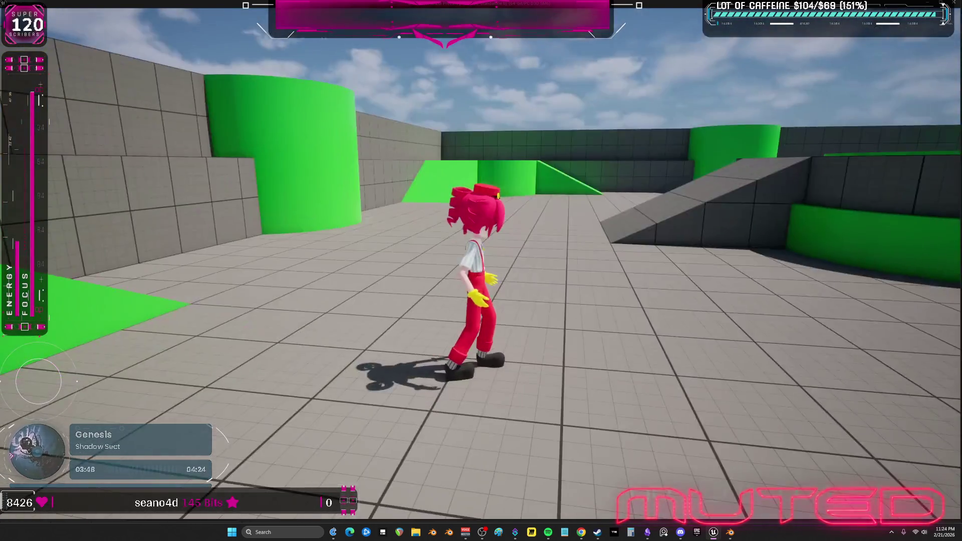
End the play session and return to ABP_PP_MezMiku's AnimGraph
key("Escape")
left_click(86, 32)
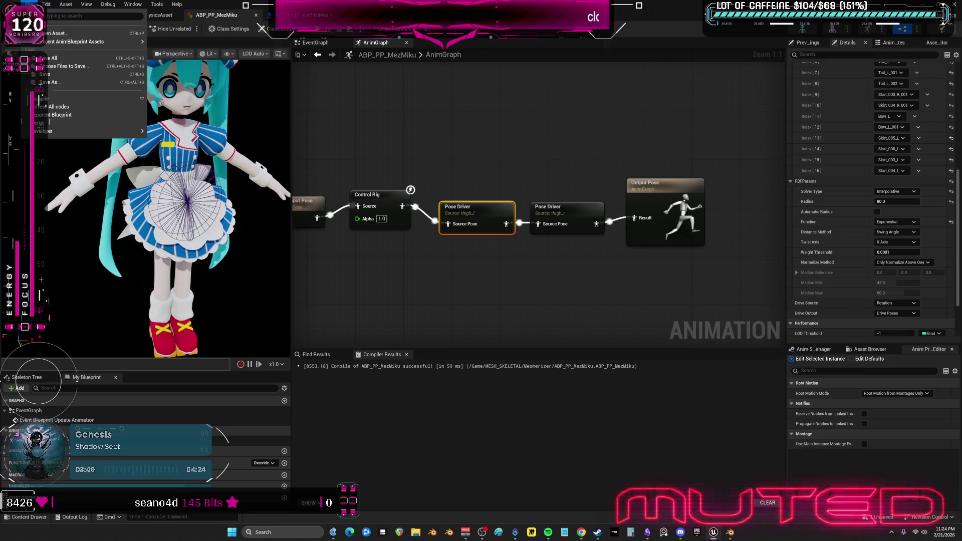
Open SKM_MesmerizerTeto_PhysicsAsset and select the Tie_001 body on Teto's torso
left_click(403, 302)
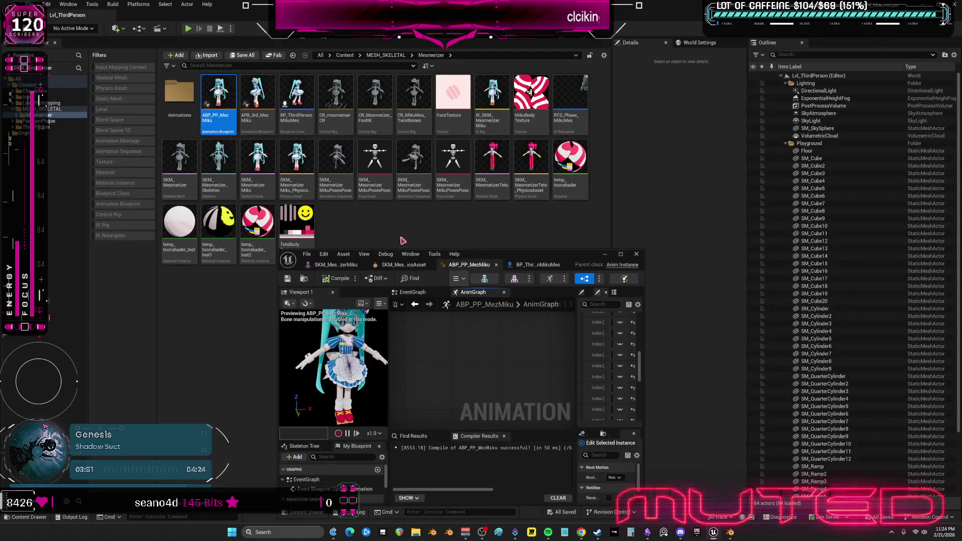
left_click(531, 184)
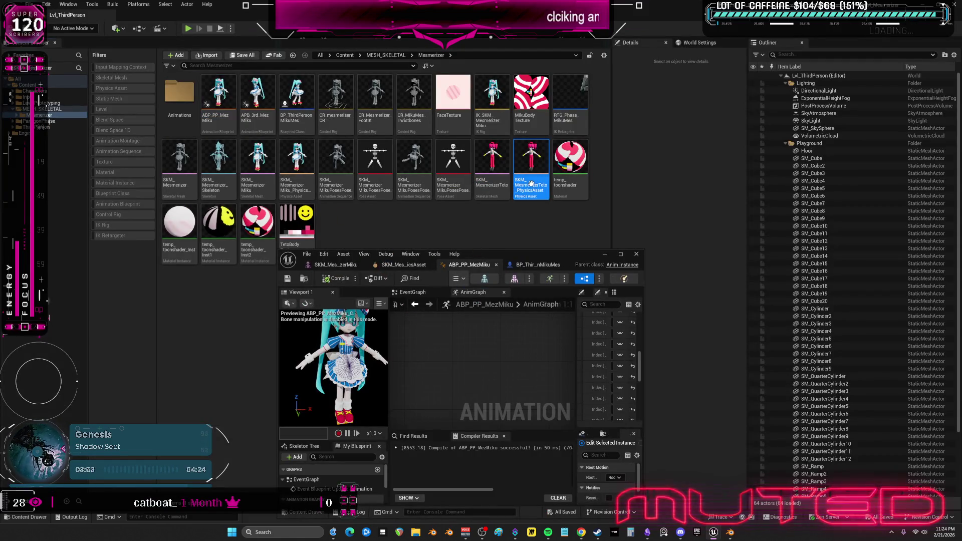
double_click(500, 247)
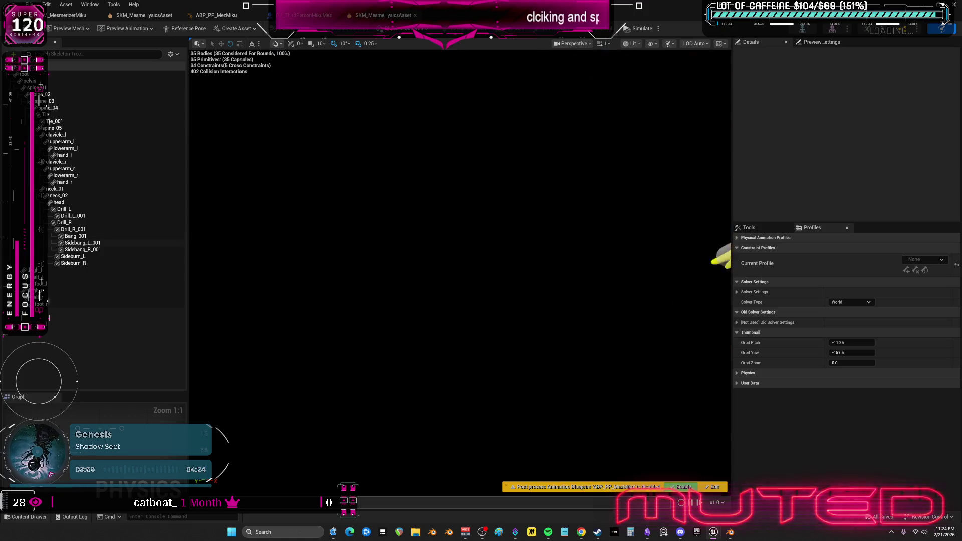
left_click_drag(421, 251, 426, 254)
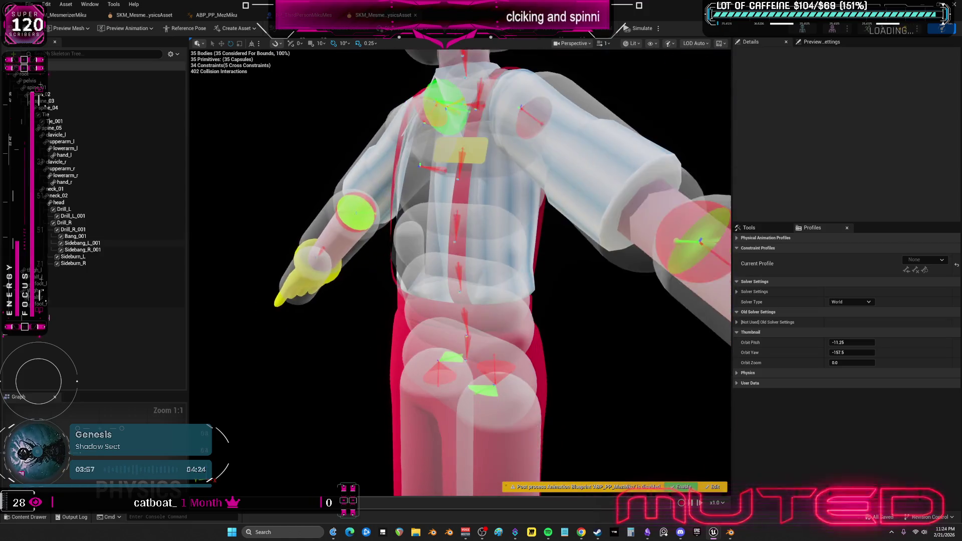
left_click(440, 259)
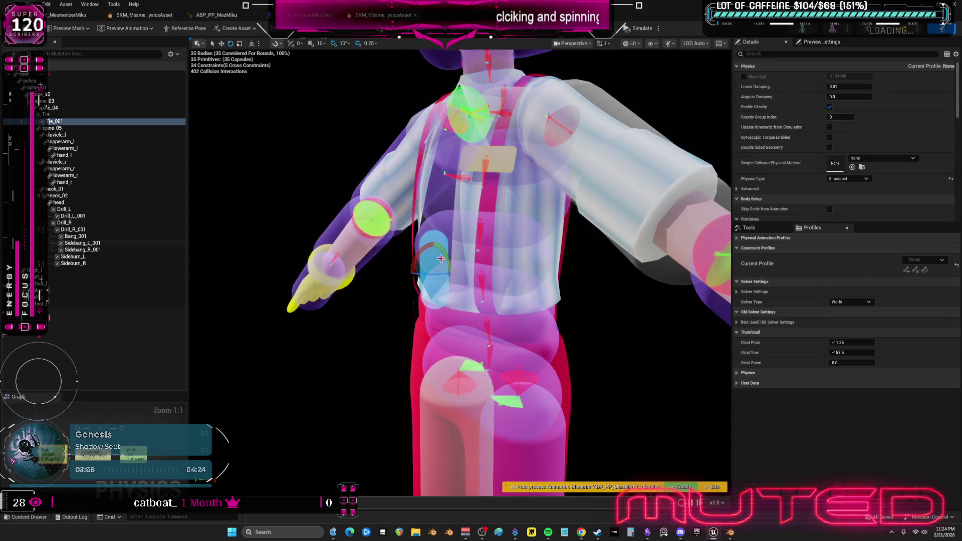
Show constraints in the Skeleton Tree and inspect the spine_04→Tie and Tie→Tie_001 constraints and Tie_001
left_click(171, 53)
left_click(195, 173)
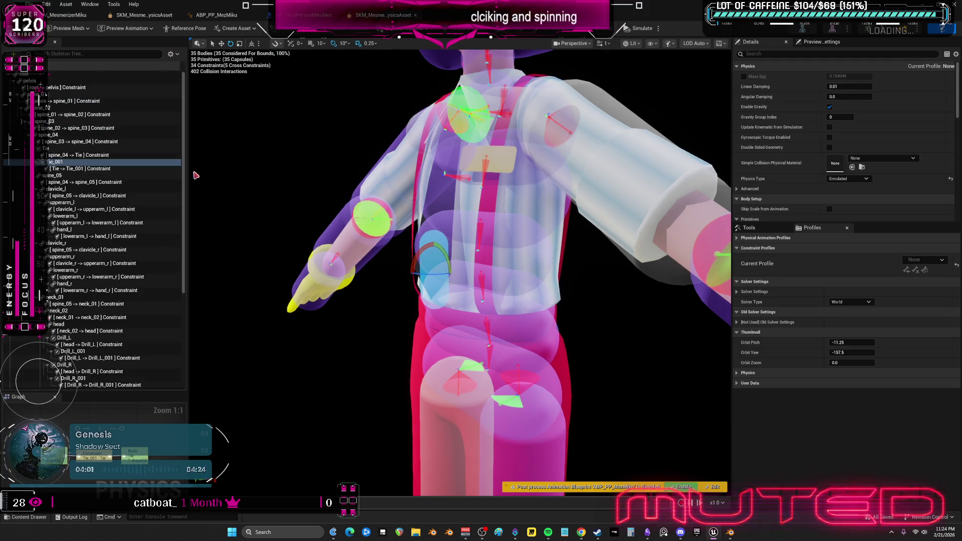
left_click(86, 156)
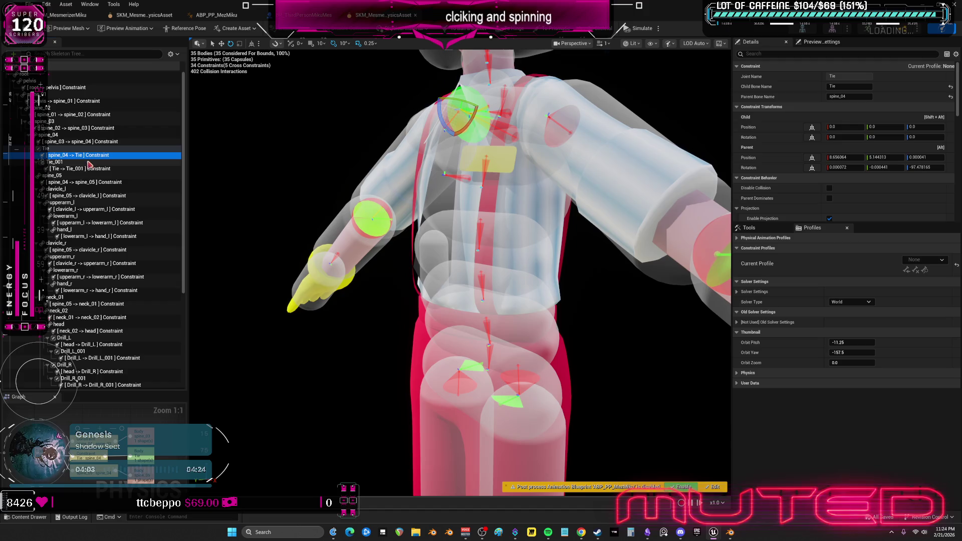
left_click(89, 168)
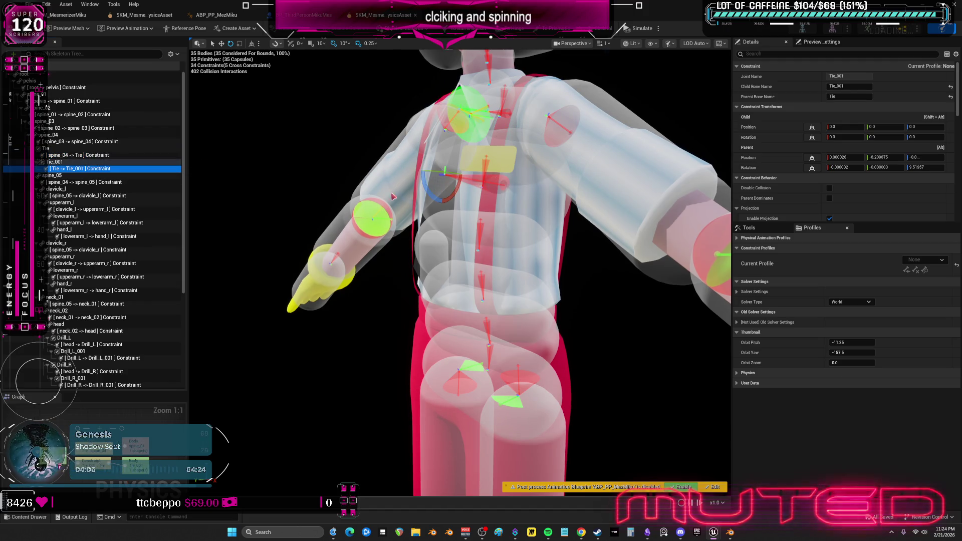
left_click(100, 162)
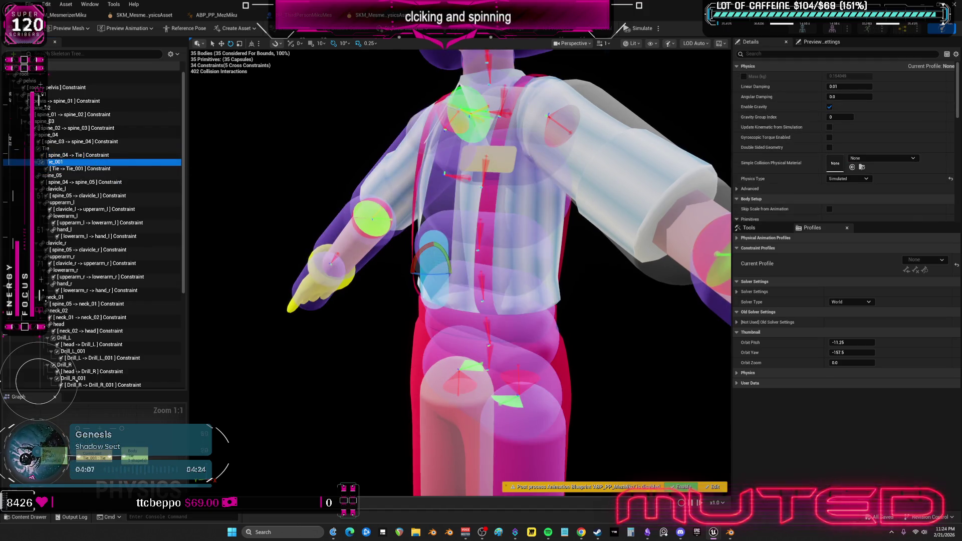
Restore the physics asset editor to a floating window and start a play session
left_click_drag(432, 252, 432, 252)
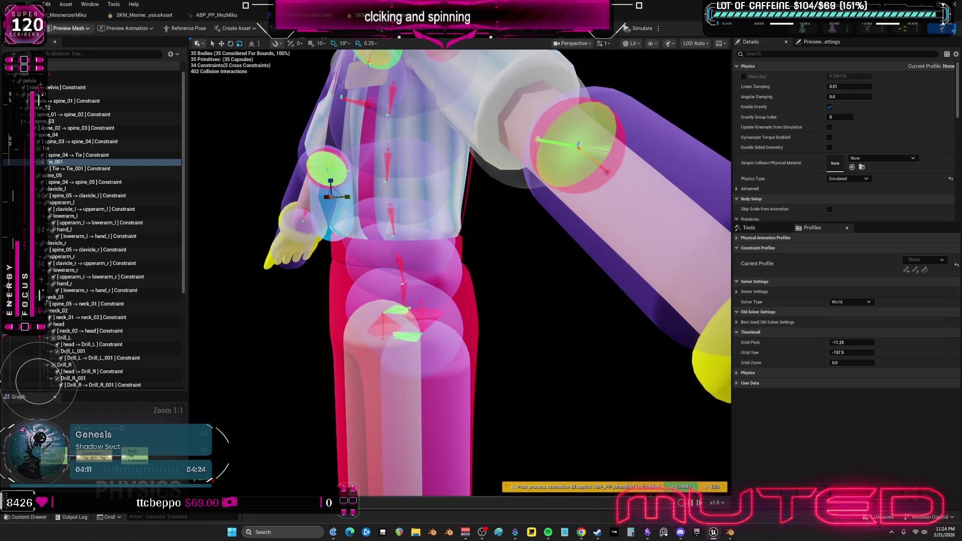
double_click(518, 13)
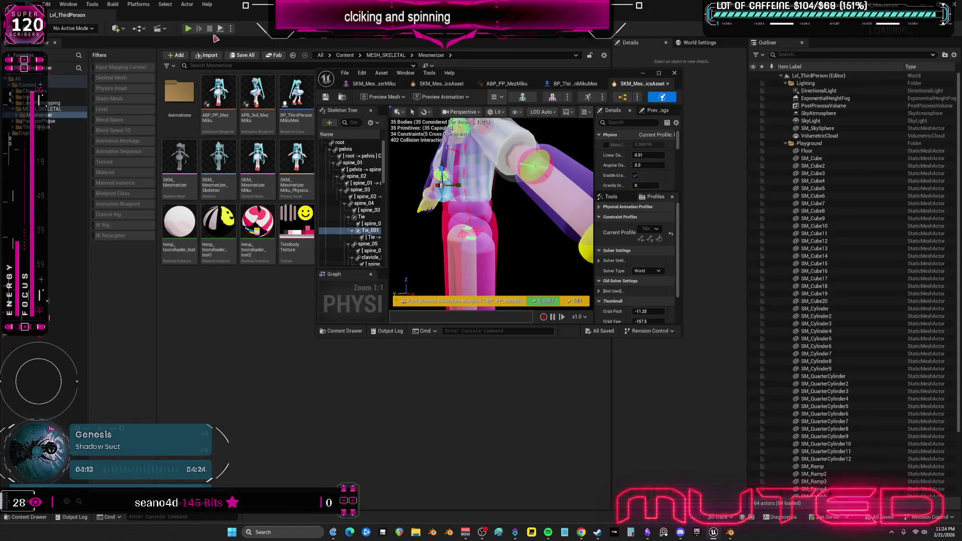
left_click(190, 29)
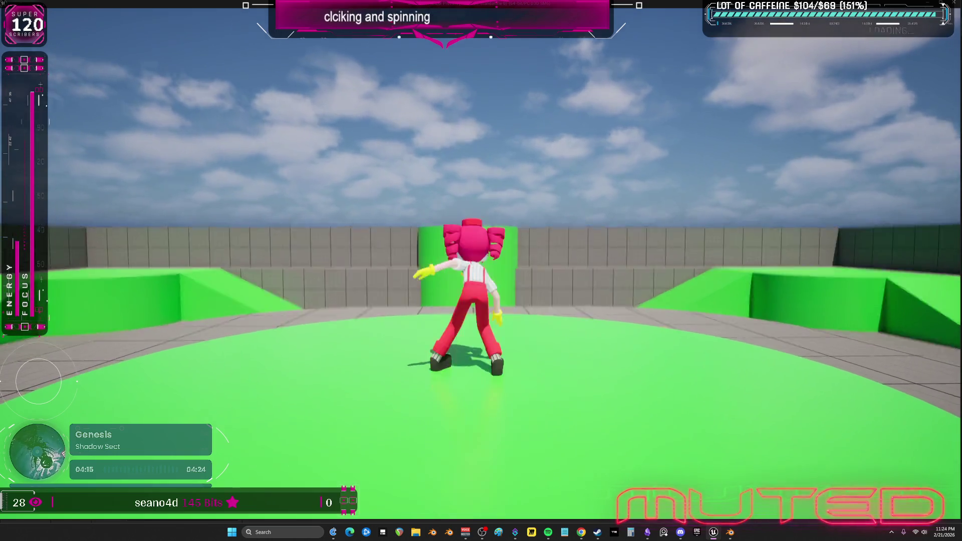
Run Teto across the arena and along the grey ramp, then end the play session
key("w")
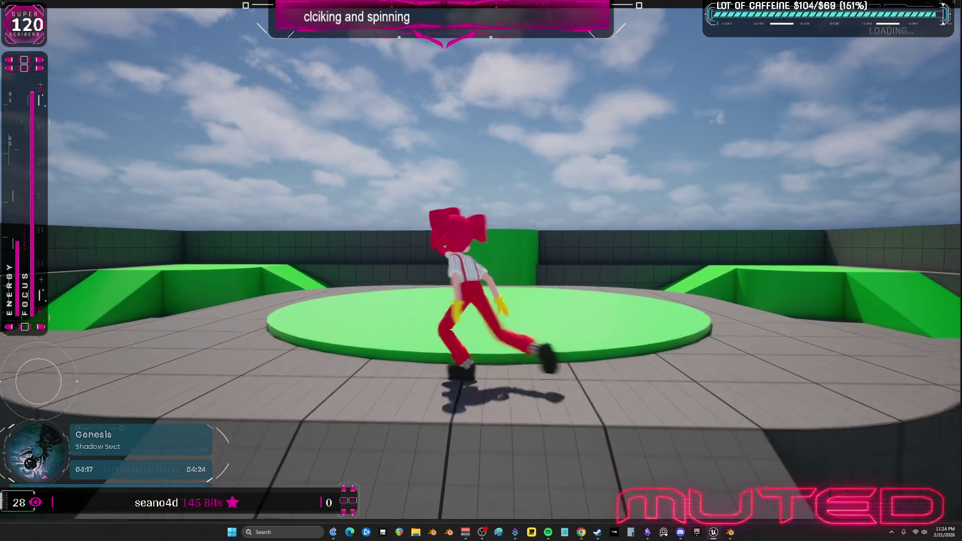
key("w")
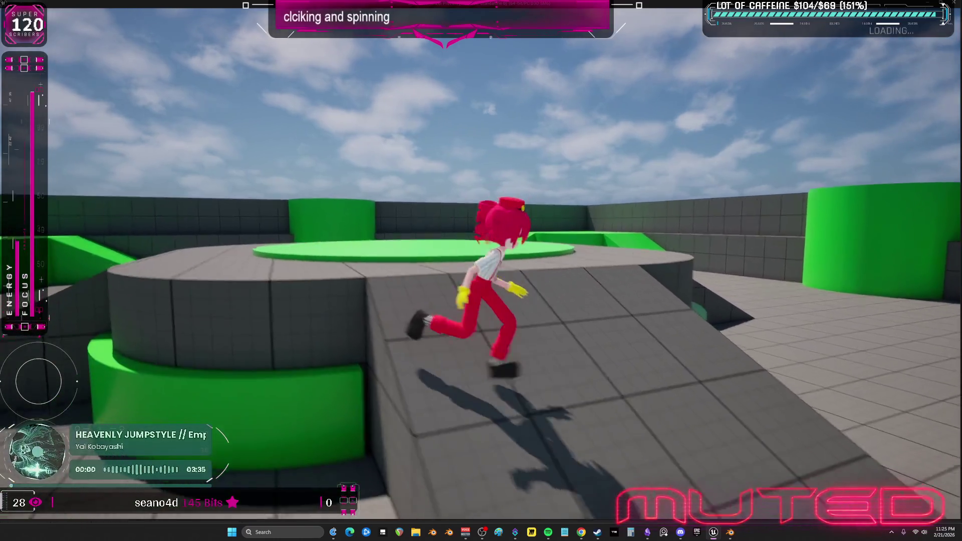
key("w")
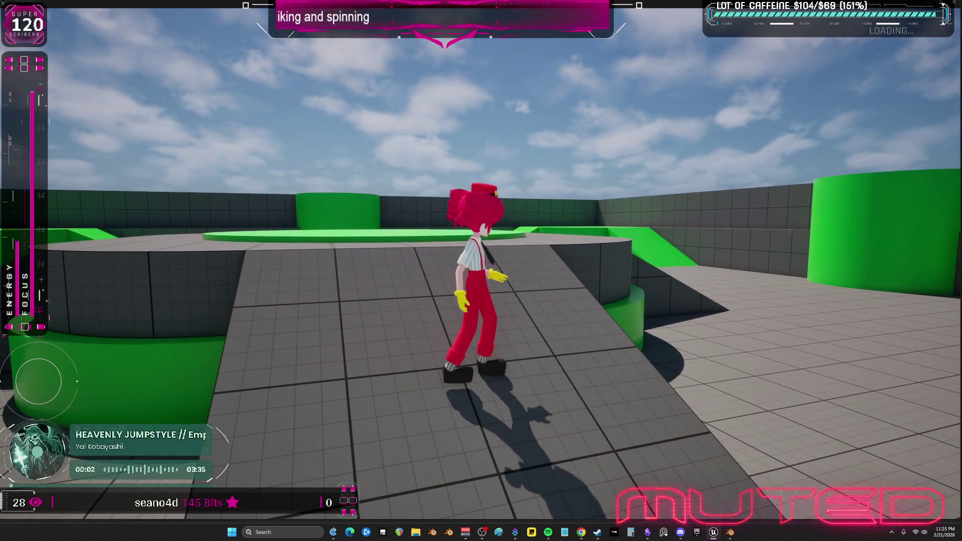
key("Escape")
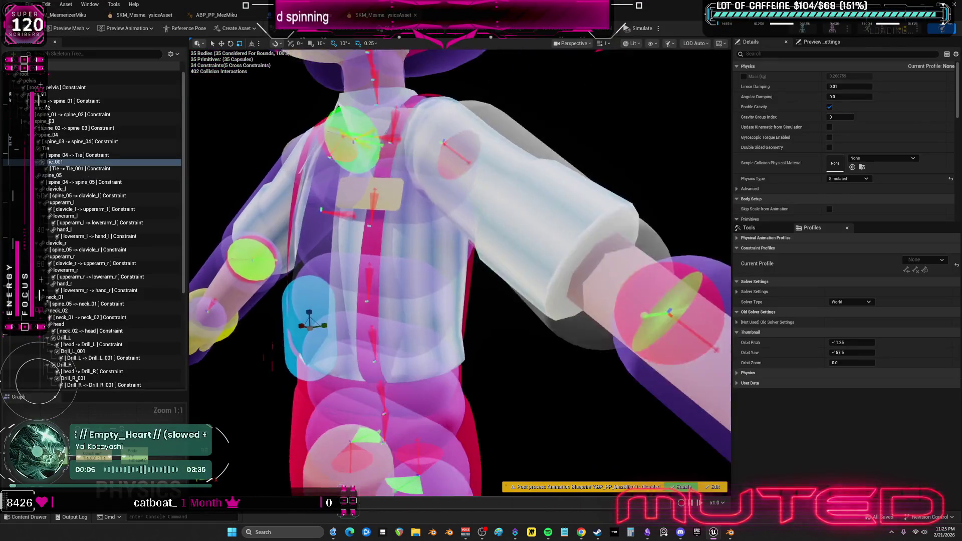
Rotate the spine_04→Tie constraint about −43 degrees, then about 33 degrees
left_click(78, 157)
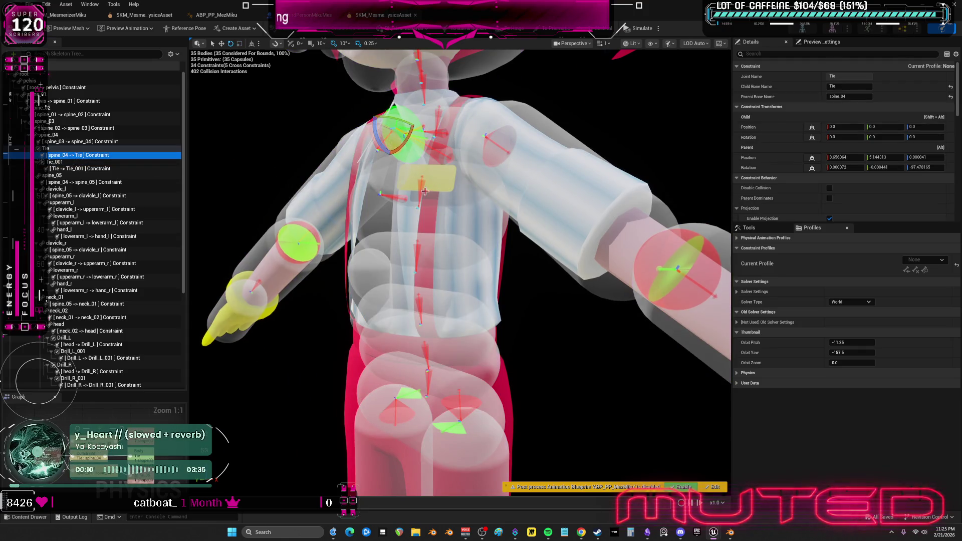
right_click(425, 191)
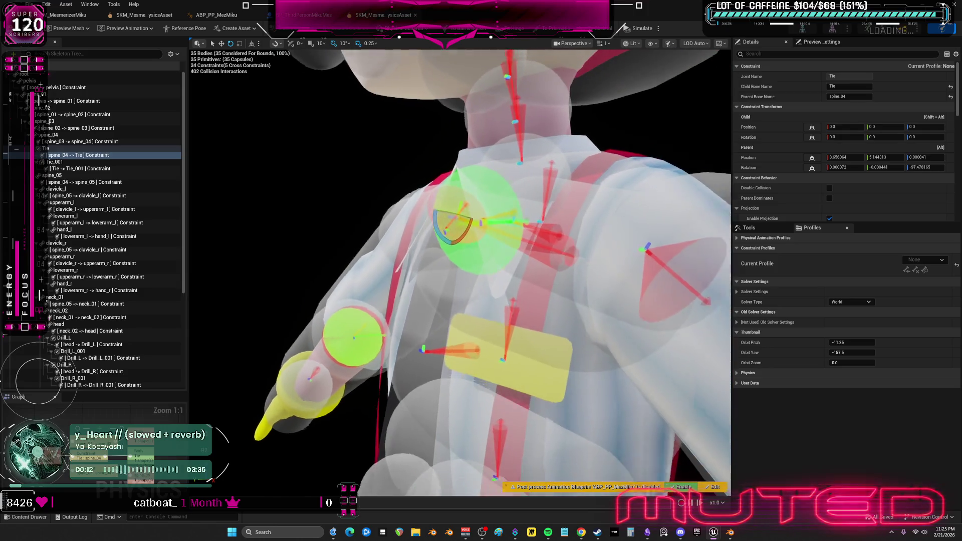
scroll(460, 271, "down", 3)
scroll(763, 181, "down", 8)
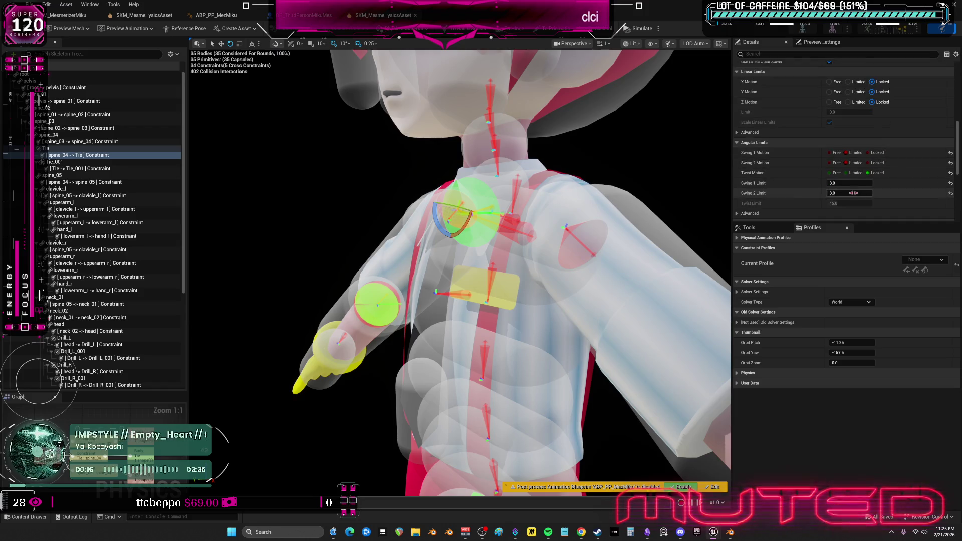
mouse_move(551, 250)
left_mouse_down()
mouse_move(611, 236)
mouse_move(561, 225)
left_mouse_up()
mouse_move(493, 198)
left_mouse_down()
mouse_move(521, 210)
mouse_move(516, 220)
mouse_move(481, 205)
left_mouse_up()
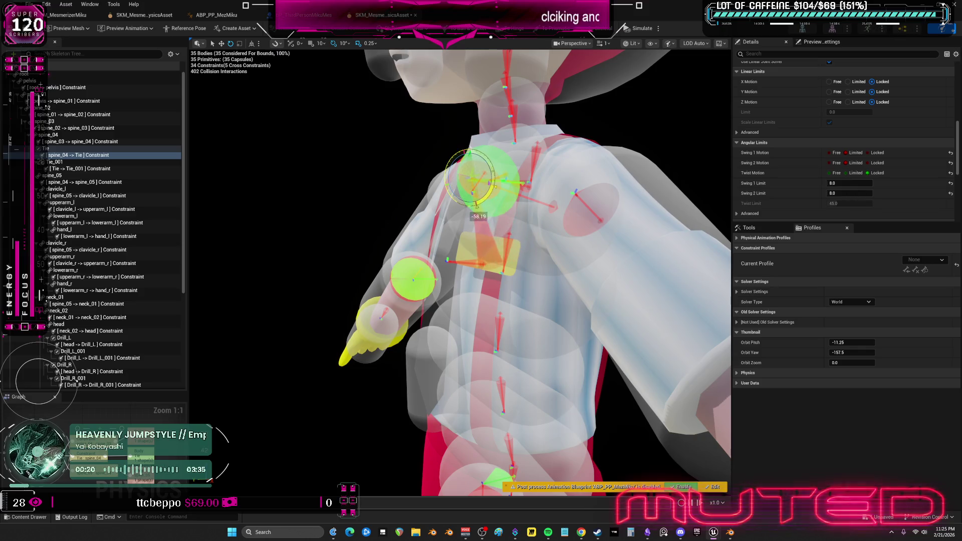
scroll(481, 205, "up", 5)
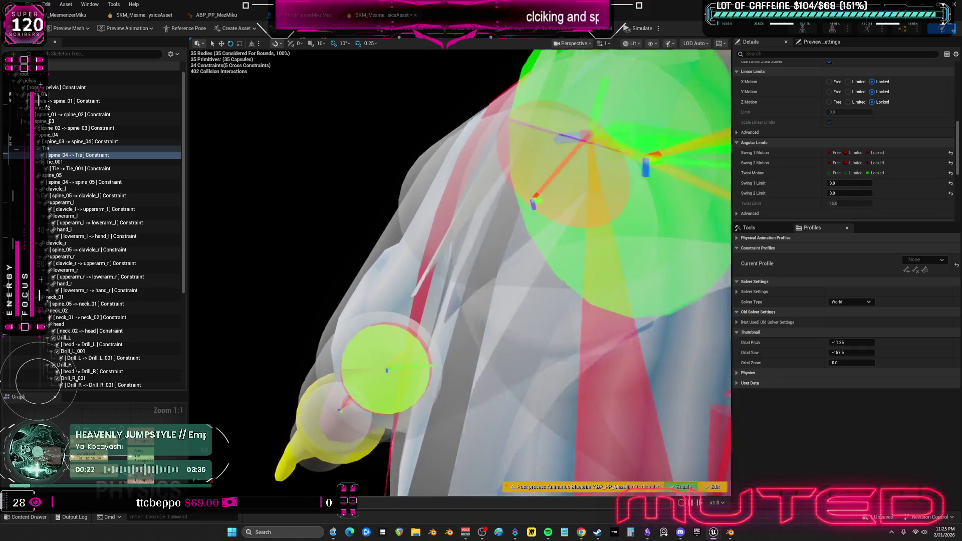
mouse_move(459, 270)
left_mouse_down()
mouse_move(470, 266)
mouse_move(450, 280)
mouse_move(481, 271)
mouse_move(466, 261)
mouse_move(533, 277)
left_mouse_up()
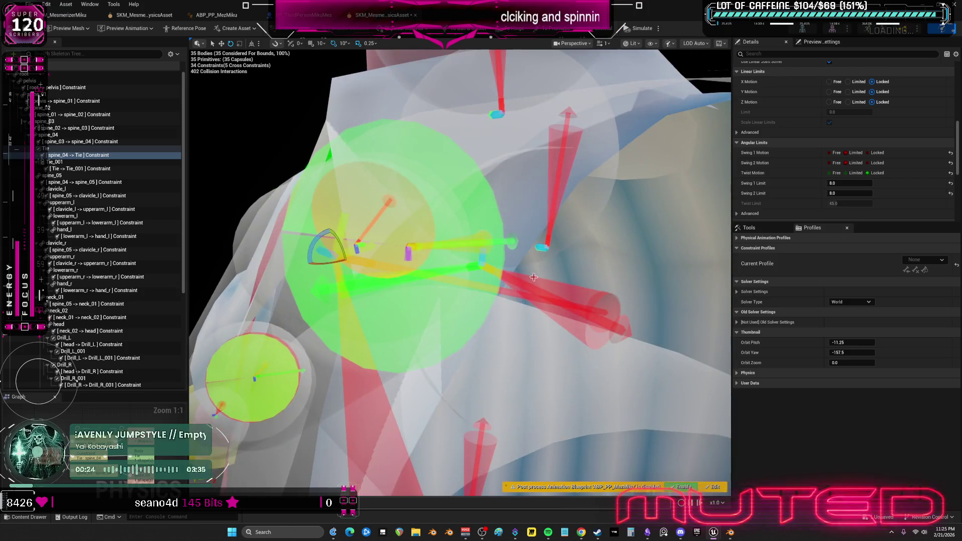
mouse_move(325, 242)
left_mouse_down()
mouse_move(354, 275)
mouse_move(359, 256)
mouse_move(338, 218)
mouse_move(343, 283)
mouse_move(359, 259)
left_mouse_up()
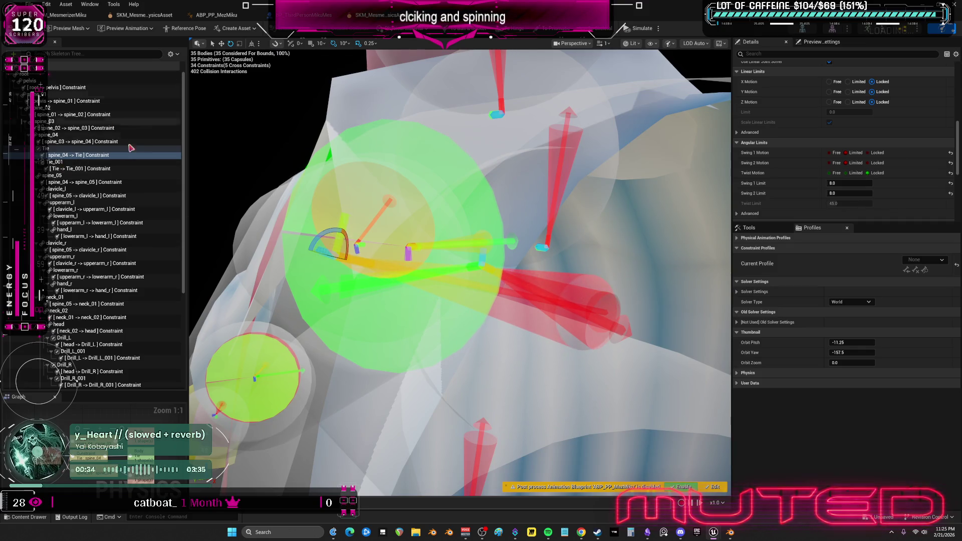
Reselect only the spine_04→Tie constraint, fine-tune its rotation by a few degrees, and start Simulate
right_click(105, 156)
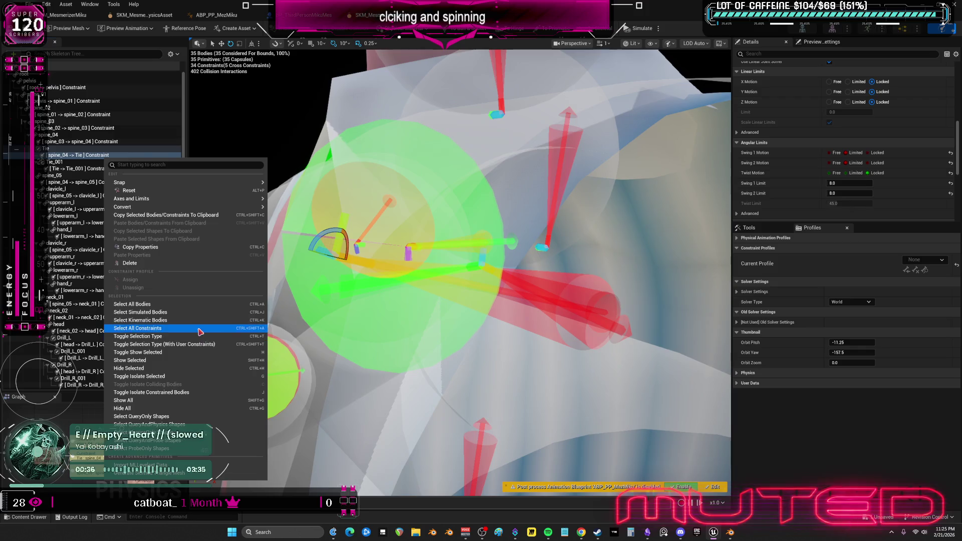
left_click(249, 328)
scroll(110, 178, "up", 4)
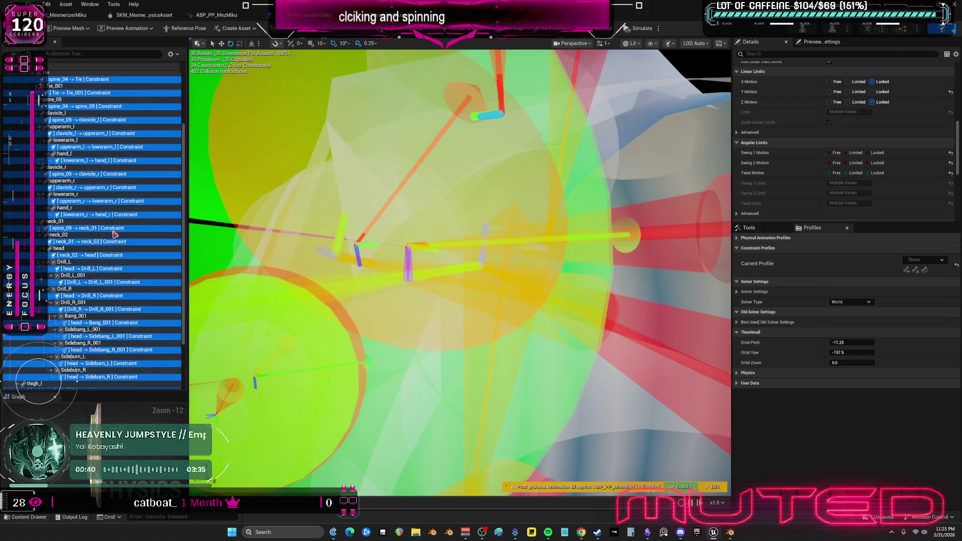
scroll(107, 280, "up", 4)
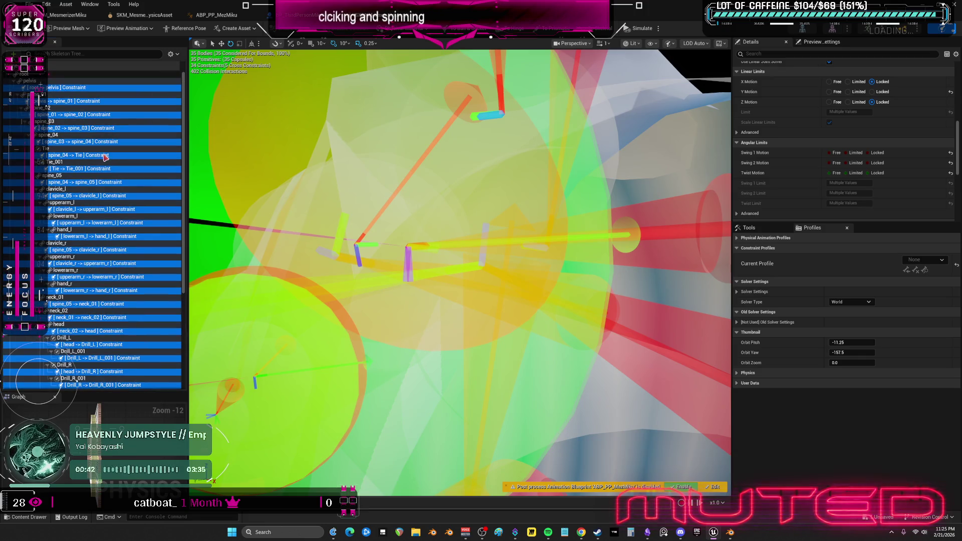
left_click(103, 170, "ctrl")
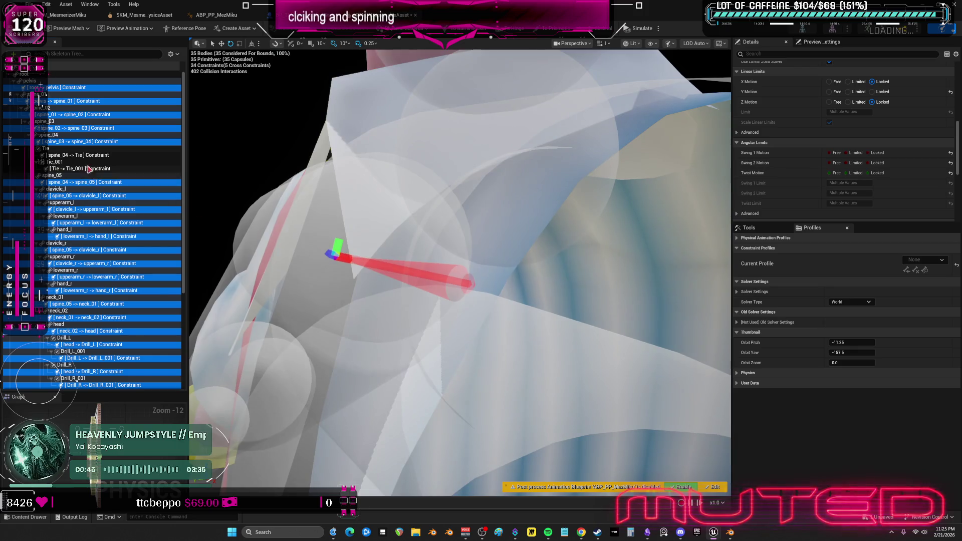
left_click(90, 155)
left_click_drag(364, 245, 330, 235)
left_click_drag(526, 326, 525, 313)
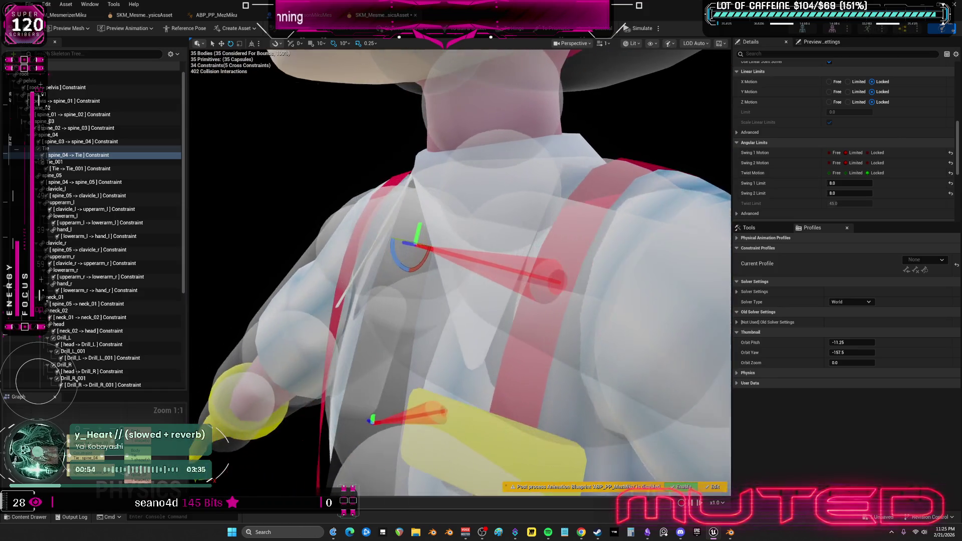
left_click_drag(428, 304, 428, 304)
left_click_drag(397, 258, 438, 248)
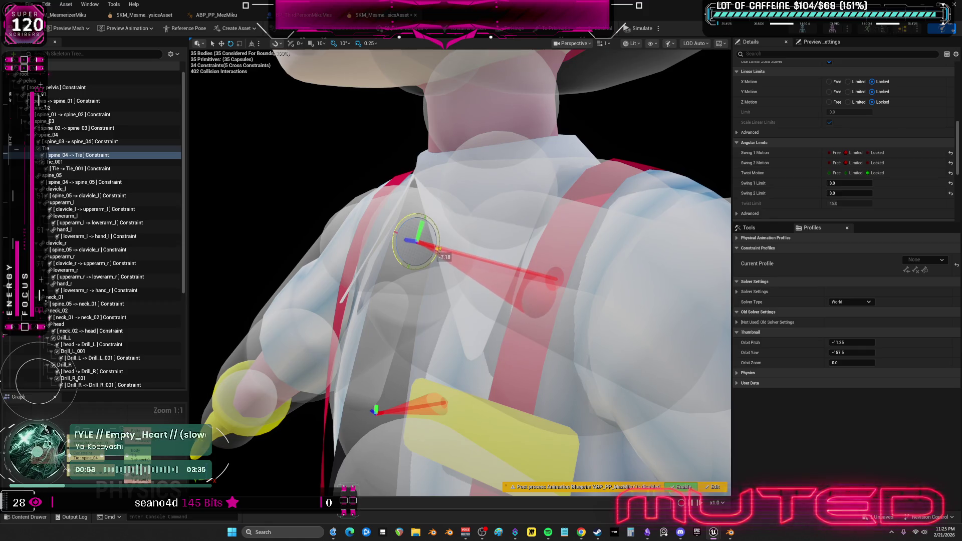
left_click(639, 30)
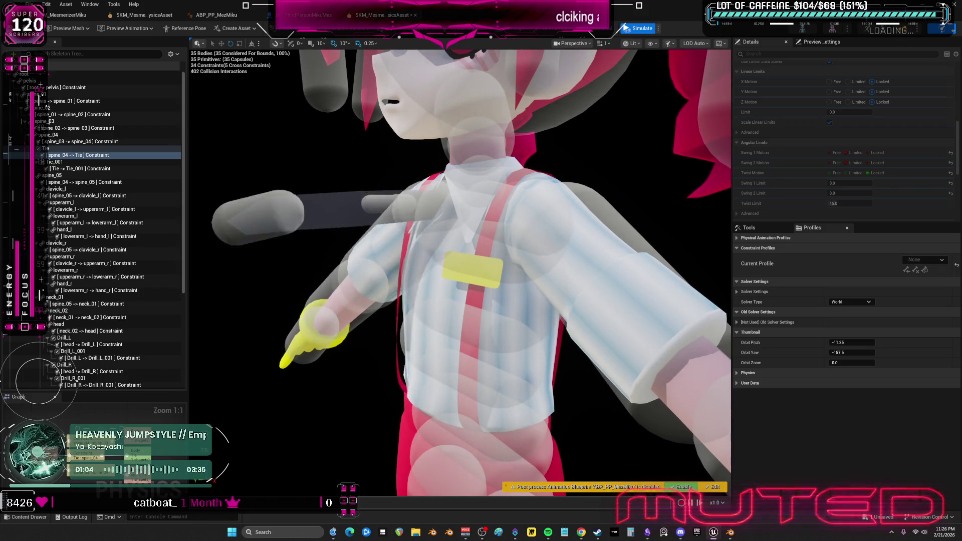
Rotate the Tie→Tie_001 constraint about 8 degrees and run a simulation to test it
left_click(109, 176)
left_click(93, 169)
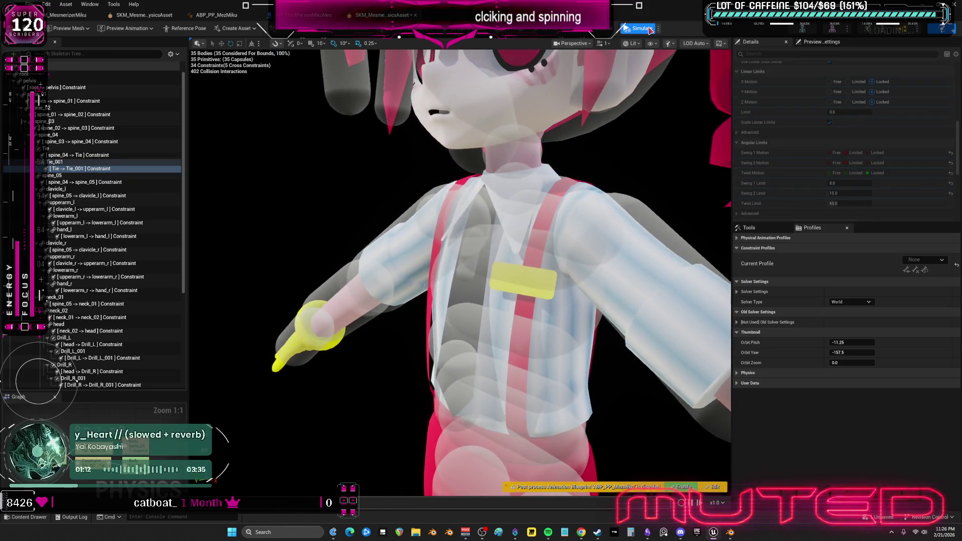
left_click(636, 28)
key("f")
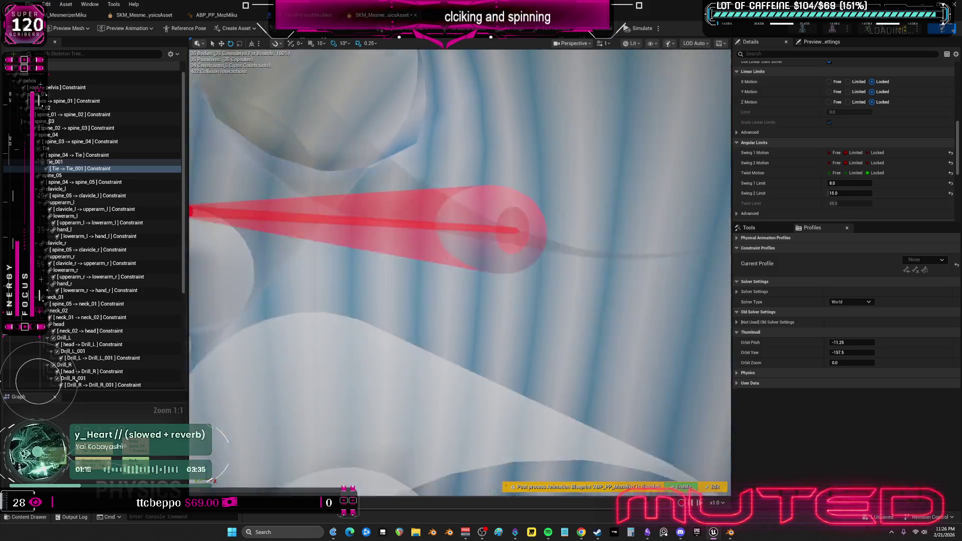
left_click_drag(317, 211, 317, 211)
left_click_drag(251, 163, 295, 190)
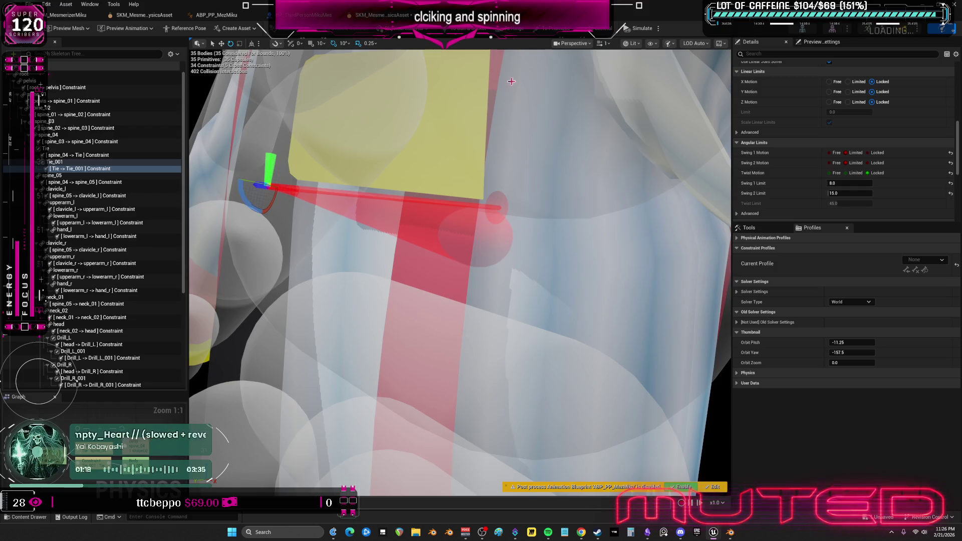
left_click(635, 29)
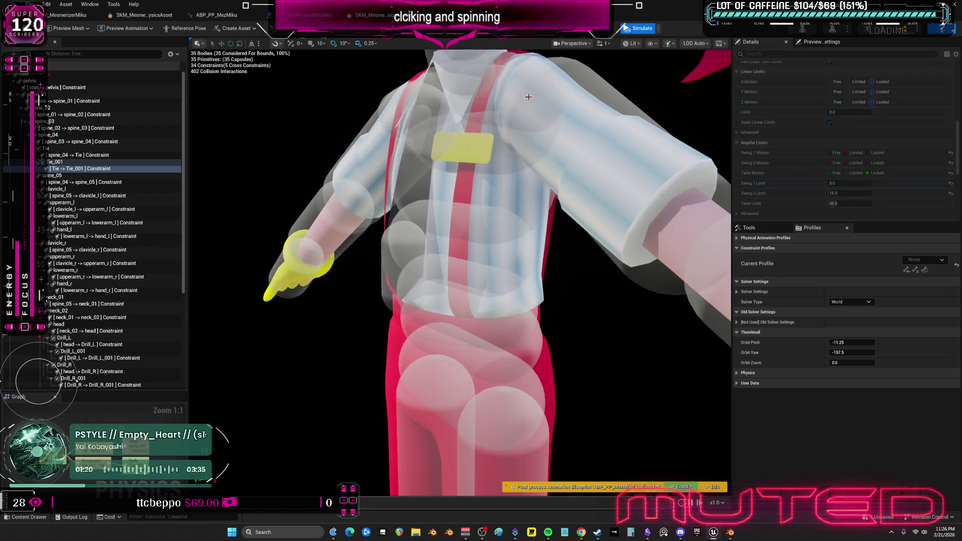
left_click(636, 29)
Select both tie constraints, then pick the Tie body in the Skeleton Tree
left_click(80, 156, "ctrl")
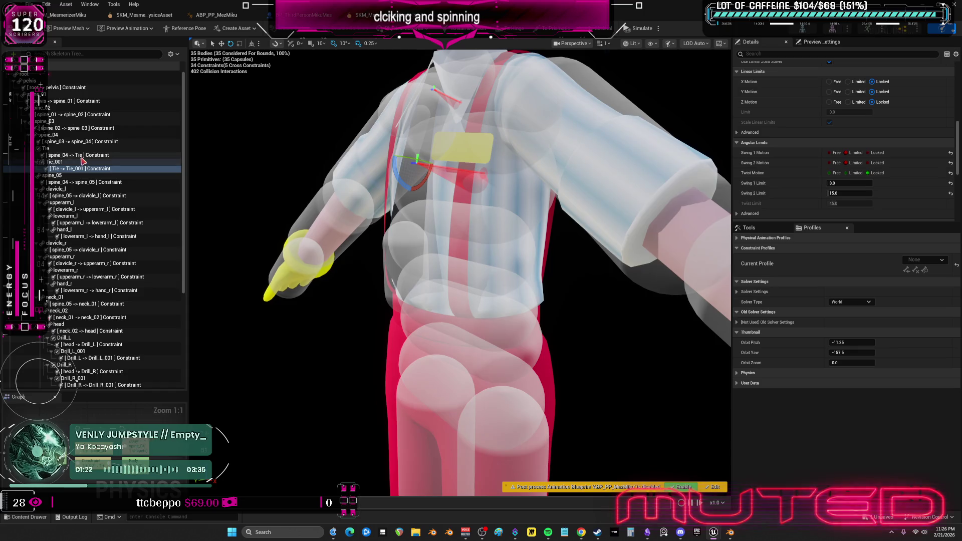
scroll(882, 179, "down", 10)
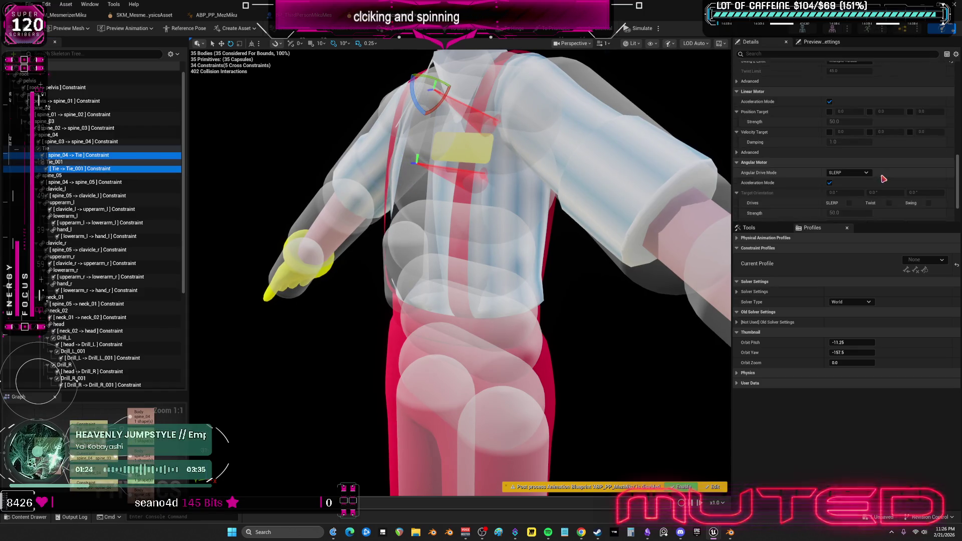
scroll(896, 174, "up", 5)
scroll(908, 171, "up", 8)
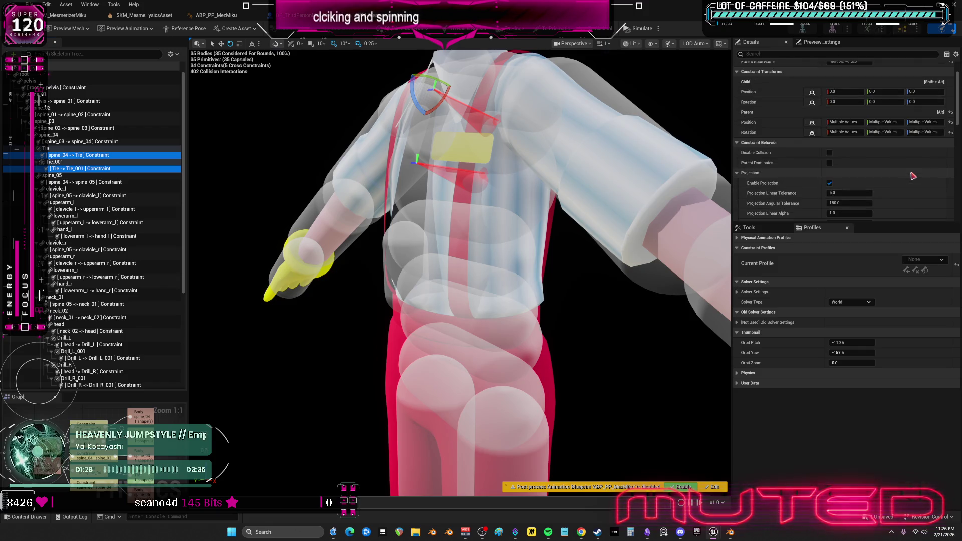
scroll(907, 174, "down", 3)
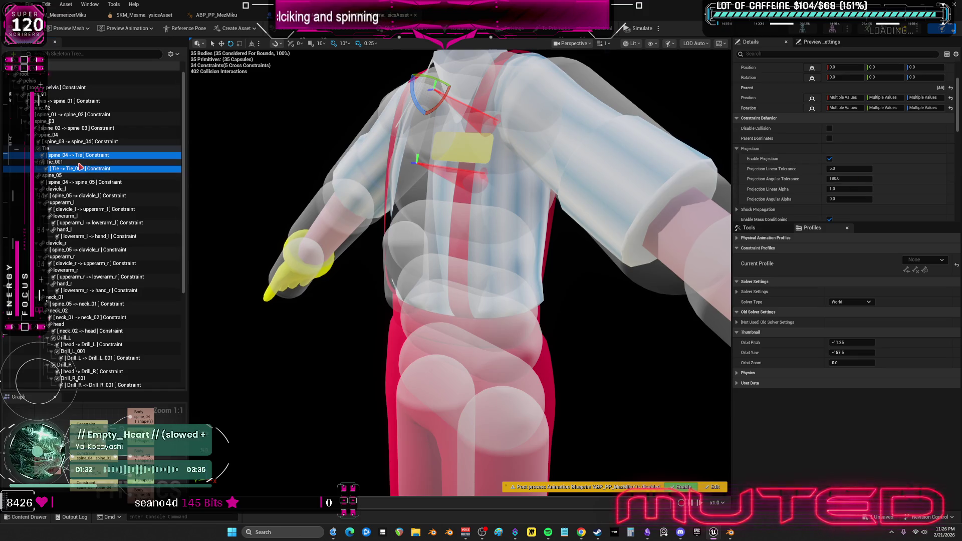
left_click(46, 149)
Give the Tie and Tie_001 bodies linear damping 3.0 and angular damping 6.0, then play the level
left_click(55, 162, "ctrl")
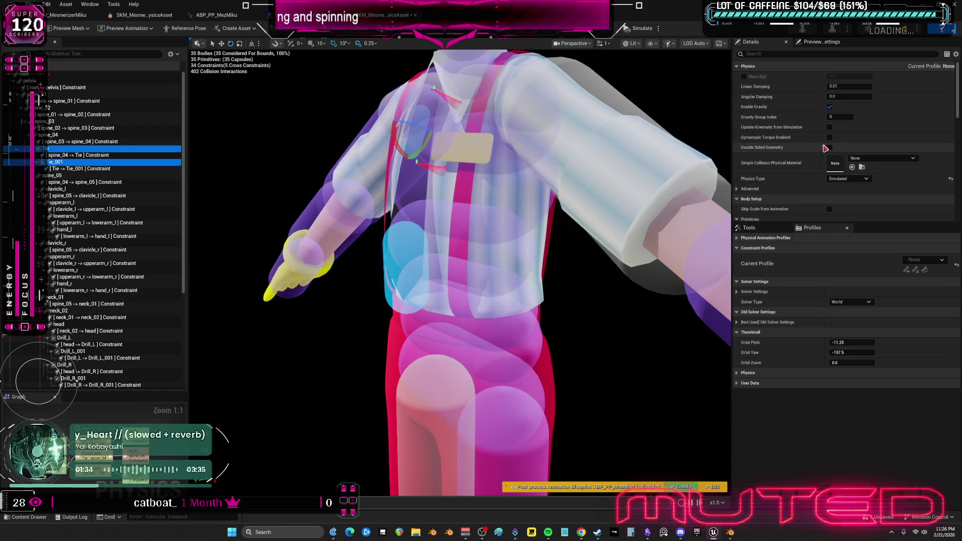
left_click(847, 87)
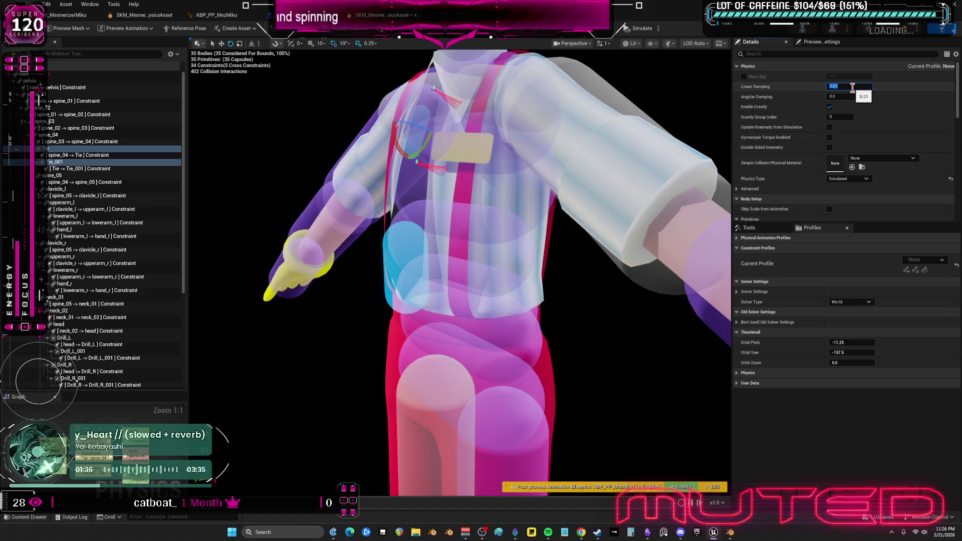
type("3")
key("Return")
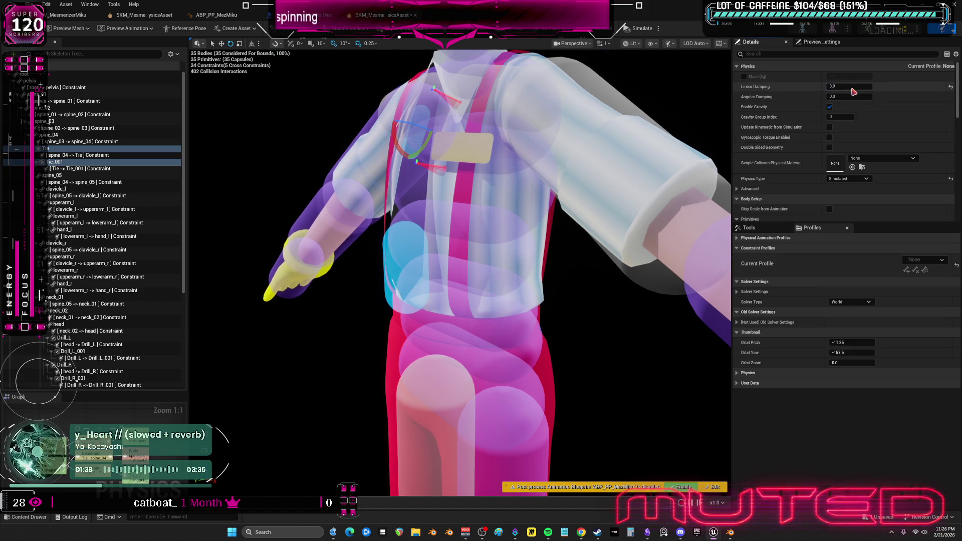
type("5")
key("Return")
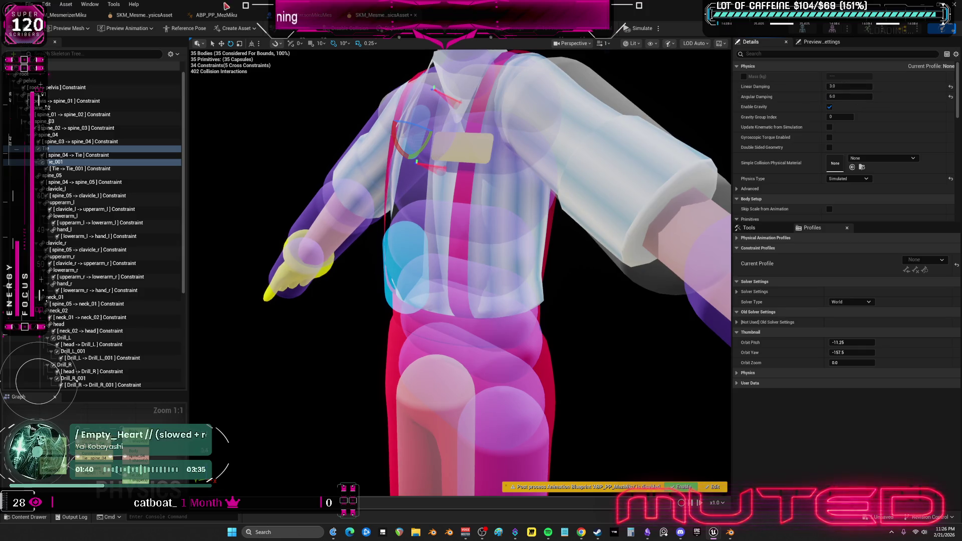
double_click(135, 15)
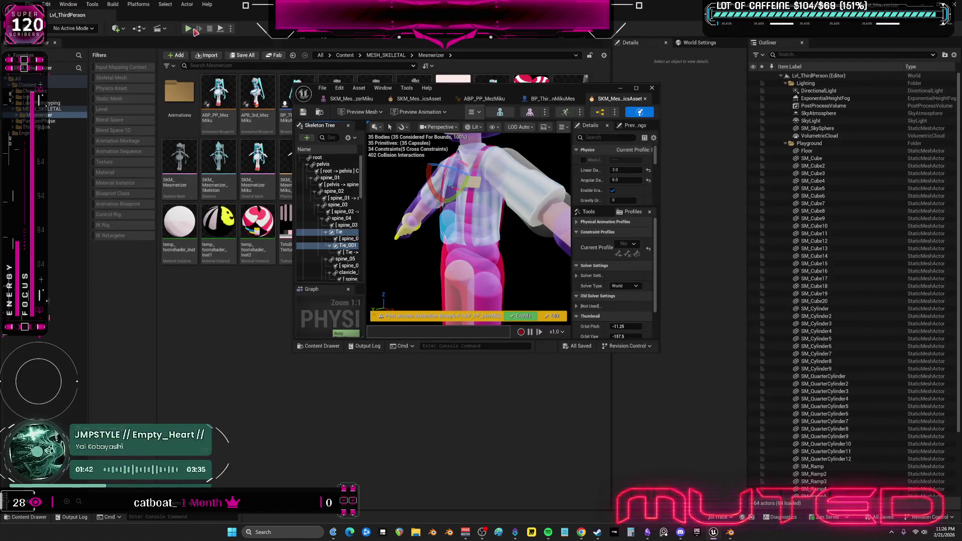
left_click(184, 30)
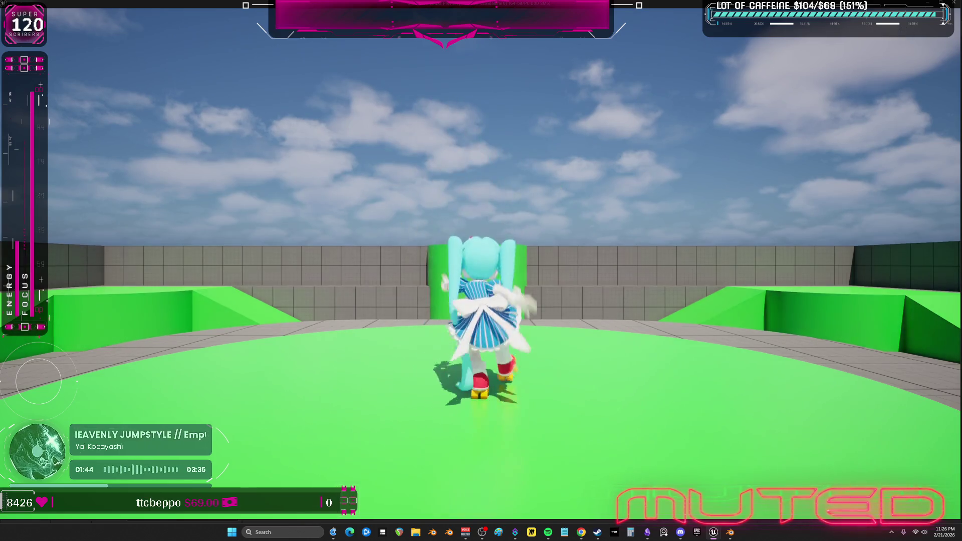